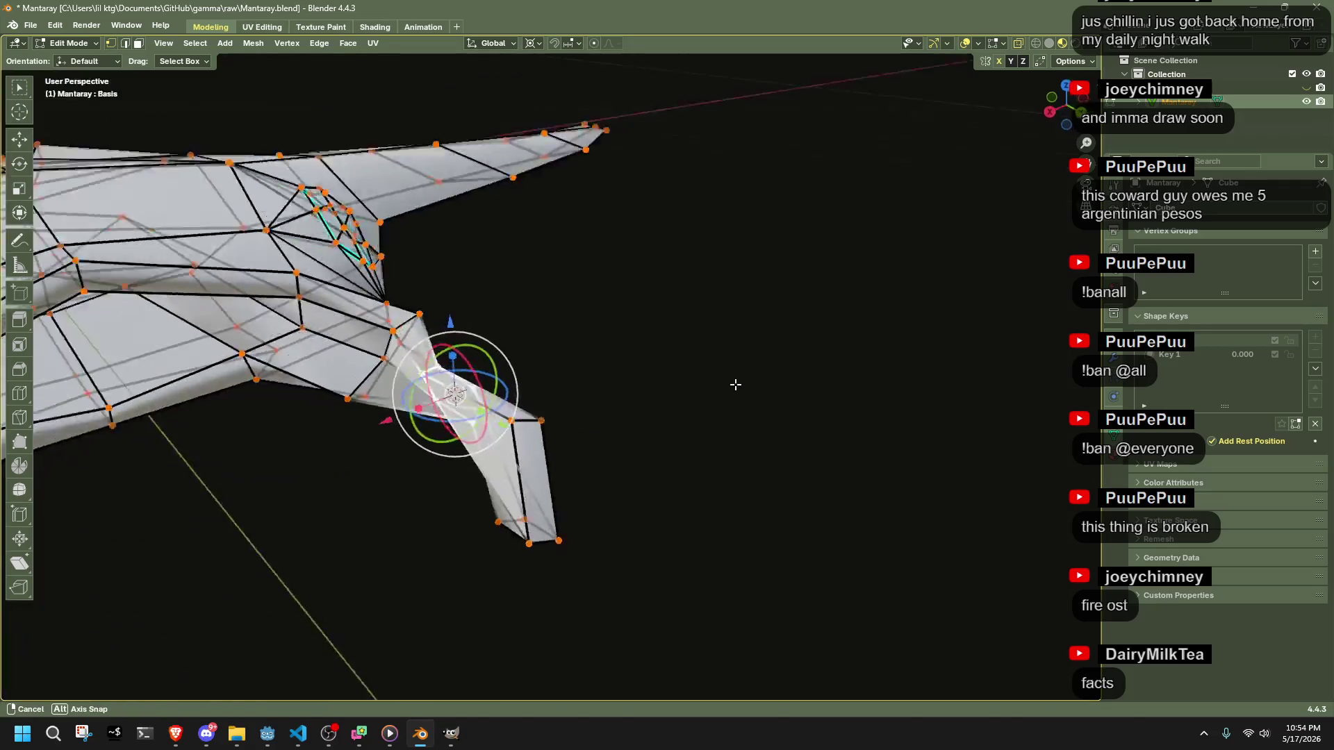
- Rotate the manta's fin-tip vertices about the Y axis, about 31°
left_click(717, 495)
scroll(774, 500, "up", 3)
left_click_drag(774, 501, 936, 528)
key("g")
key("y")
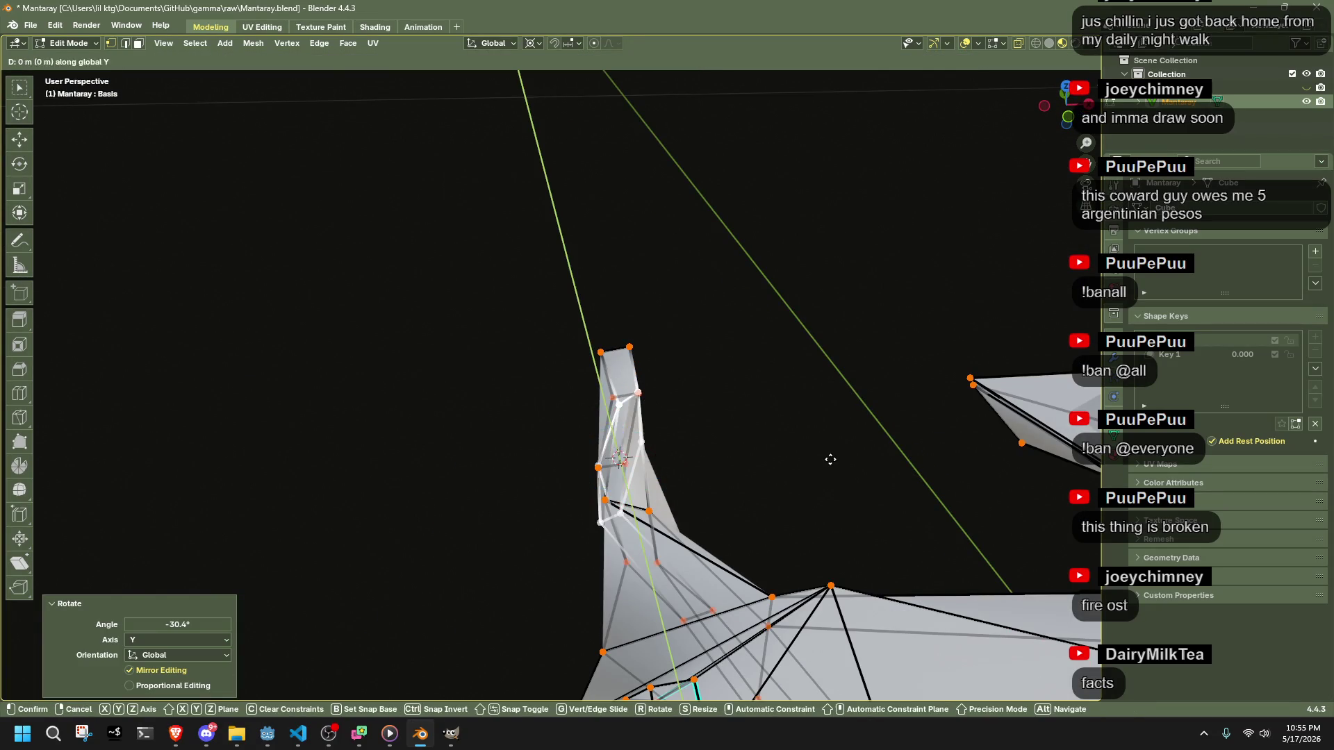
left_click(834, 474)
mouse_move(835, 474)
left_mouse_down()
mouse_move(968, 399)
mouse_move(1023, 415)
mouse_move(209, 447)
mouse_move(360, 419)
mouse_move(590, 426)
mouse_move(761, 591)
left_mouse_up()
key("y")
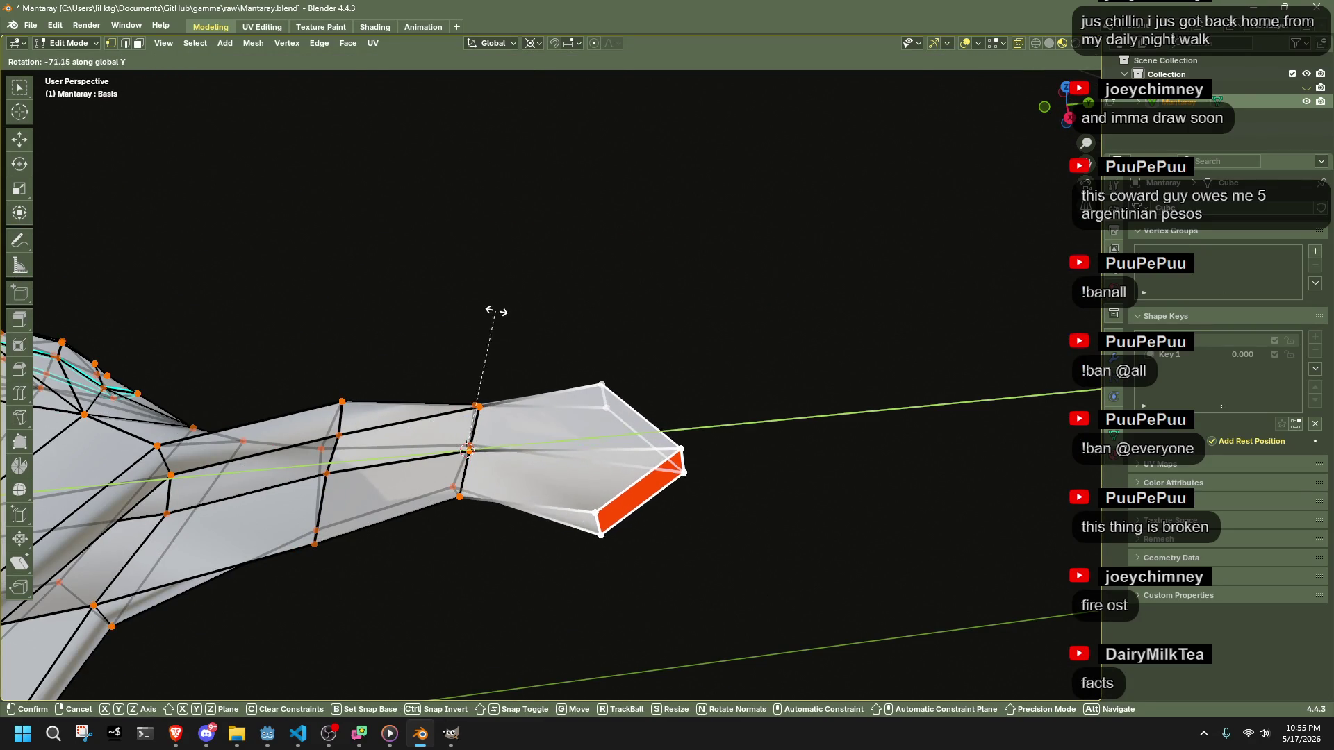
left_click(491, 306)
mouse_move(521, 318)
left_mouse_down()
mouse_move(658, 404)
mouse_move(625, 378)
mouse_move(739, 396)
mouse_move(863, 383)
mouse_move(917, 414)
mouse_move(869, 426)
mouse_move(552, 382)
left_mouse_up()
- Apply Shade Smooth to the manta mesh in Object Mode
key("Tab")
key("Tab")
right_click(754, 417)
left_click(761, 423)
key("Tab")
mouse_move(581, 481)
left_mouse_down()
mouse_move(716, 431)
mouse_move(736, 460)
mouse_move(843, 497)
mouse_move(858, 575)
mouse_move(399, 530)
left_mouse_up()
key("Tab")
- Select the end face at the tail tip and rotate it around the Y axis
key("alt+a")
left_click_drag(483, 596, 484, 598)
mouse_move(484, 598)
left_mouse_down()
mouse_move(482, 616)
mouse_move(585, 560)
mouse_move(598, 534)
mouse_move(757, 581)
left_mouse_up()
left_click(615, 541)
left_click_drag(783, 640, 596, 295)
key("r")
key("y")
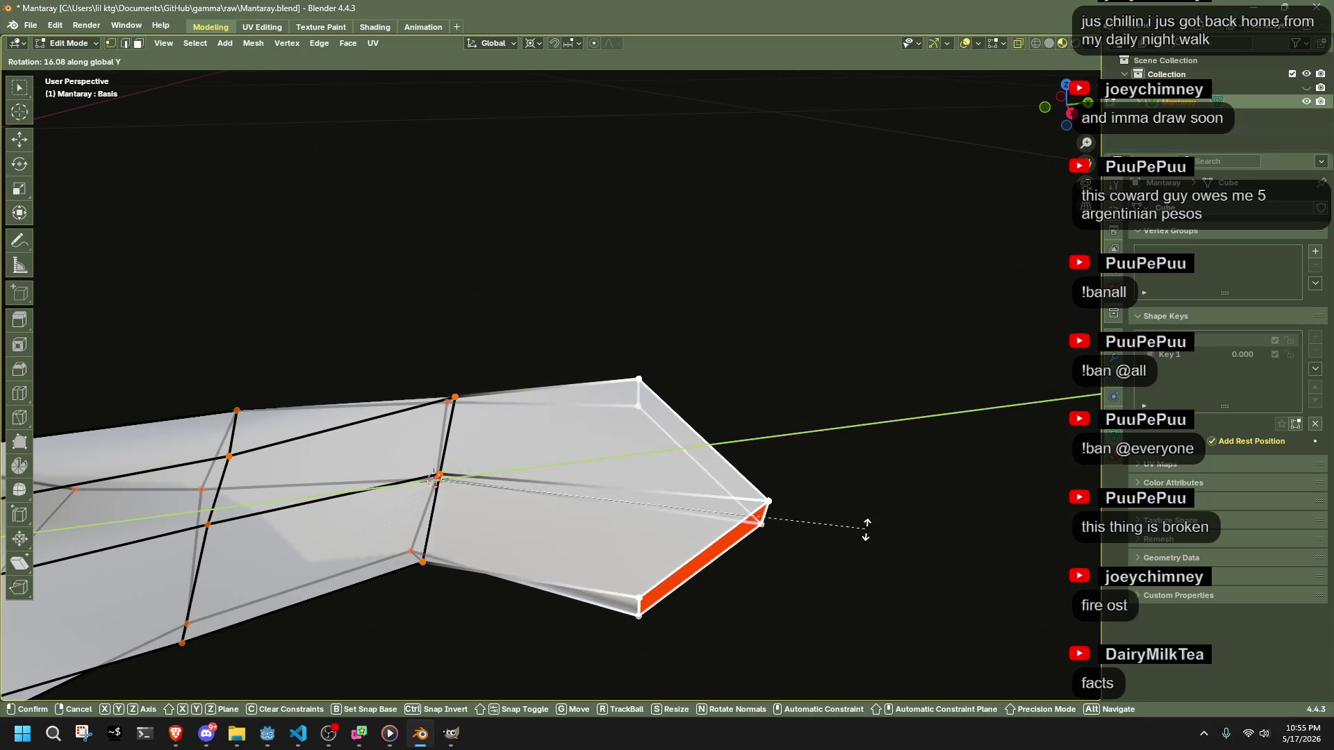
left_click(804, 619)
mouse_move(800, 618)
left_mouse_down()
mouse_move(656, 603)
mouse_move(399, 619)
left_mouse_up()
- Select all the geometry and apply Average Normals
scroll(399, 620, "up", 5)
key("Tab")
scroll(665, 485, "up", 3)
key("Tab")
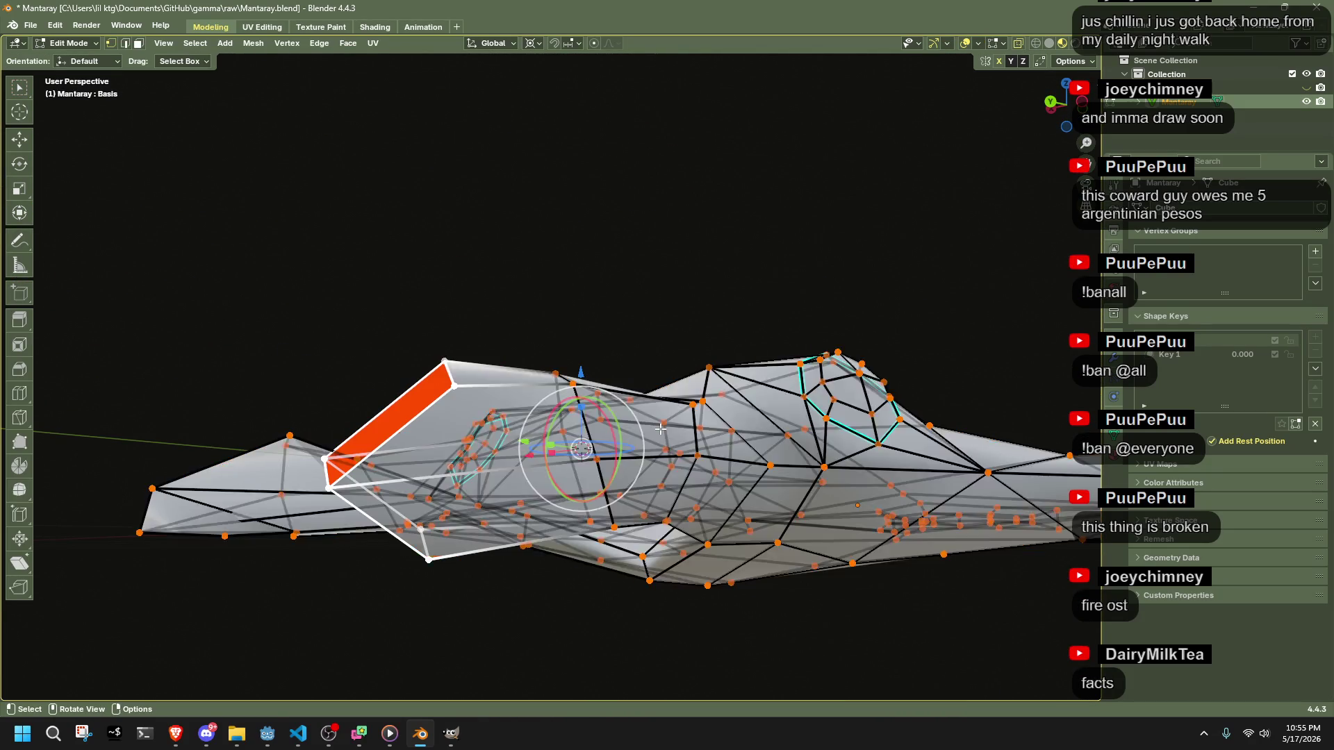
key("a")
key("alt+n")
left_click(660, 428)
- Symmetrize the mesh from −X to +X with Mesh > Symmetrize
key("Tab")
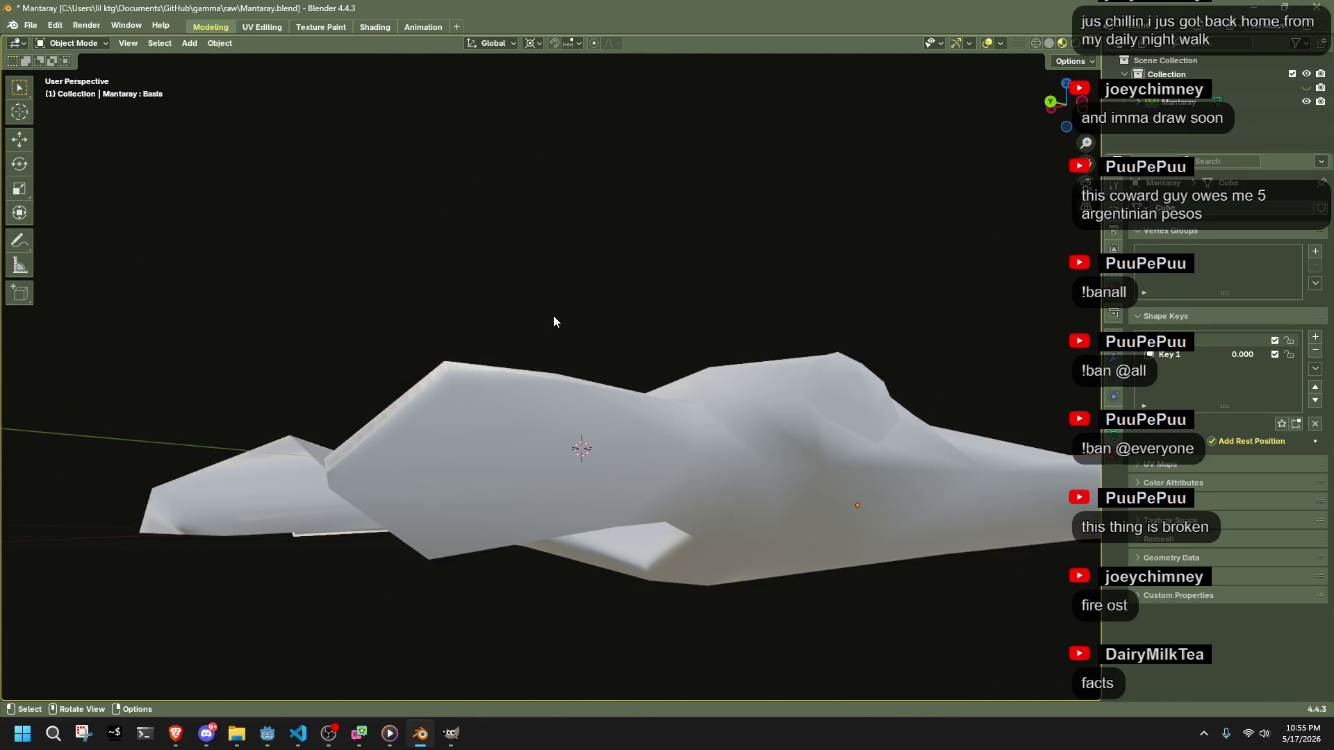
left_click_drag(551, 316, 629, 399)
key("Tab")
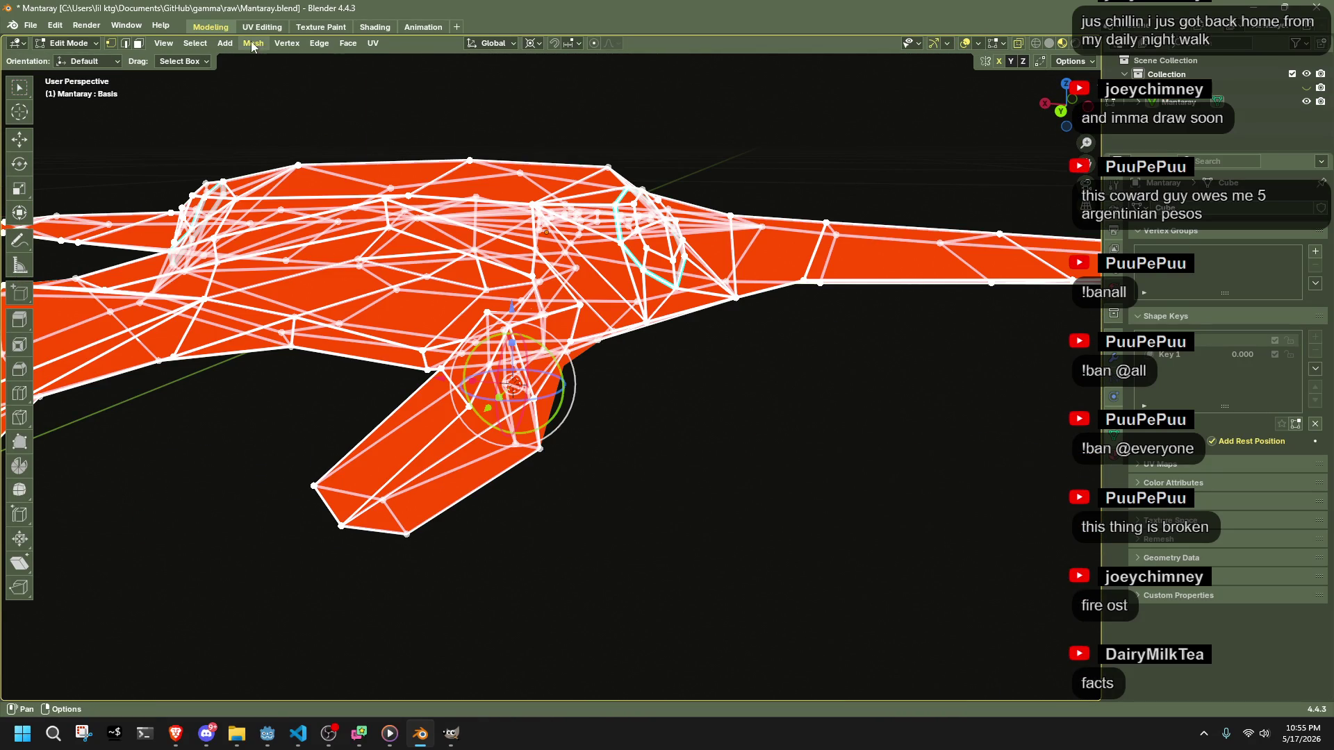
left_click(251, 43)
left_click(282, 269)
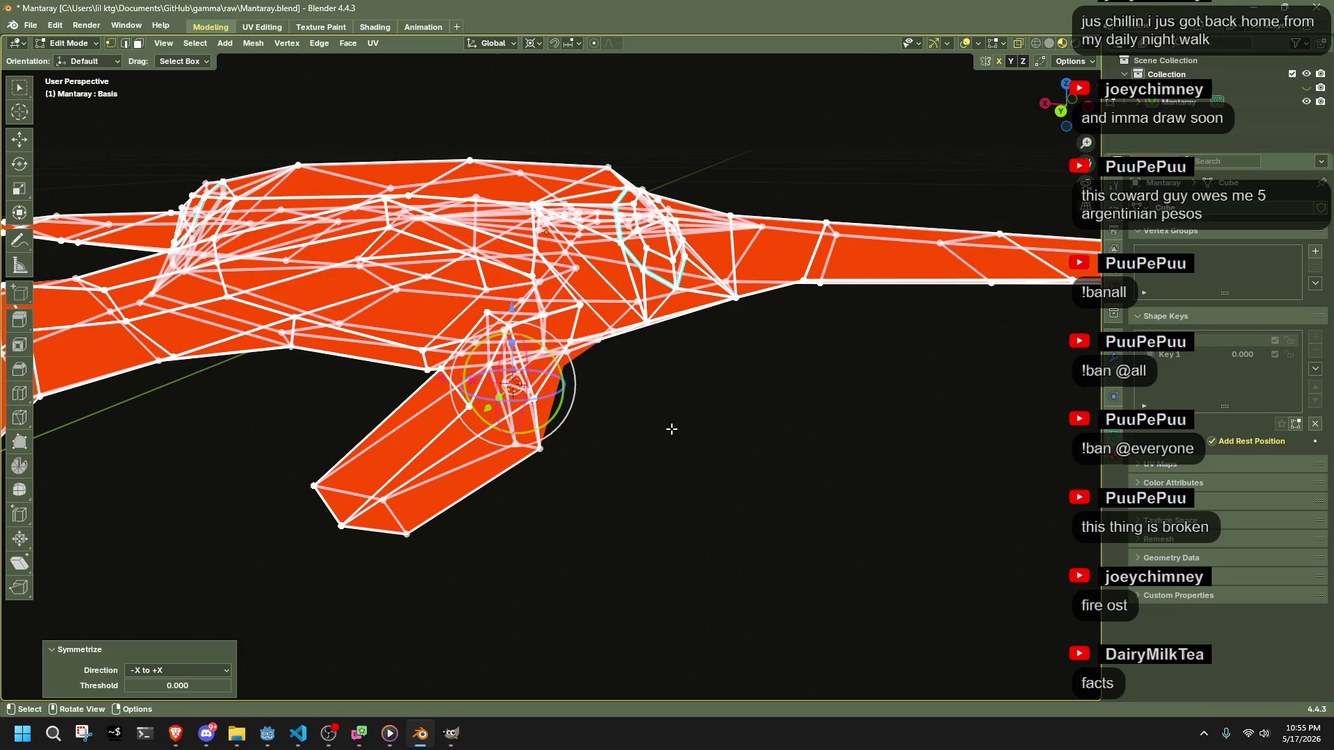
key("ctrl+z")
- Average all normals weighted by face area, then make Key 1 the active shape key
key("Tab")
left_click_drag(673, 432, 686, 426)
key("Tab")
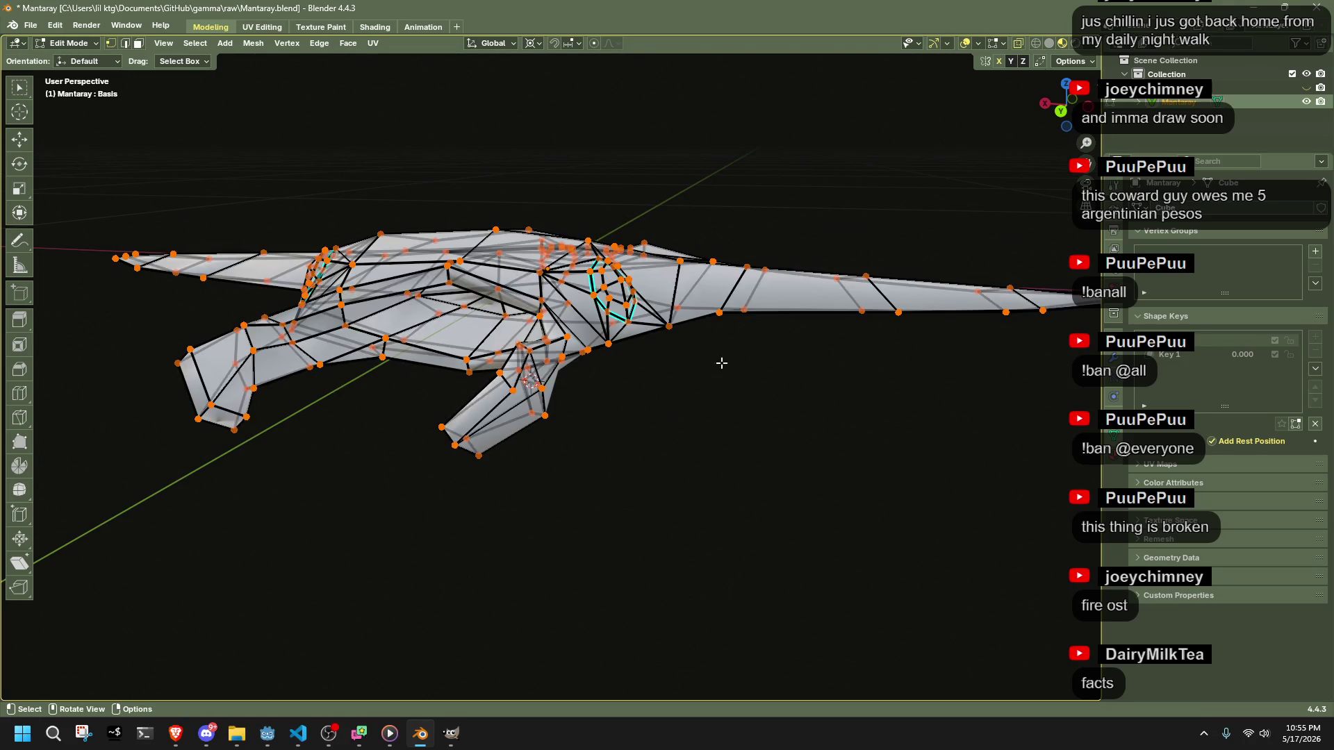
key("a")
key("alt+n")
left_click(899, 435)
key("Tab")
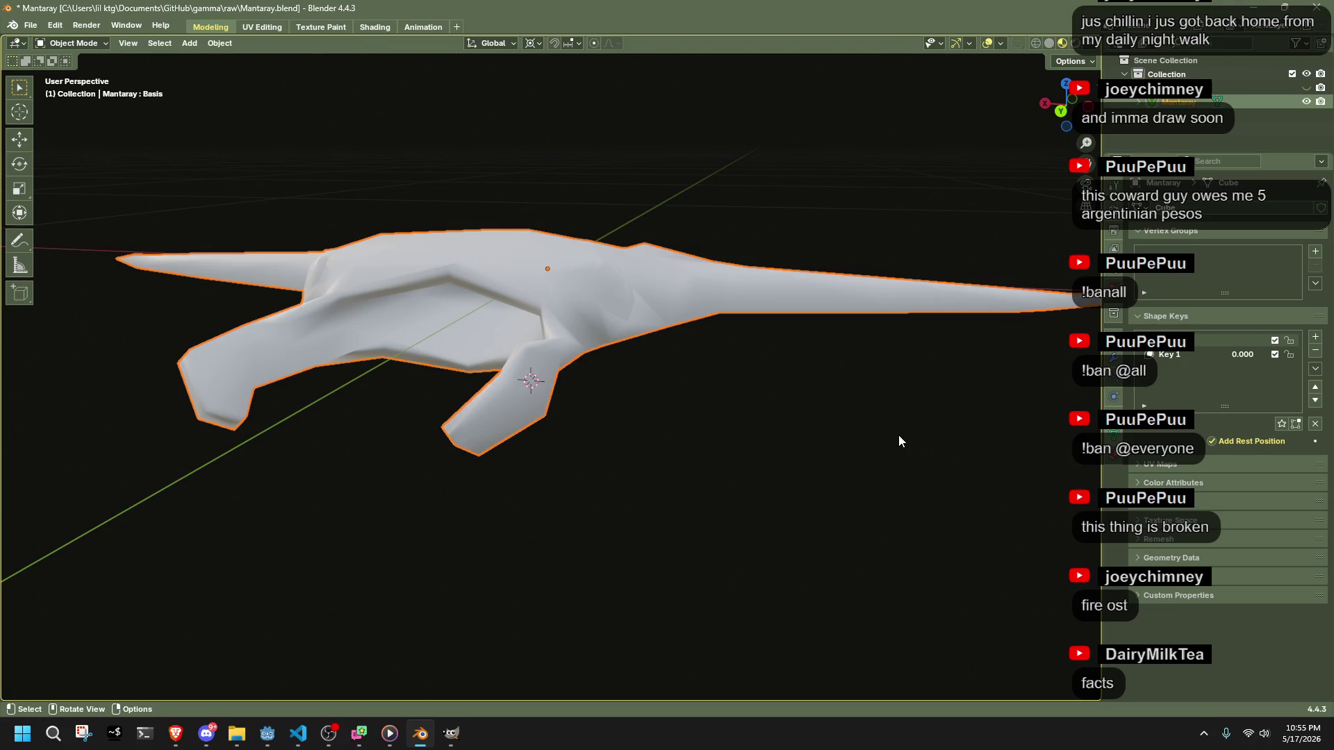
left_click(1176, 356)
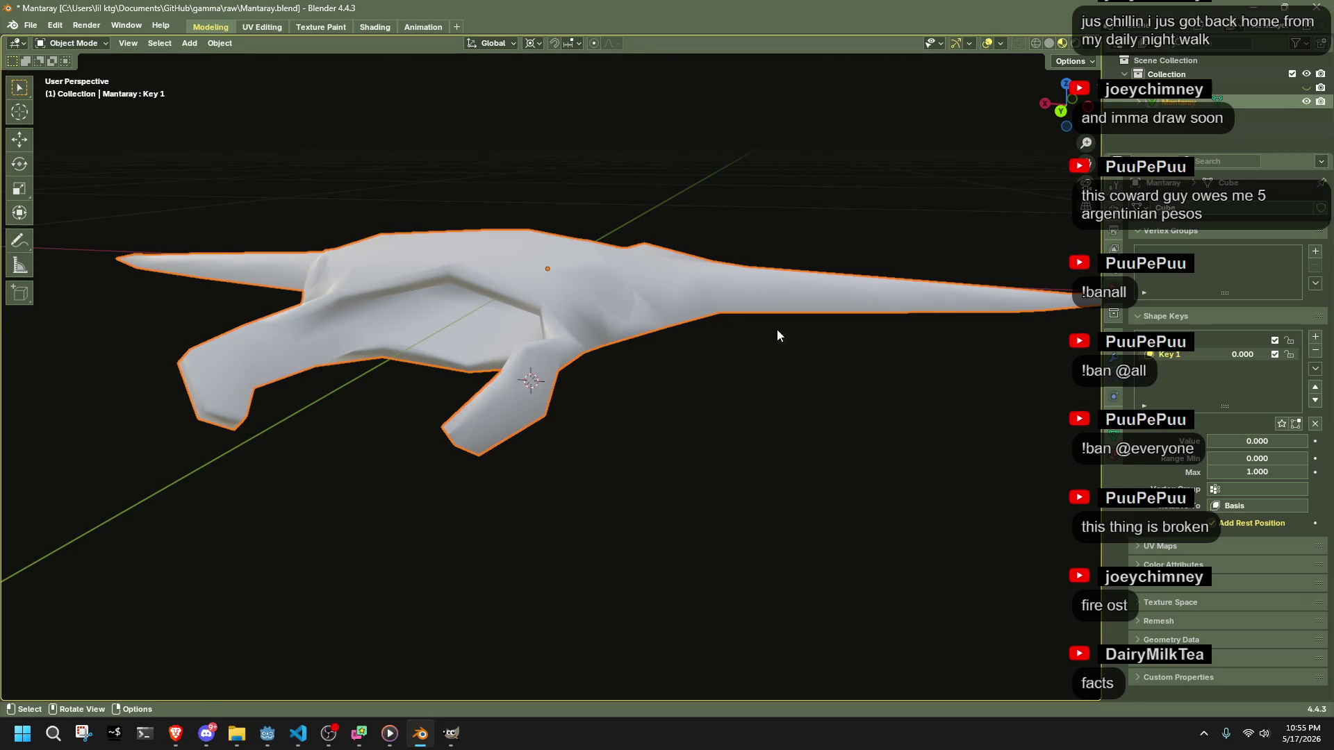
- Preview Key 1 at full strength and try a To Sphere deformation, then undo it
left_click_drag(1258, 441, 1311, 446)
mouse_move(799, 362)
left_mouse_down()
mouse_move(710, 328)
mouse_move(667, 333)
mouse_move(679, 337)
mouse_move(524, 462)
mouse_move(613, 447)
mouse_move(640, 417)
mouse_move(635, 351)
mouse_move(563, 456)
mouse_move(604, 477)
mouse_move(567, 470)
left_mouse_up()
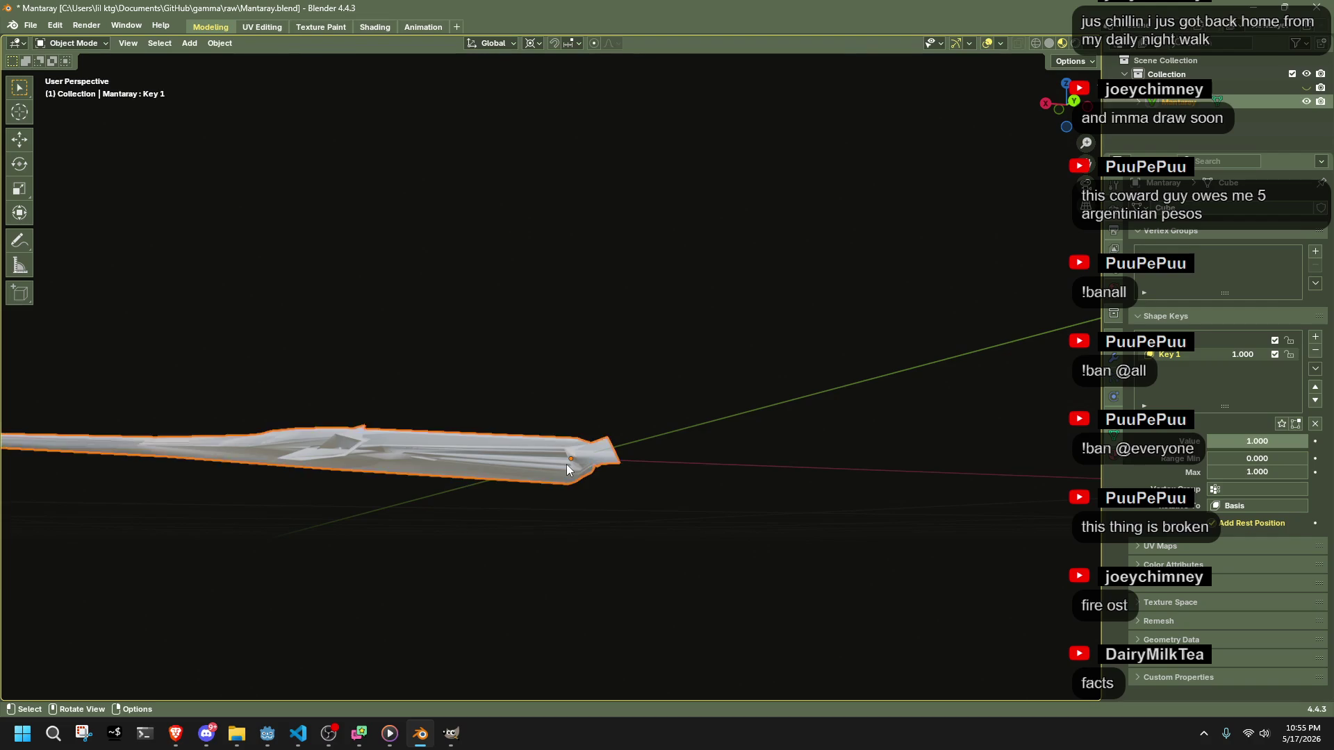
key("Tab")
scroll(738, 506, "up", 2)
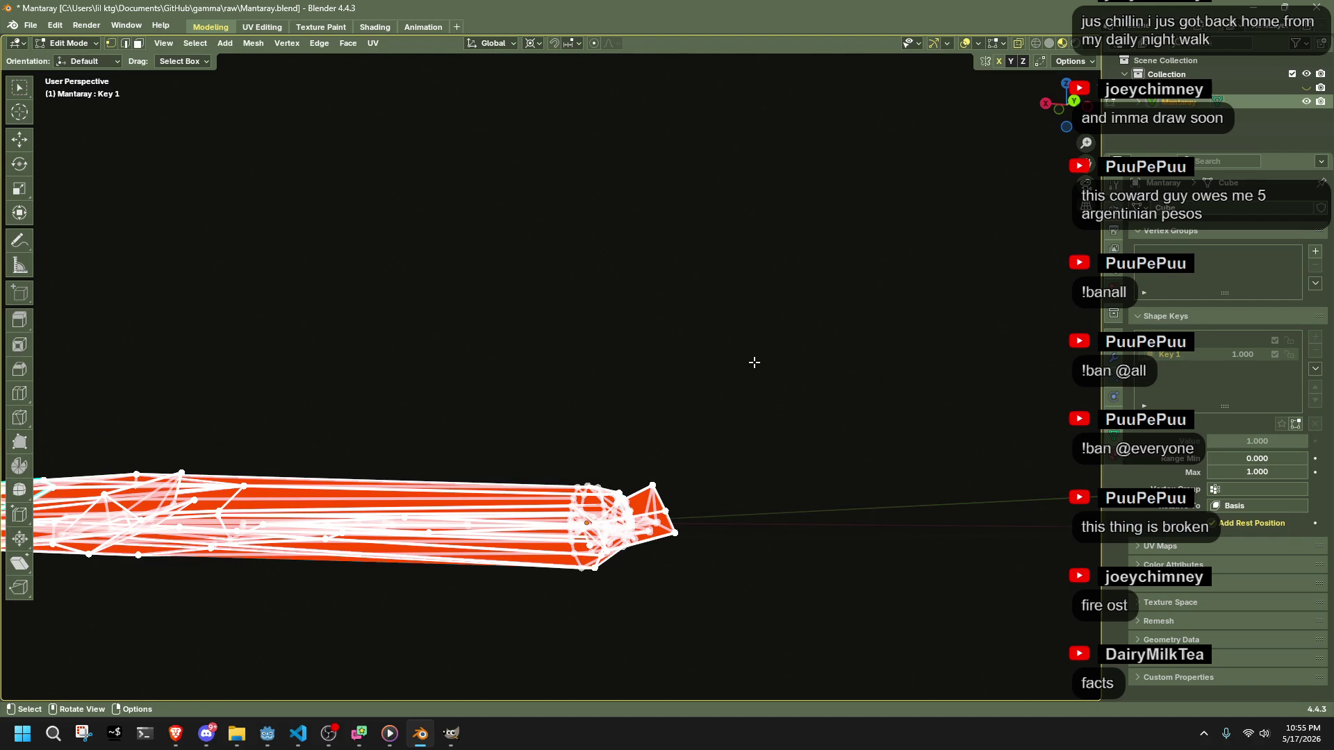
key("shift+s")
key("shift+alt+s")
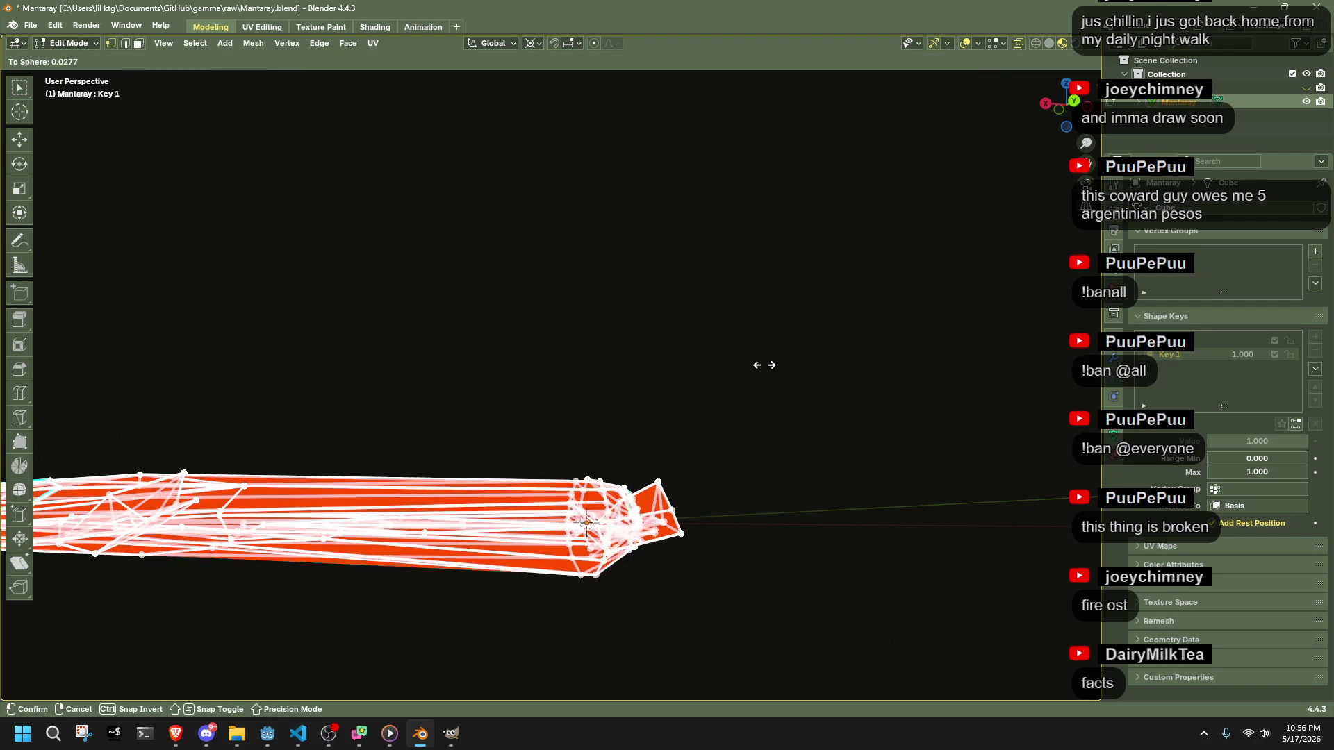
left_click(715, 426)
scroll(694, 417, "down", 3)
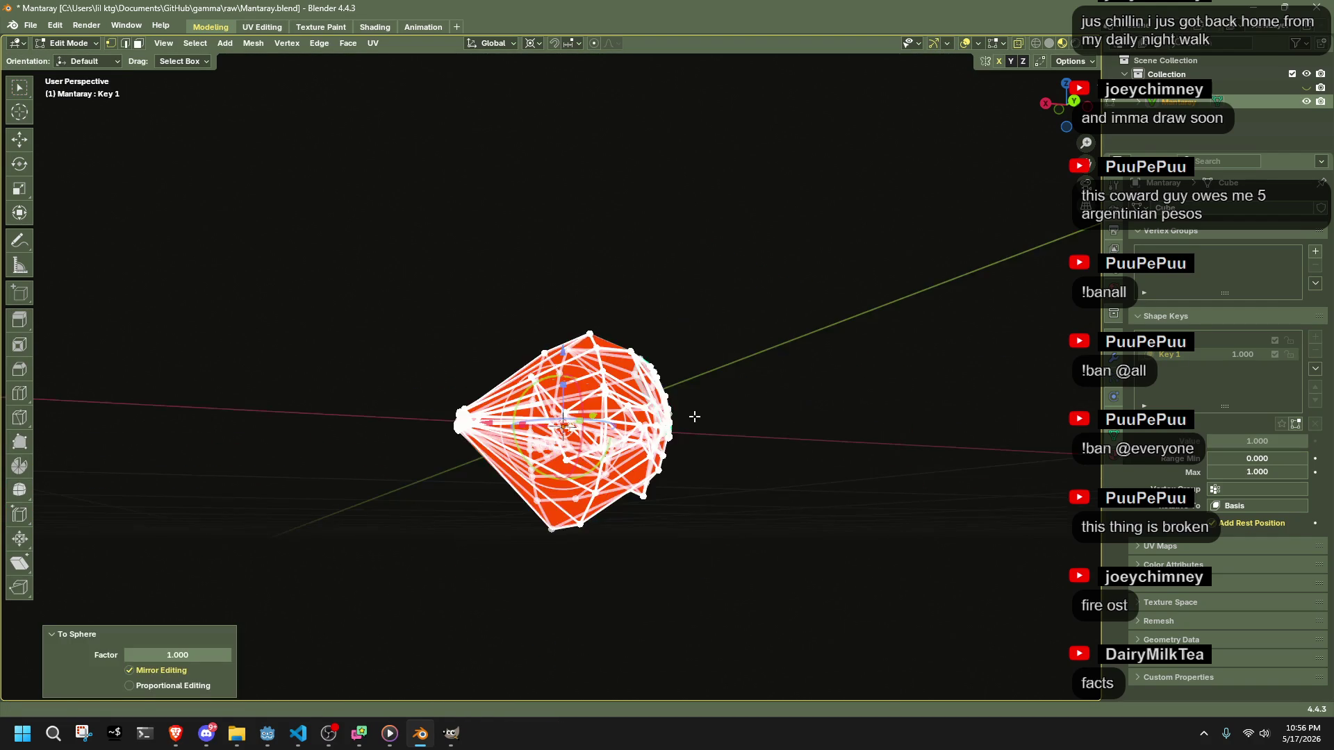
key("ctrl+z")
- Try scaling the mesh along the X axis, then undo it
left_click_drag(771, 453, 732, 482)
key("s")
key("x")
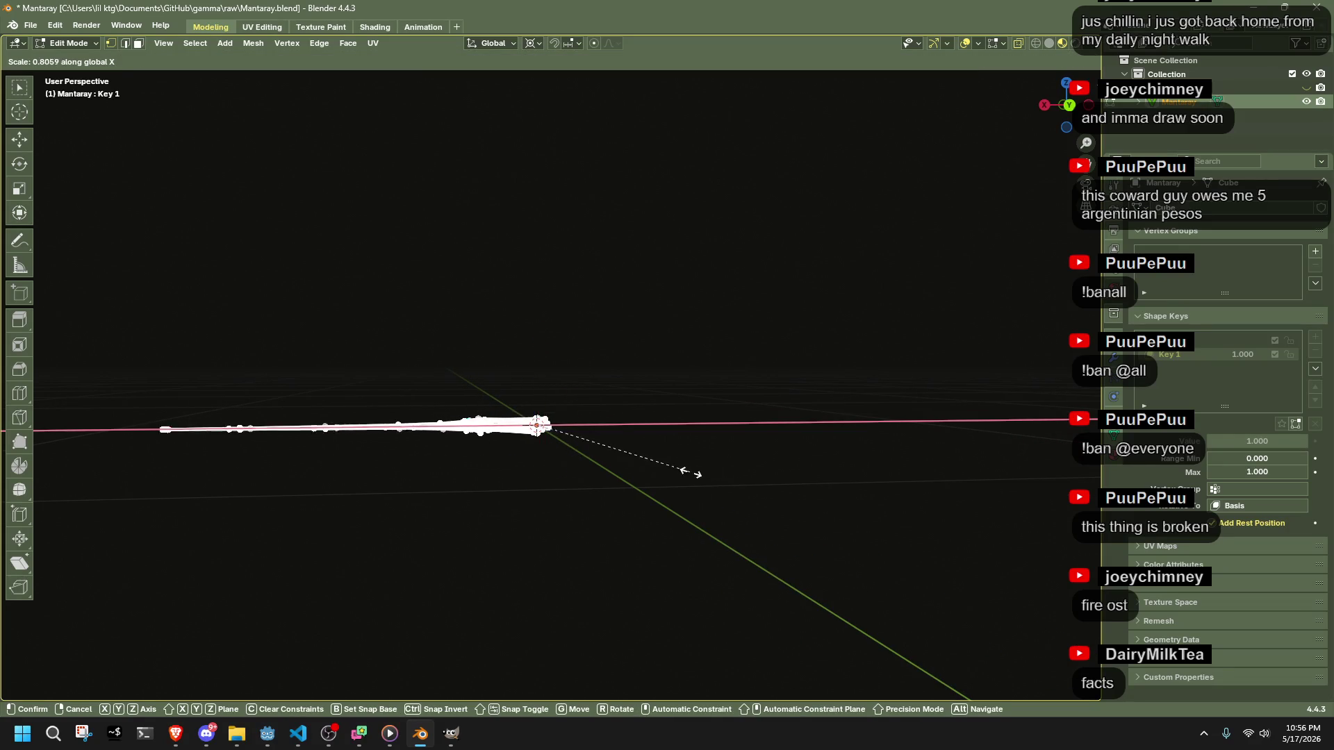
right_click(541, 441)
mouse_move(541, 441)
left_mouse_down()
mouse_move(653, 546)
mouse_move(457, 400)
left_mouse_up()
key("s")
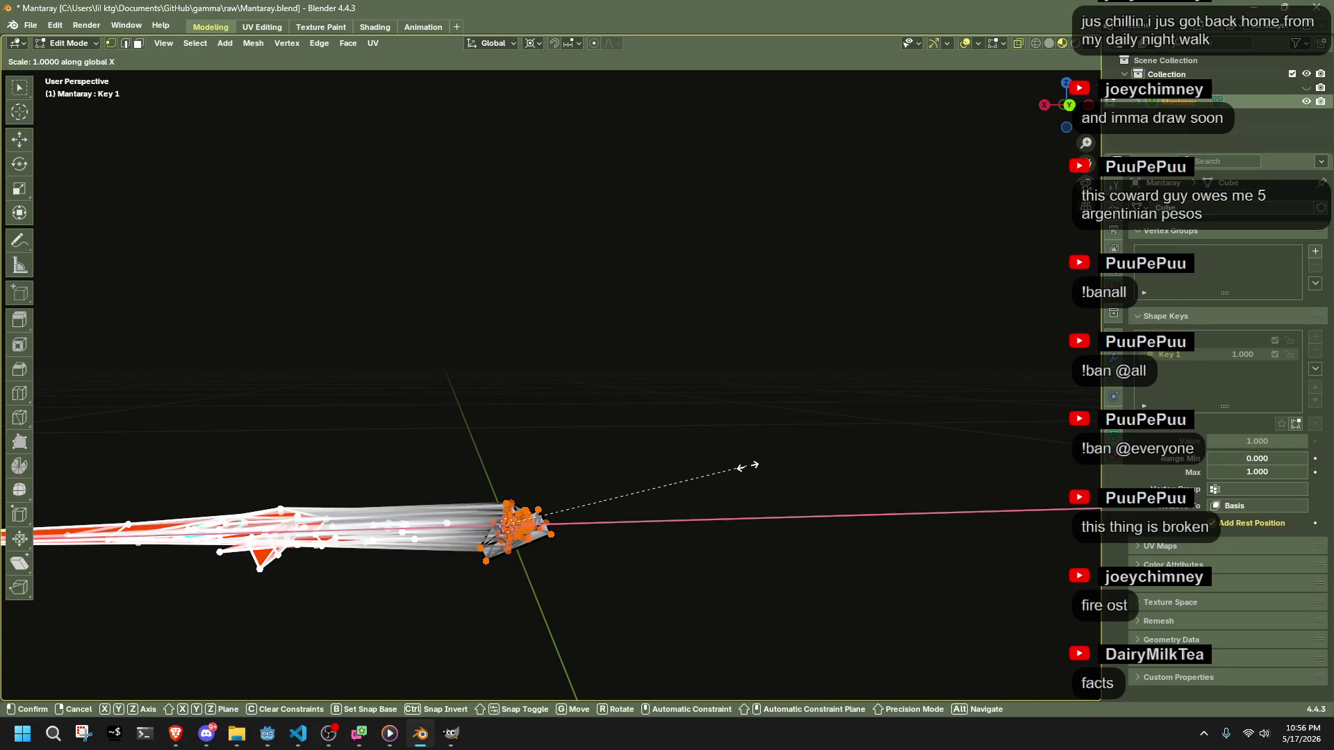
key("x")
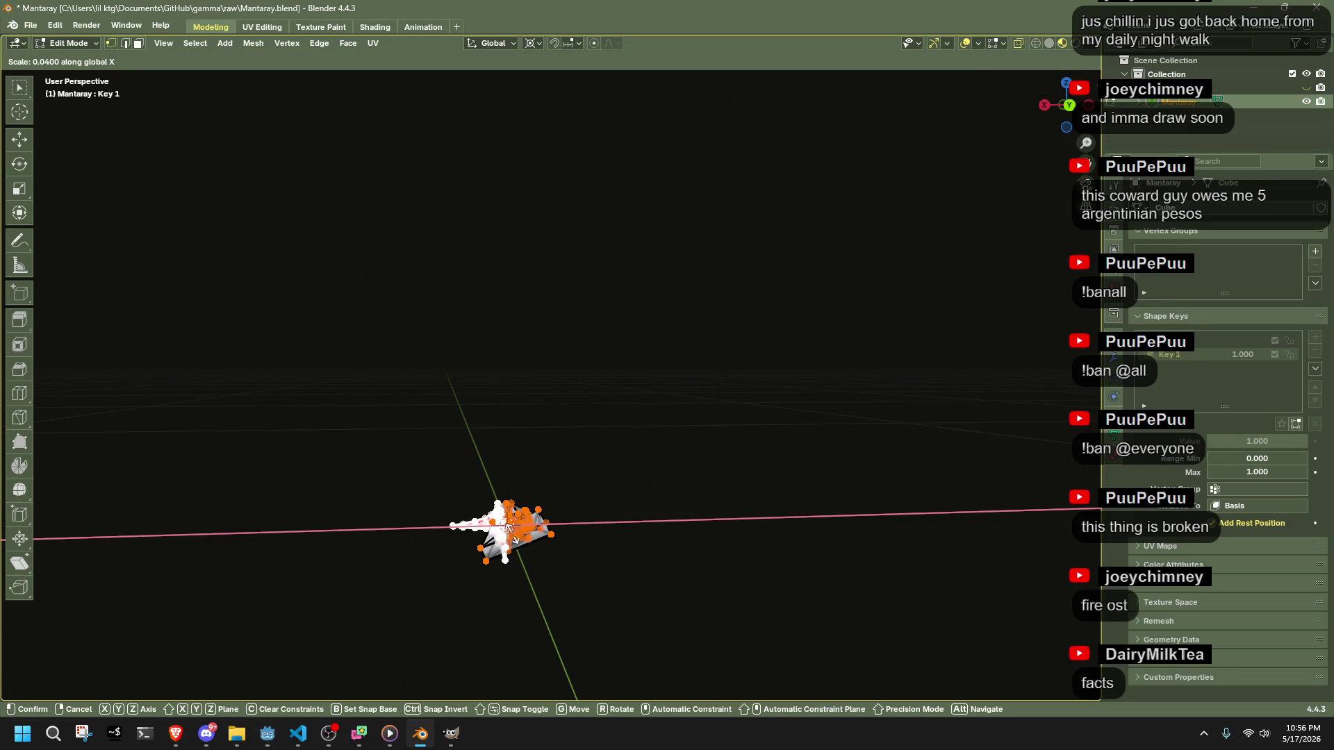
left_click(564, 577)
key("ctrl+z")
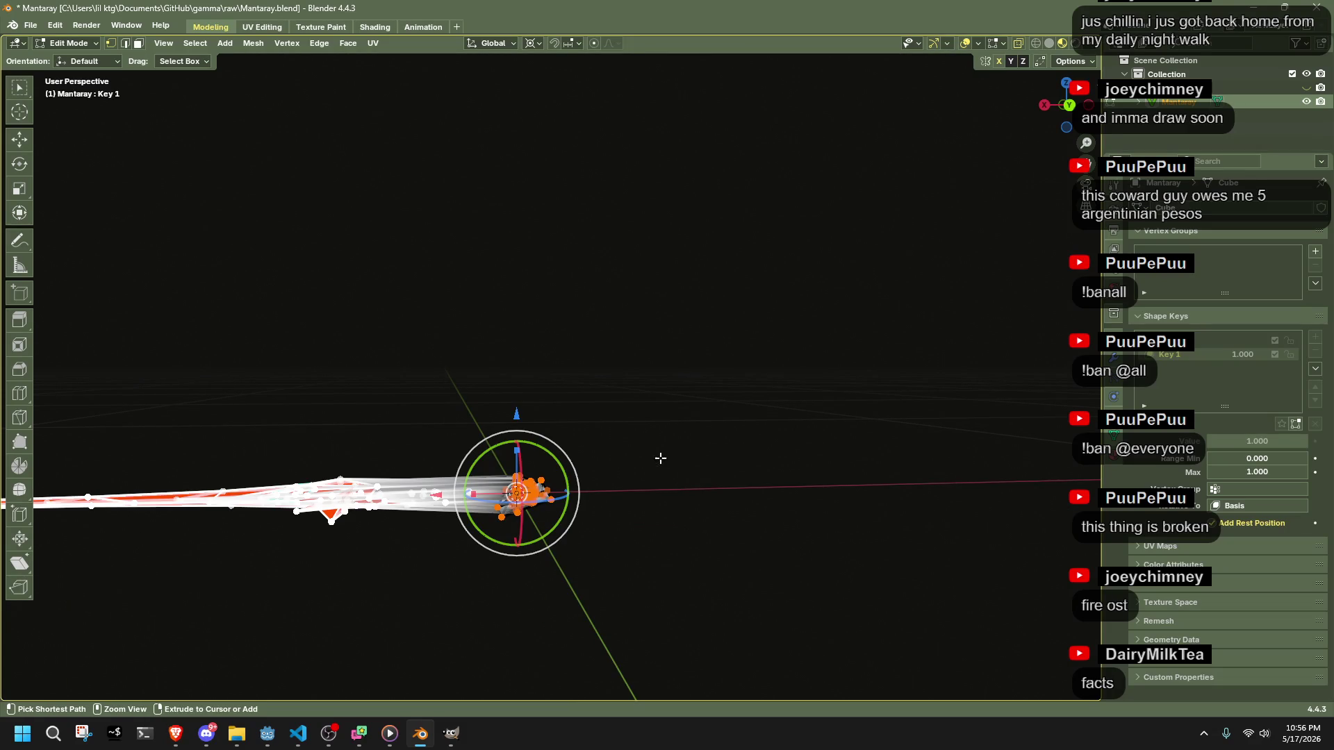
key("Tab")
- Delete the old Key 1 shape key and add a fresh shape key
left_click(1223, 341)
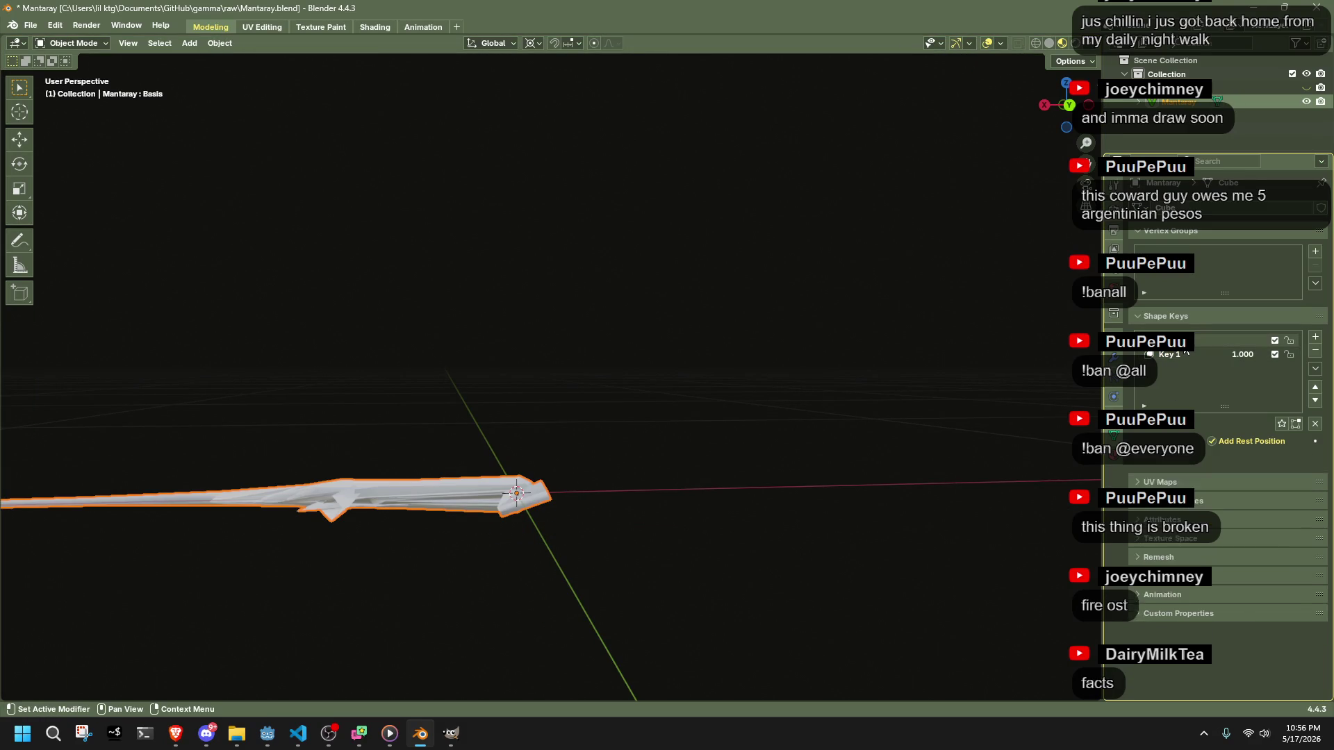
left_click(1316, 351)
mouse_move(773, 470)
left_mouse_down()
mouse_move(852, 536)
mouse_move(902, 473)
left_mouse_up()
left_click(1316, 337)
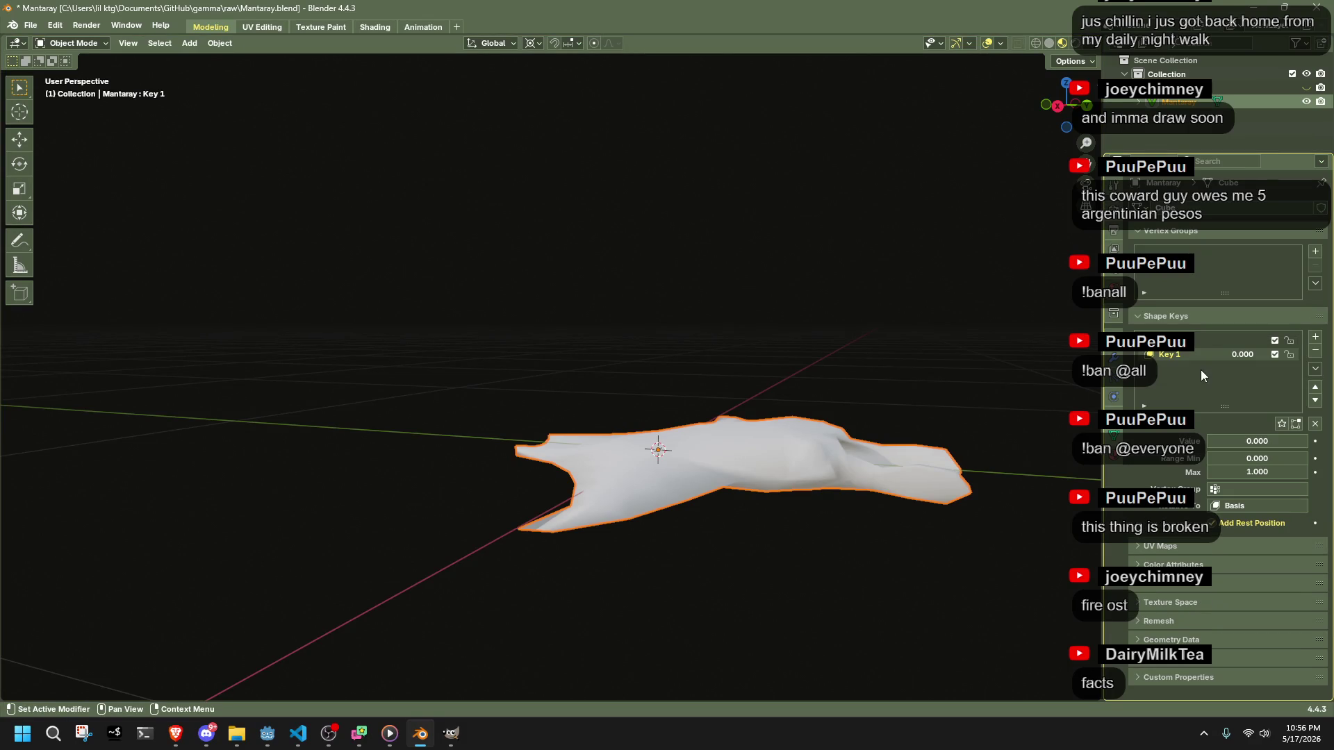
- In the new key, deform the whole mesh fully into a sphere
key("Tab")
left_click_drag(875, 376, 933, 501)
key("shift+alt+s")
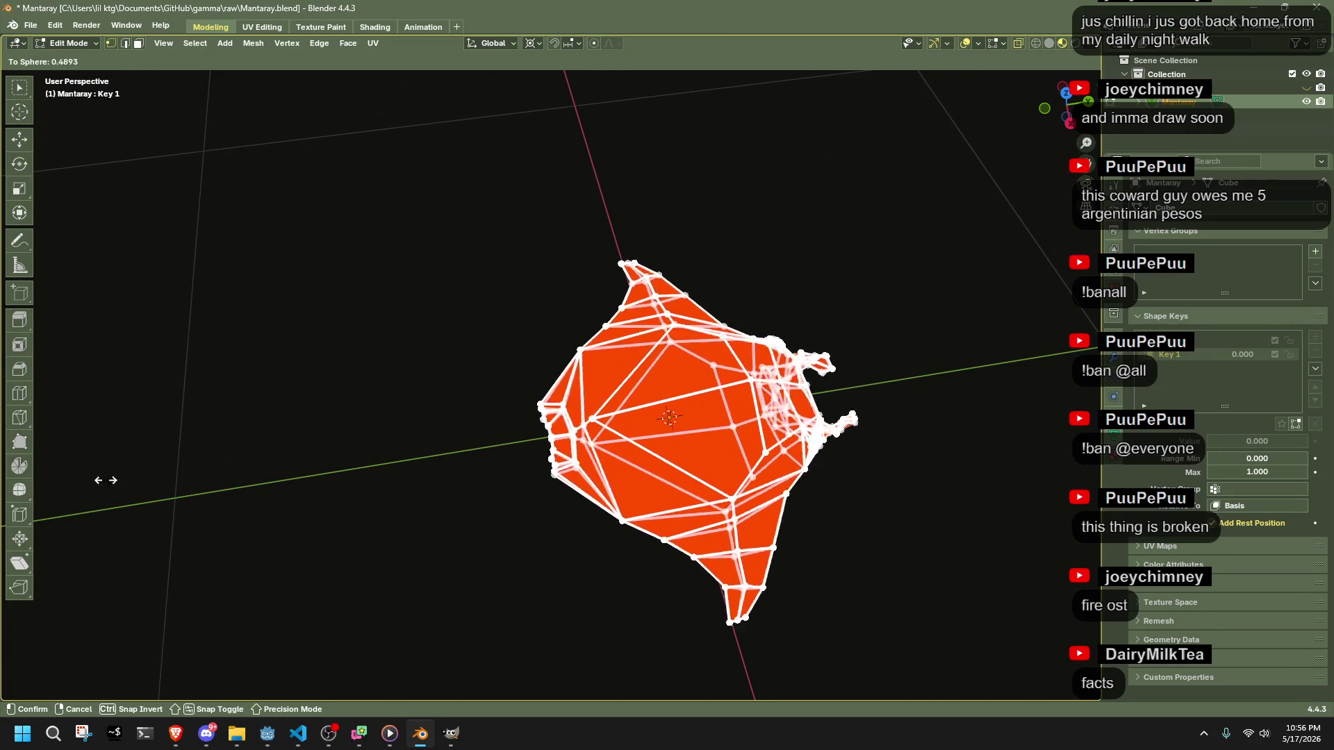
left_click(914, 472)
key("Tab")
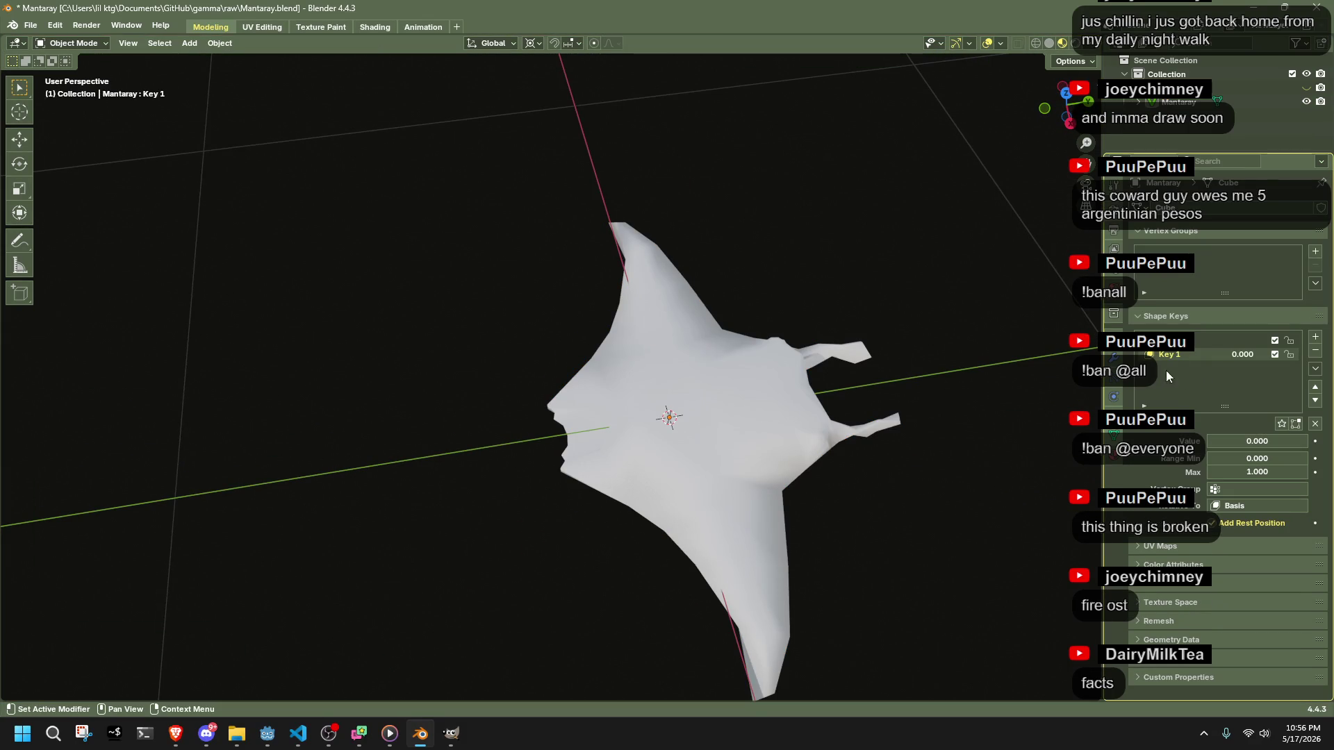
- Test the ball morph by dragging Key 1's value up to 1
left_click_drag(1230, 441, 1306, 441)
mouse_move(975, 379)
left_mouse_down()
mouse_move(856, 324)
mouse_move(825, 271)
left_mouse_up()
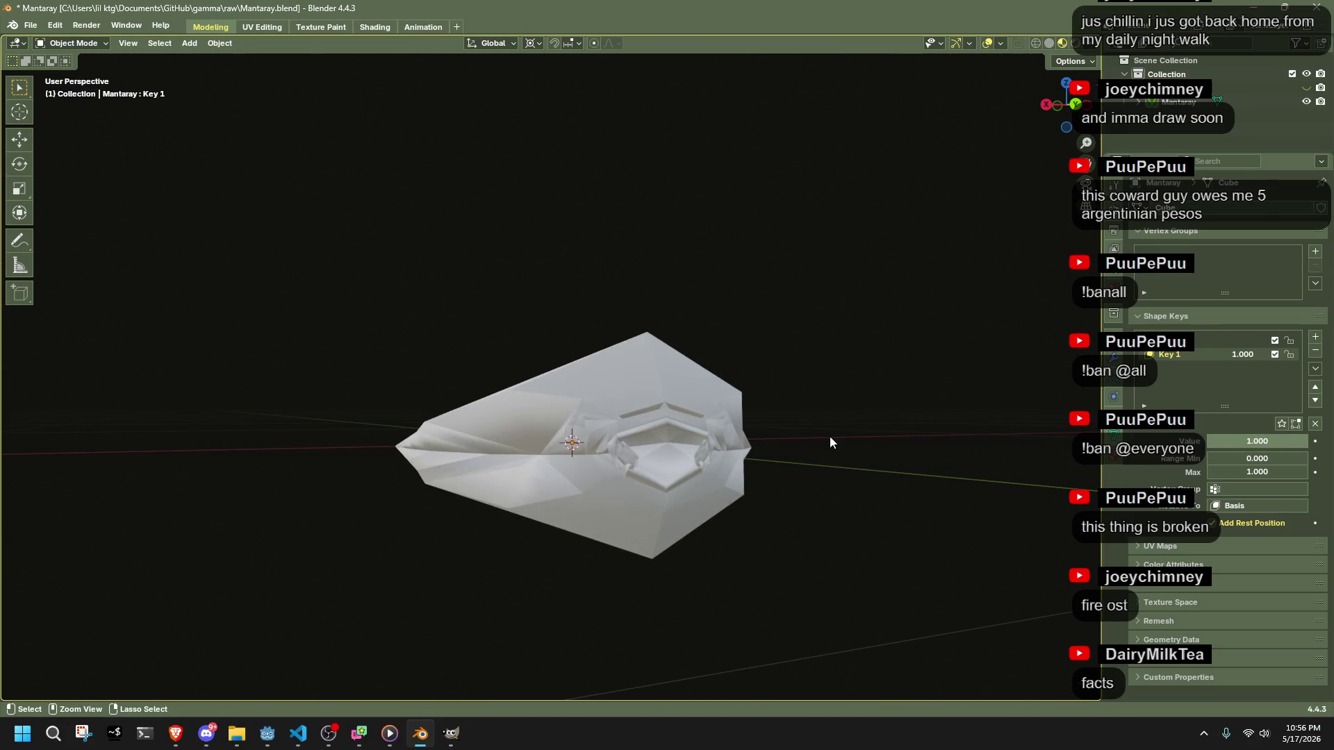
key("ctrl+z")
mouse_move(829, 442)
left_mouse_down()
mouse_move(874, 481)
mouse_move(953, 483)
left_mouse_up()
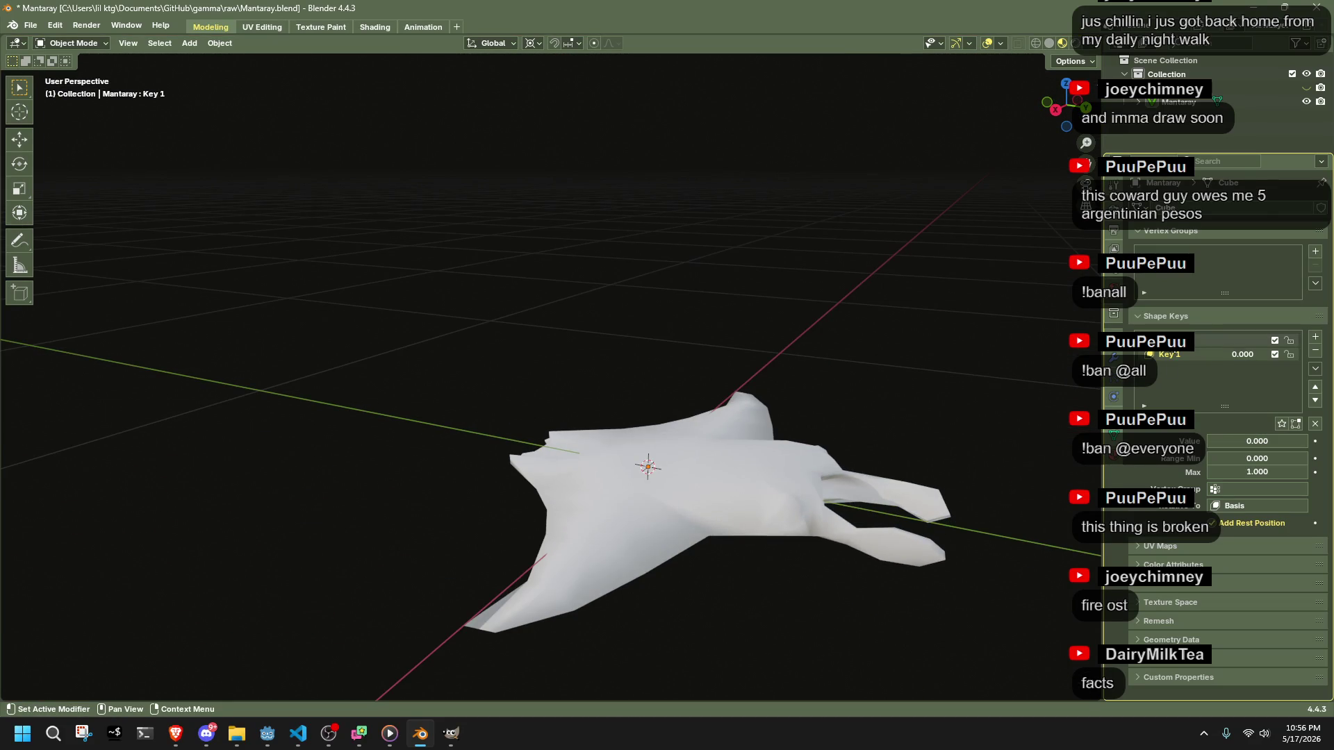
left_click(862, 481)
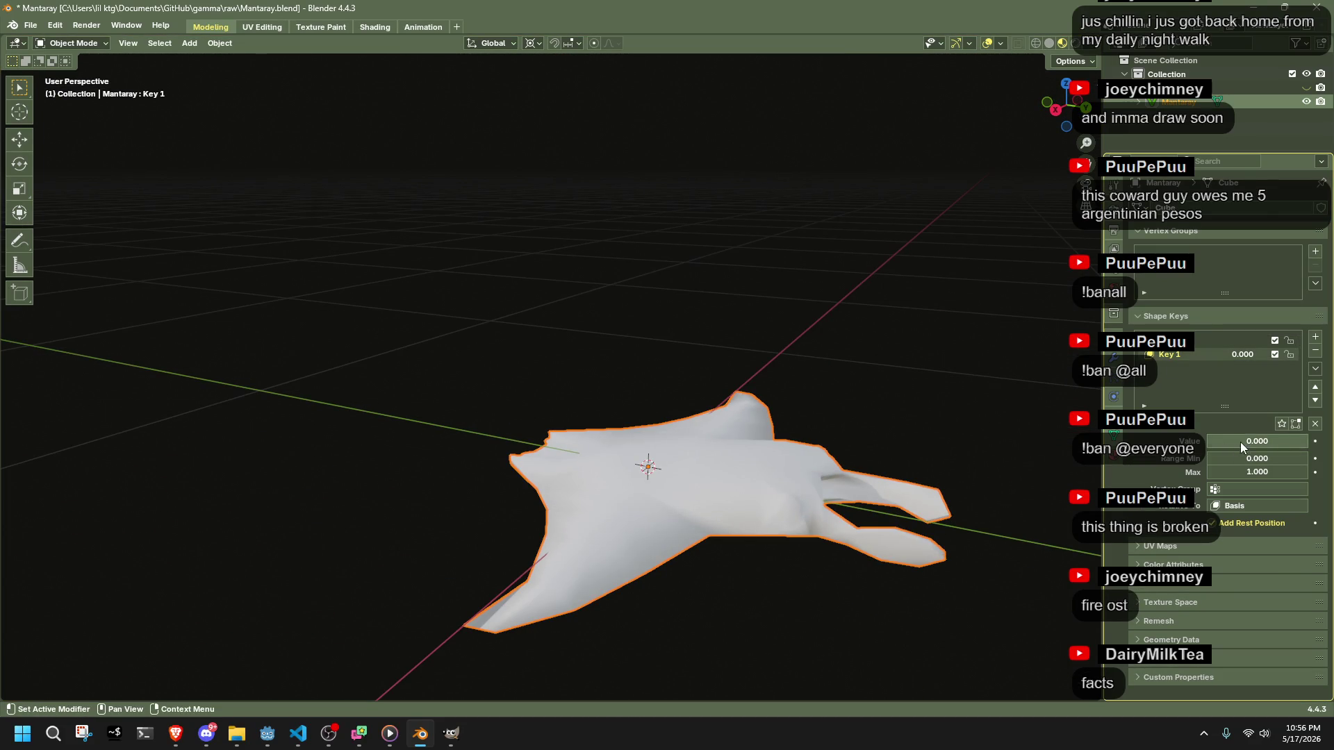
left_click_drag(1240, 442, 1307, 442)
- Switch to top view, reset Key 1 to 0 and test its value again
key("Tab")
left_click_drag(939, 439, 1018, 416)
key("Tab")
key("KP_7")
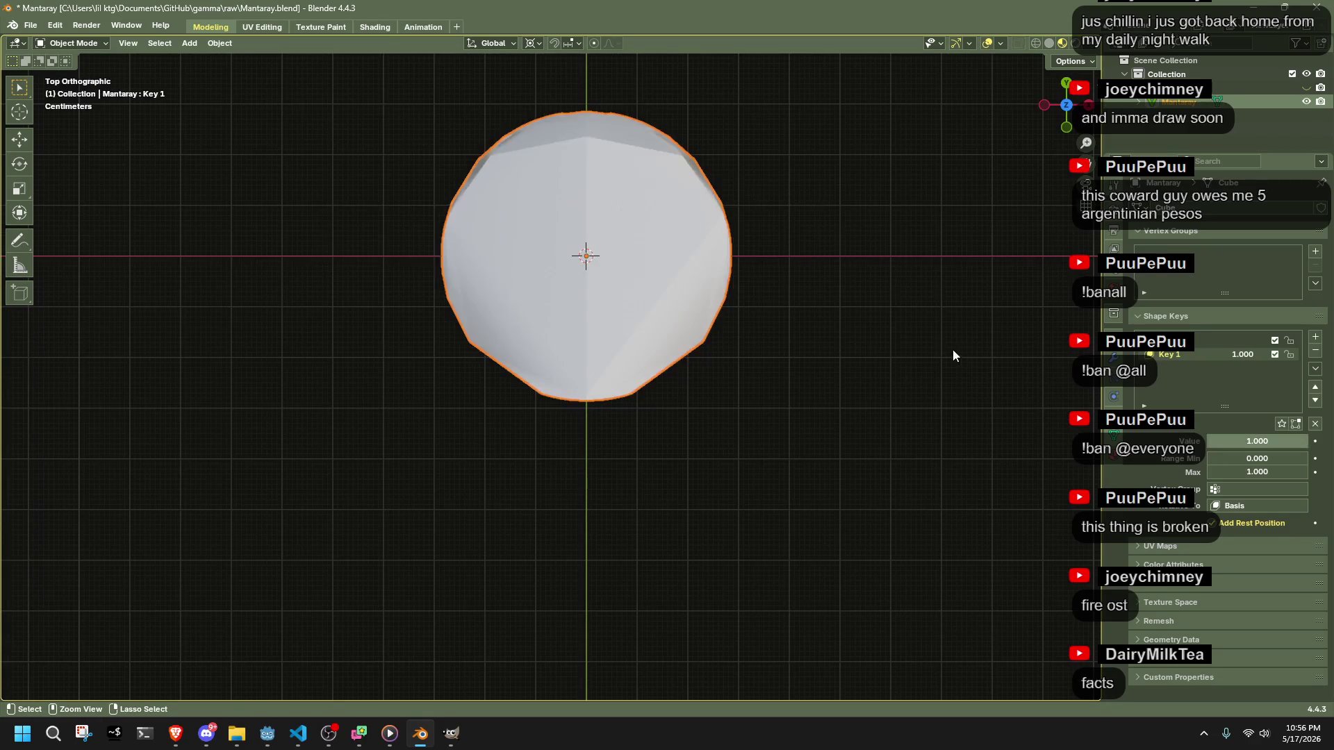
key("ctrl+z")
key("ctrl+z")
key("ctrl+z")
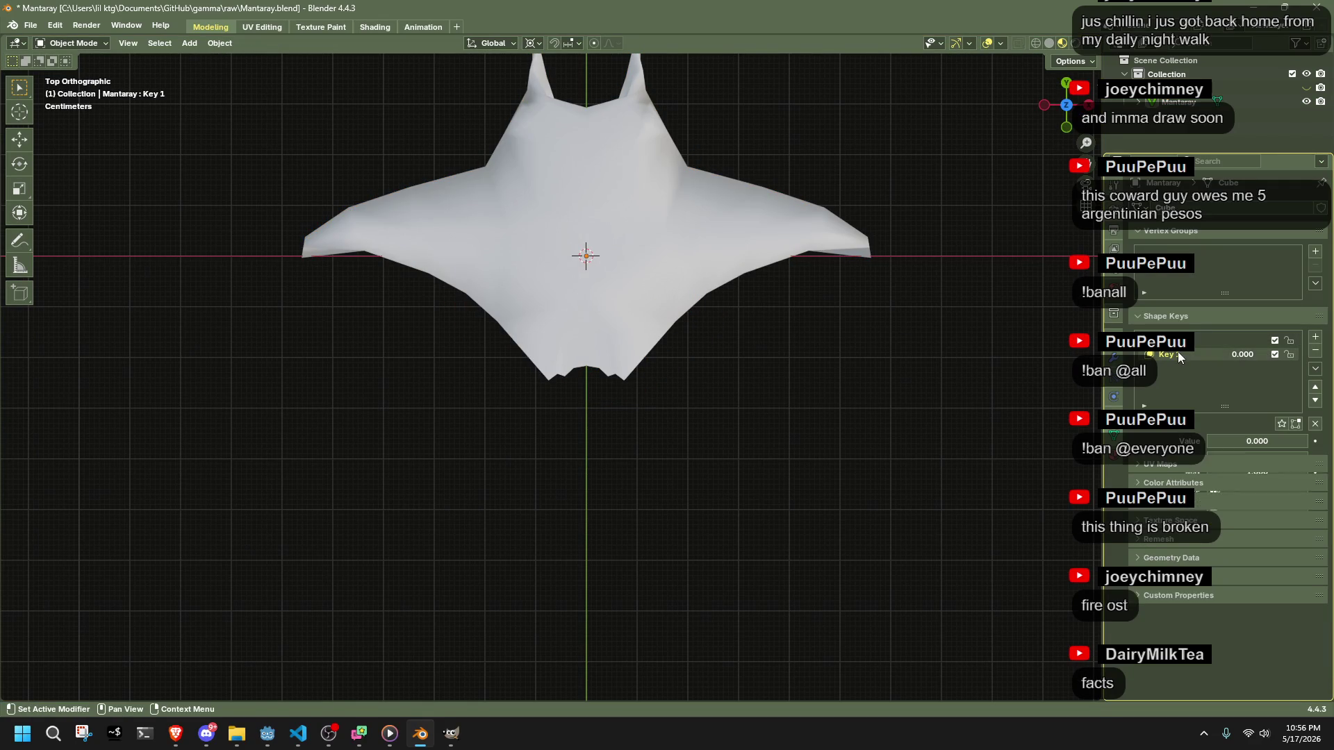
mouse_move(1260, 441)
left_mouse_down()
mouse_move(1307, 441)
mouse_move(1206, 440)
left_mouse_up()
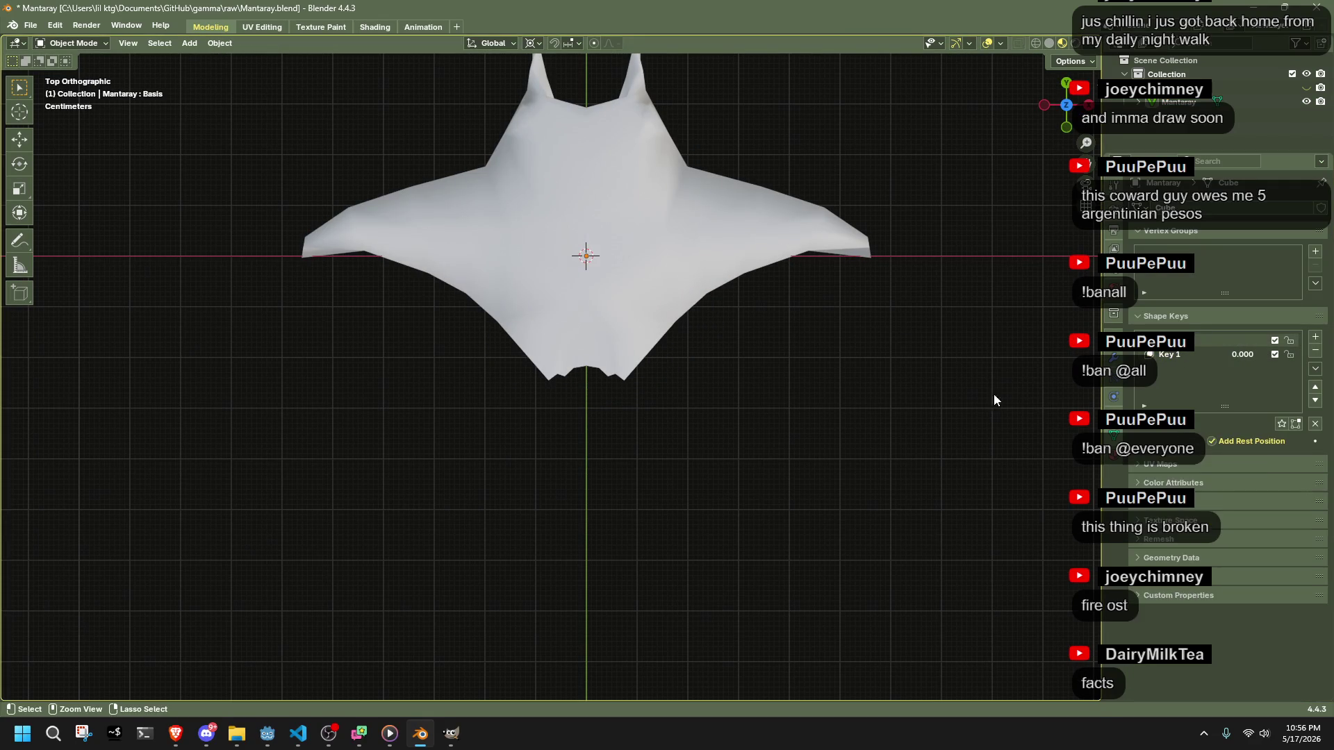
- Remove the Key 1 shape key and save Mantaray.blend
left_click(1314, 351)
mouse_move(826, 396)
left_mouse_down()
mouse_move(611, 328)
mouse_move(614, 285)
mouse_move(822, 532)
mouse_move(464, 467)
left_mouse_up()
key("ctrl+s")
- Select the manta and inspect it in Edit Mode from the top view
left_click(464, 467)
key("Tab")
mouse_move(485, 586)
left_mouse_down()
mouse_move(542, 628)
mouse_move(507, 642)
mouse_move(411, 604)
mouse_move(465, 586)
mouse_move(556, 596)
mouse_move(610, 623)
mouse_move(1014, 646)
mouse_move(28, 639)
mouse_move(86, 607)
mouse_move(122, 646)
mouse_move(60, 649)
mouse_move(1048, 660)
mouse_move(965, 644)
mouse_move(996, 61)
mouse_move(555, 348)
mouse_move(532, 417)
left_mouse_up()
scroll(556, 347, "up", 3)
mouse_move(750, 271)
left_mouse_down()
mouse_move(1021, 142)
mouse_move(1085, 142)
left_mouse_up()
left_click(1068, 111)
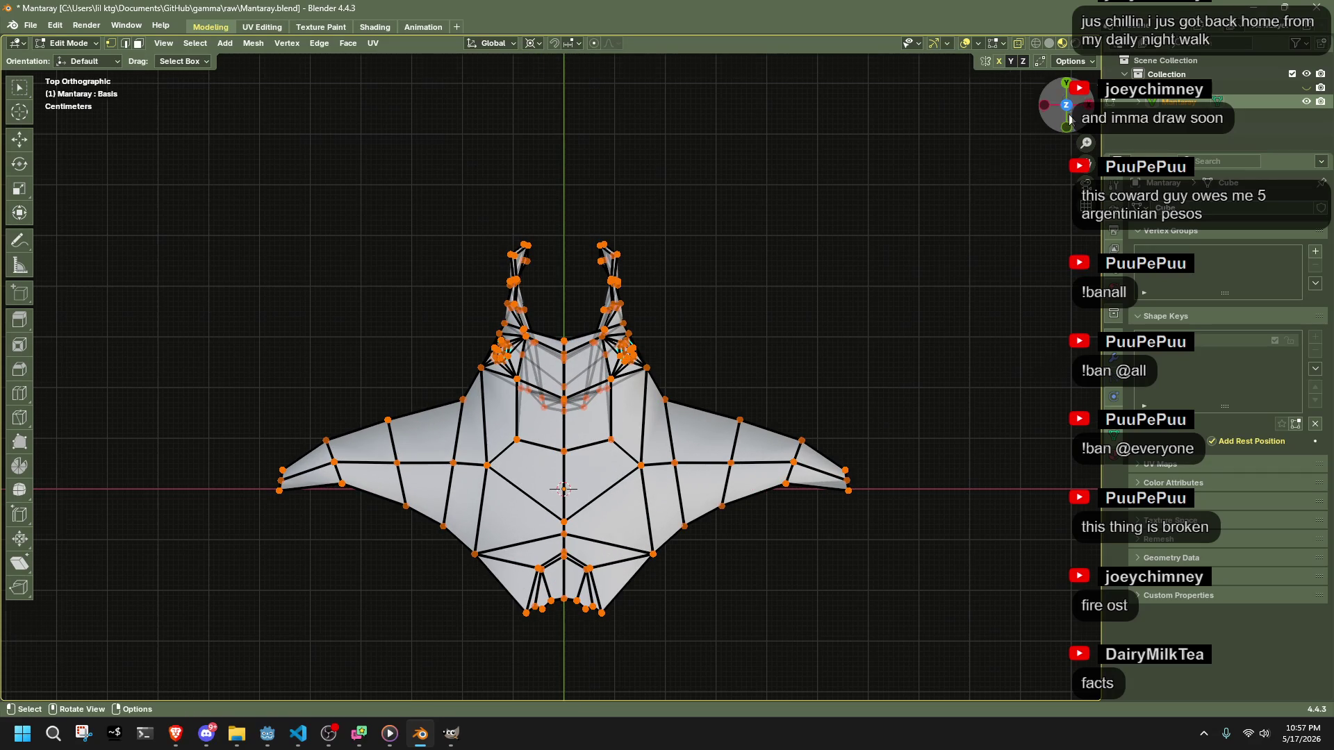
key("Tab")
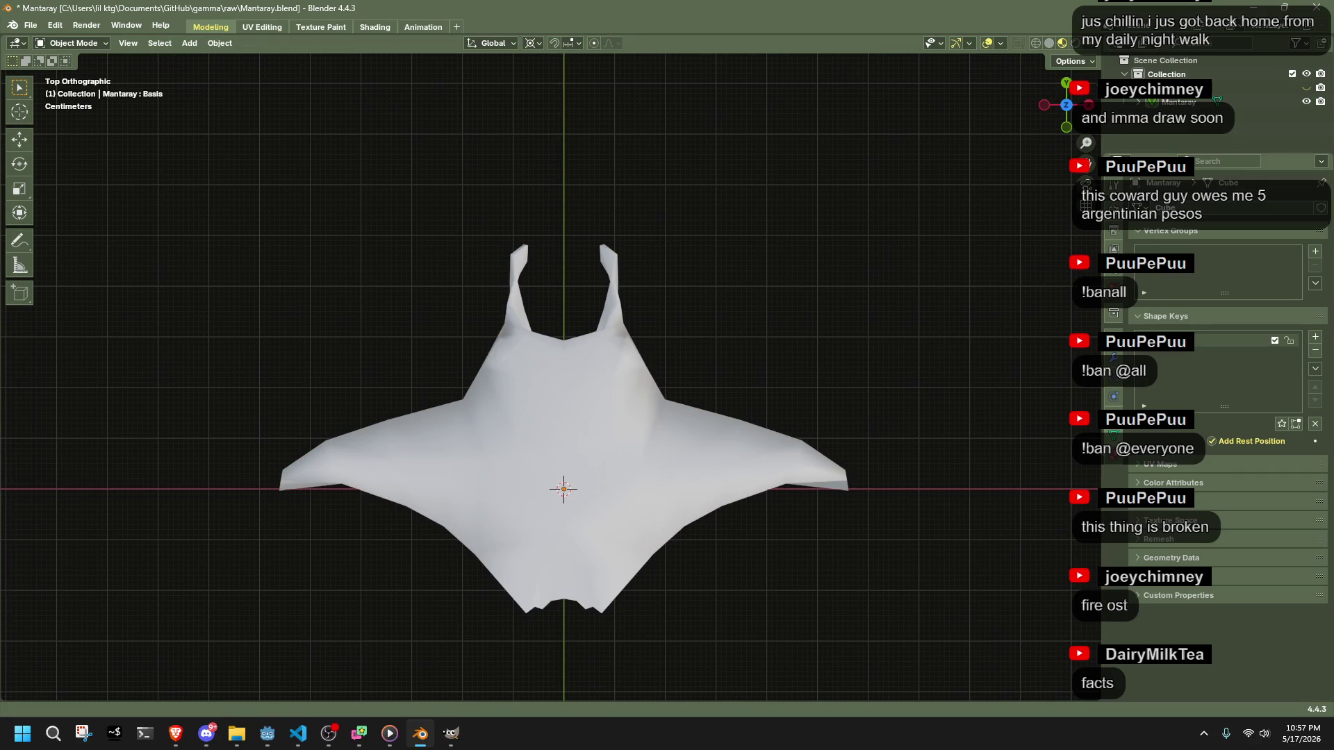
- Add a new shape key named 'ball'
left_click(1315, 337)
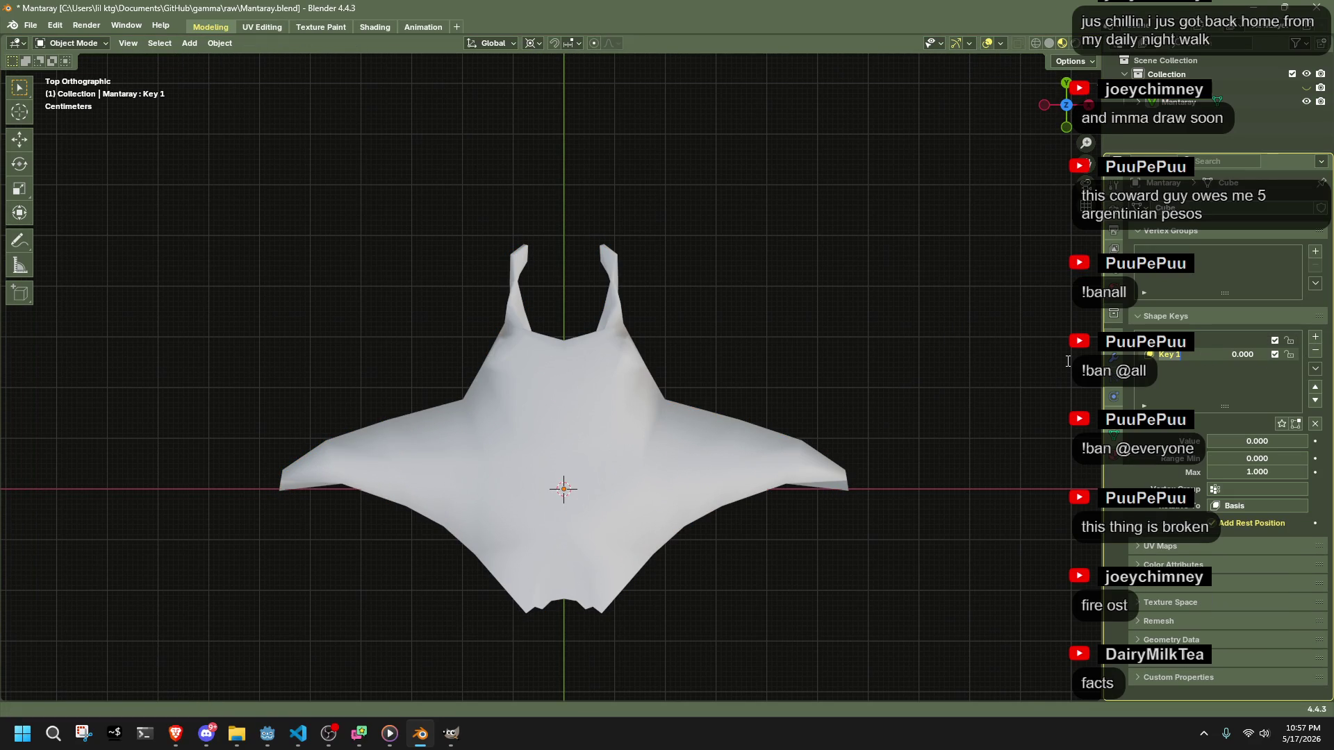
type("ball")
key("Return")
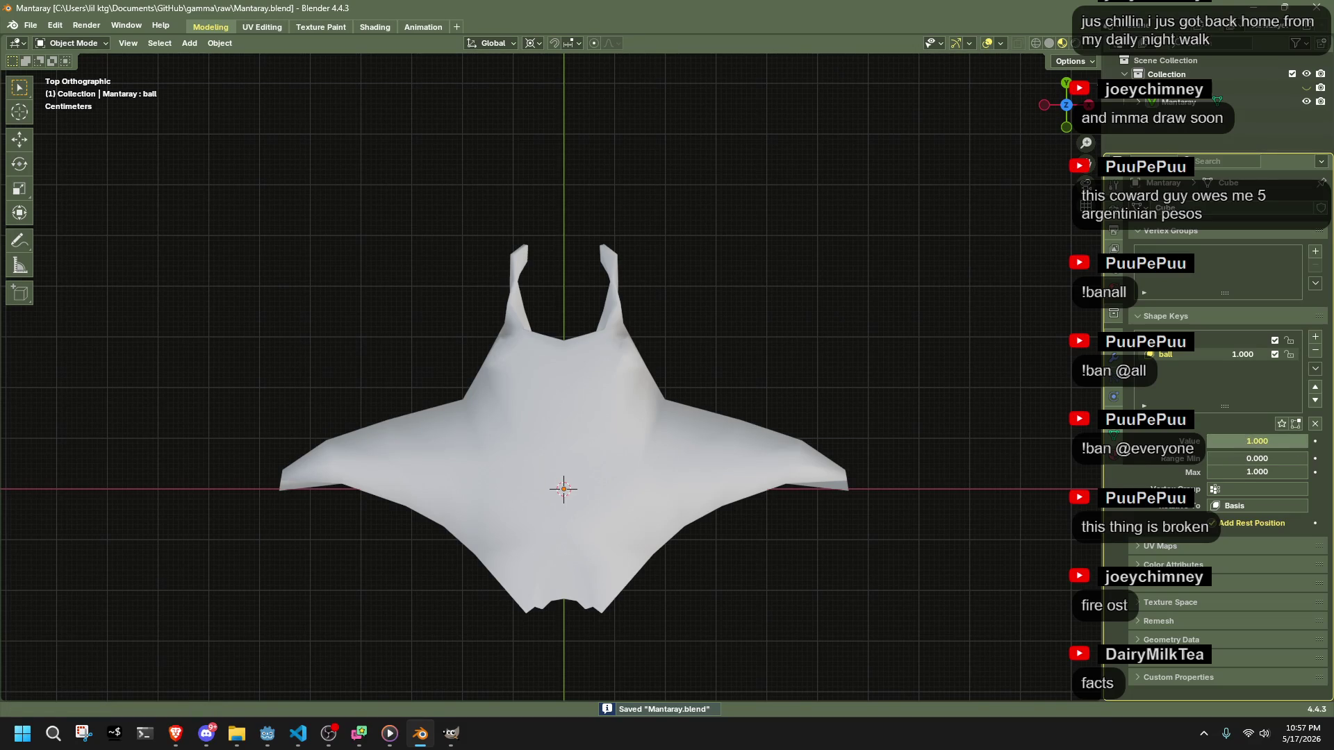
key("Tab")
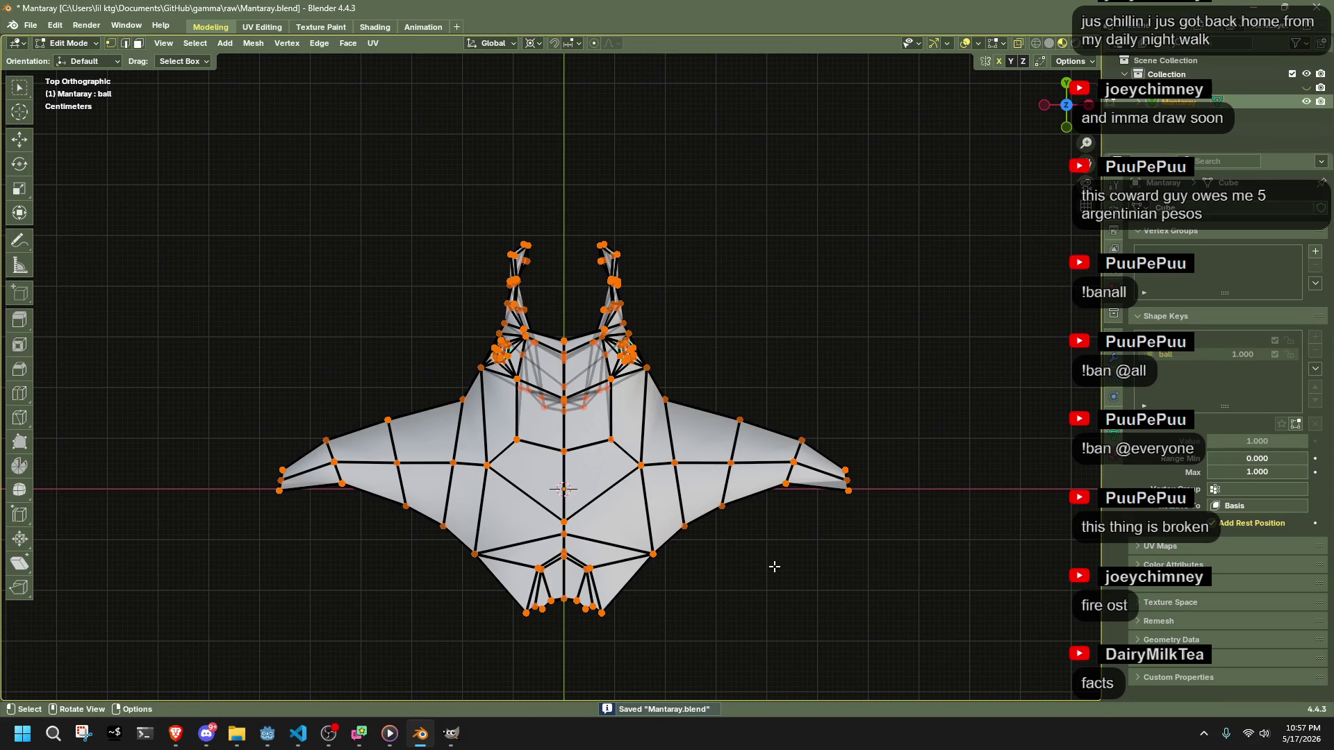
- Preview the ball shape key by blending its influence from full down to zero
key("Tab")
key("Tab")
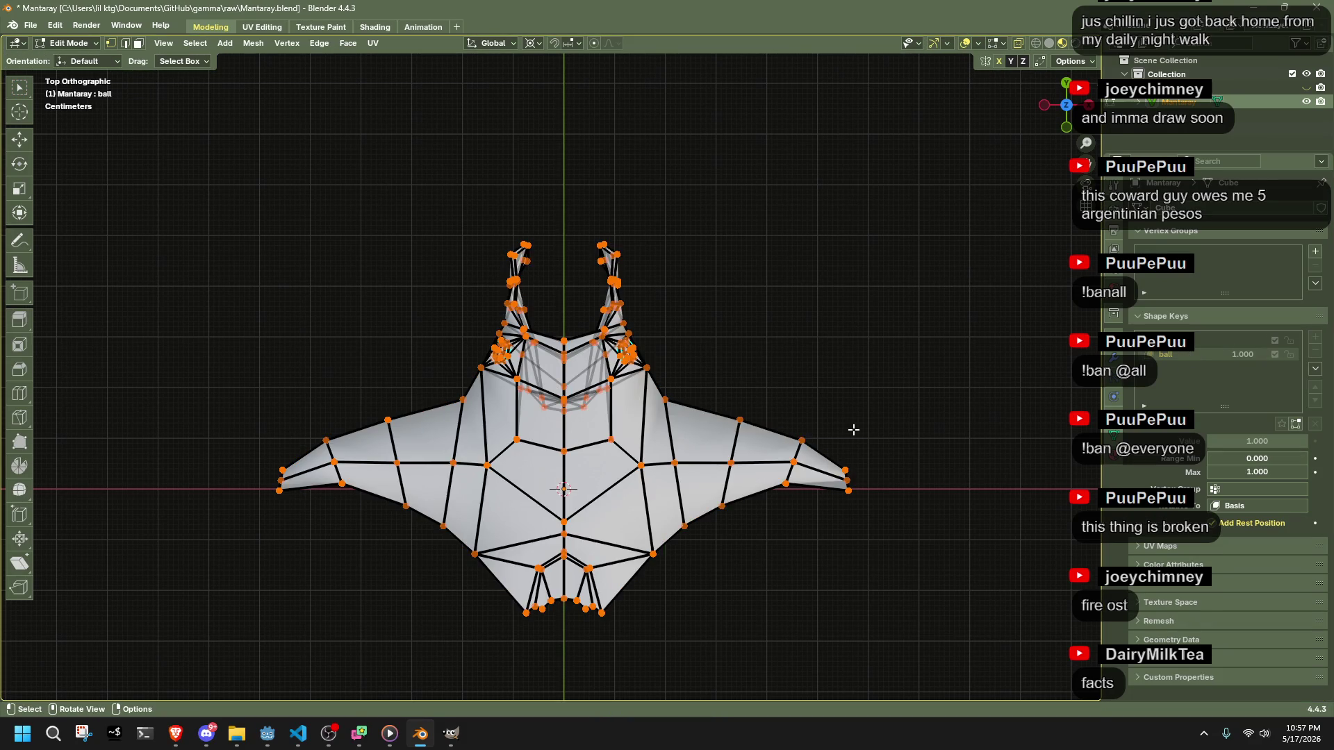
key("Tab")
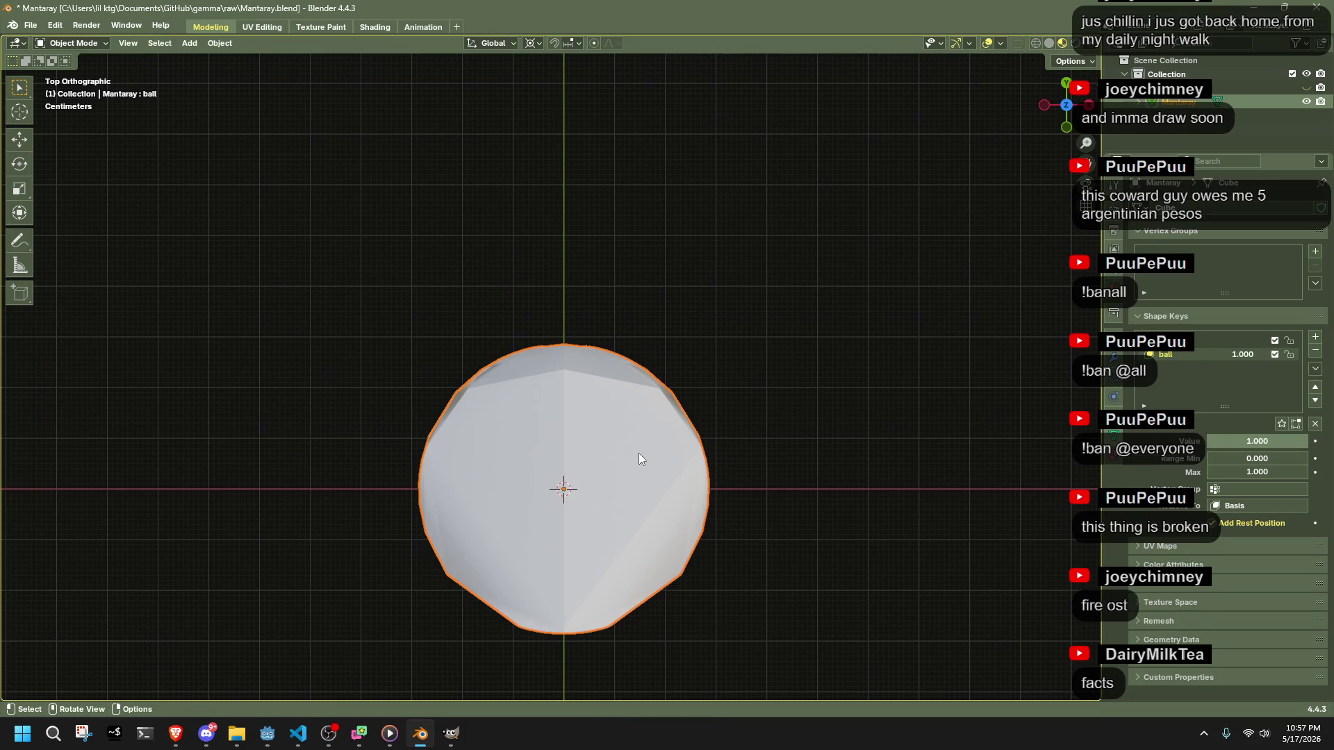
left_click(1228, 335)
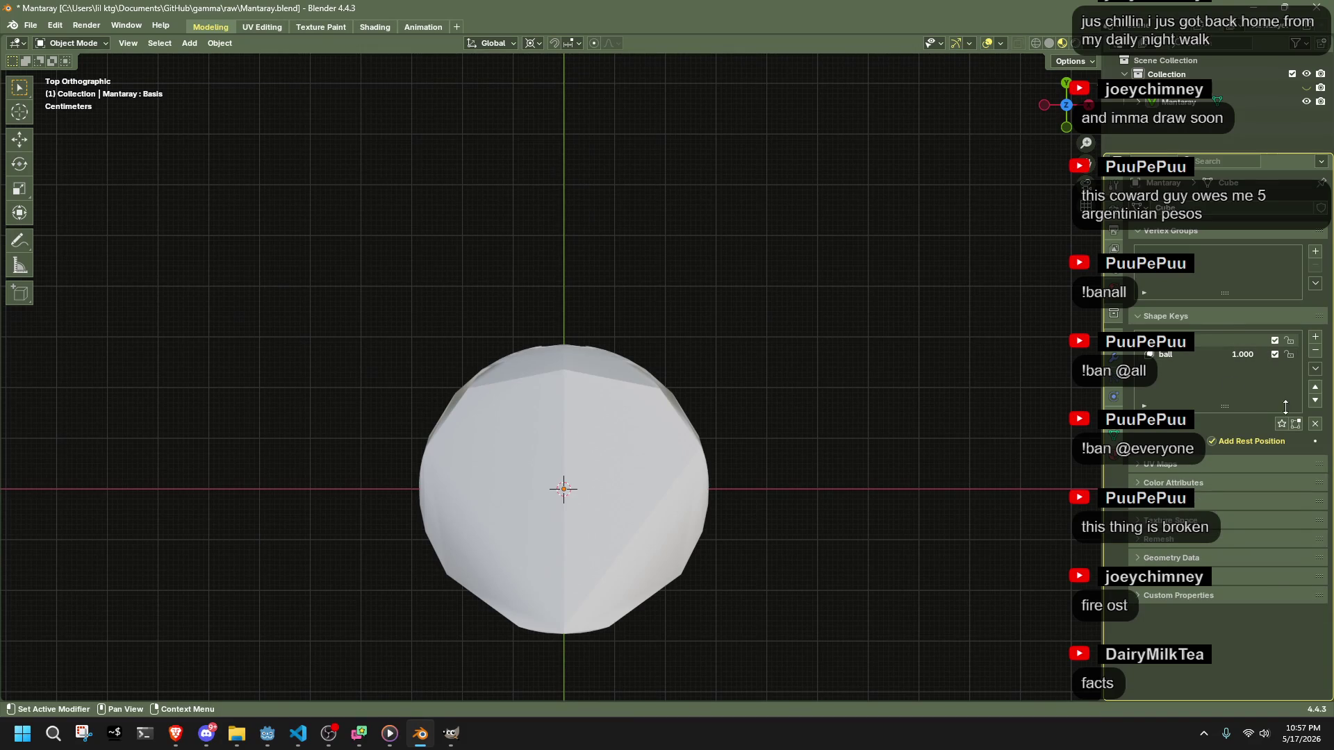
mouse_move(1213, 355)
left_mouse_down()
mouse_move(1174, 355)
mouse_move(1223, 354)
left_mouse_up()
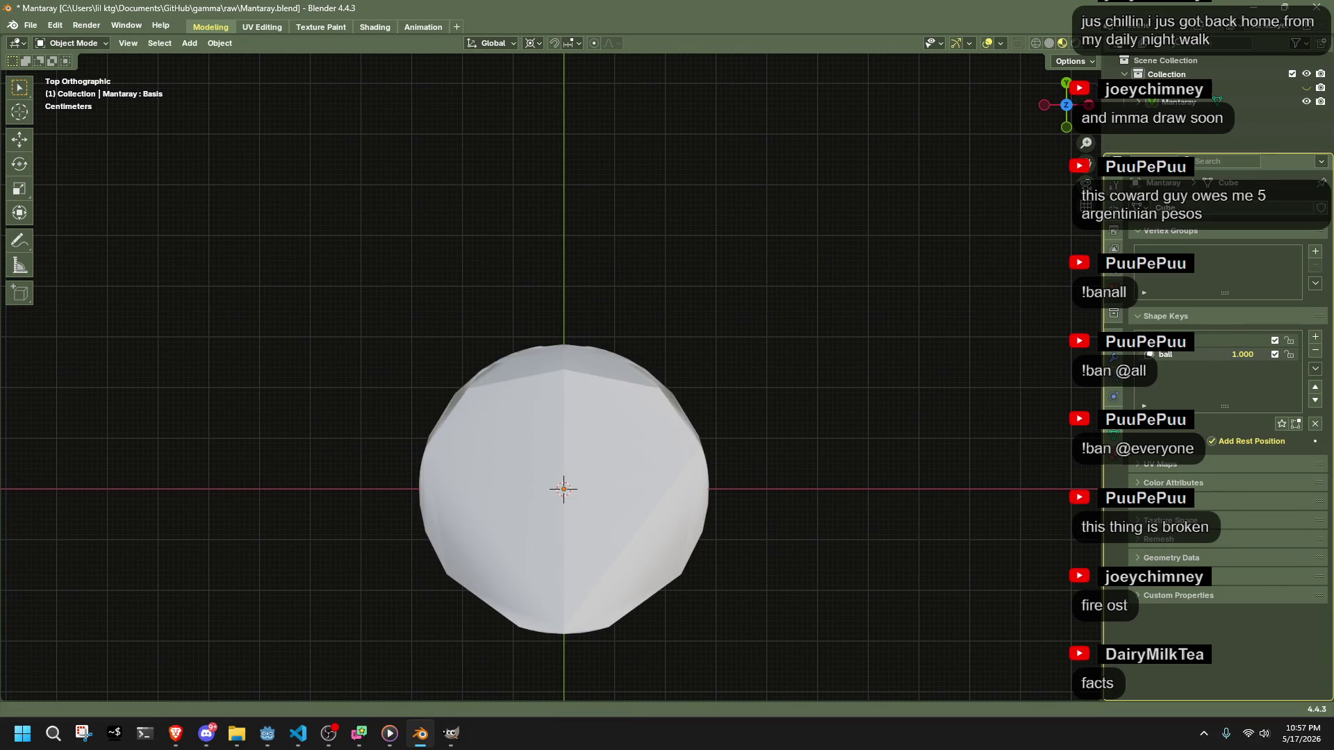
left_click_drag(681, 515, 868, 337)
key("a")
key("Tab")
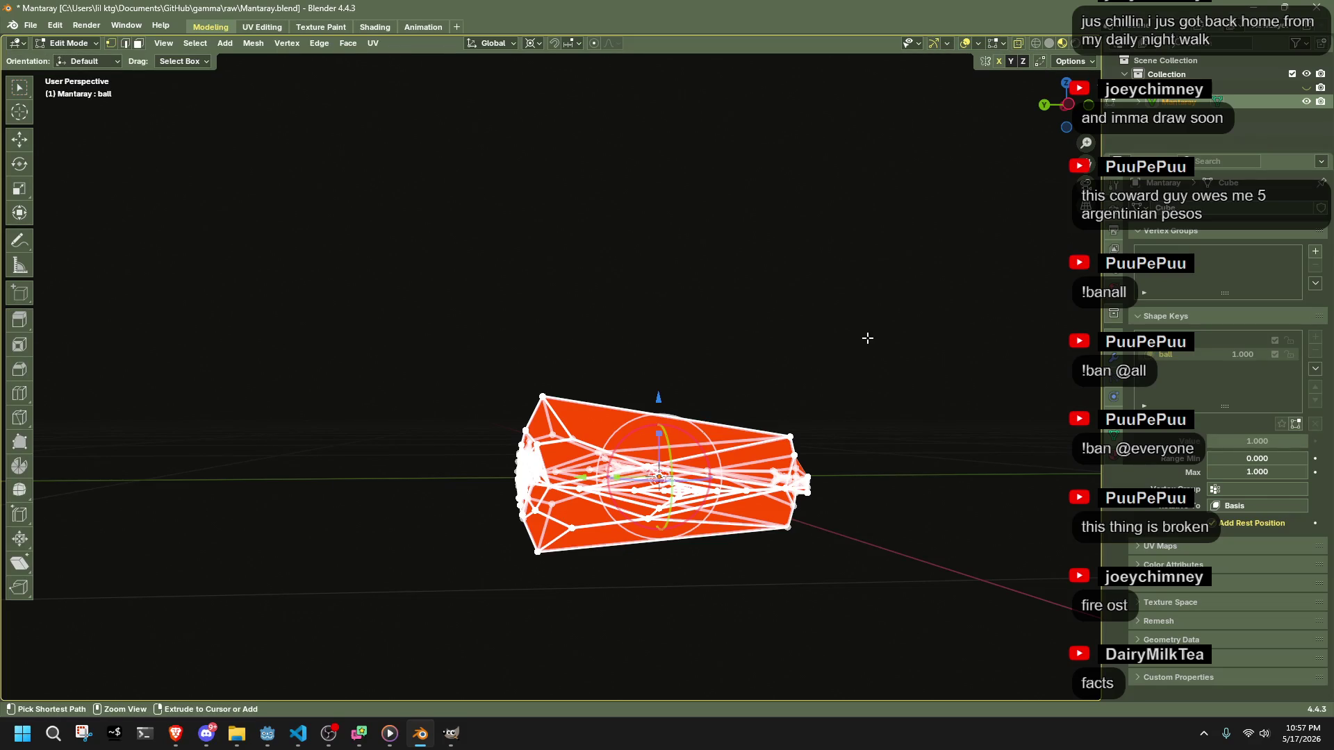
key("Tab")
left_click_drag(1251, 355, 1229, 350)
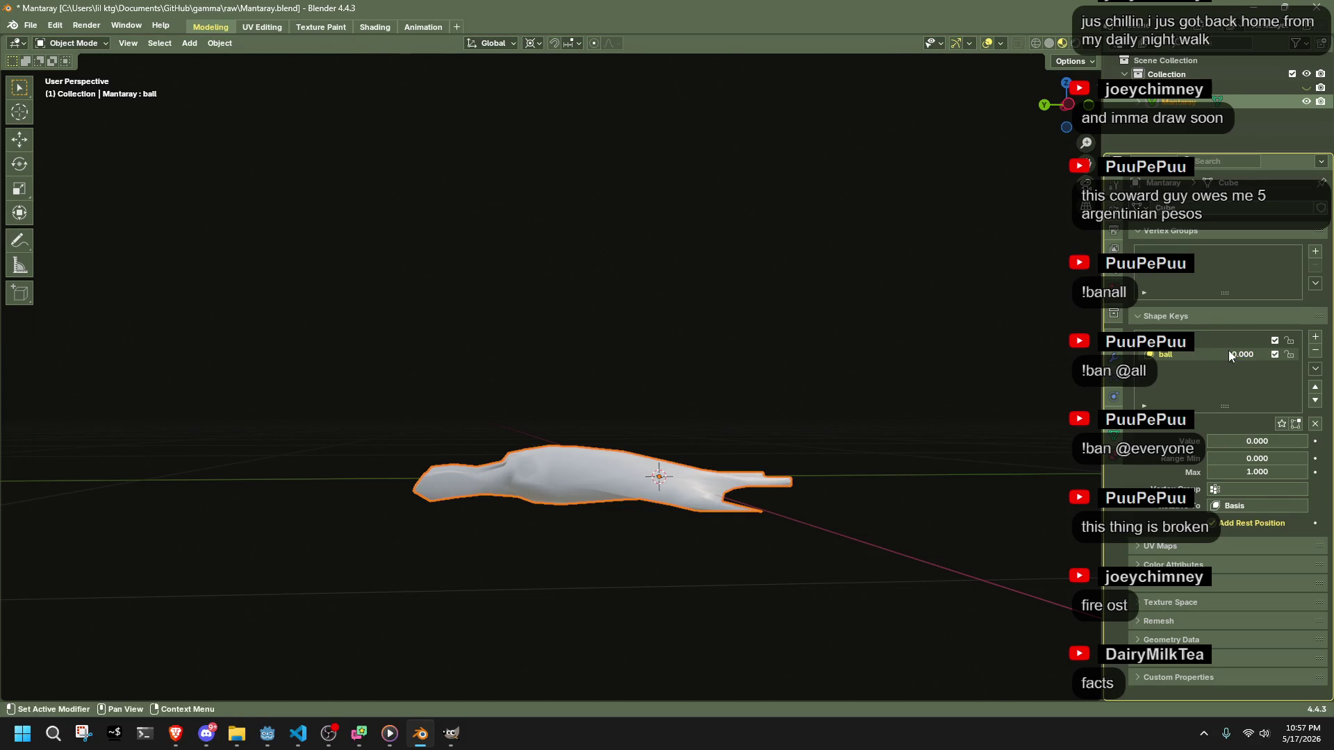
- Select the ball shape key, check it in Edit Mode, and delete it
left_click(1195, 343)
left_click(1185, 354)
key("Tab")
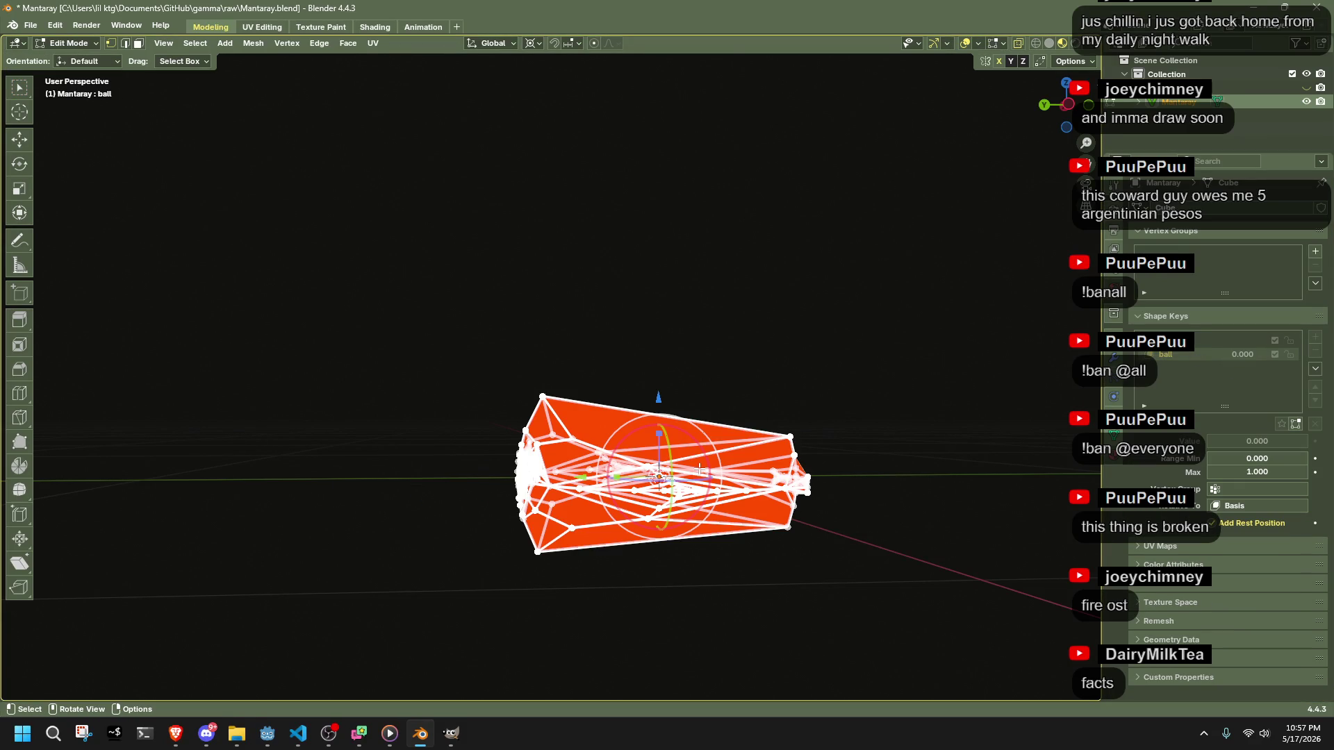
key("ctrl+z")
key("ctrl+z")
key("ctrl+z")
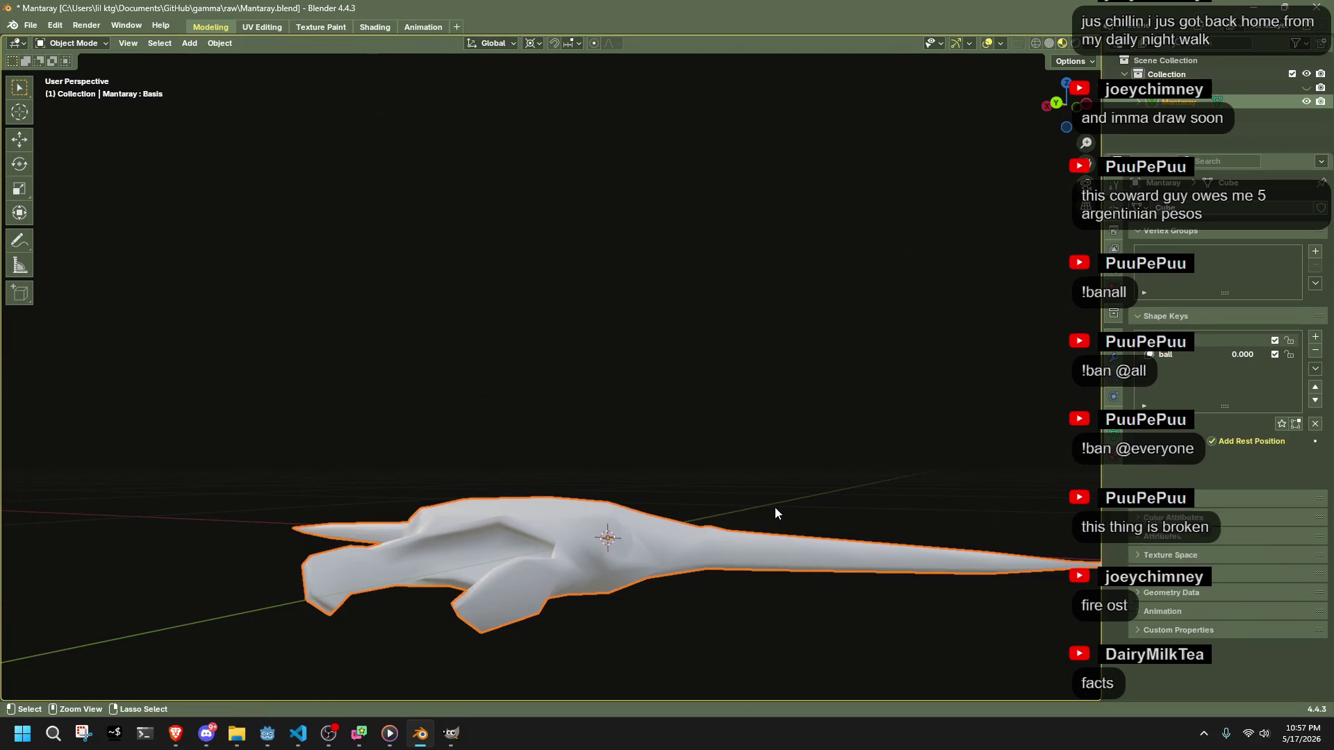
key("ctrl+shift+z")
key("ctrl+shift+z")
key("ctrl+shift+z")
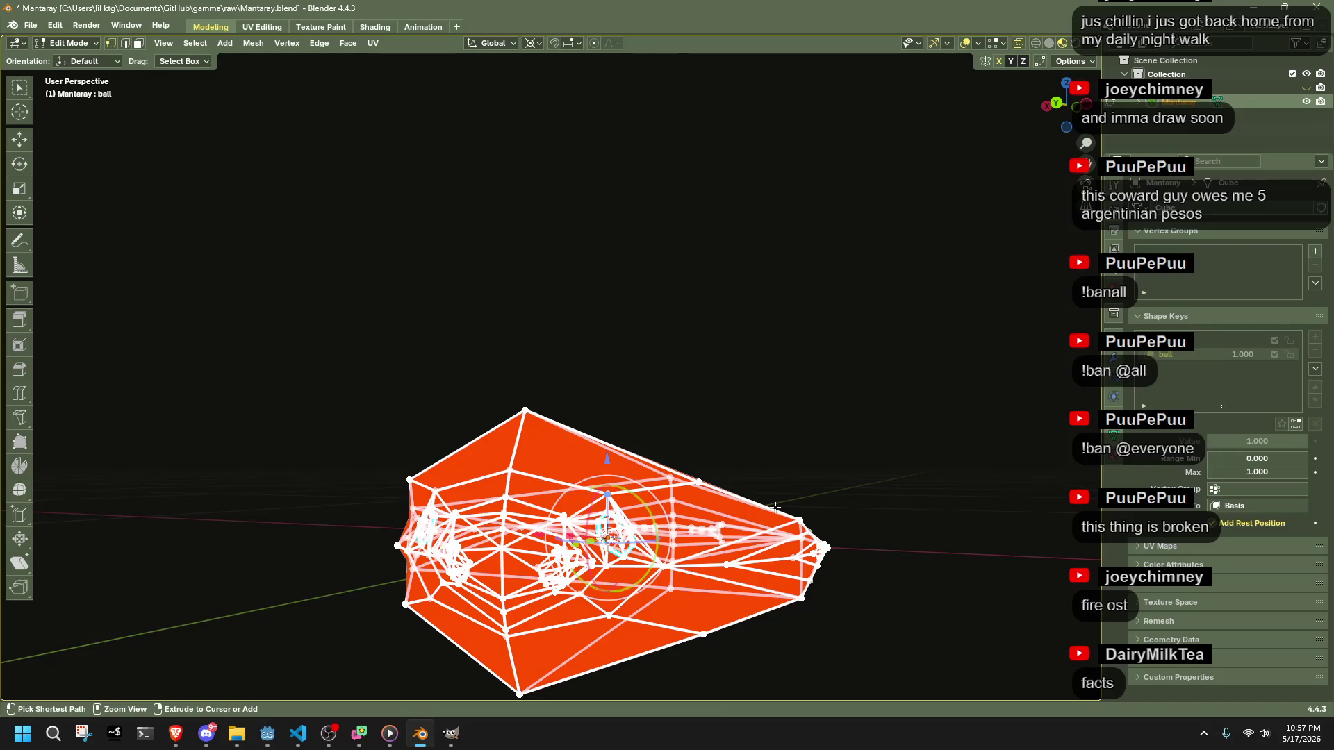
key("Tab")
key("Tab")
key("Tab")
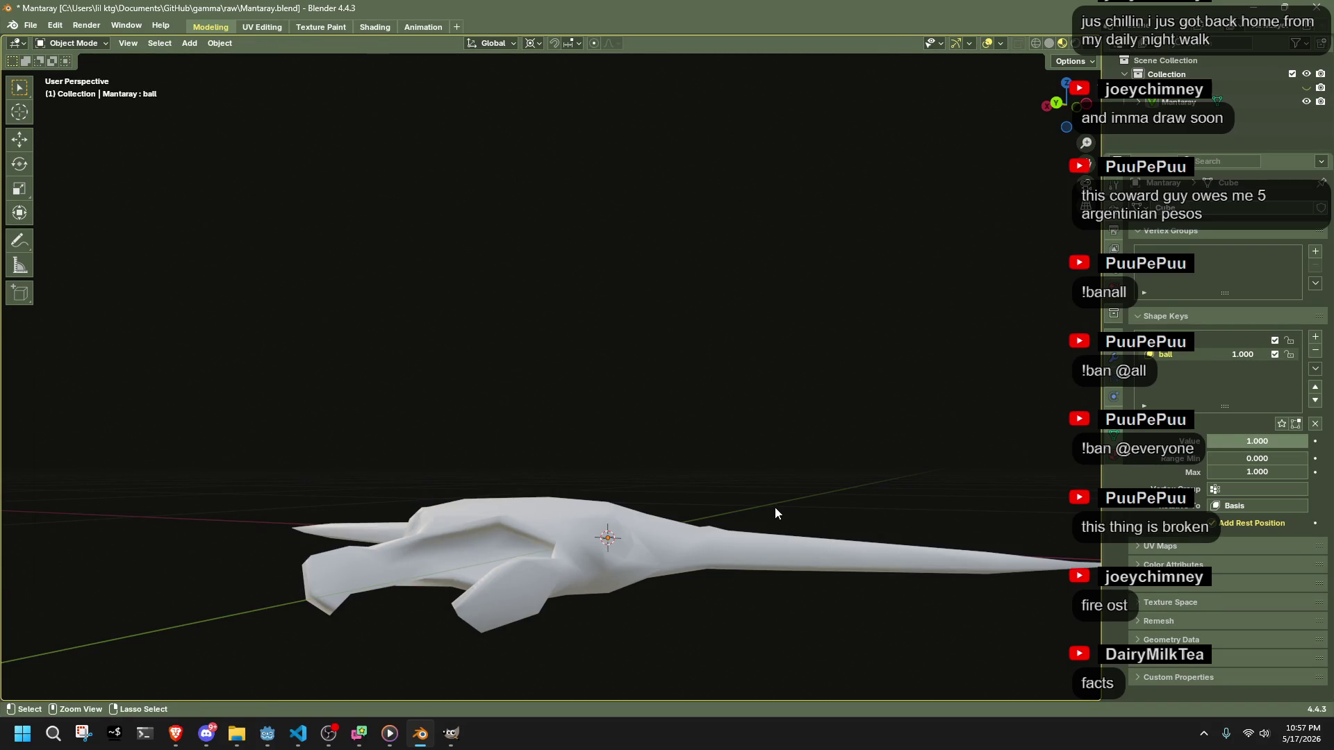
key("ctrl+z")
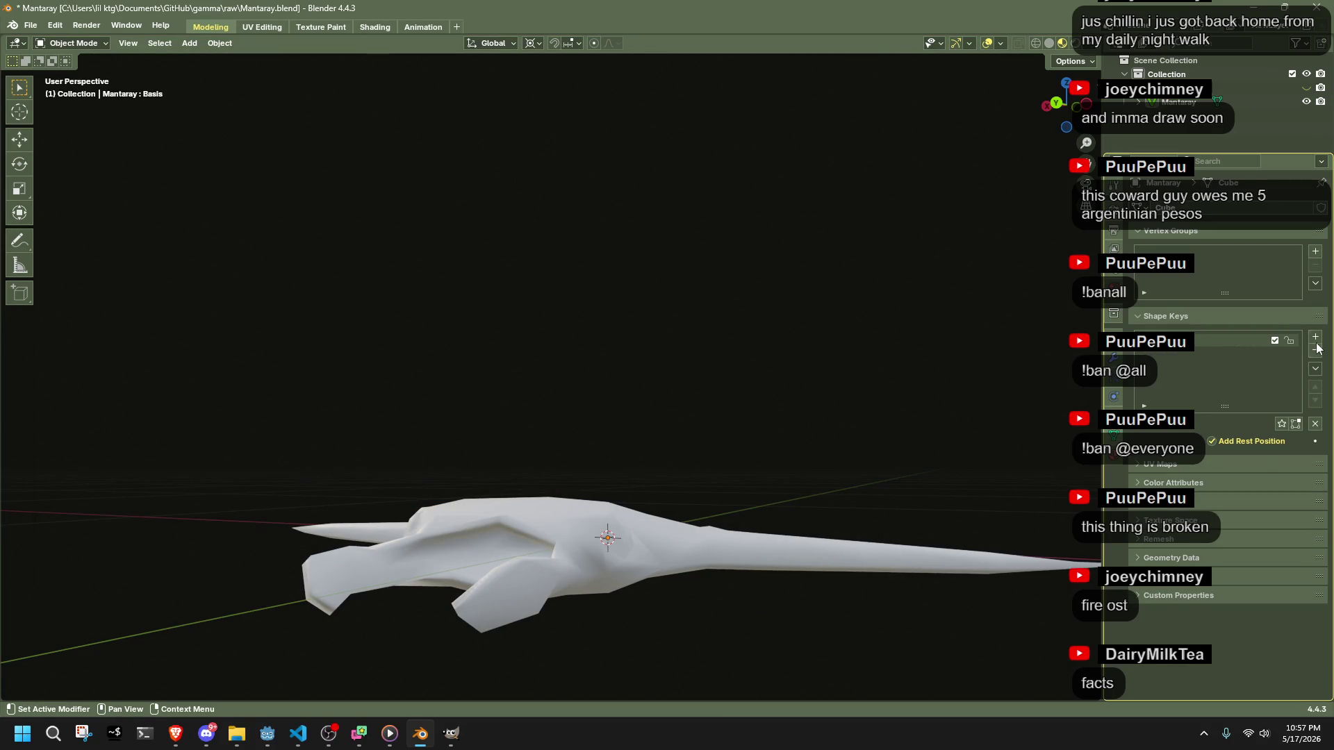
- Add shape key Key 1 and edit it from top view in vertex select mode
left_click(1316, 337)
key("Tab")
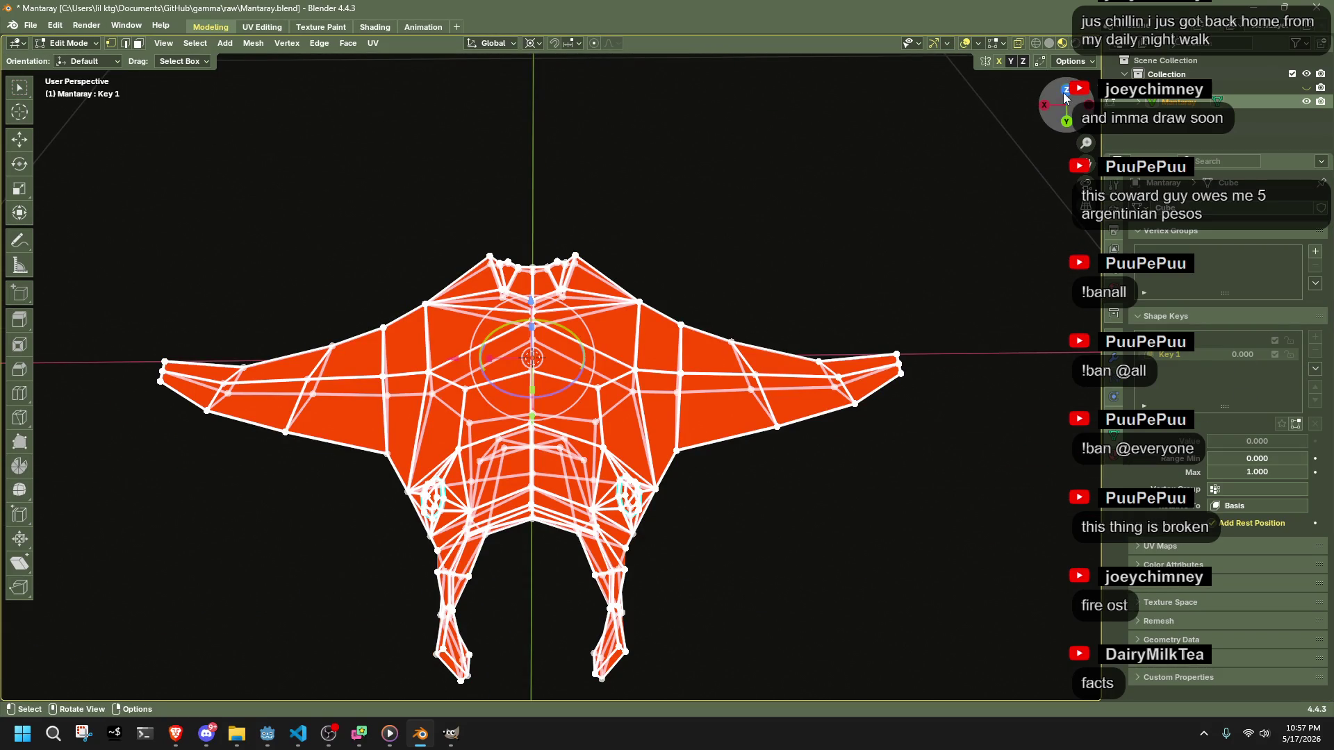
left_click(1065, 91)
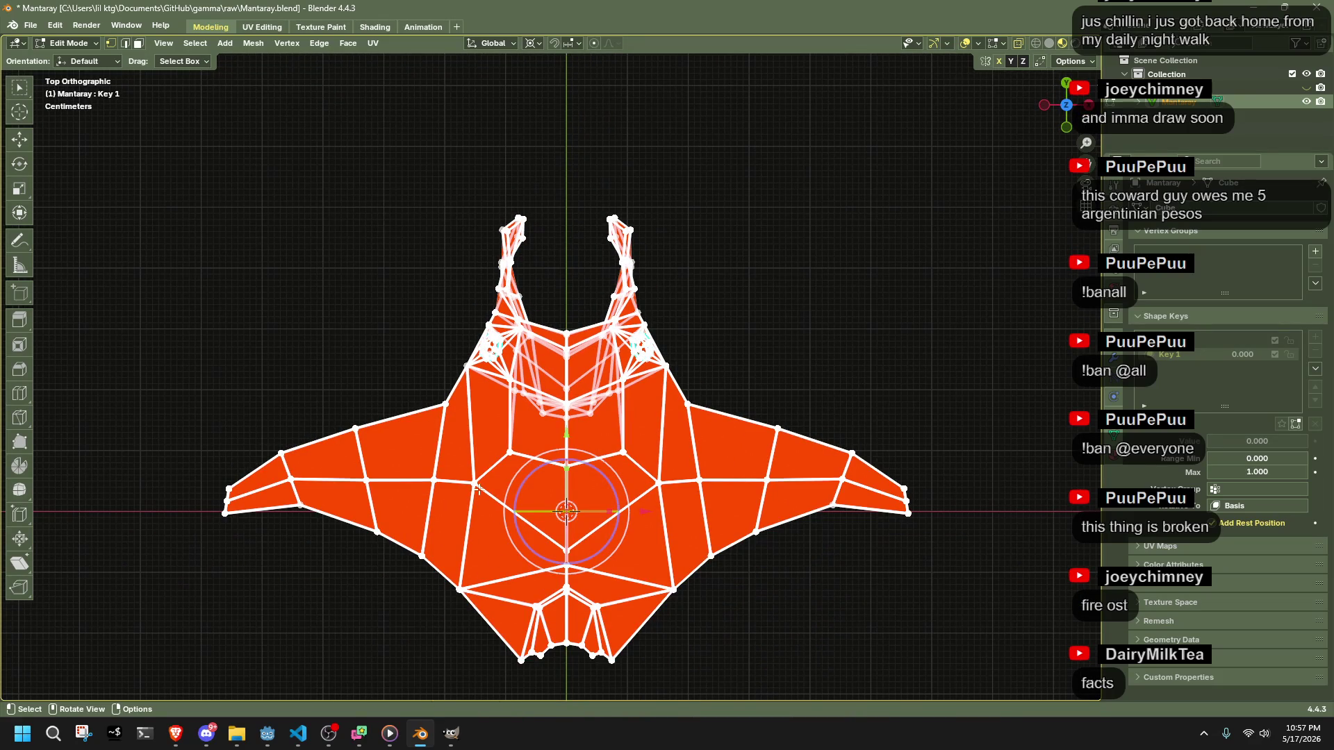
left_click(494, 444, "shift")
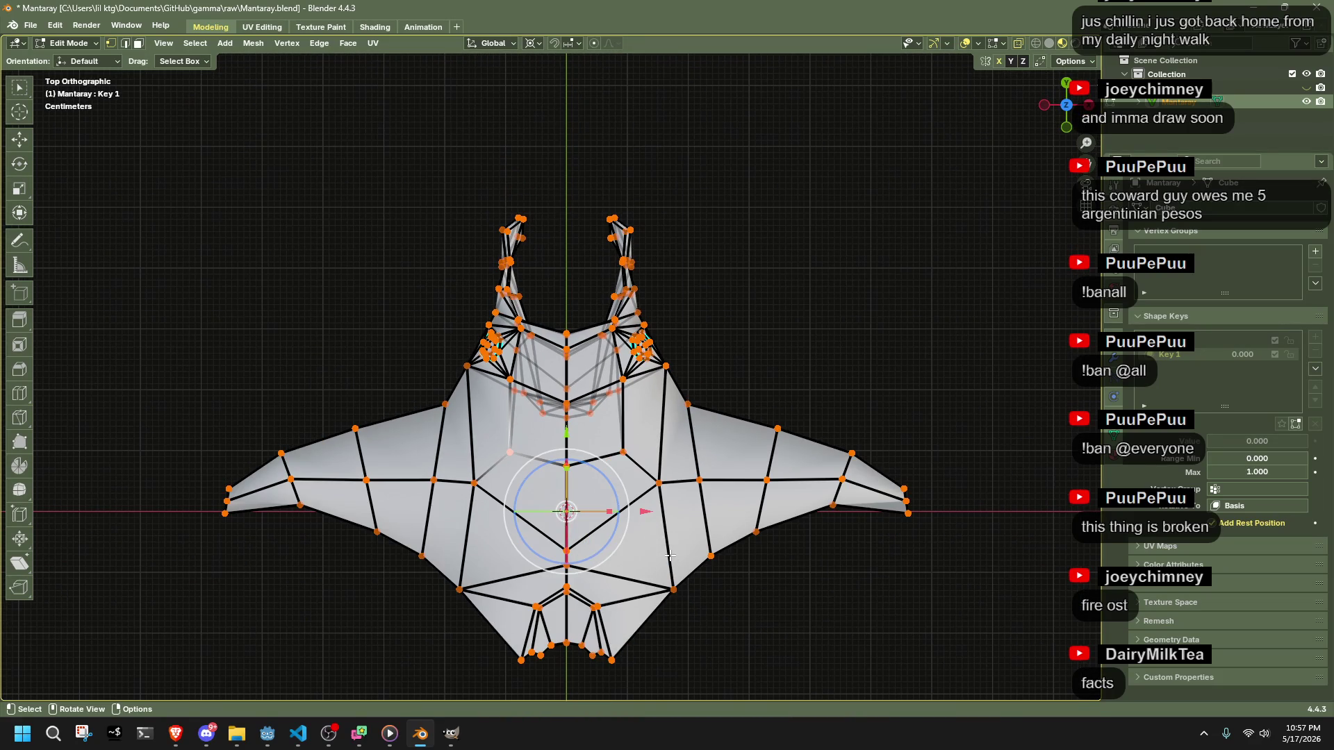
- Shrink the central body faces flat, excluding the Z axis, and nudge them slightly forward
left_click_drag(463, 437, 463, 438)
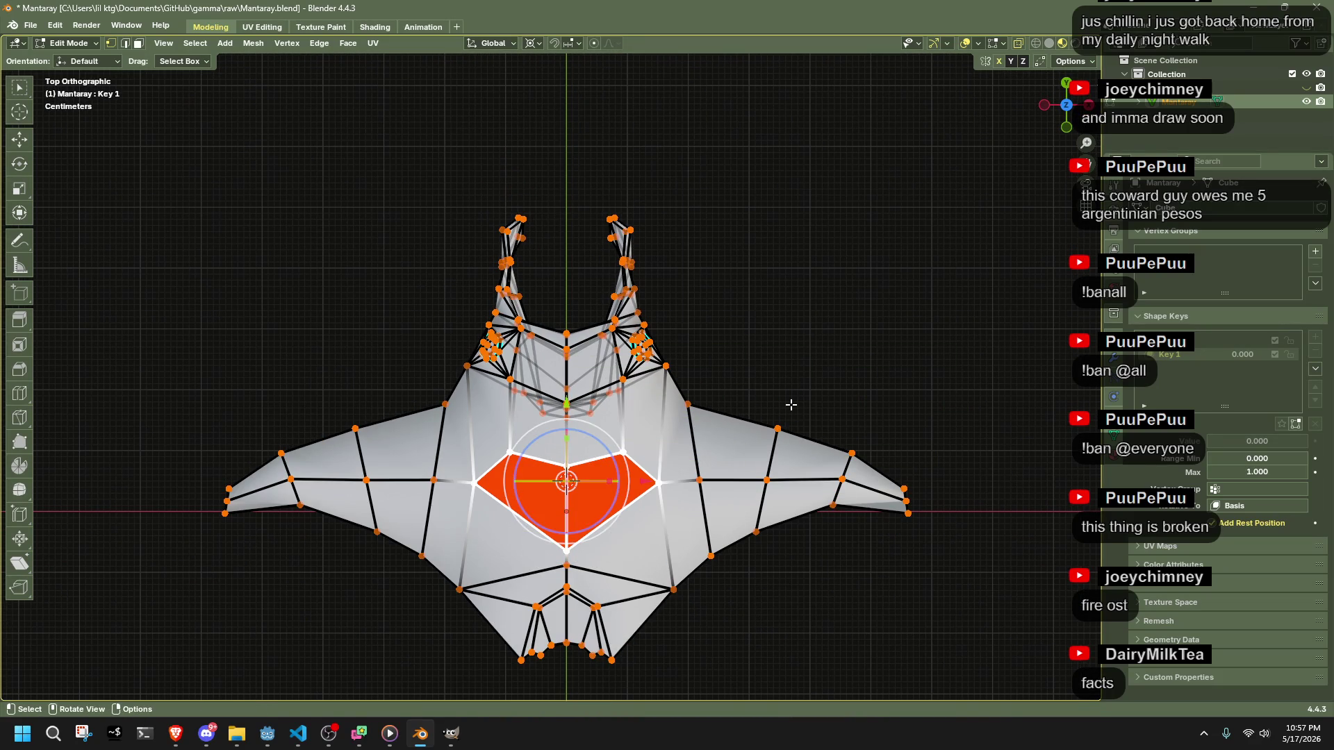
key("s")
key("shift+z")
left_click(697, 450)
left_click_drag(567, 445, 567, 440)
- Squash the head faces to 0.818 along Y
mouse_move(446, 162)
left_mouse_down()
mouse_move(647, 340)
mouse_move(697, 413)
mouse_move(688, 427)
left_mouse_up()
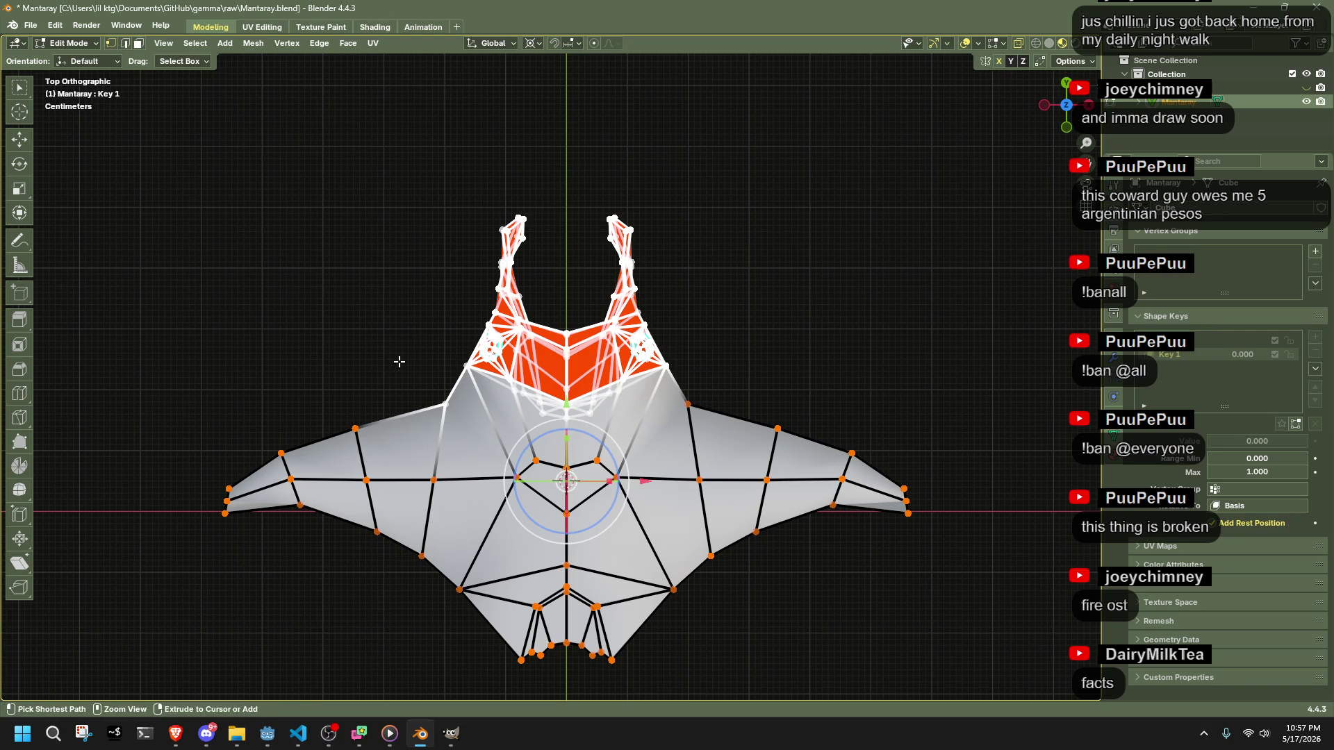
key("s")
key("y")
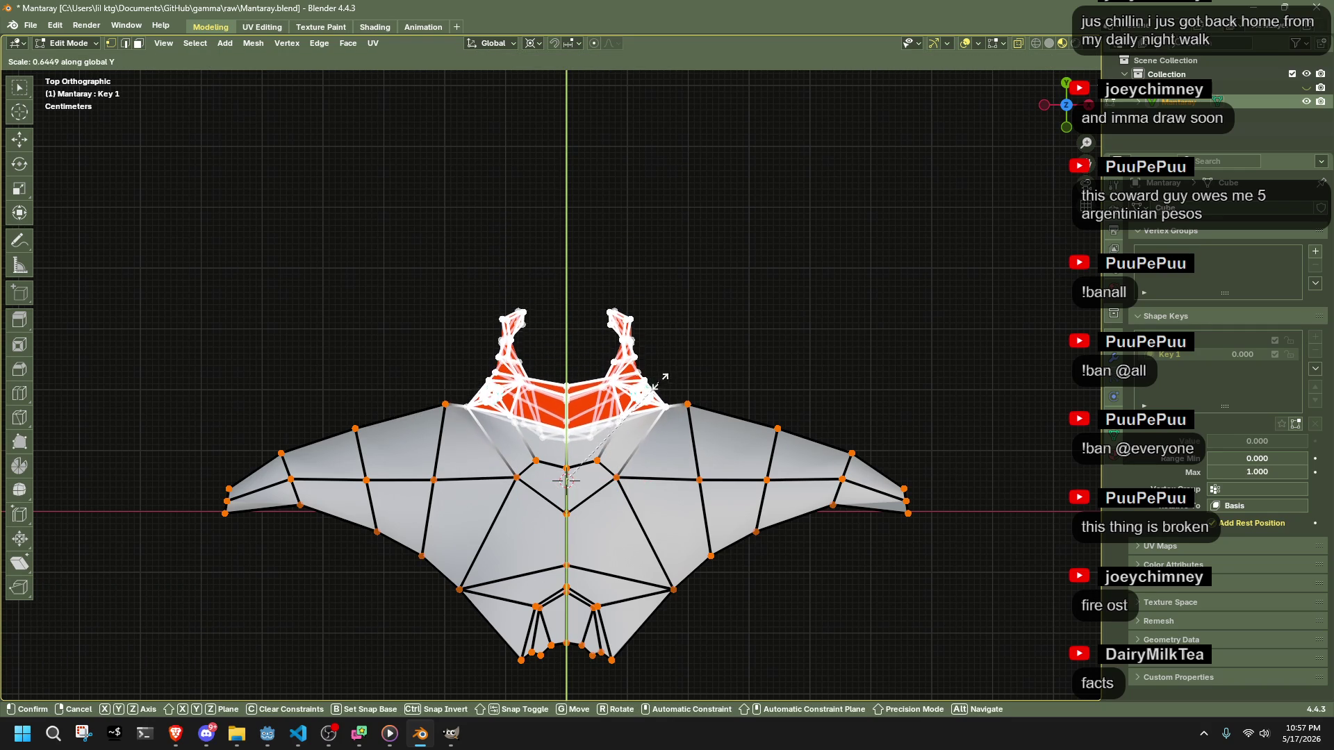
left_click(681, 356)
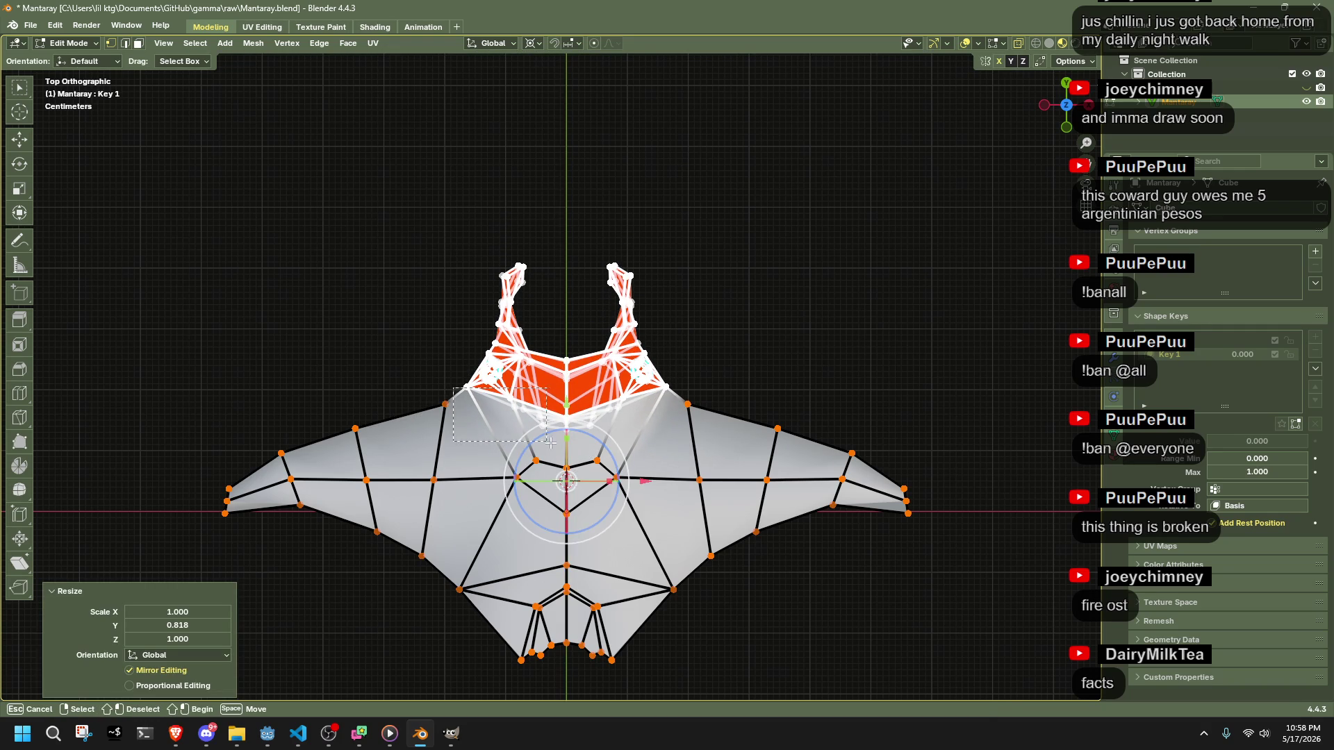
- Squash a smaller set of head faces to 0.974 along Y
left_click_drag(690, 467, 699, 431)
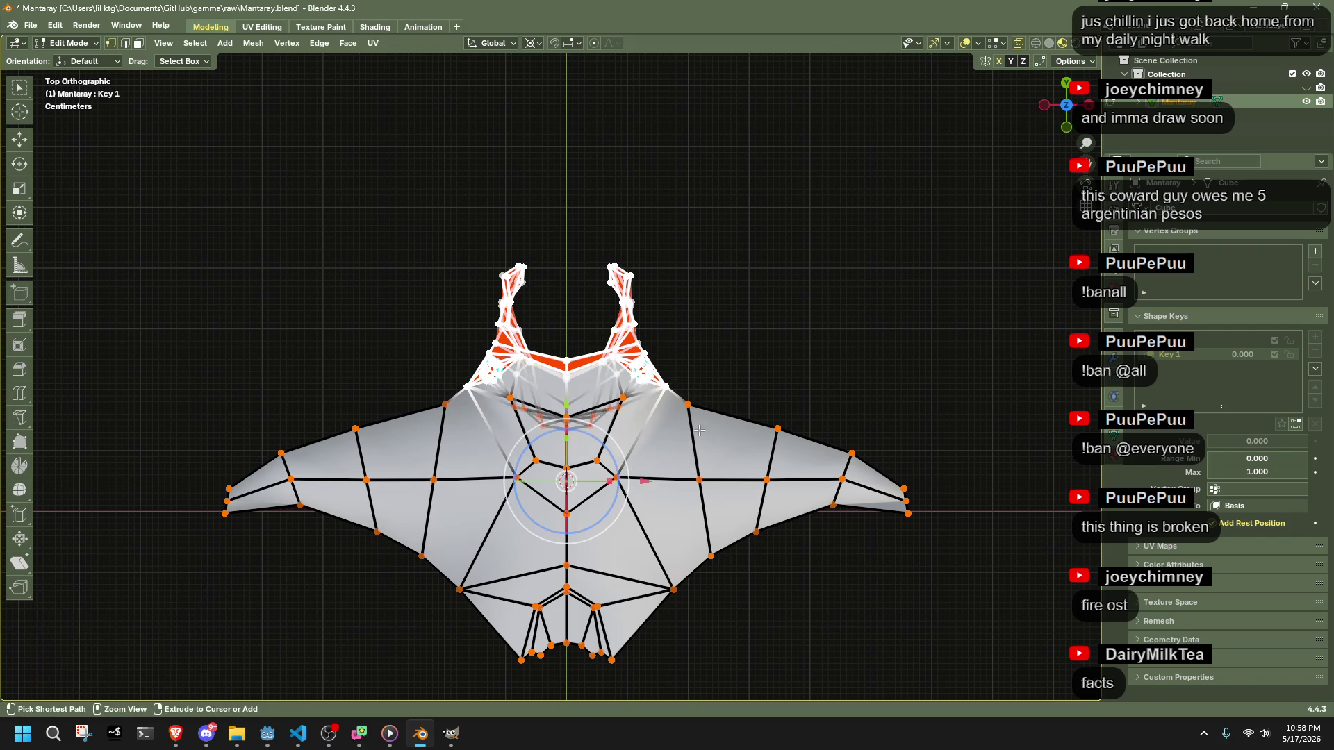
key("s")
key("y")
left_click(804, 359)
left_click_drag(804, 359, 767, 298)
left_click(606, 534)
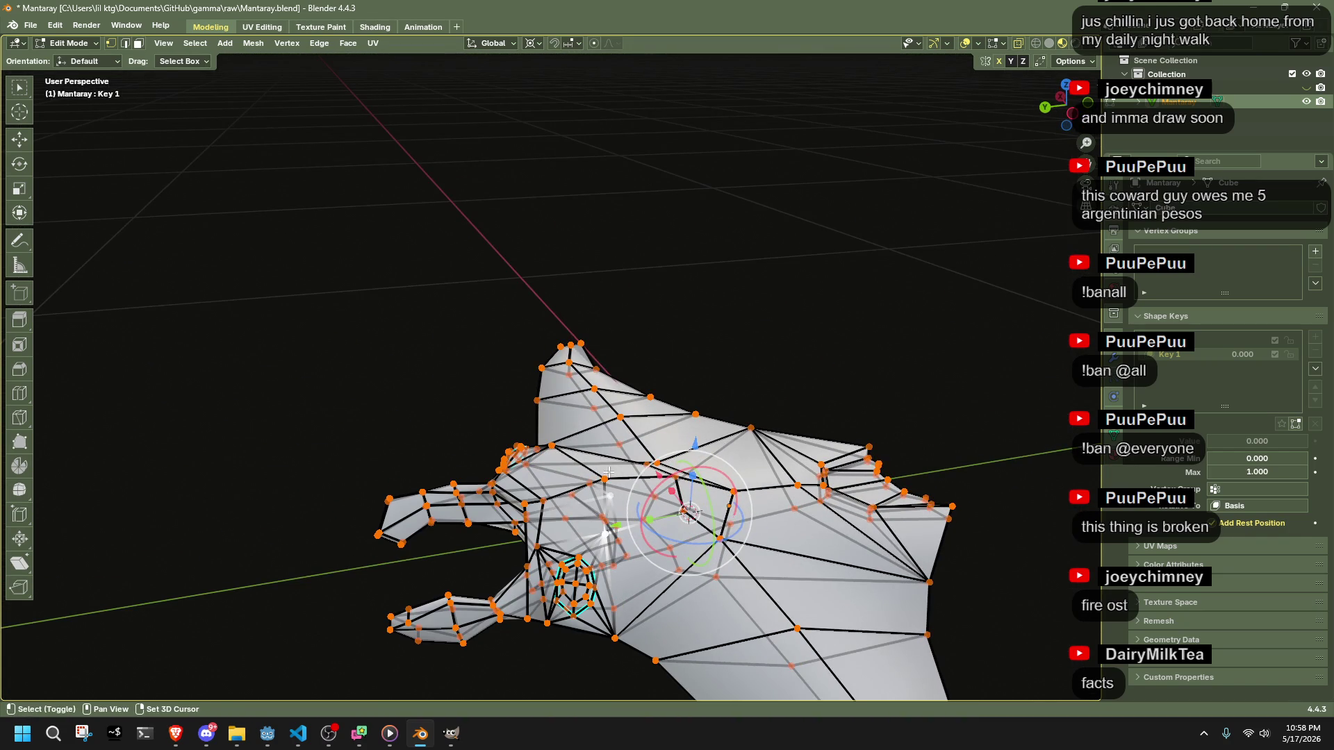
- Slide the centre belly vertex up its edge to factor 0.738 on Key 1
mouse_move(565, 450)
left_mouse_down()
mouse_move(786, 445)
mouse_move(837, 392)
left_mouse_up()
key("shift+v")
left_click(762, 470)
left_click(1066, 96)
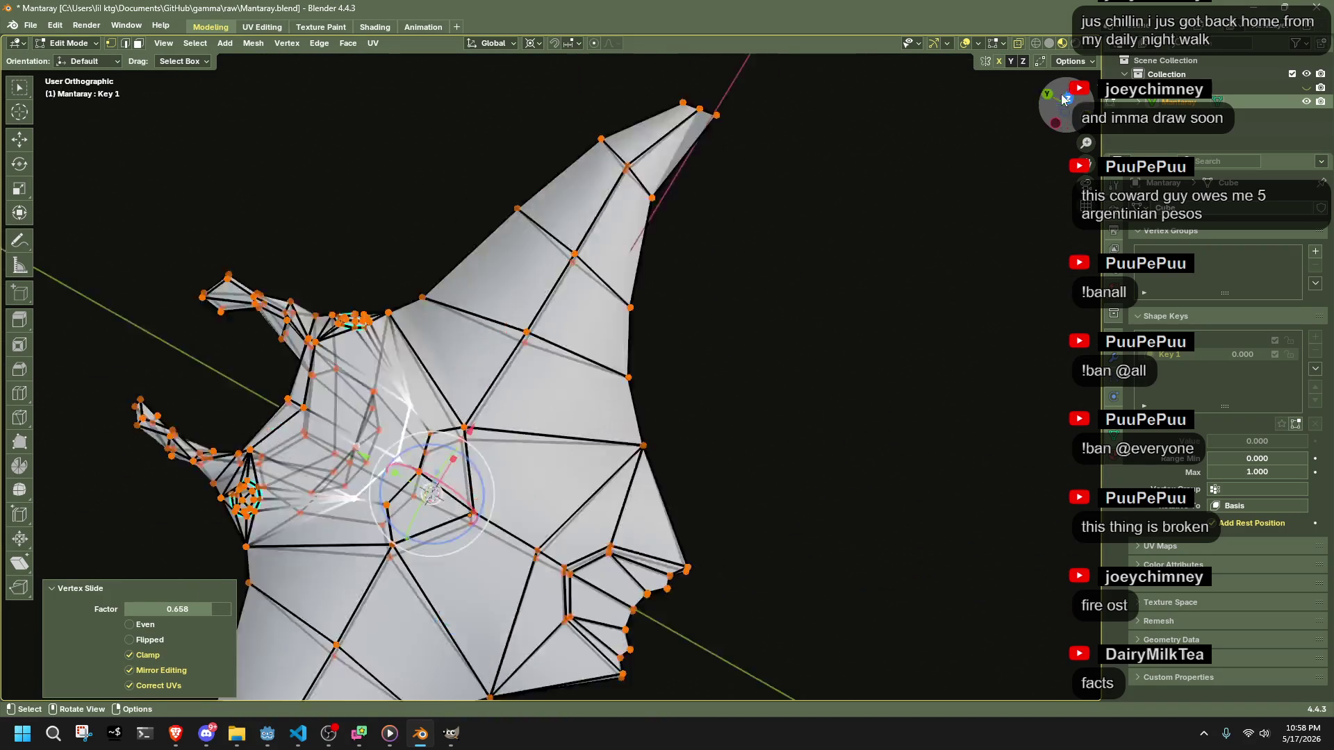
left_click(449, 436)
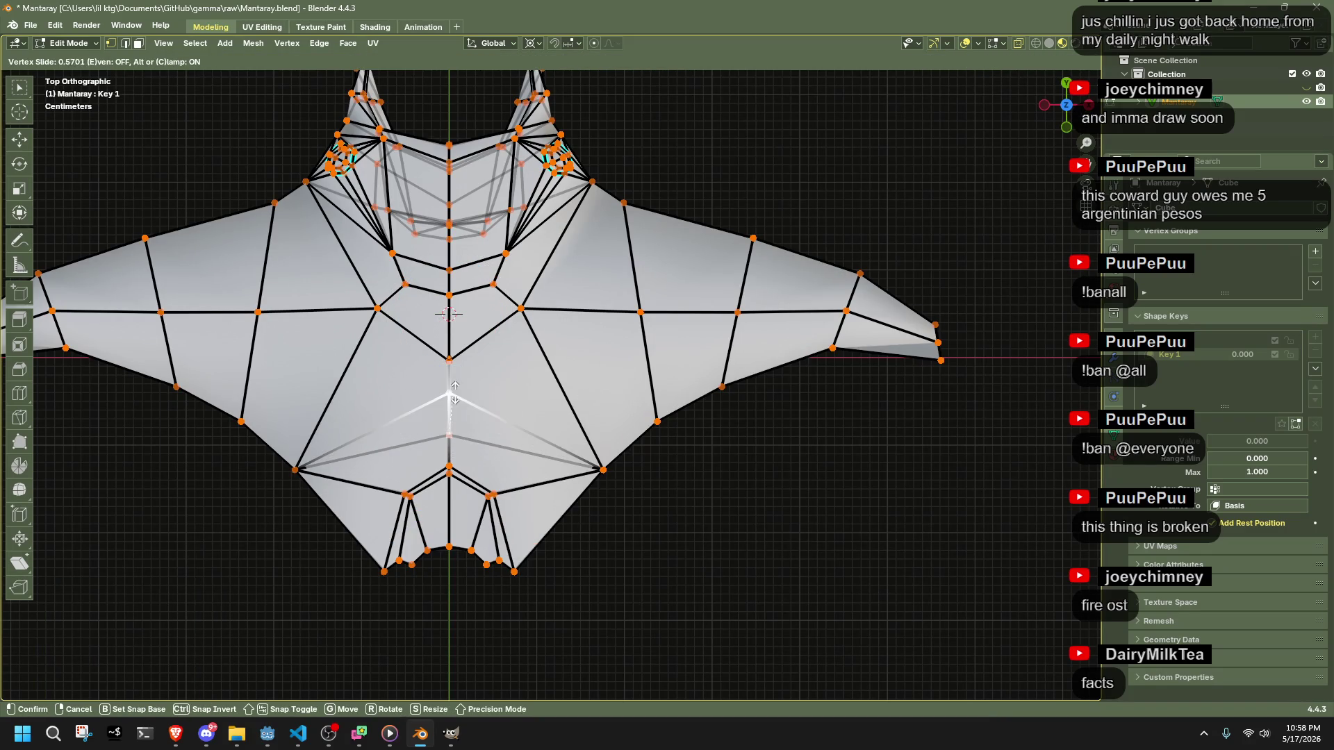
left_click_drag(481, 450, 481, 450)
key("g")
key("g")
left_click(334, 433)
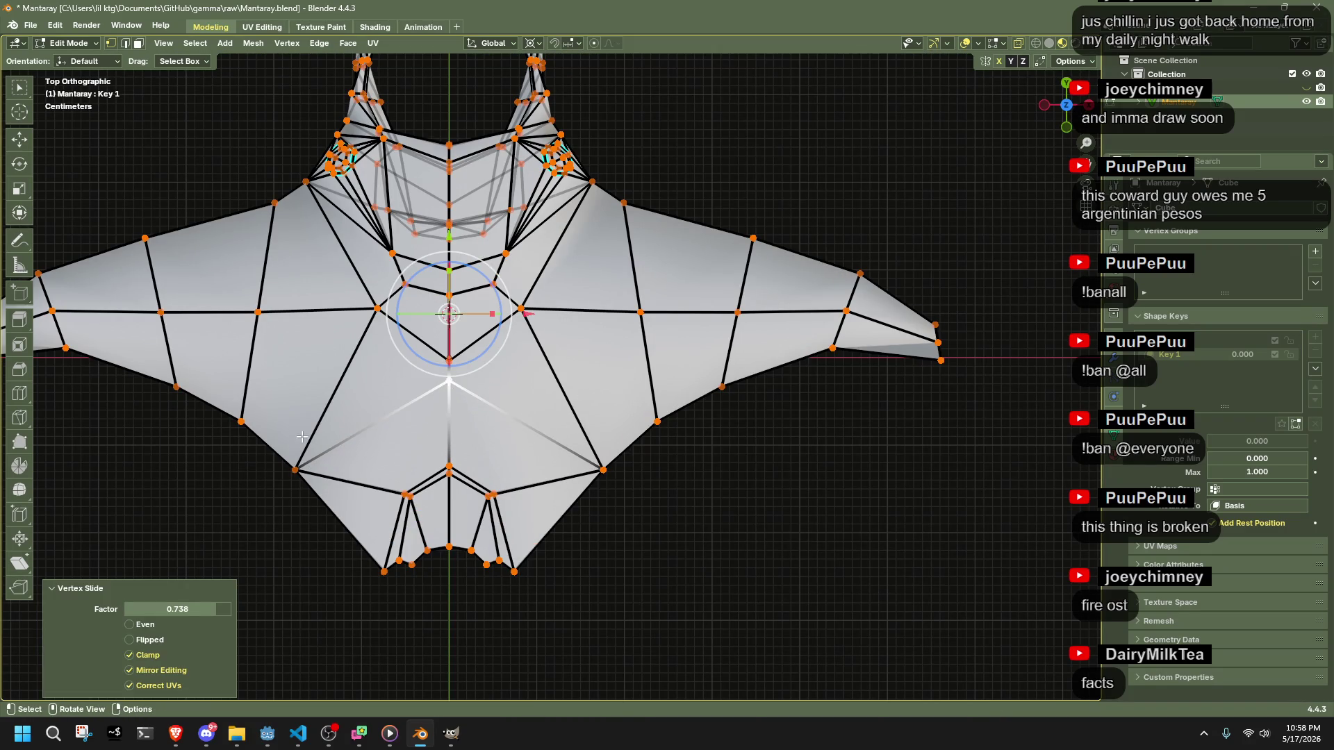
- Move the lower-left corner and bottom tip vertices upward with mirror editing
left_click_drag(353, 509, 317, 483)
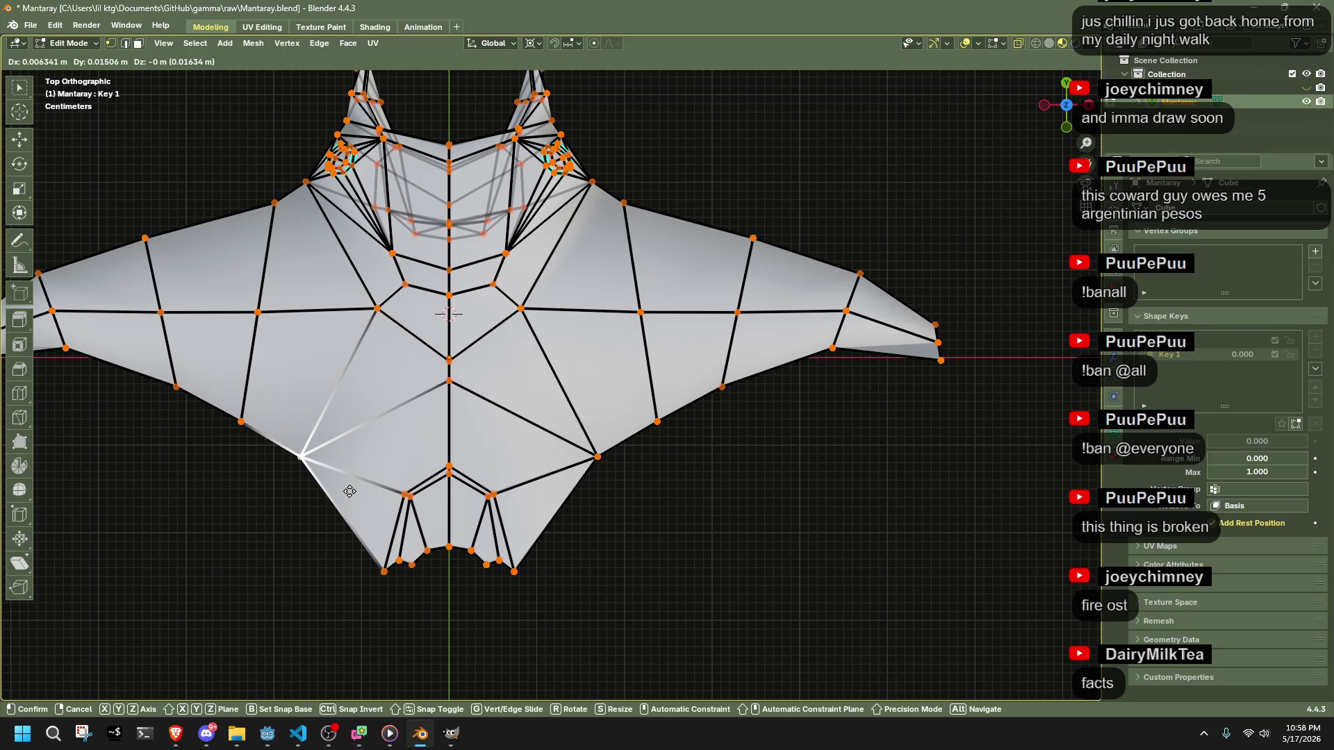
left_click(374, 450)
left_click(384, 571)
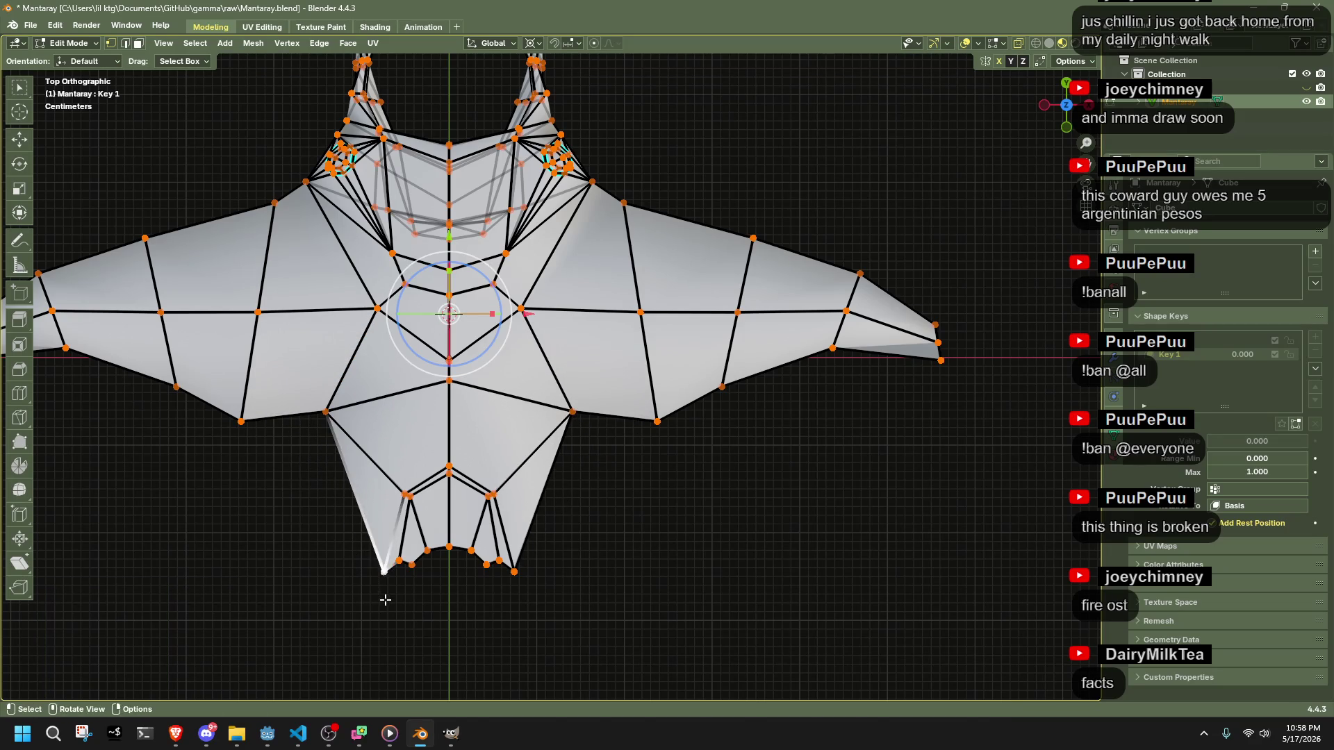
key("g")
left_click(355, 489)
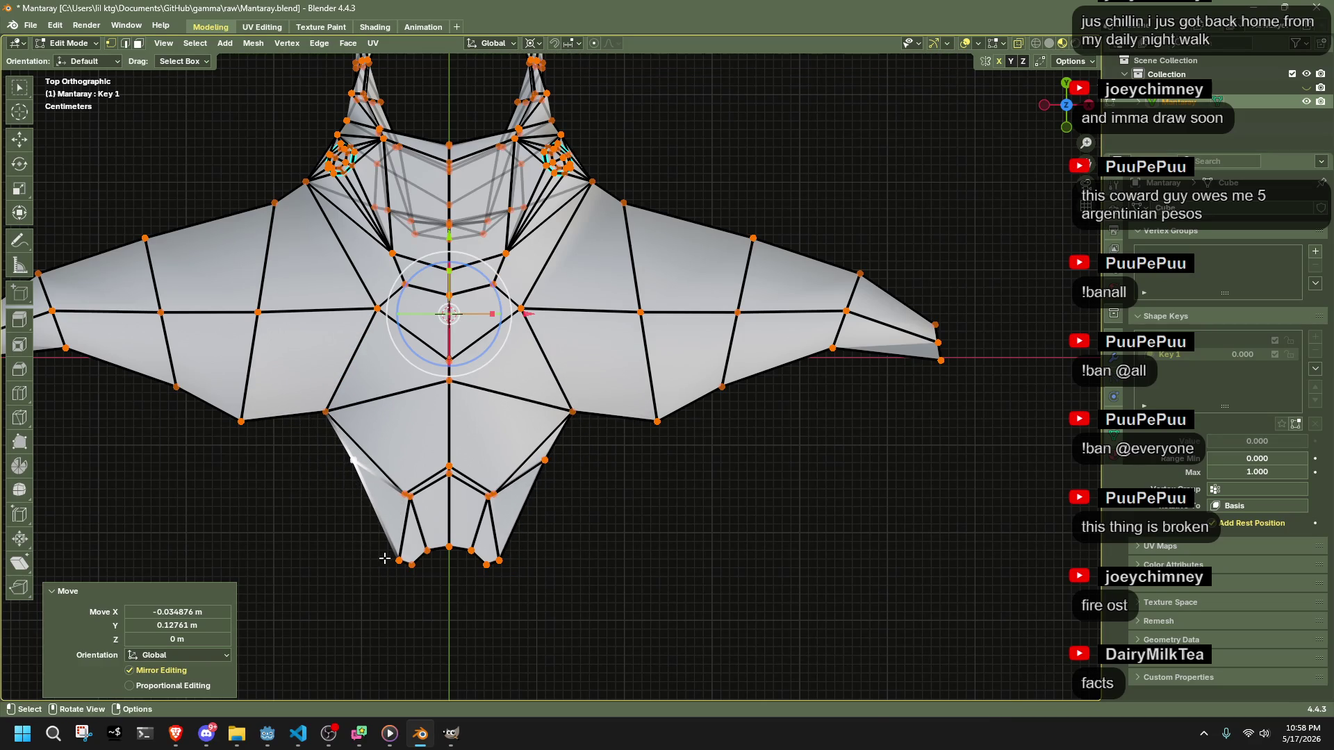
left_click_drag(410, 592, 410, 591)
key("g")
left_click(385, 535)
- Raise the bottom tips and lower body vertices, cancelling one unwanted move
left_click(415, 573)
key("g")
left_click(397, 501)
key("g")
key("Escape")
mouse_move(396, 474)
left_mouse_down()
mouse_move(401, 505)
mouse_move(611, 313)
mouse_move(682, 477)
mouse_move(778, 485)
mouse_move(741, 539)
mouse_move(789, 635)
mouse_move(802, 560)
mouse_move(482, 412)
mouse_move(995, 148)
left_mouse_up()
key("g")
left_click(399, 465)
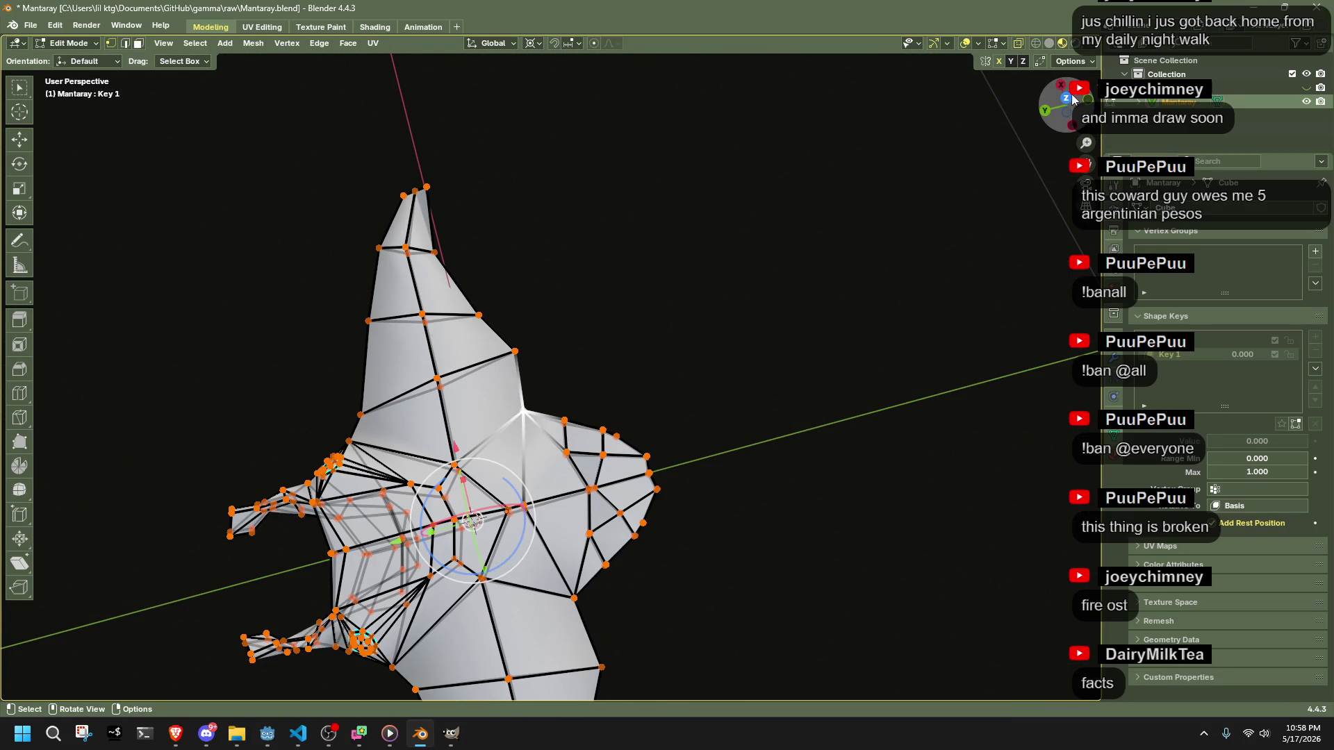
- From the top view, reposition three mirrored vertices along the left fin edge
left_click(1068, 98)
left_click_drag(634, 538, 634, 537)
key("g")
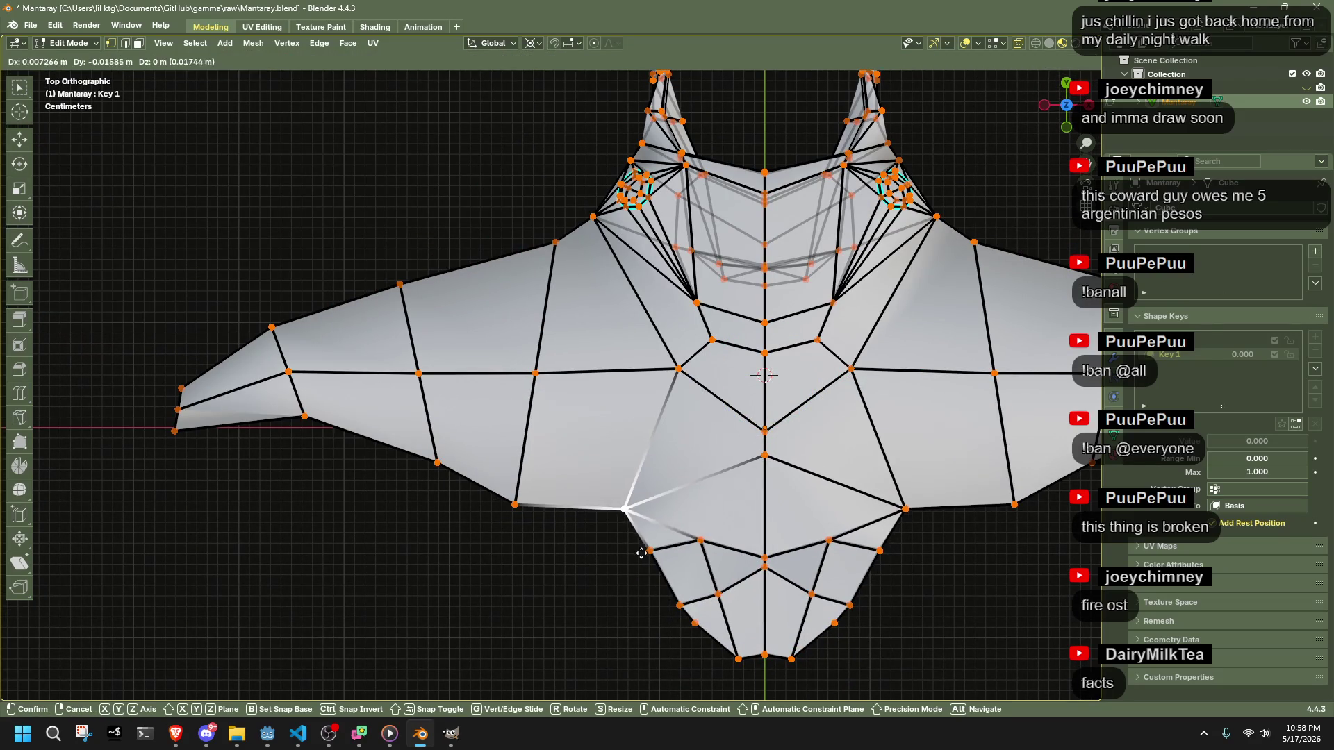
left_click(630, 561)
left_click(515, 504)
key("g")
left_click(565, 466)
left_click(437, 463)
key("g")
left_click(590, 450)
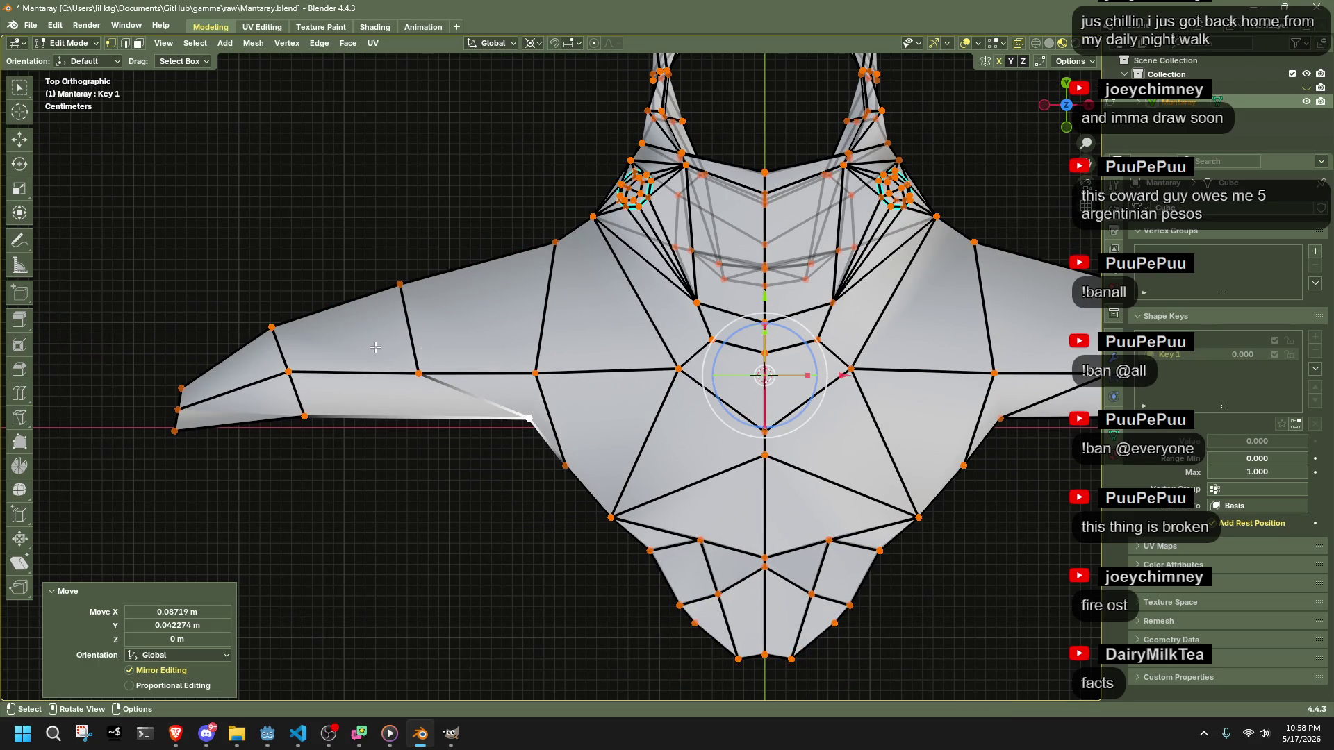
- Adjust the trailing-edge and lower outline vertices, then start To Sphere on the whole mesh
left_click(303, 415)
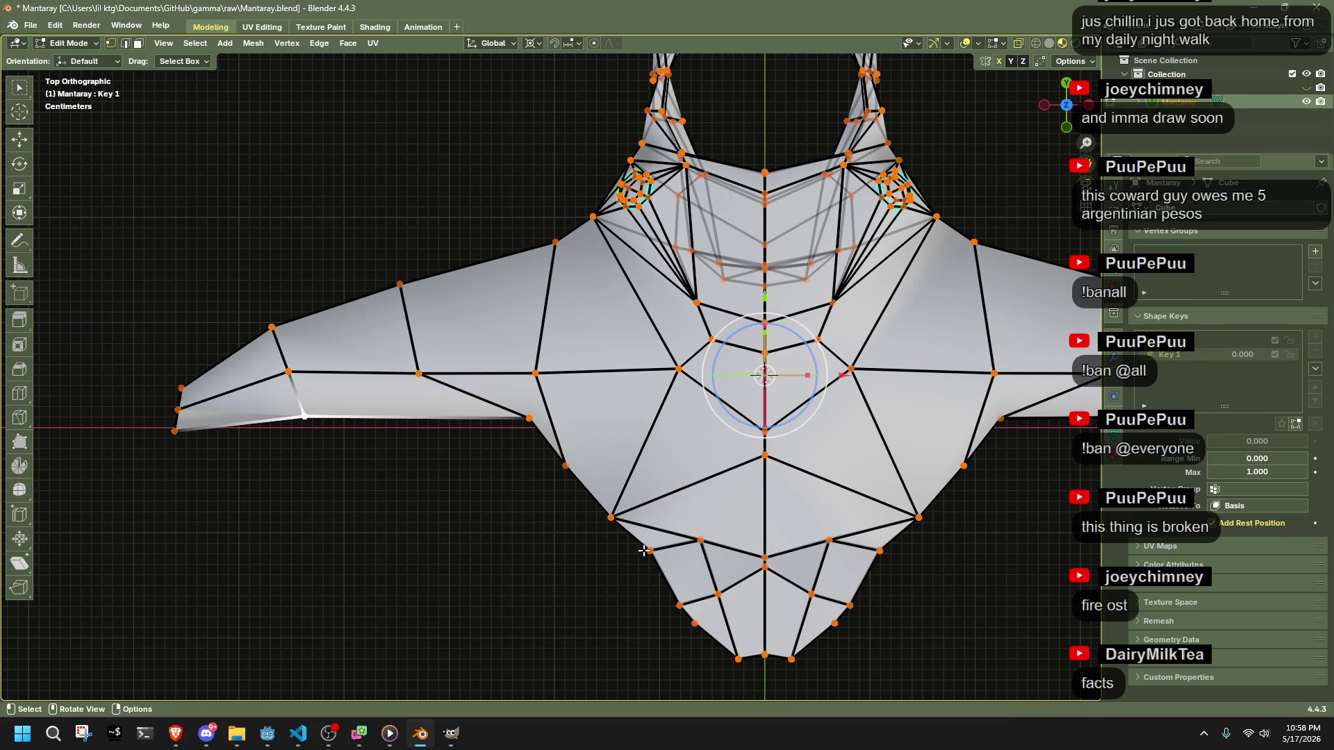
key("g")
left_click(700, 625)
key("g")
left_click(714, 654)
left_click(651, 553)
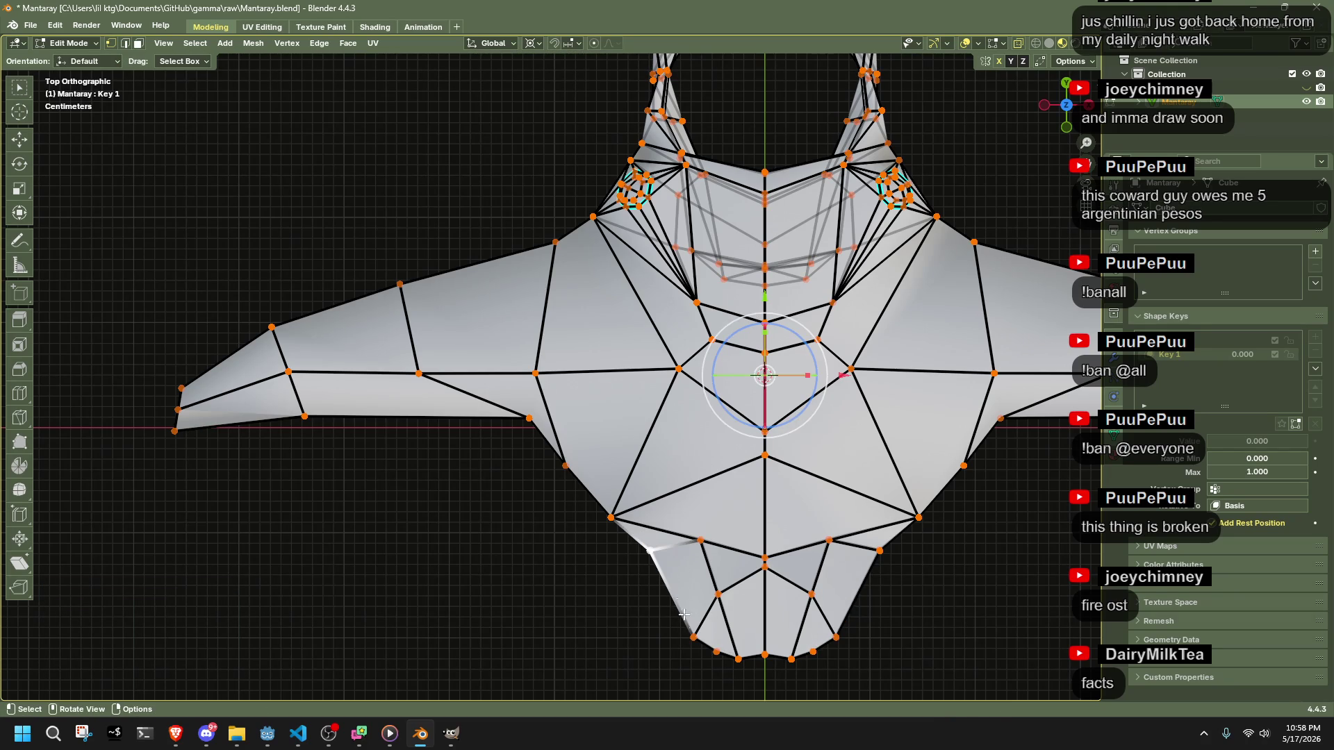
key("g")
left_click(653, 609)
key("g")
left_click(672, 632)
key("a")
key("shift+alt+s")
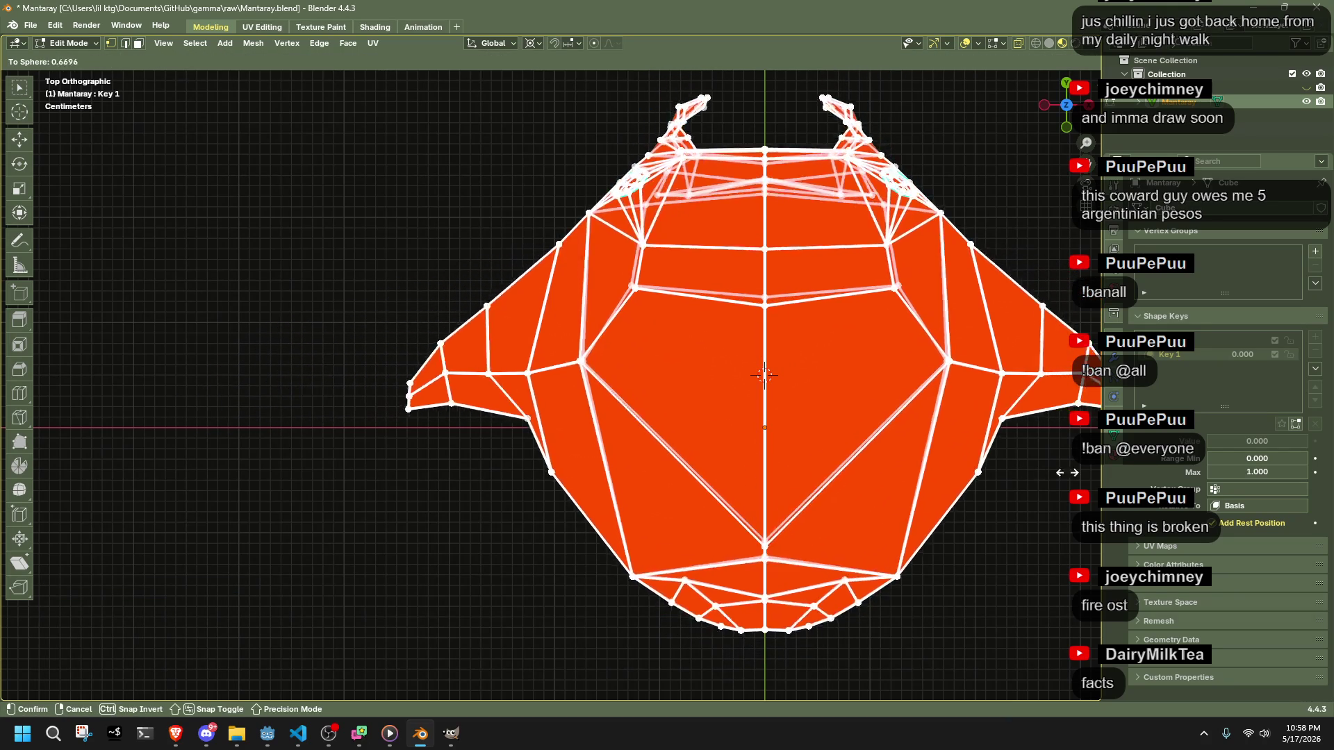
- Check the full sphere, undo it, and drop an outline vertex lower
left_click(448, 520)
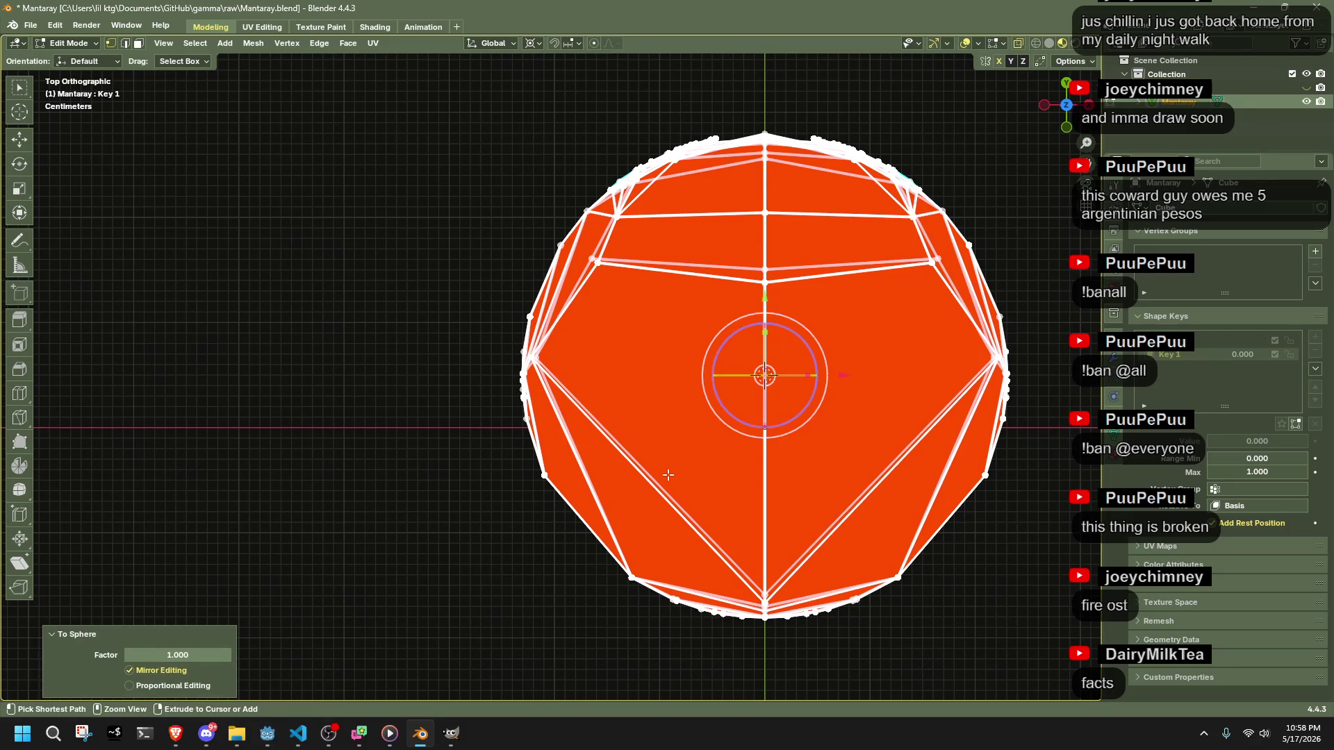
key("ctrl+z")
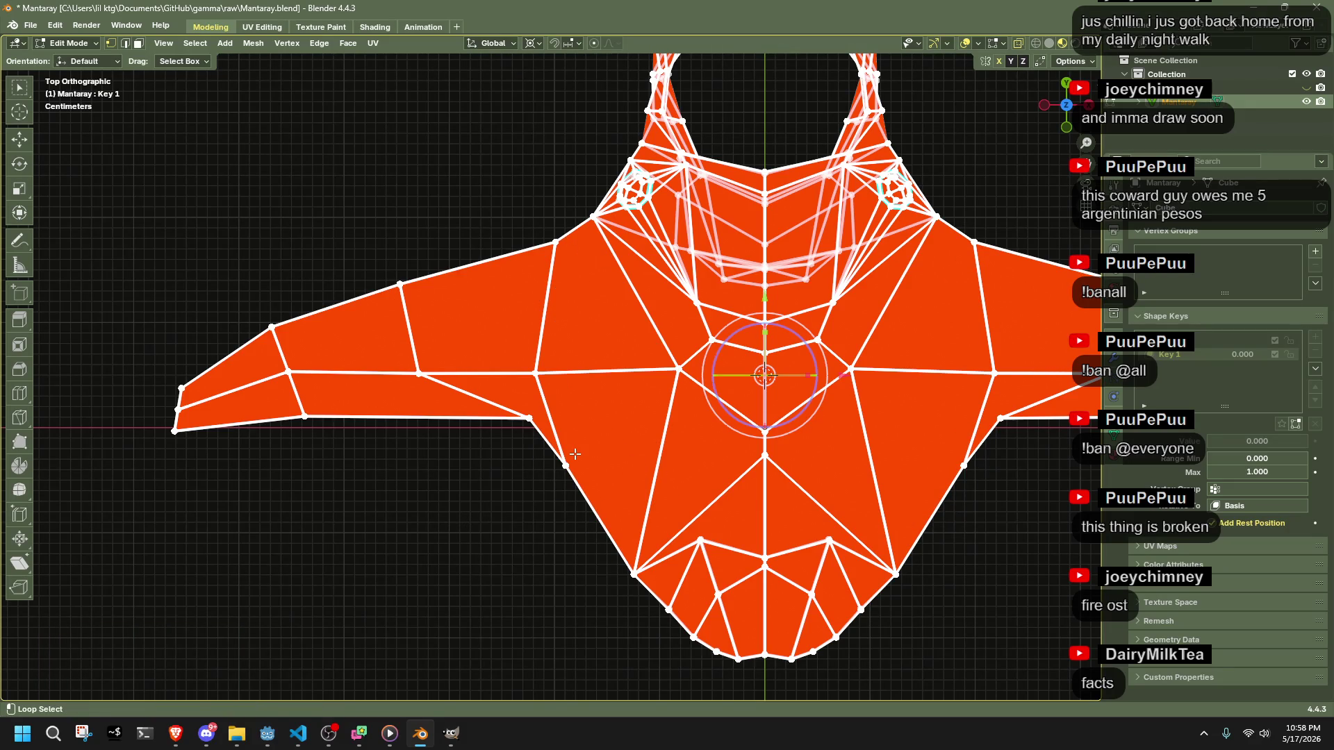
left_click(564, 464)
key("g")
key("g")
left_click(551, 467)
key("ctrl+z")
key("g")
left_click(650, 632)
- Move three more vertices down along the lower outline
left_click(634, 576)
key("g")
left_click(646, 623)
left_click(670, 610)
key("g")
left_click(665, 619)
left_click(529, 418)
key("g")
left_click(604, 624)
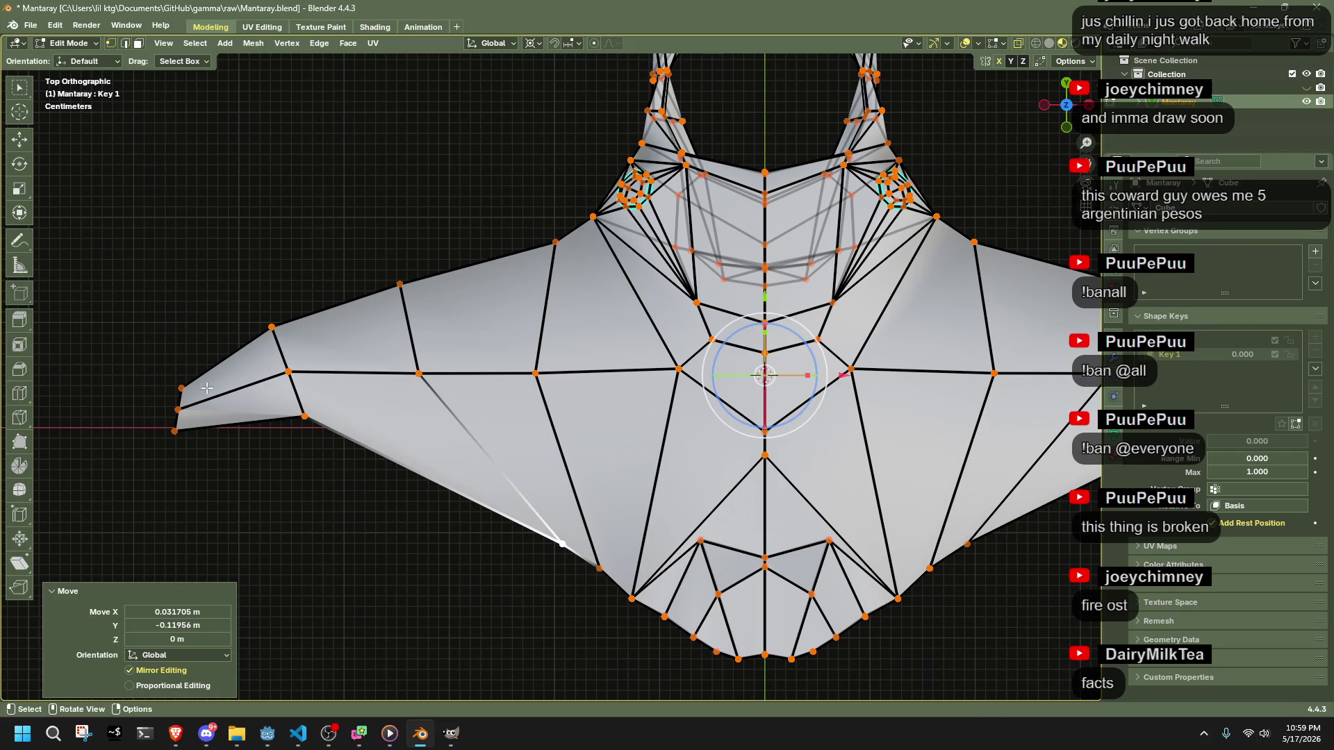
- Pull the wing-tip vertices inward closer to the body
left_click_drag(311, 453, 311, 453)
key("g")
left_click(539, 559)
left_click_drag(148, 417, 267, 485)
key("g")
left_click(573, 566)
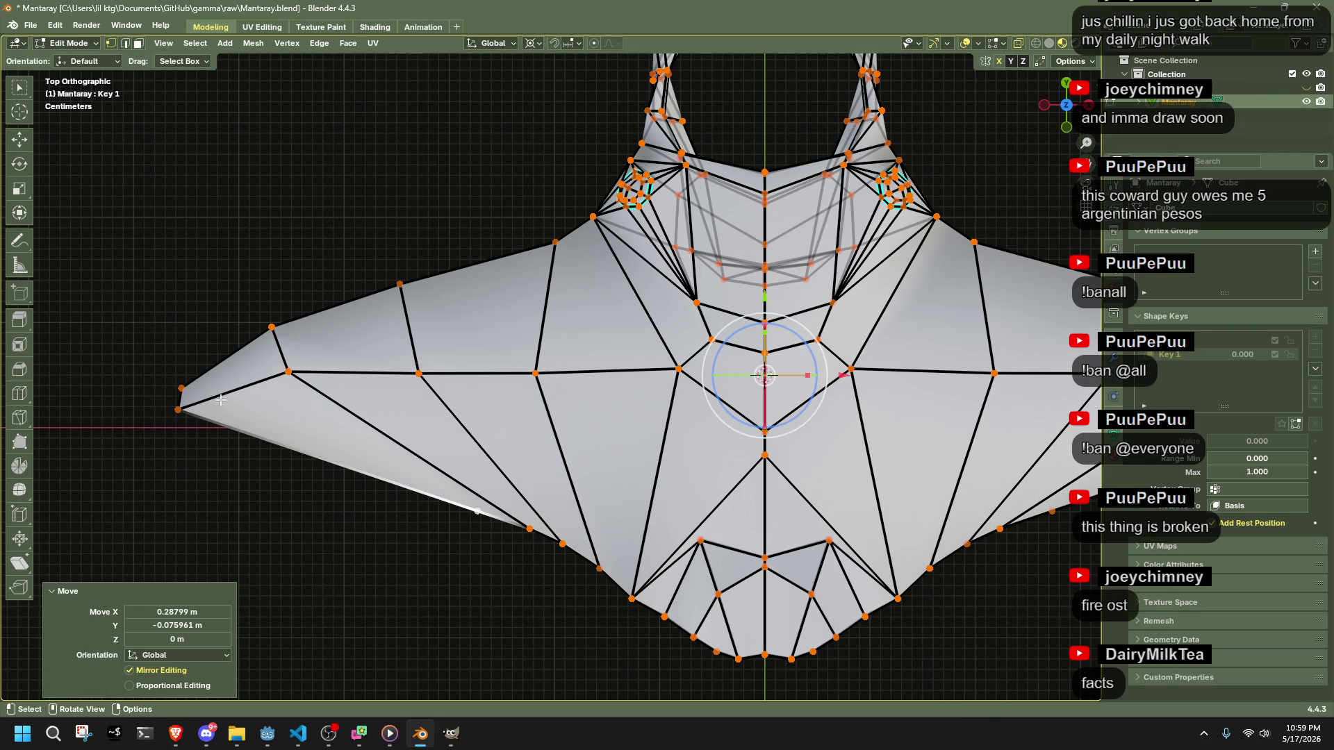
left_click_drag(206, 443, 207, 443)
key("g")
left_click(497, 547)
- Pull two more wing vertices inward toward the body
left_click_drag(129, 345, 224, 453)
key("g")
left_click(262, 363)
left_click_drag(263, 362, 318, 379)
key("g")
left_click(421, 375)
left_click_drag(577, 412, 577, 413)
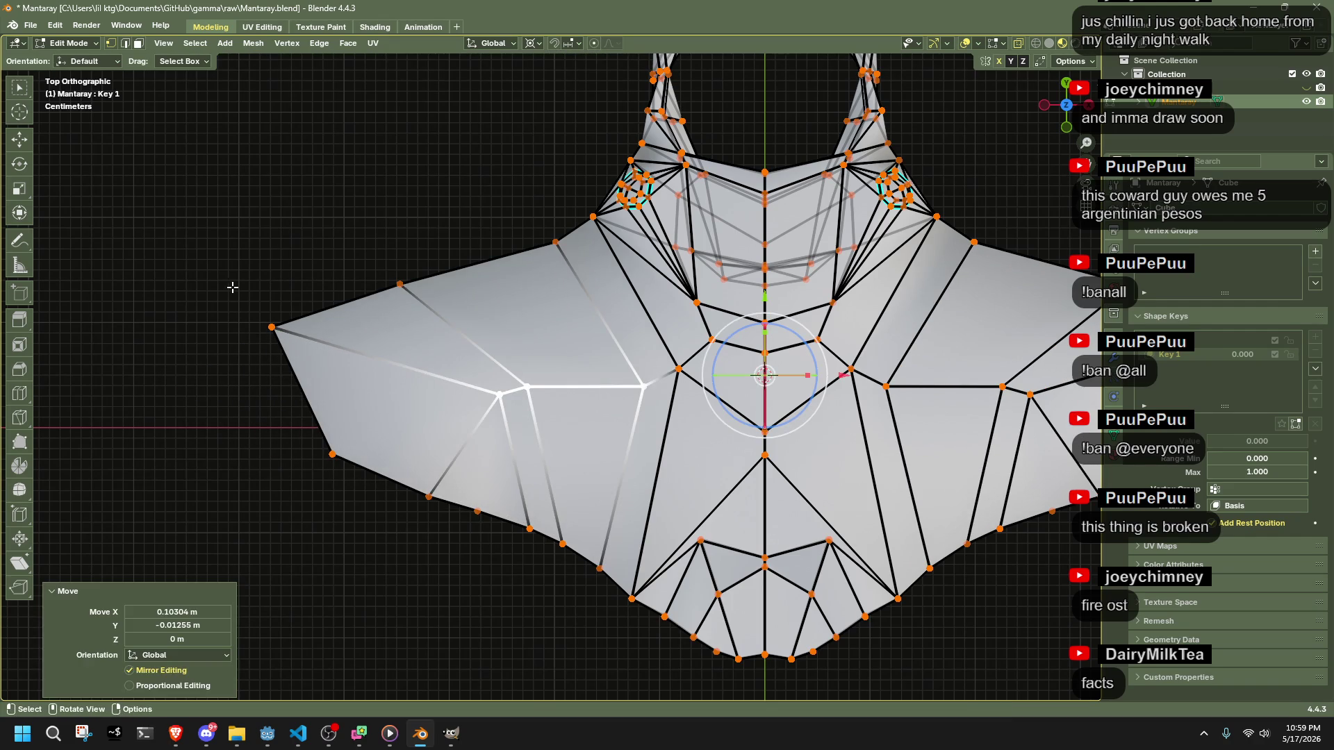
- Preview the whole mesh as a full sphere, then undo it
key("a")
key("shift+alt+s")
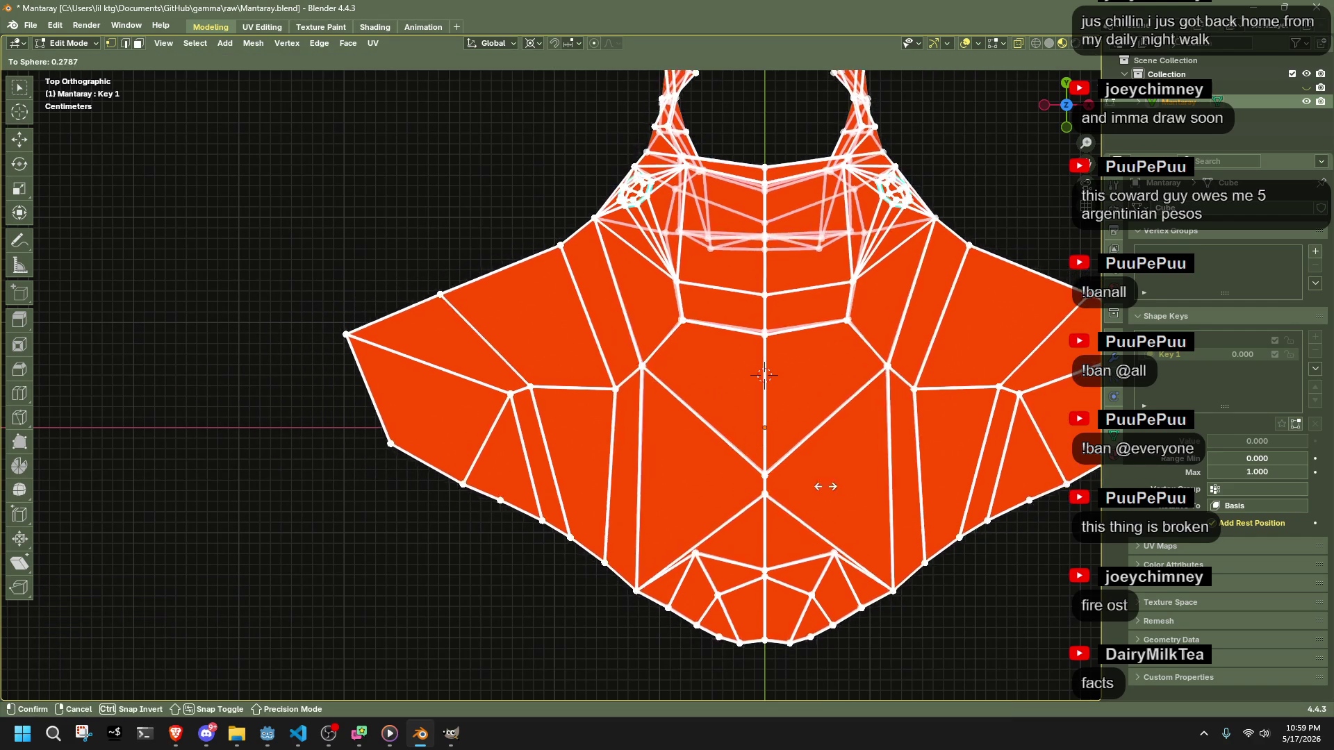
left_click(347, 520)
key("ctrl+z")
- Move the left wing tip and left-side wing vertices up and to the right
left_click_drag(328, 360, 328, 360)
key("g")
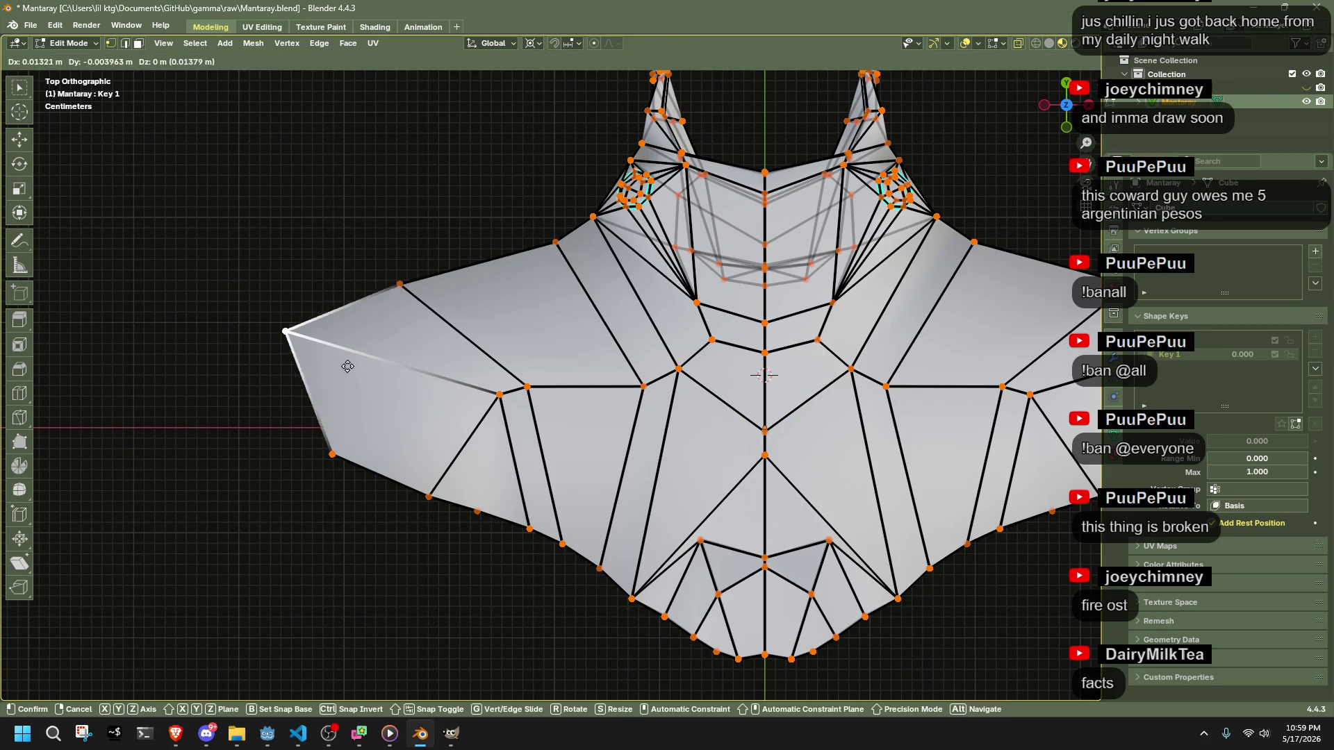
left_click(385, 383)
left_click_drag(233, 244, 459, 549)
key("g")
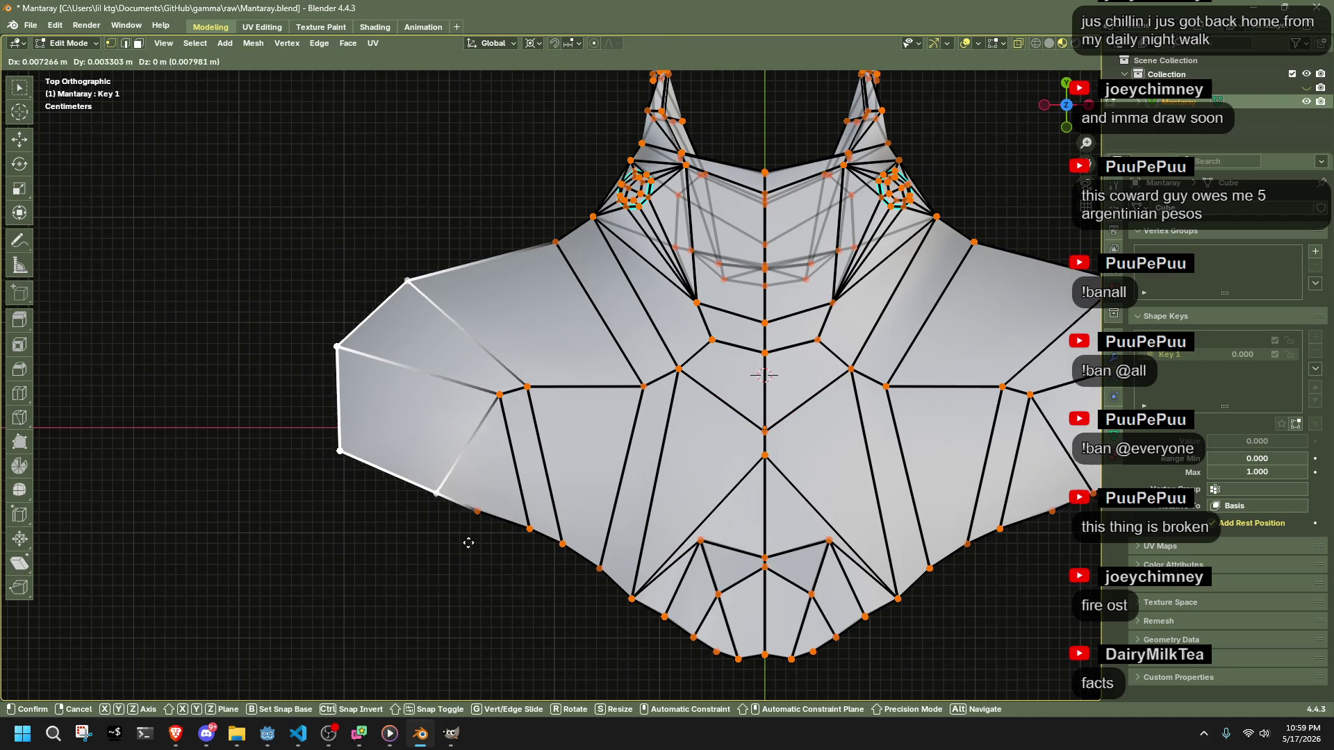
left_click(485, 504)
key("g")
left_click(435, 501)
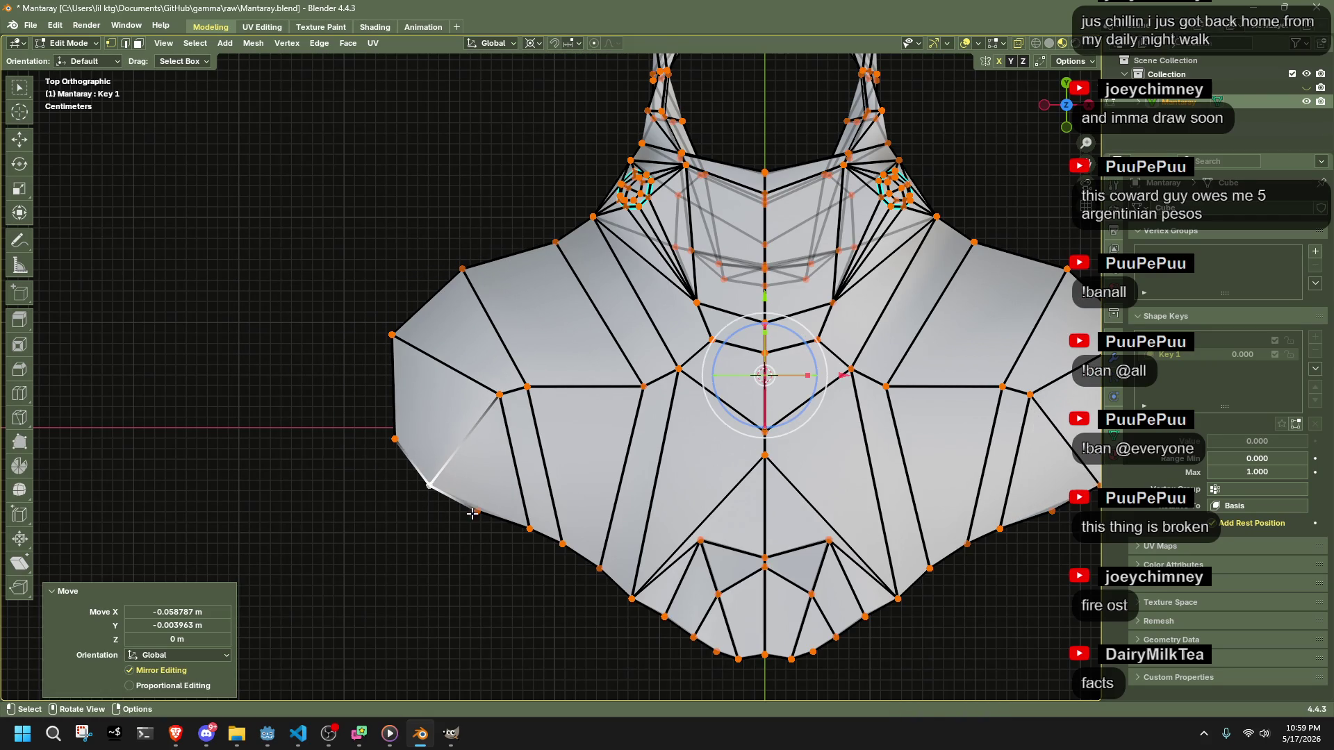
- Slide and nudge the lower-left edge vertices along the outline
left_click_drag(622, 589, 649, 618)
left_click(634, 587, "shift")
key("g")
key("g")
left_click(640, 610)
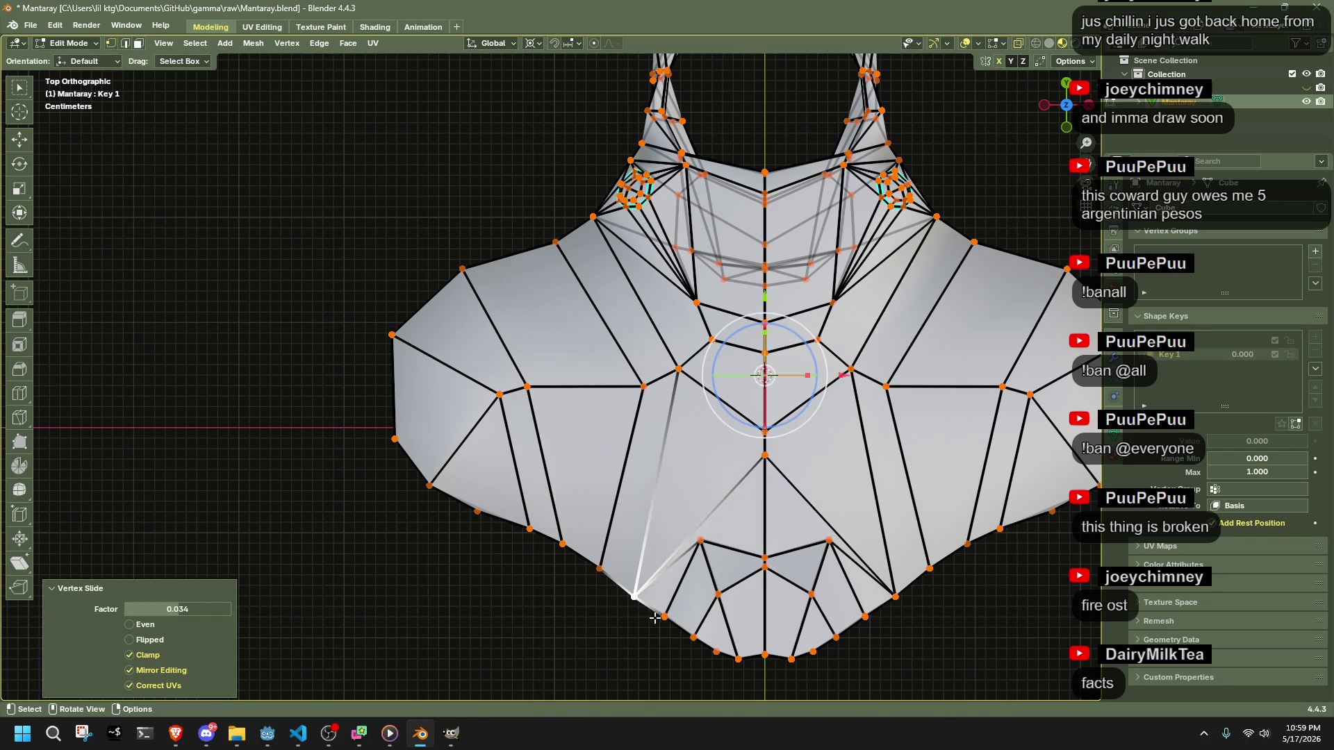
left_click(599, 569)
key("g")
key("g")
left_click(629, 603)
key("g")
left_click(570, 560)
key("g")
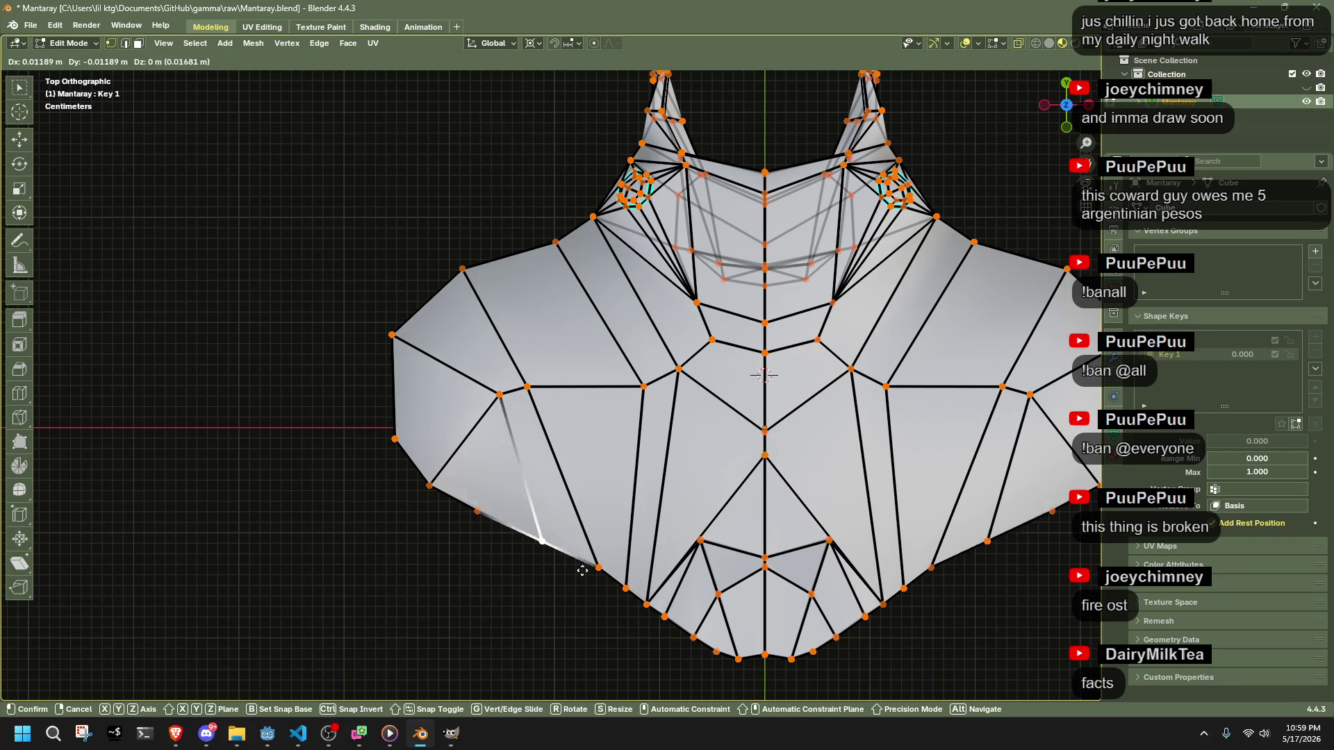
left_click(597, 573)
- Fine-tune the left-edge outline vertices, raising the upper ones slightly
left_click(477, 512)
key("g")
left_click(499, 546)
left_click(429, 484)
key("g")
left_click(405, 440)
left_click(394, 439)
key("g")
left_click(419, 368)
left_click(392, 335)
key("g")
left_click(412, 340)
left_click(462, 268)
- Preview the full sphere, undo it, then apply a partial To Sphere rounding
key("a")
key("shift+alt+s")
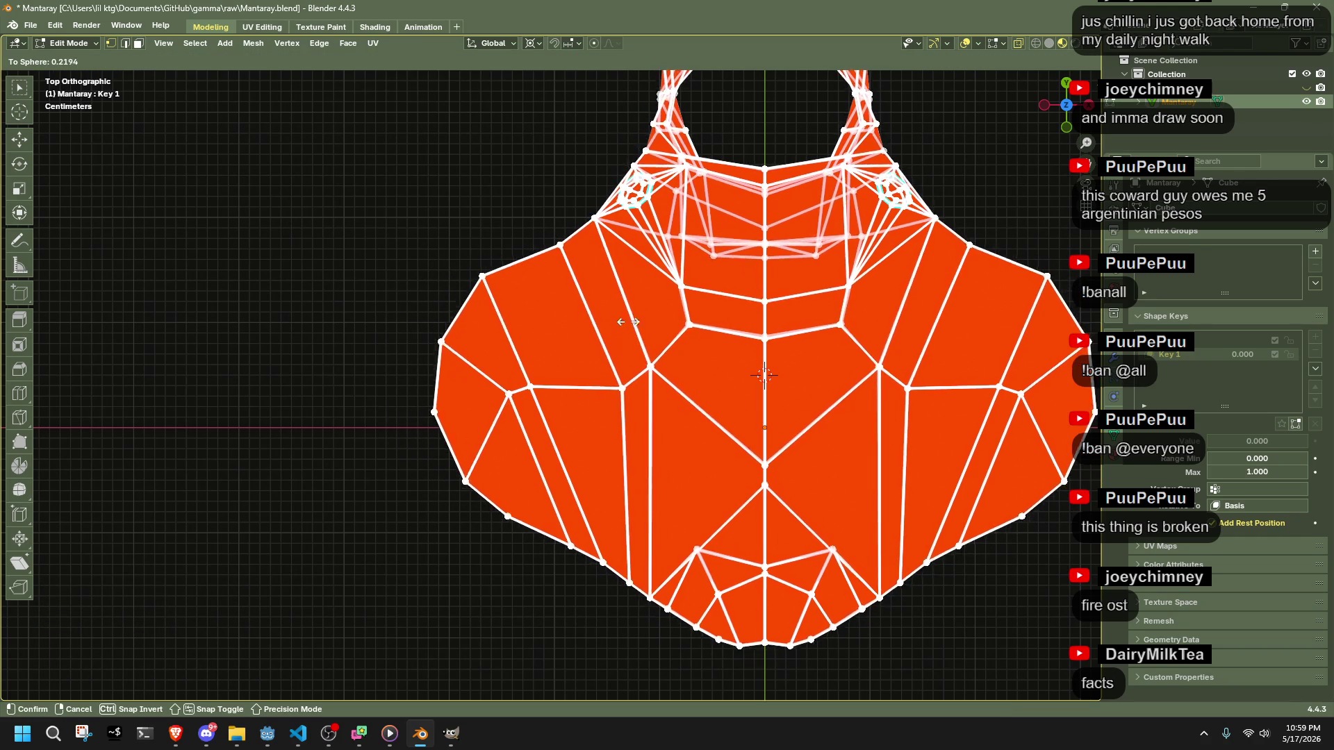
left_click(77, 390)
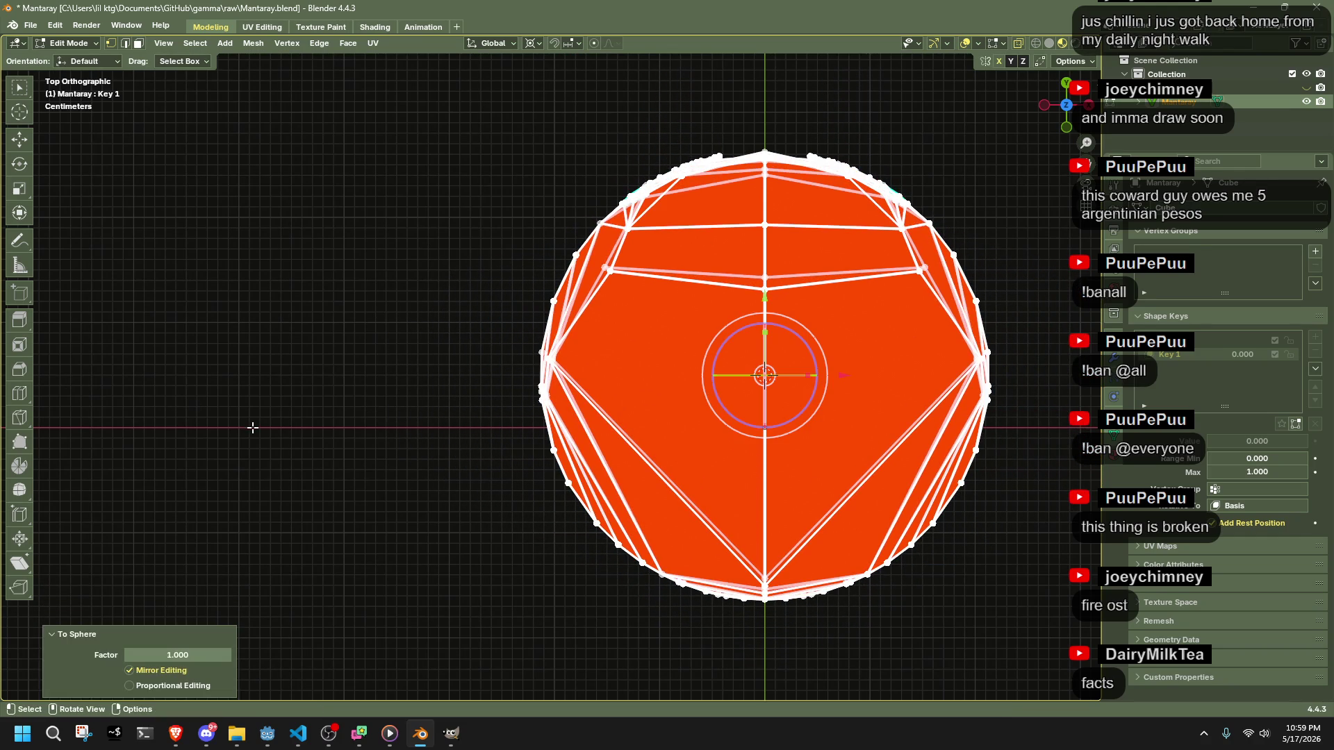
key("ctrl+z")
key("shift+alt+s")
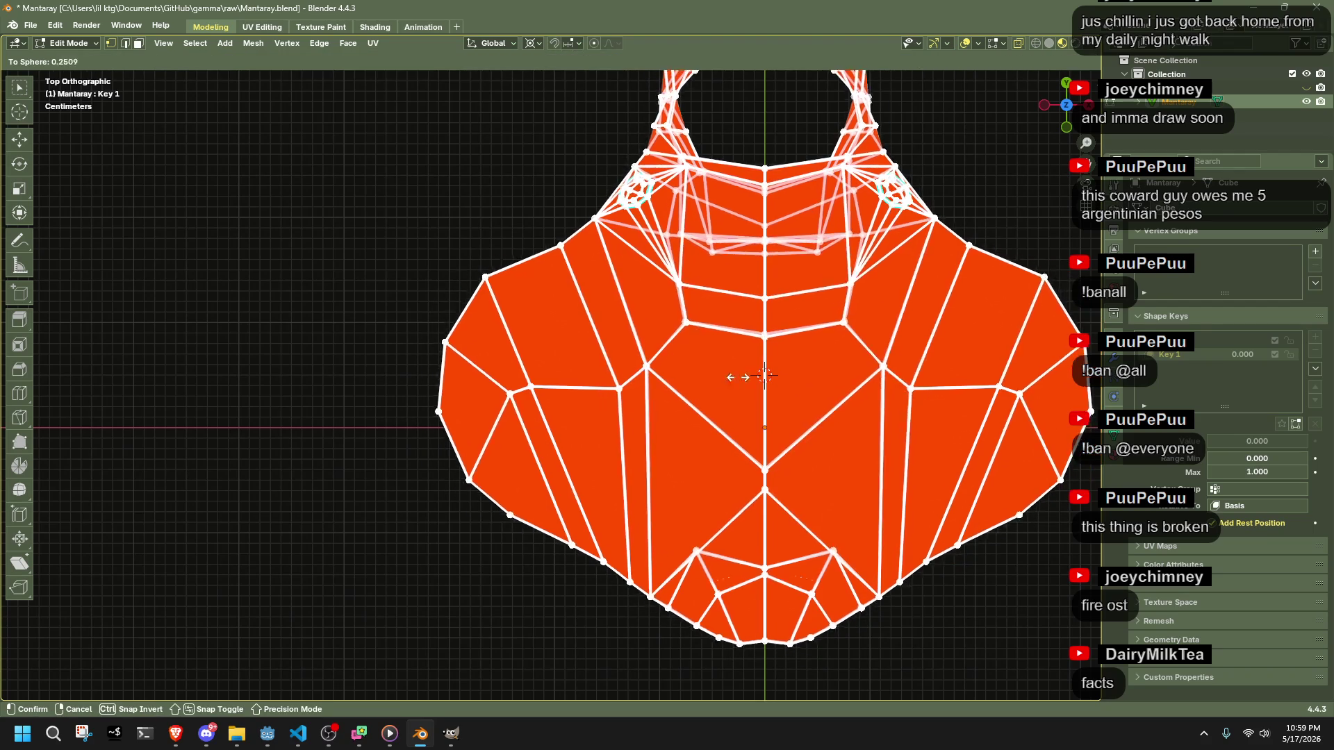
left_click(486, 382)
mouse_move(486, 382)
left_mouse_down()
mouse_move(834, 239)
mouse_move(962, 278)
mouse_move(738, 410)
mouse_move(825, 378)
mouse_move(687, 437)
mouse_move(355, 397)
mouse_move(689, 393)
left_mouse_up()
- Stretch the whole mesh vertically along Z twice
key("z")
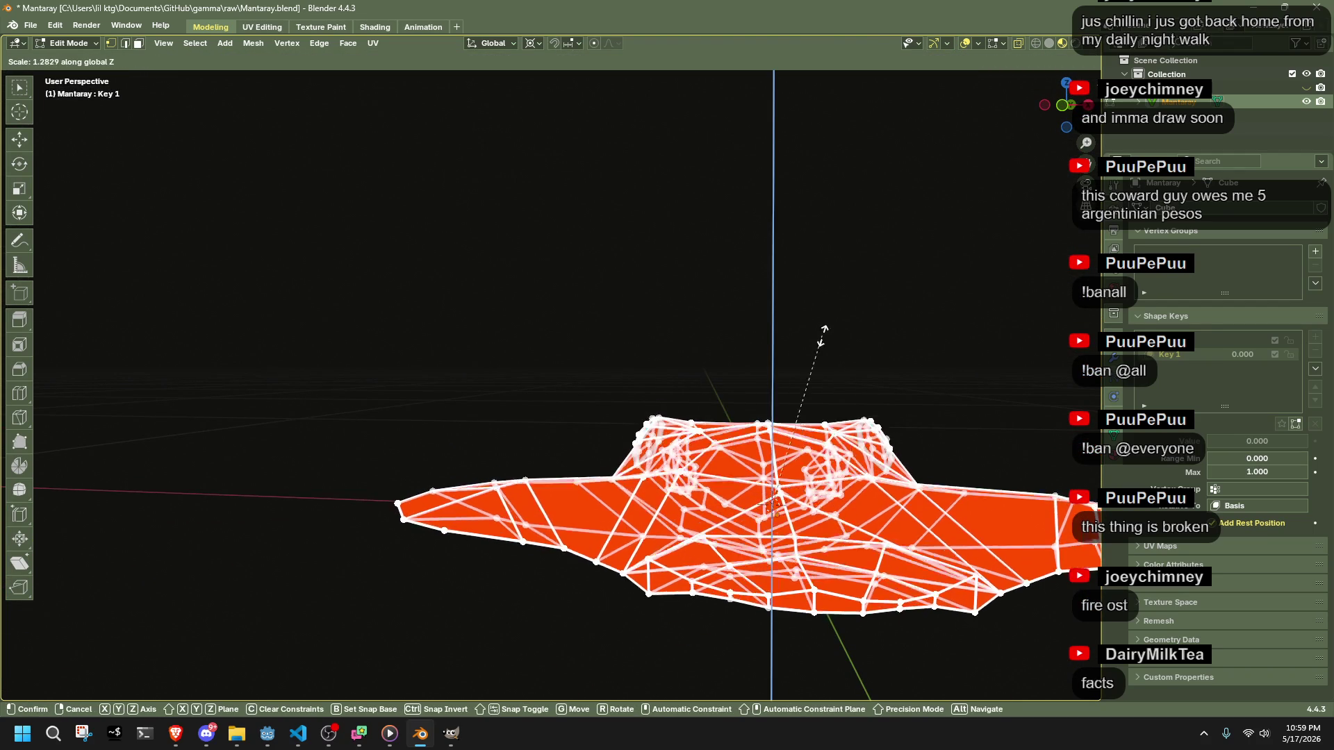
left_click(647, 262)
mouse_move(647, 262)
left_mouse_down()
mouse_move(692, 295)
mouse_move(799, 295)
mouse_move(832, 337)
mouse_move(725, 414)
left_mouse_up()
key("s")
key("z")
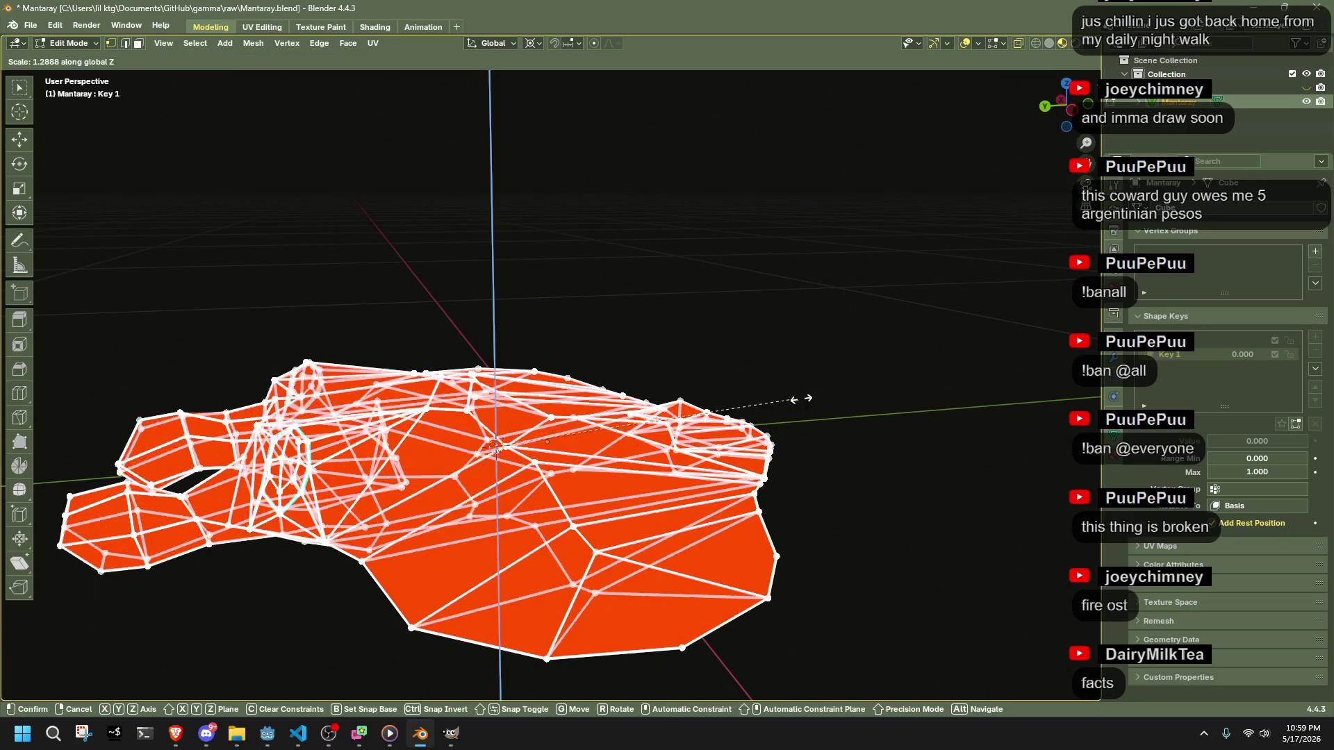
left_click(55, 380)
mouse_move(55, 380)
left_mouse_down()
mouse_move(359, 398)
mouse_move(1043, 190)
left_mouse_up()
- From the front view, scale the lower vertices downward along Z
left_click(1074, 116)
mouse_move(539, 251)
left_mouse_down()
mouse_move(914, 369)
mouse_move(1001, 429)
mouse_move(985, 415)
left_mouse_up()
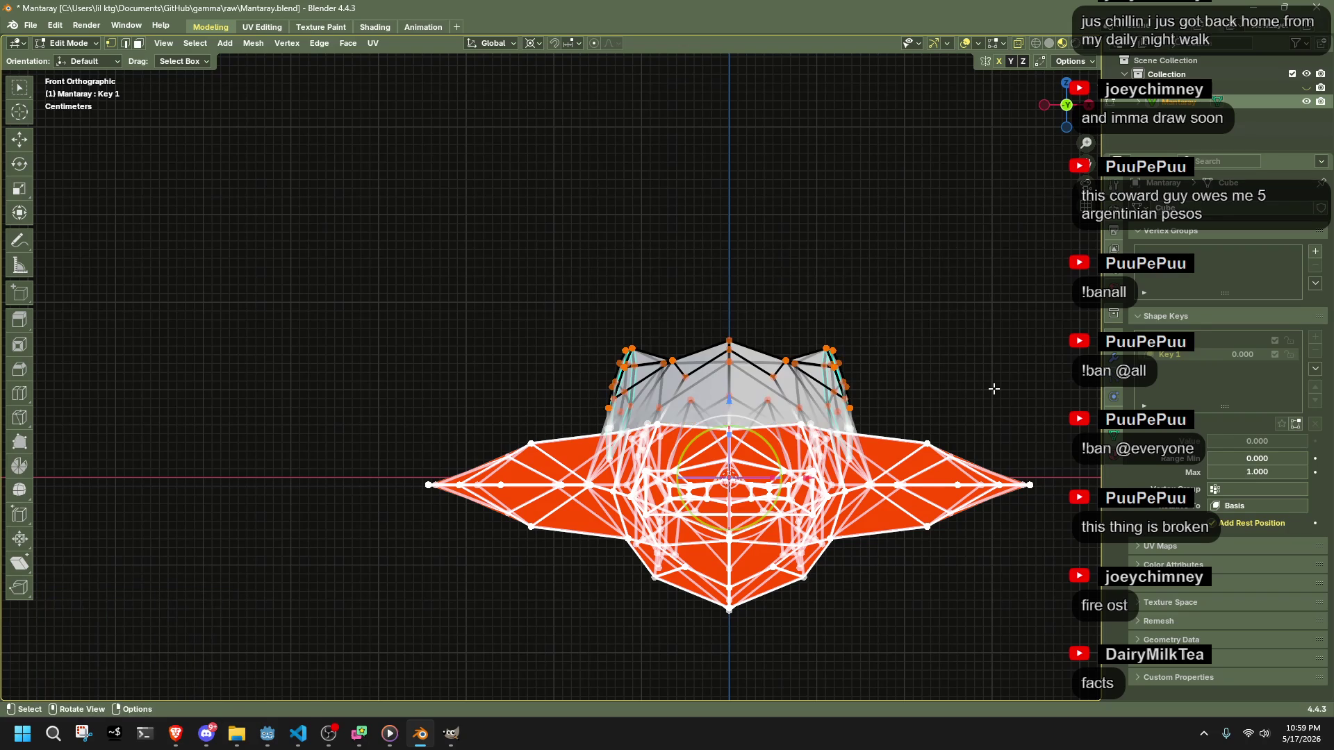
left_click_drag(900, 644, 567, 552)
key("s")
key("z")
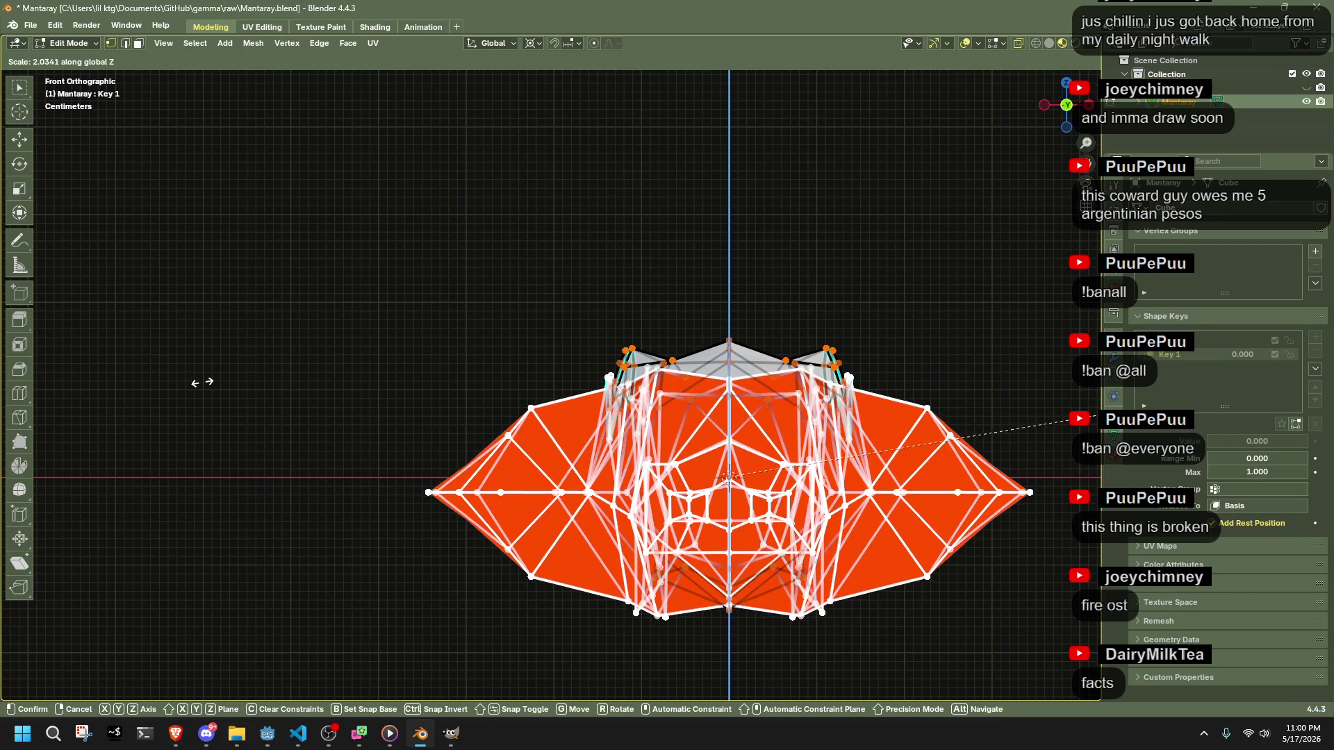
left_click(173, 379)
left_click_drag(259, 401, 813, 402)
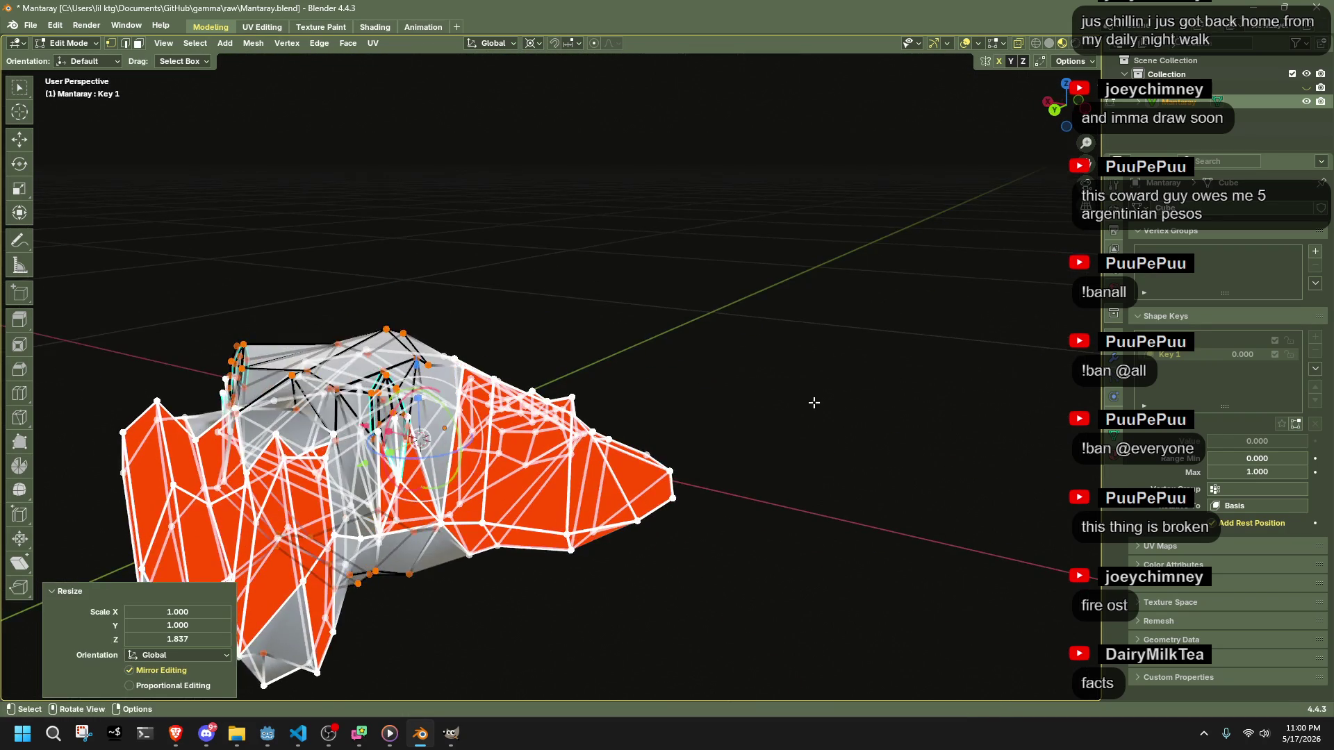
- Apply To Sphere at 1.000, leave Edit Mode, and raise Key 1 to 1.000
key("shift+alt+s")
left_click(682, 456)
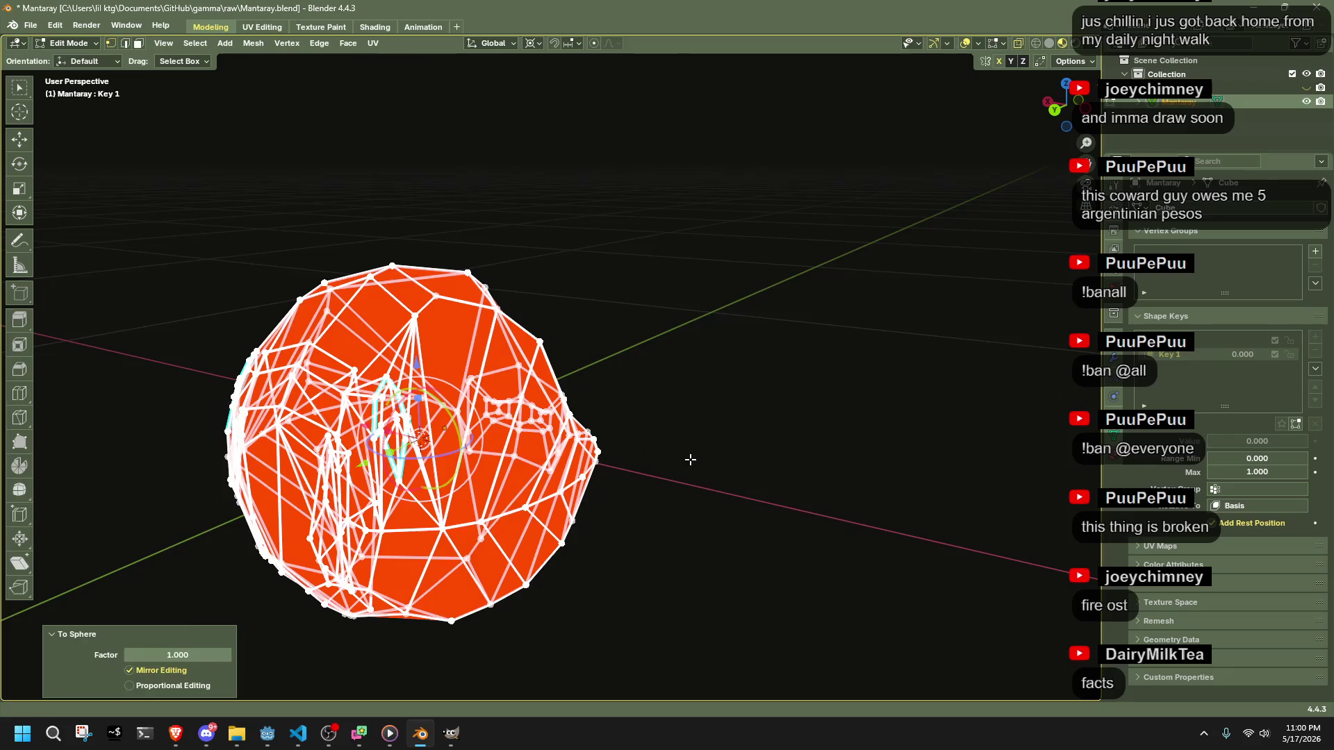
key("Tab")
mouse_move(1258, 441)
left_mouse_down()
mouse_move(1307, 441)
mouse_move(1165, 433)
left_mouse_up()
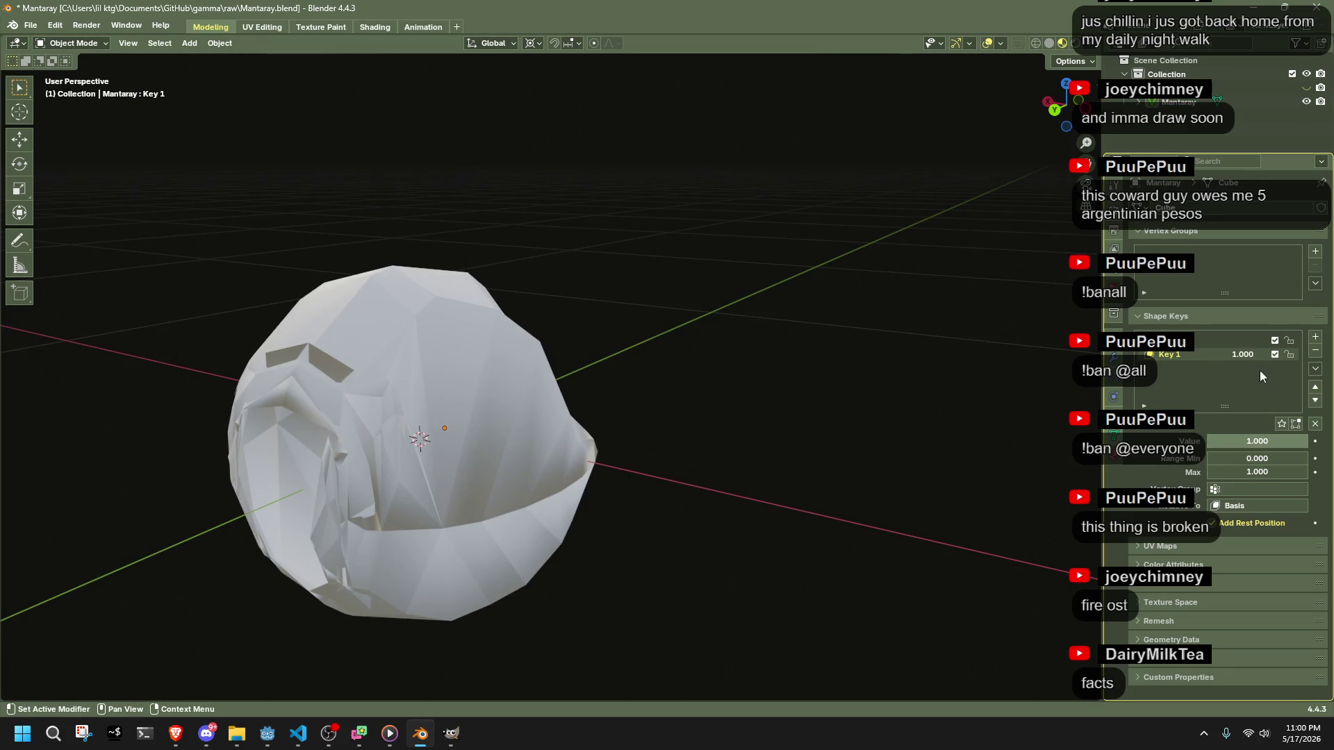
- Enter Edit Mode on the manta and undo back to the flat manta mesh
left_click(485, 406)
key("Tab")
key("Tab")
left_click(692, 397)
key("ctrl+z")
key("ctrl+z")
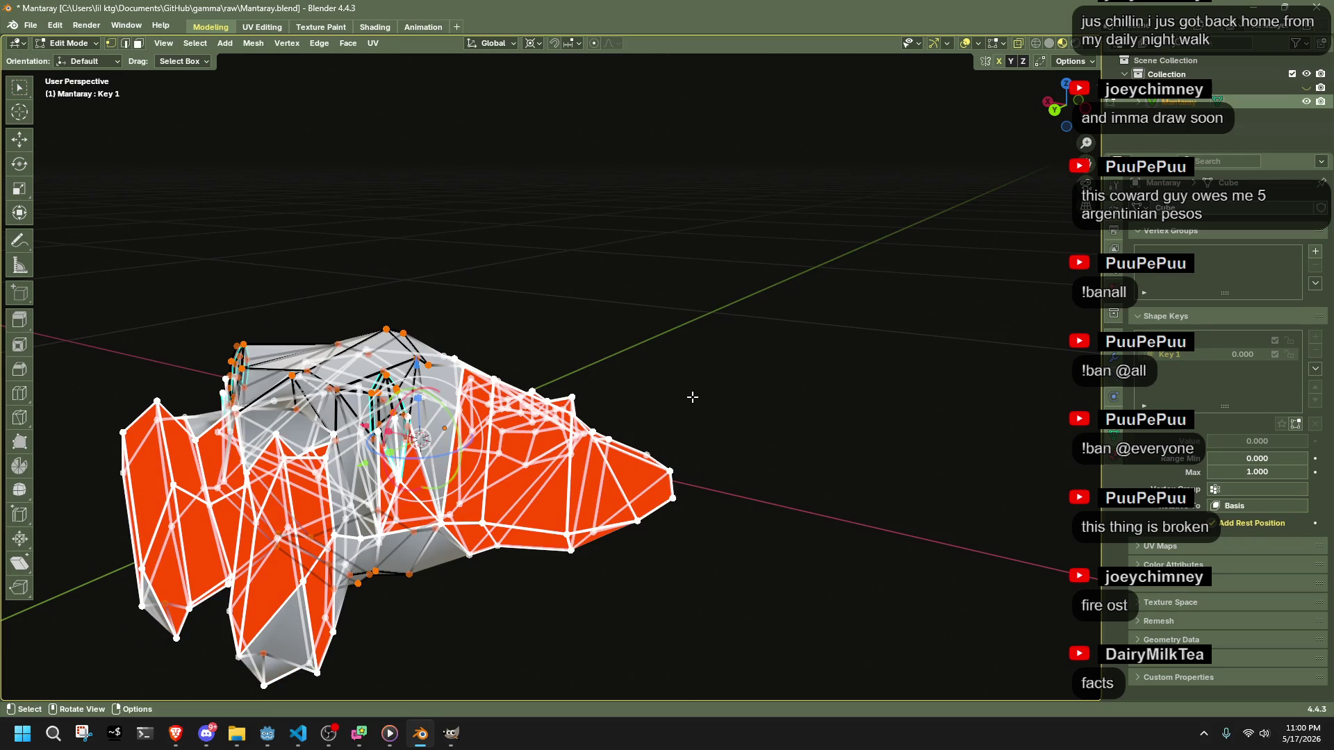
key("ctrl+z")
key("ctrl+z")
key("ctrl+z")
key("ctrl+z")
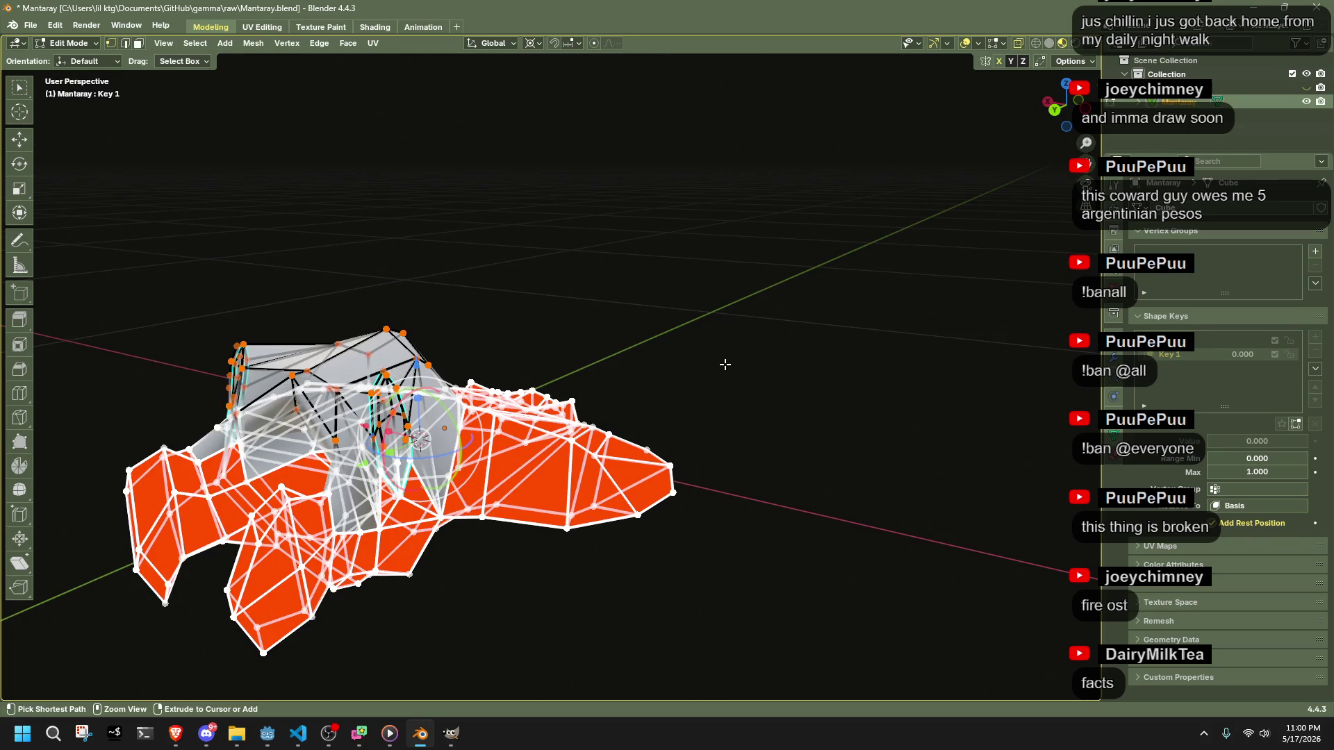
key("ctrl+z")
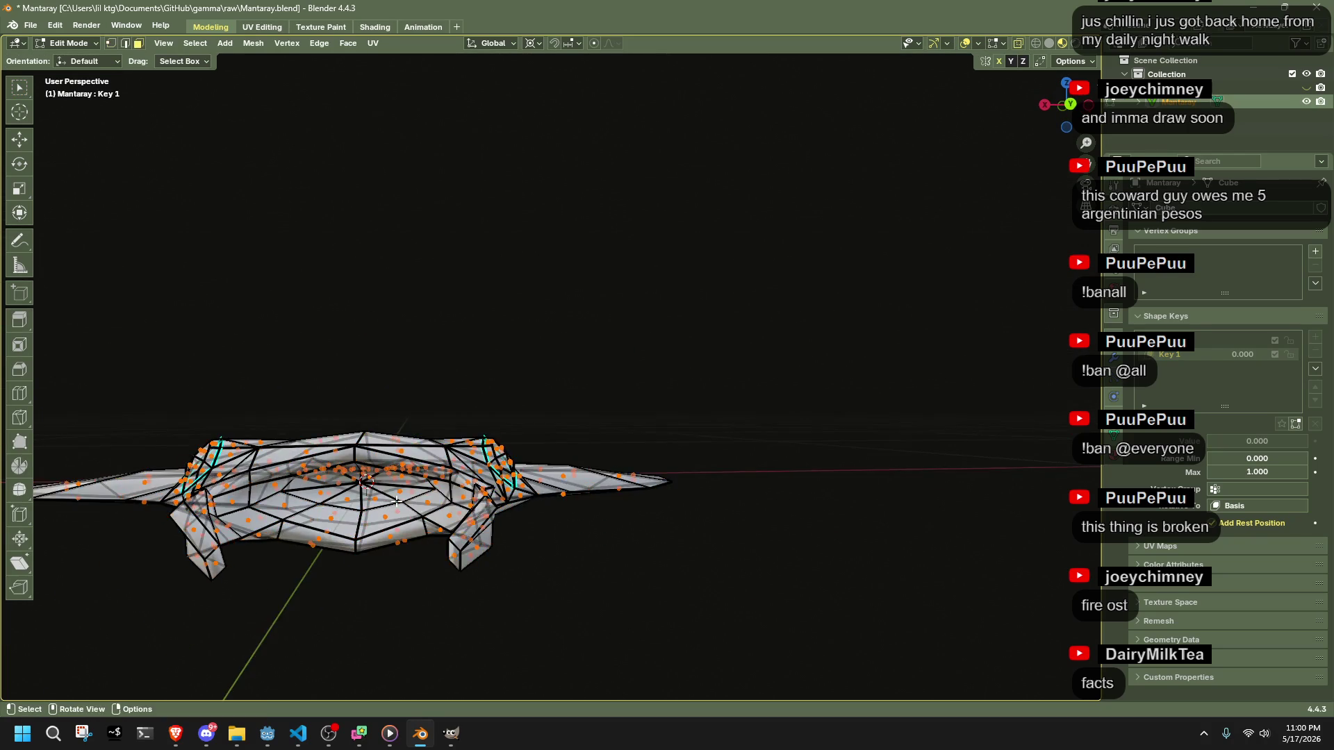
scroll(300, 503, "up", 3)
key("ctrl+z")
- Move a head vertex, then select the central fan faces and shift them along Y
key("g")
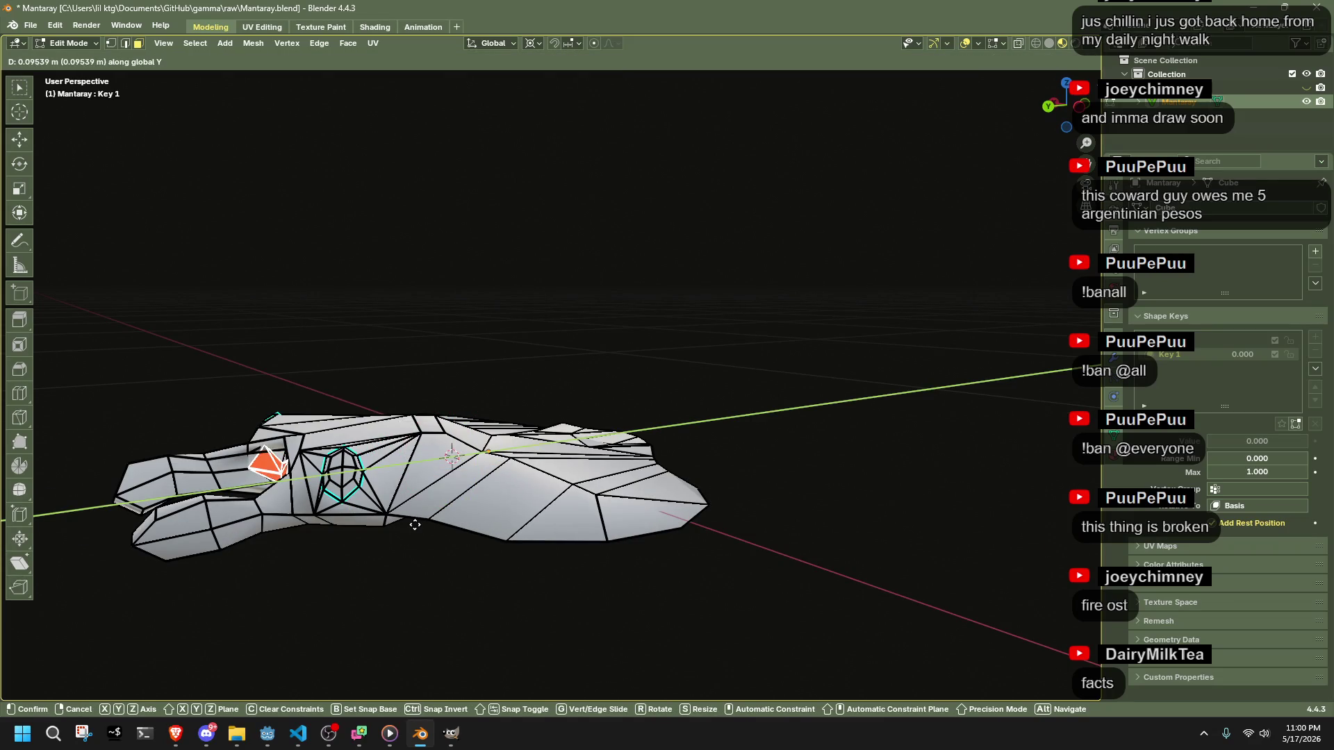
left_click(429, 527)
scroll(346, 564, "up", 5)
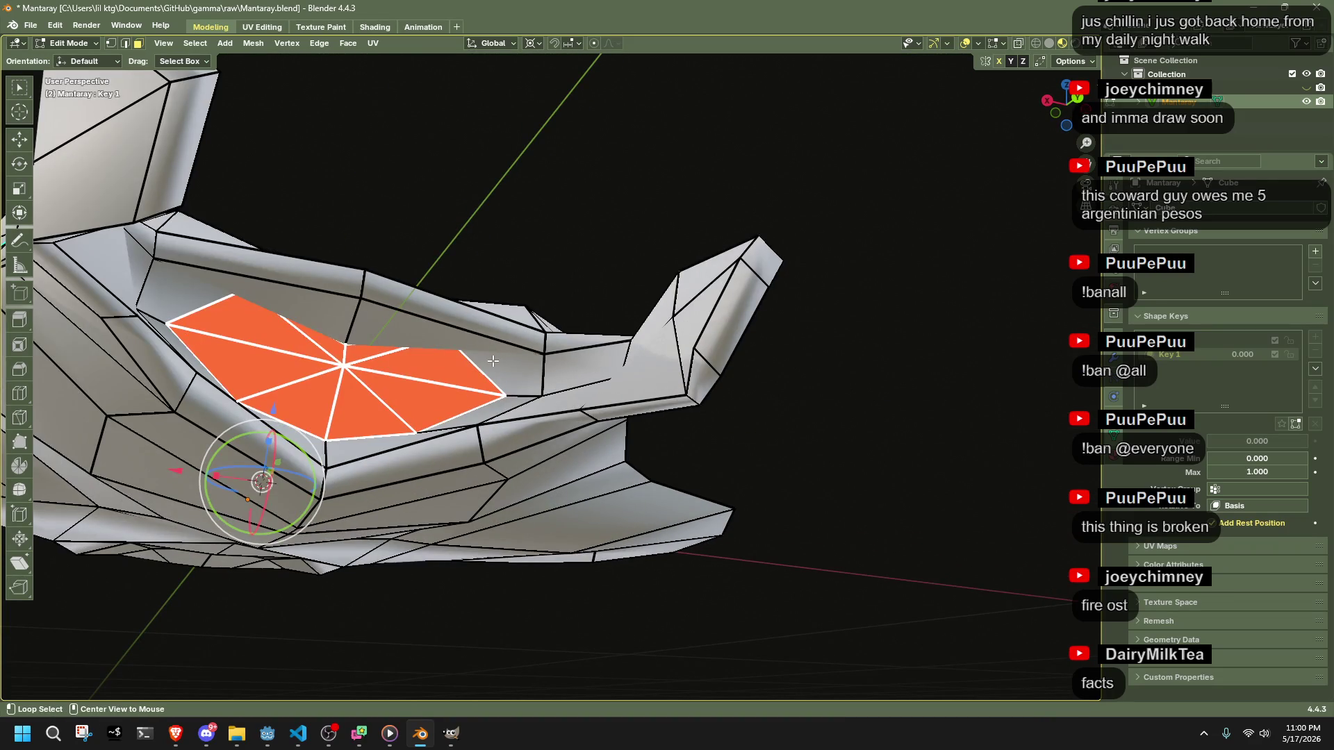
left_click(539, 320, "alt+shift")
left_click(483, 346, "alt+shift")
left_click(348, 334, "alt")
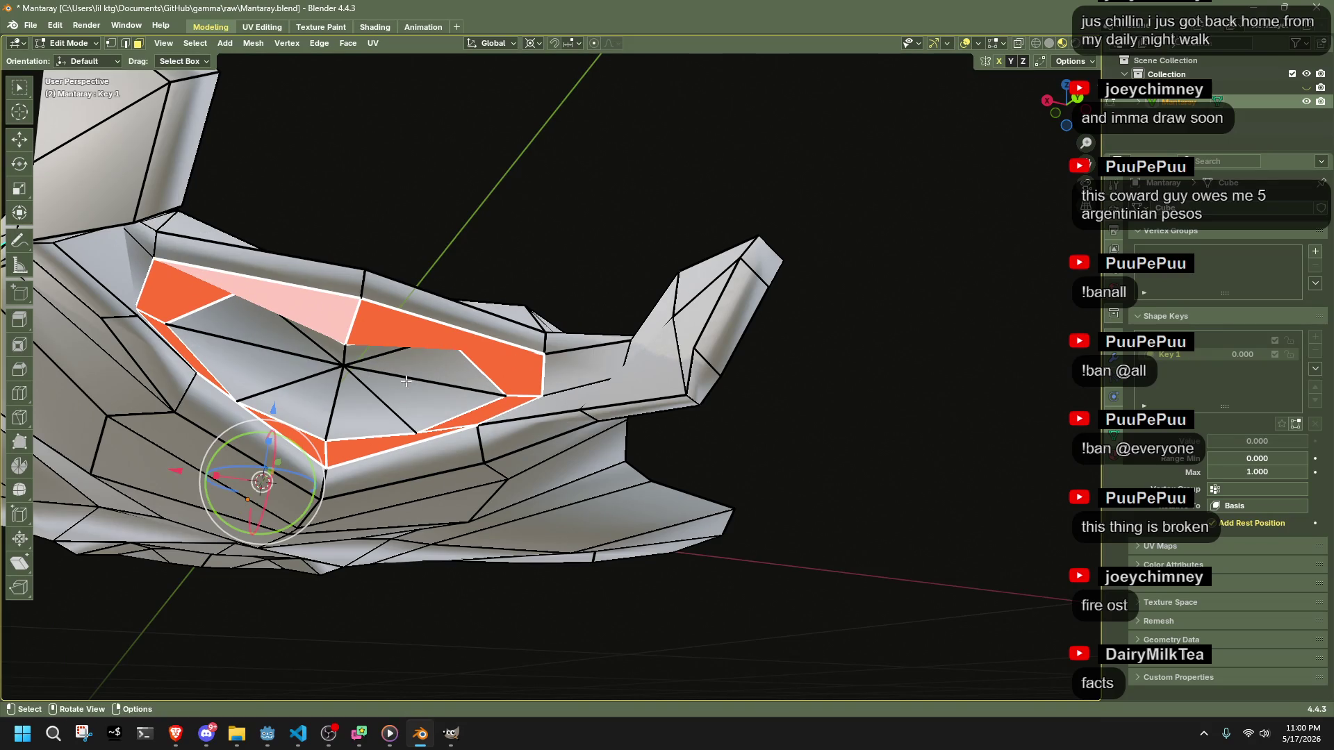
left_click_drag(229, 305, 500, 427)
key("g")
key("y")
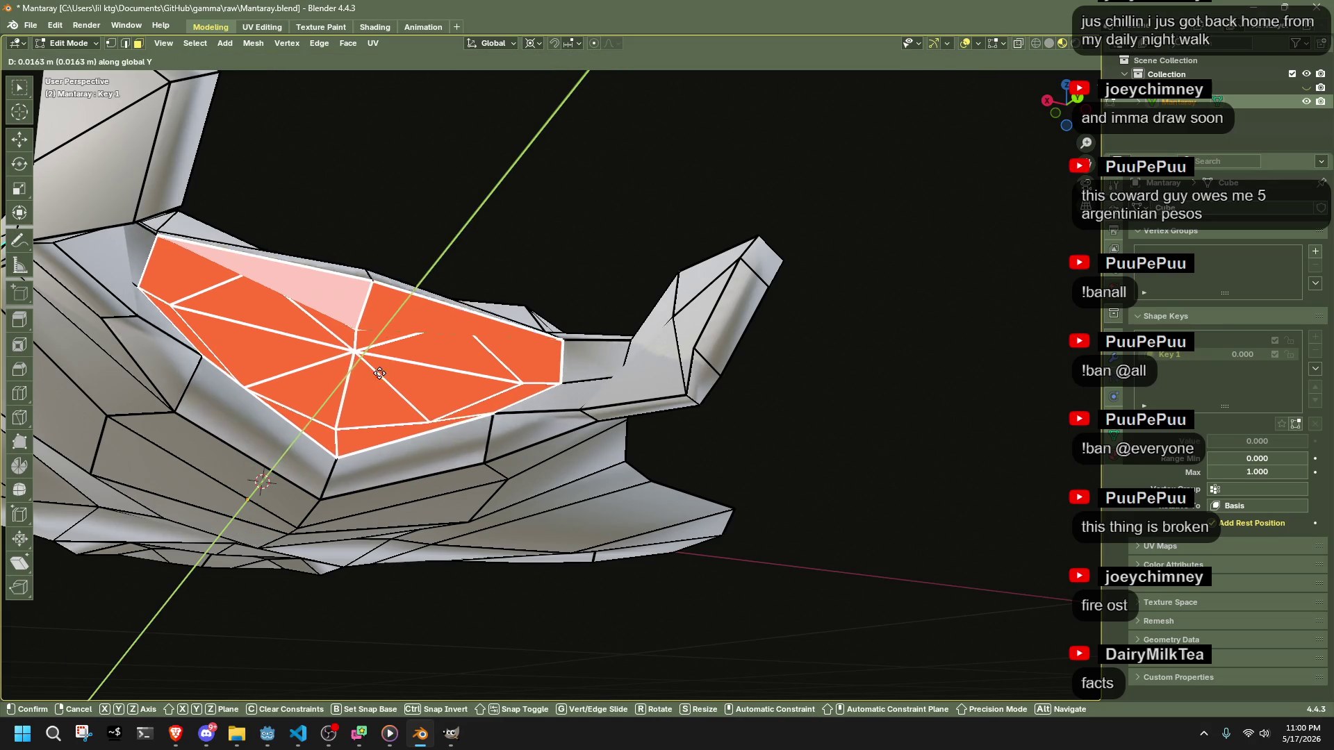
left_click(378, 351)
- Shrink the central fan faces and slide the fan's centre vertex back along its edges
key("ctrl+z")
key("ctrl+z")
key("s")
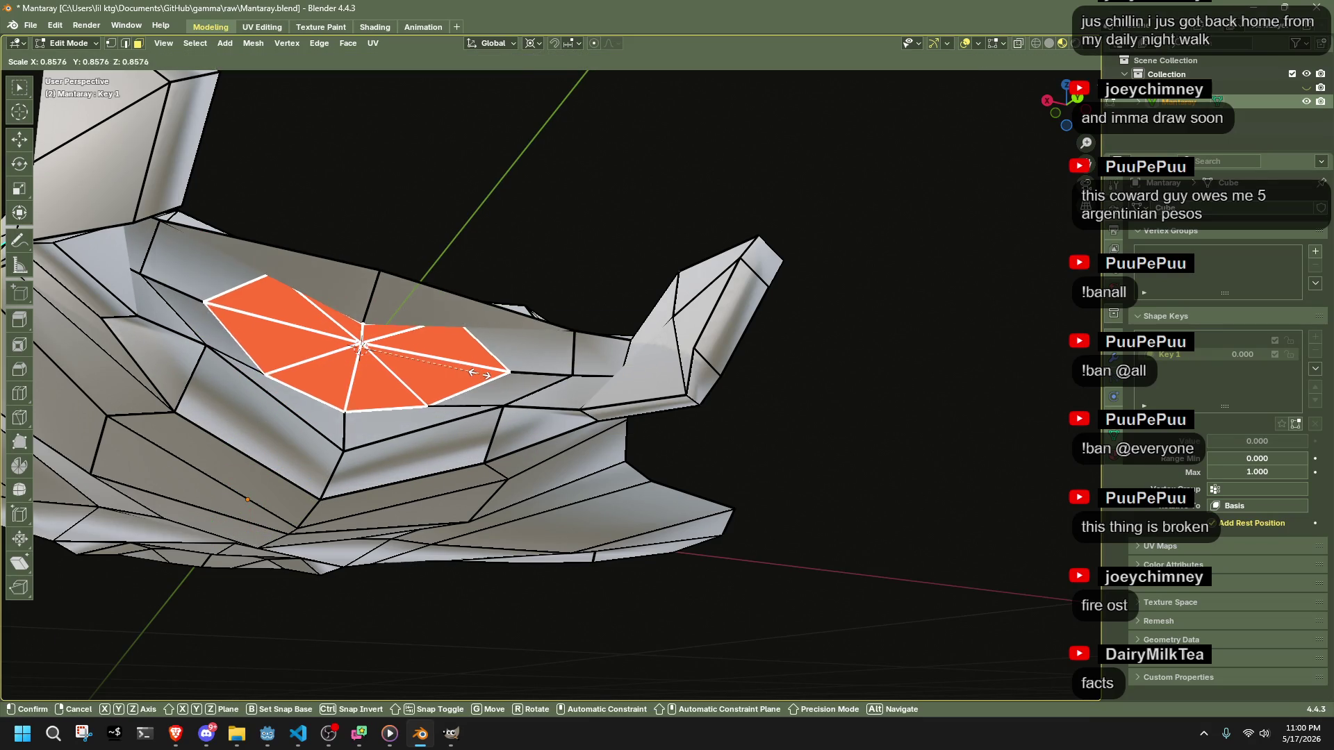
left_click(449, 366)
key("1")
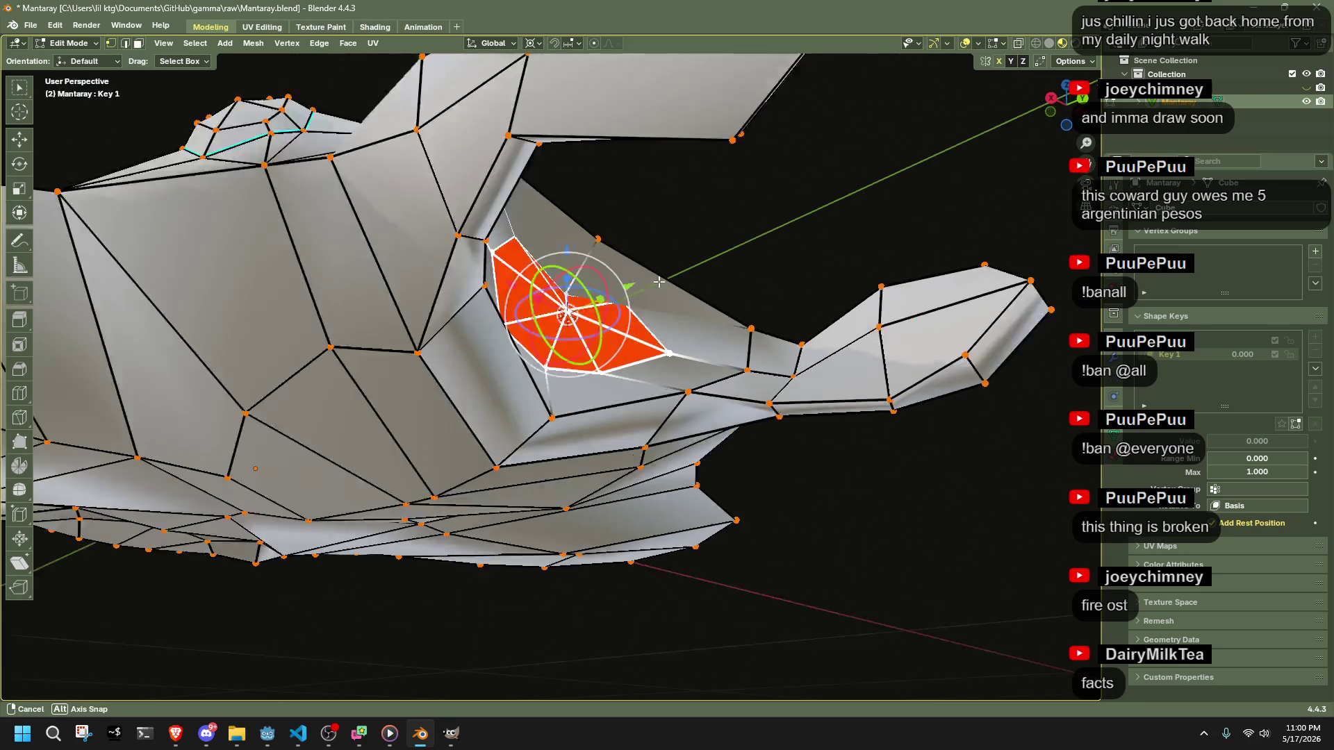
left_click(403, 431)
key("g")
key("g")
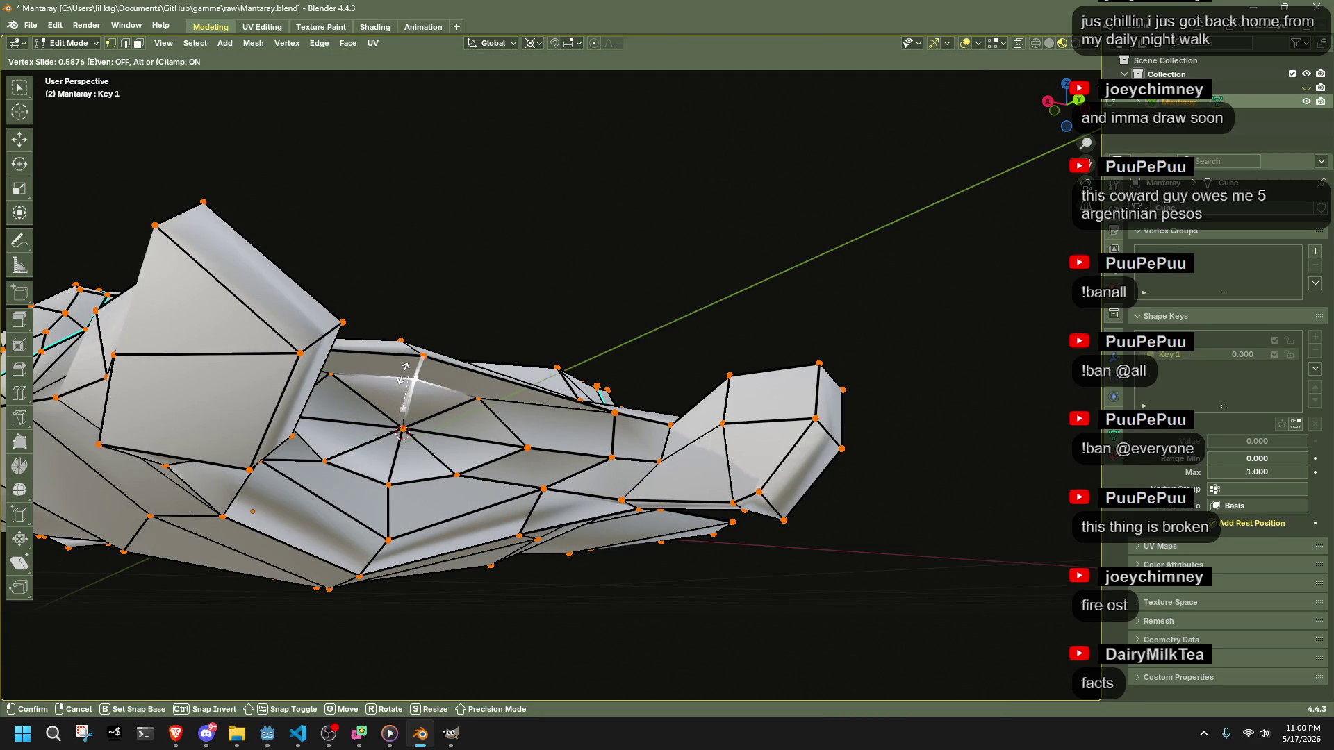
left_click(405, 368)
- Slide an edge near the eye and lower the selected head vertices in top view
mouse_move(392, 346)
left_mouse_down()
mouse_move(609, 473)
mouse_move(549, 506)
left_mouse_up()
left_click(549, 506)
key("g")
key("g")
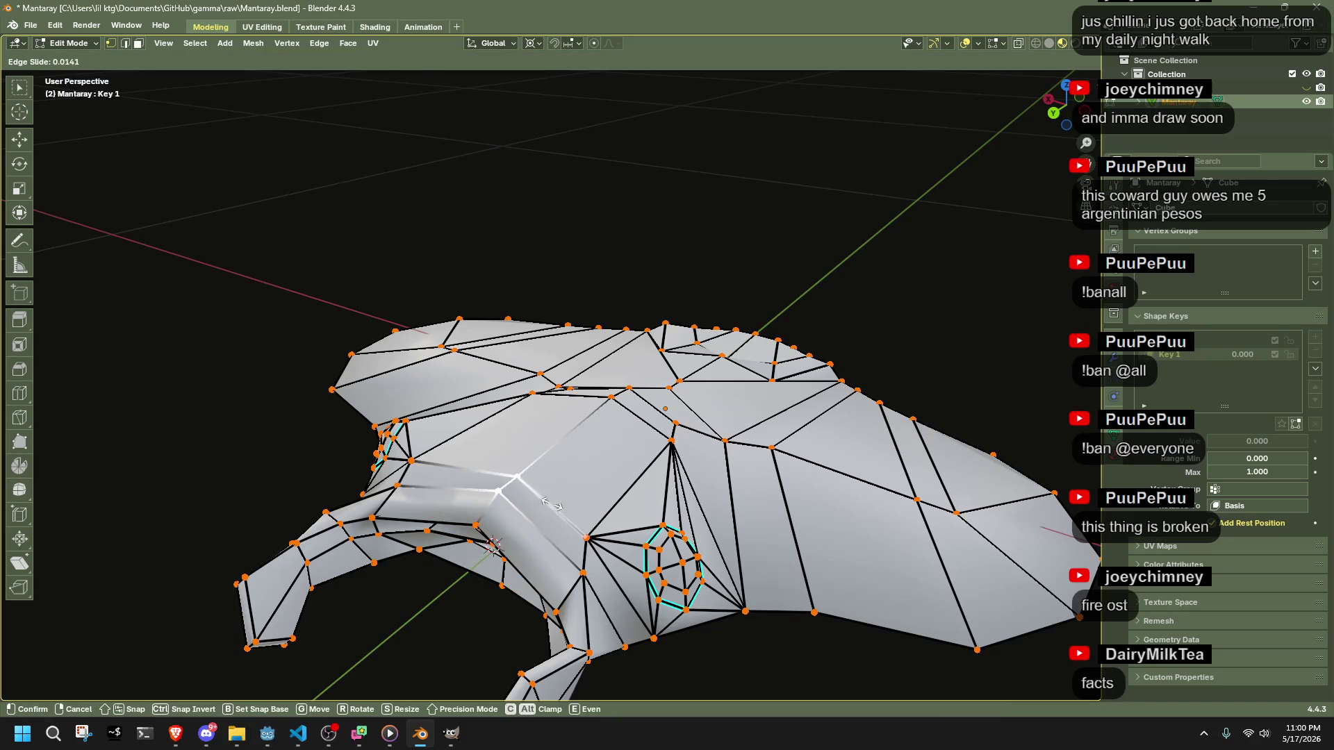
left_click(617, 450)
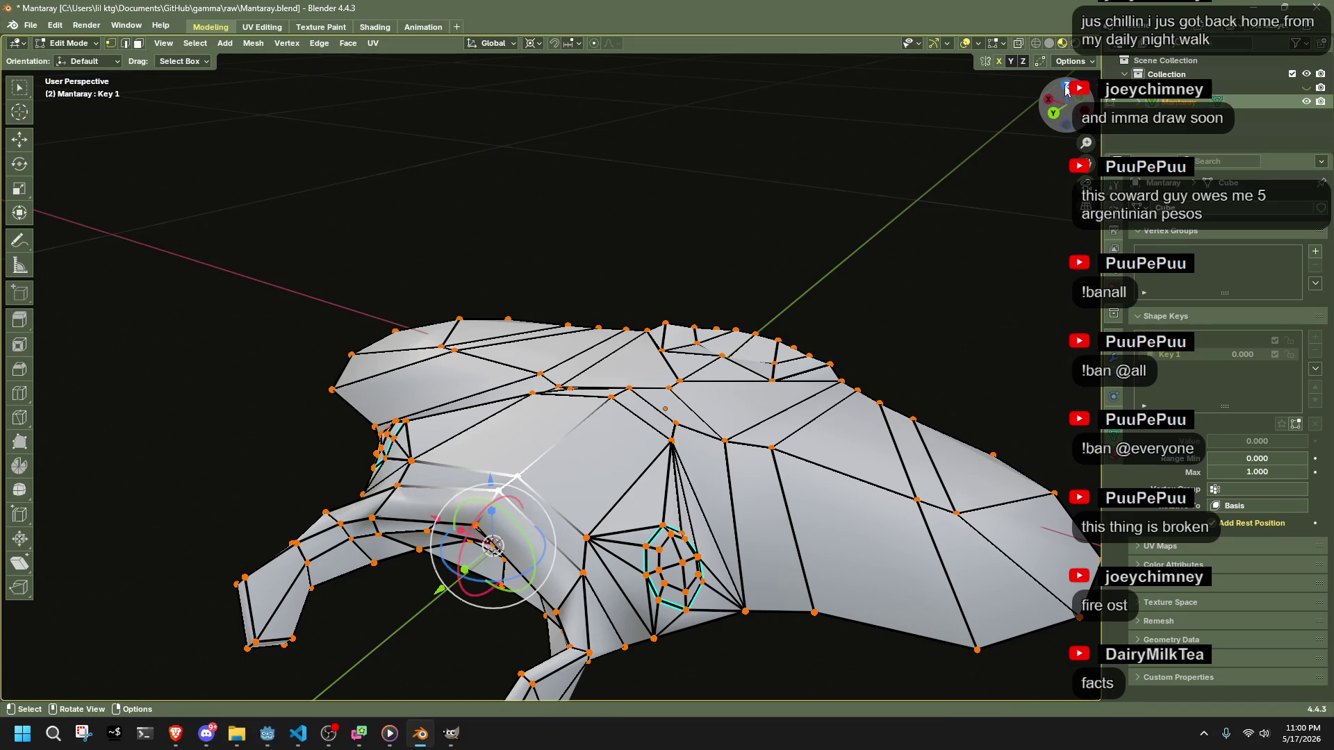
left_click(1068, 88)
key("g")
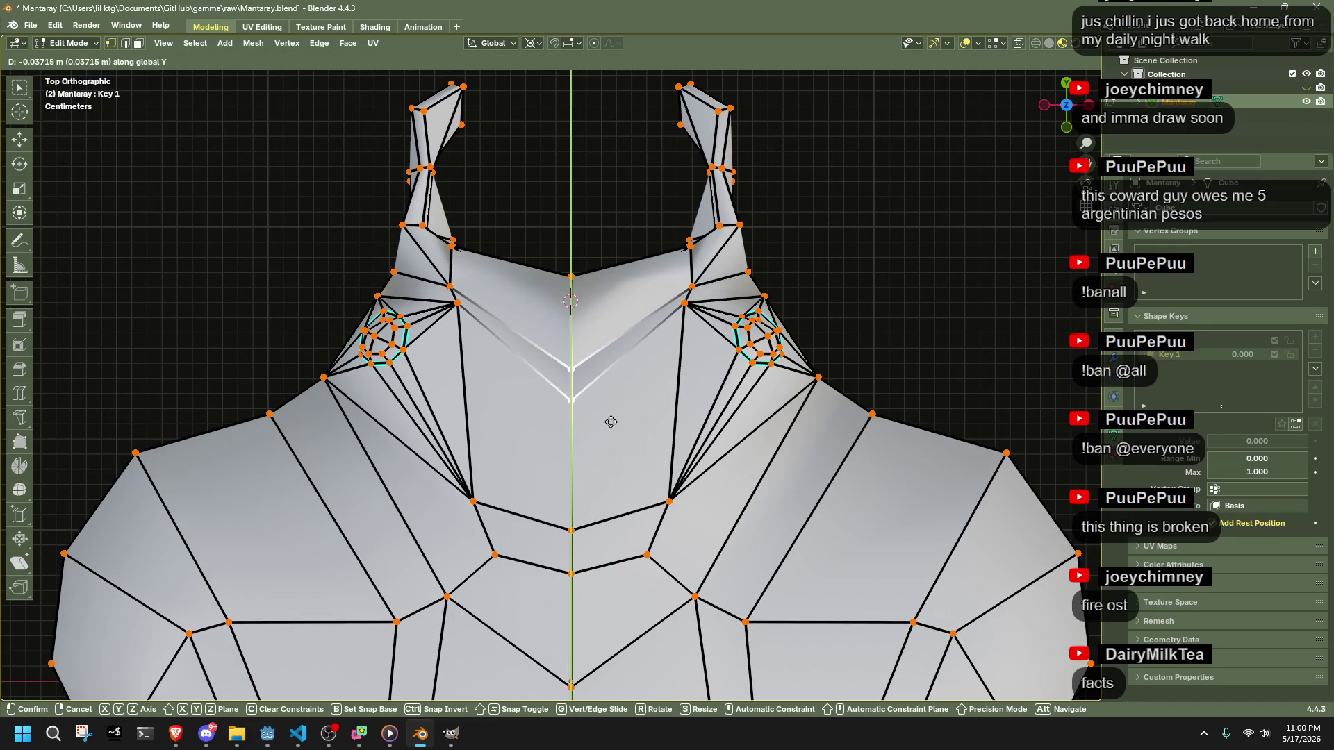
left_click(618, 517)
- Reposition vertices near the top and front of the head, including a vertex slide
left_click_drag(563, 280, 533, 291)
key("g")
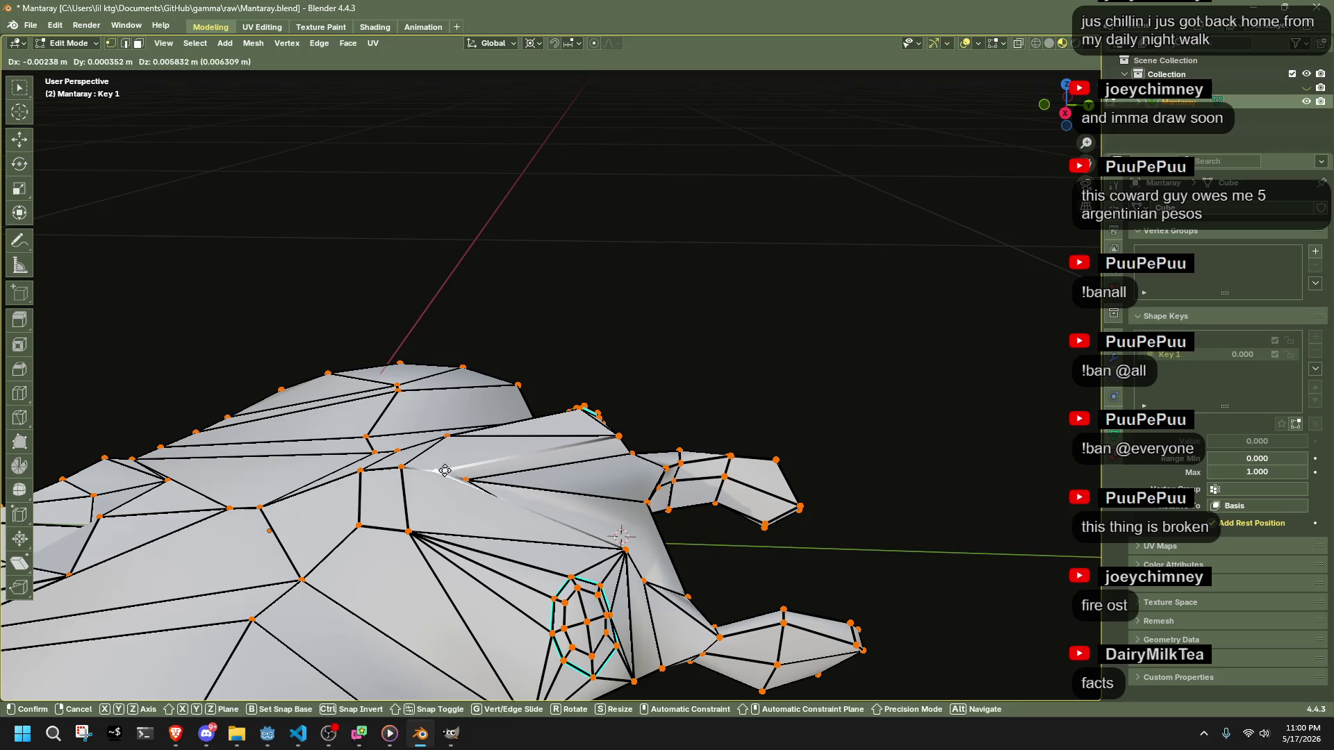
left_click(469, 480)
left_click(634, 488)
left_click_drag(633, 489, 559, 452)
key("g")
left_click(568, 449)
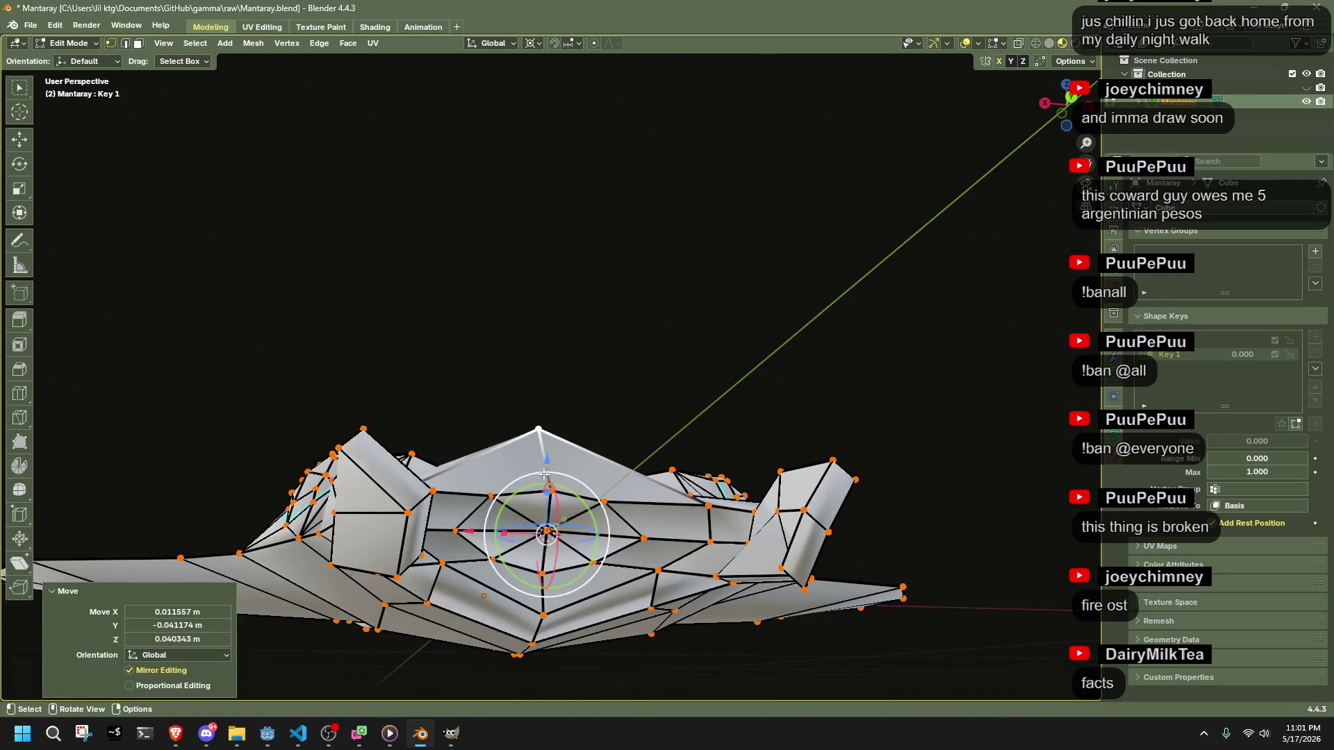
mouse_move(534, 501)
left_mouse_down()
mouse_move(514, 556)
mouse_move(487, 528)
mouse_move(673, 465)
mouse_move(608, 435)
mouse_move(571, 445)
left_mouse_up()
key("g")
key("g")
left_click(500, 521)
- Fine-tune head vertices with several small moves, then select the entire mesh
key("g")
left_click(486, 521)
key("g")
left_click(478, 523)
key("g")
left_click(542, 390)
key("g")
left_click(541, 375)
key("g")
left_click(538, 389)
key("g")
left_click(549, 408)
mouse_move(549, 408)
left_mouse_down()
mouse_move(568, 454)
mouse_move(525, 490)
mouse_move(545, 612)
mouse_move(651, 602)
left_mouse_up()
scroll(567, 455, "up", 3)
key("a")
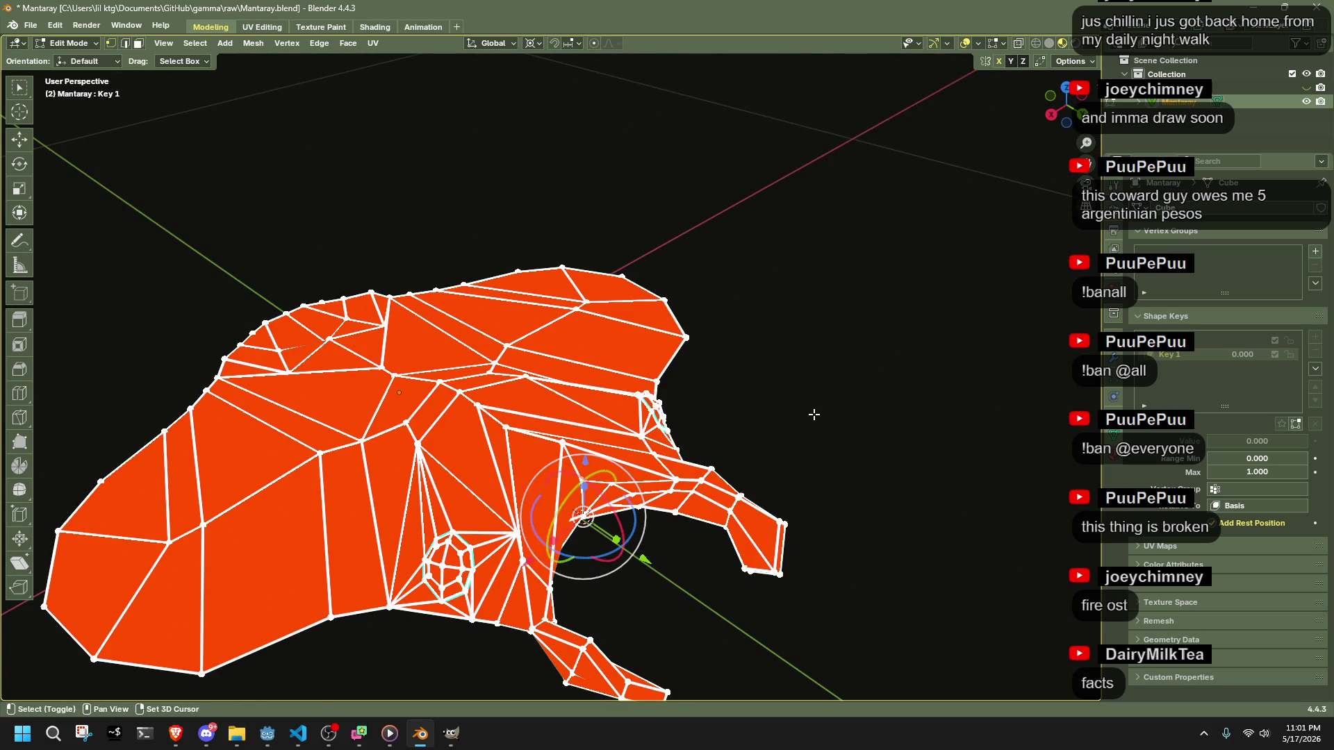
key("shift+alt+s")
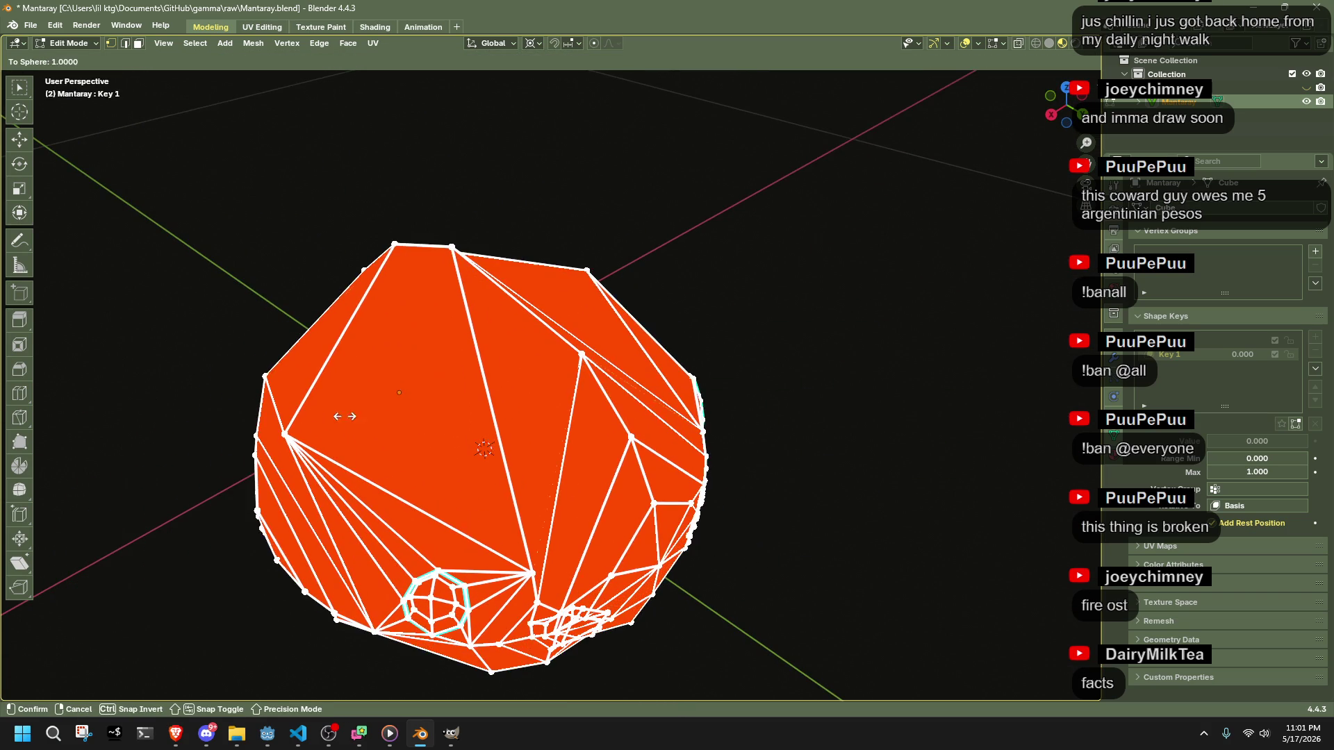
left_click(621, 428)
mouse_move(620, 429)
left_mouse_down()
mouse_move(780, 369)
mouse_move(834, 394)
mouse_move(624, 420)
mouse_move(598, 353)
left_mouse_up()
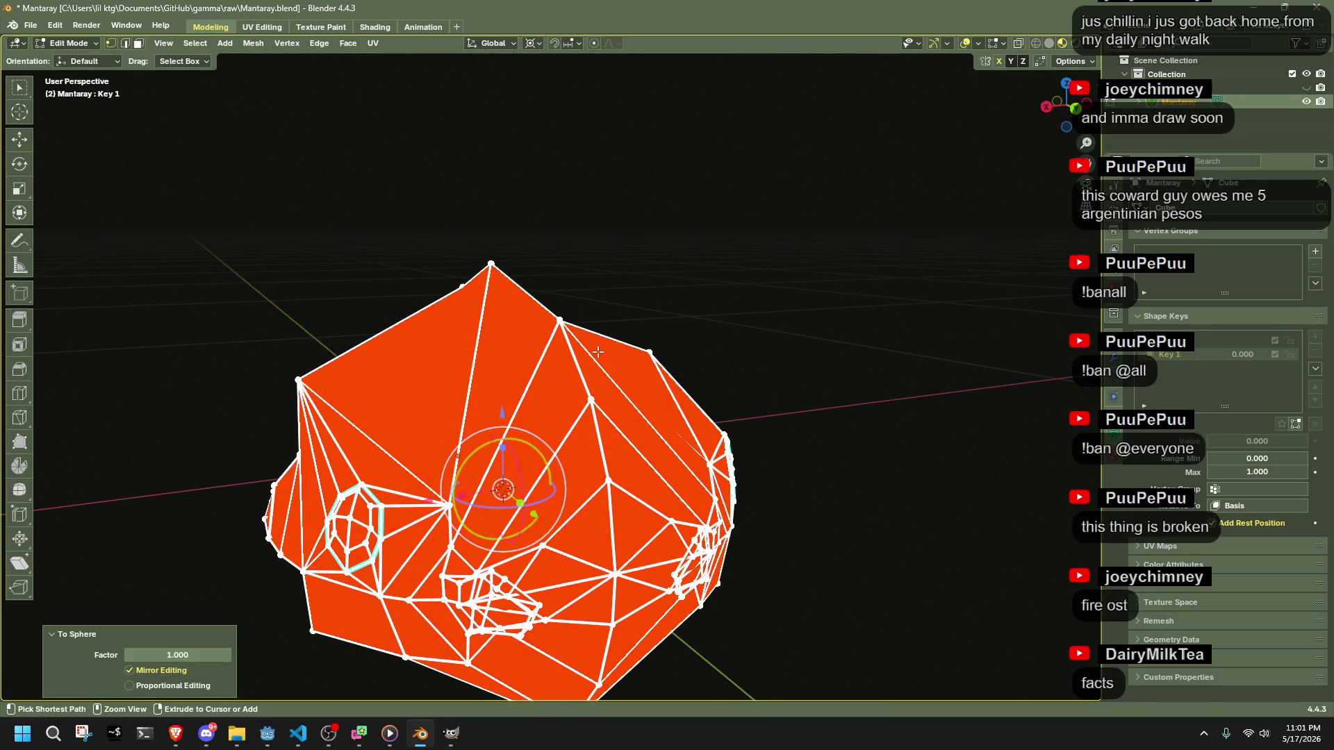
key("ctrl+z")
key("ctrl+KP_1")
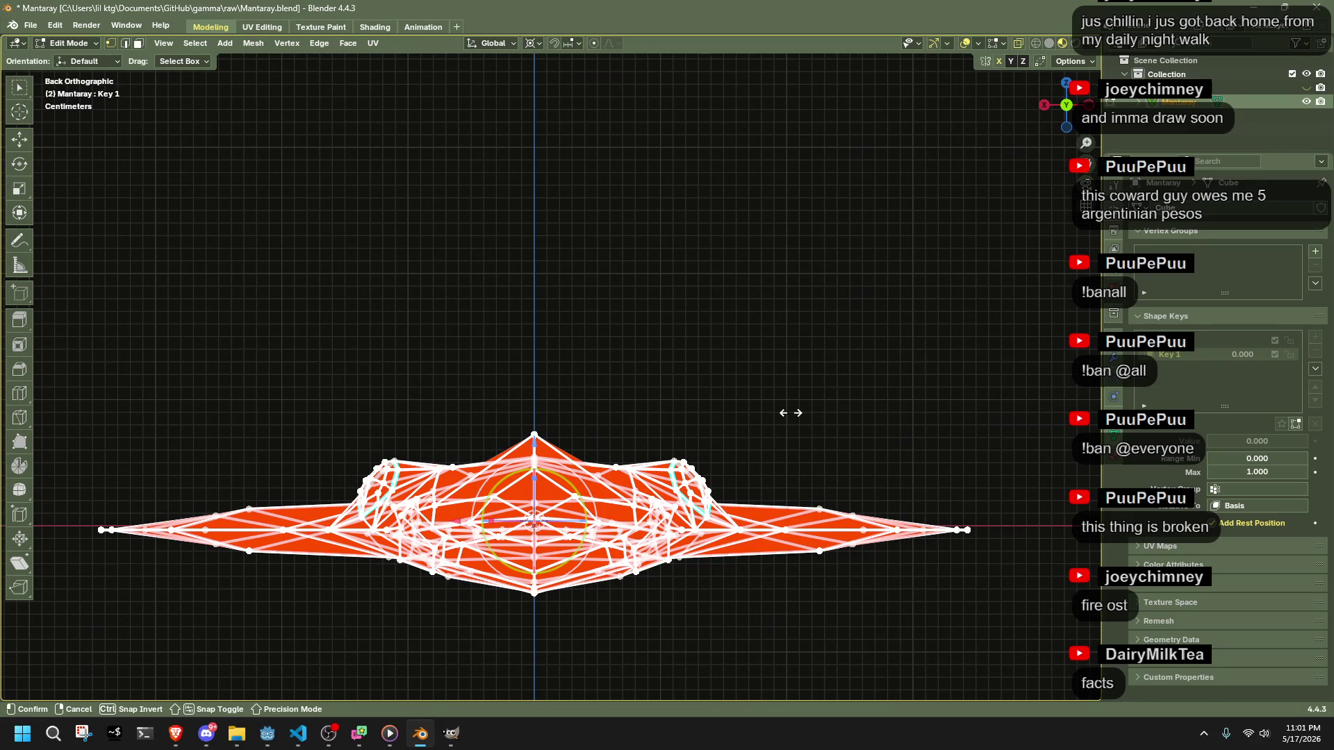
key("Escape")
key("shift+alt+s")
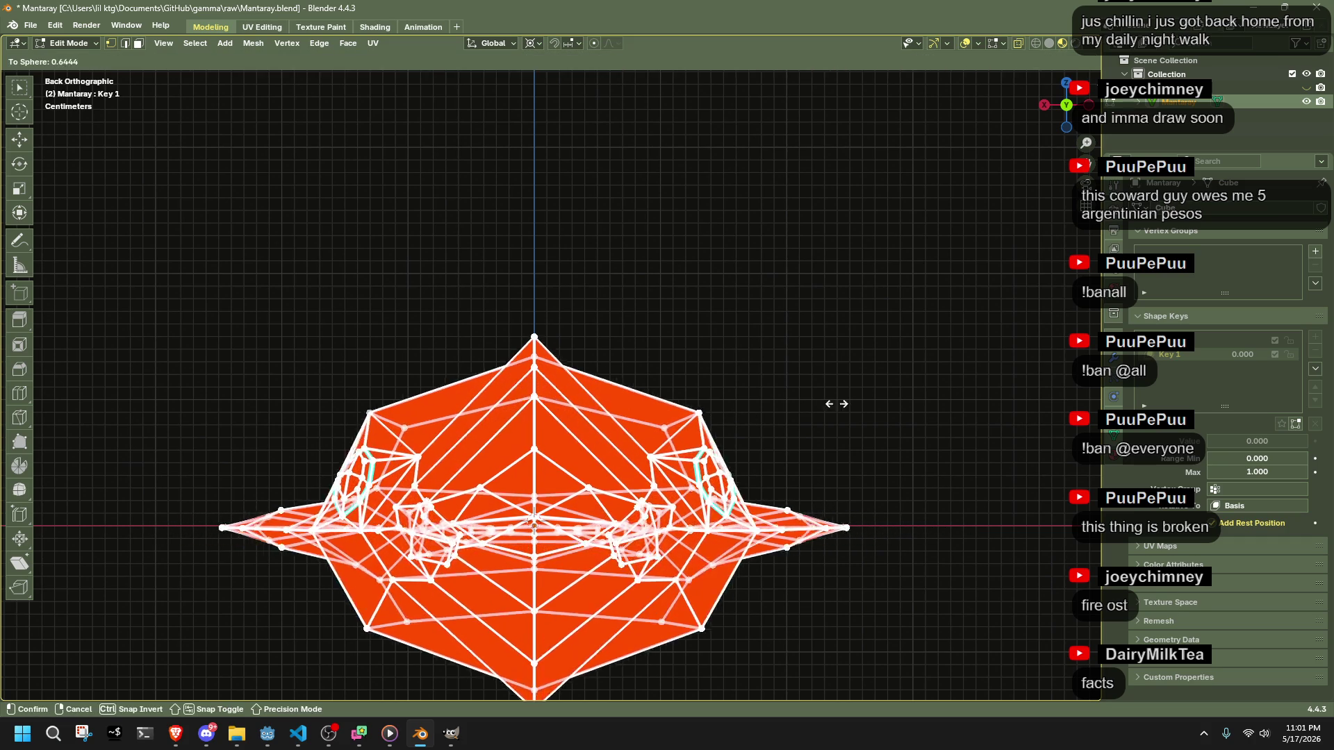
key("Escape")
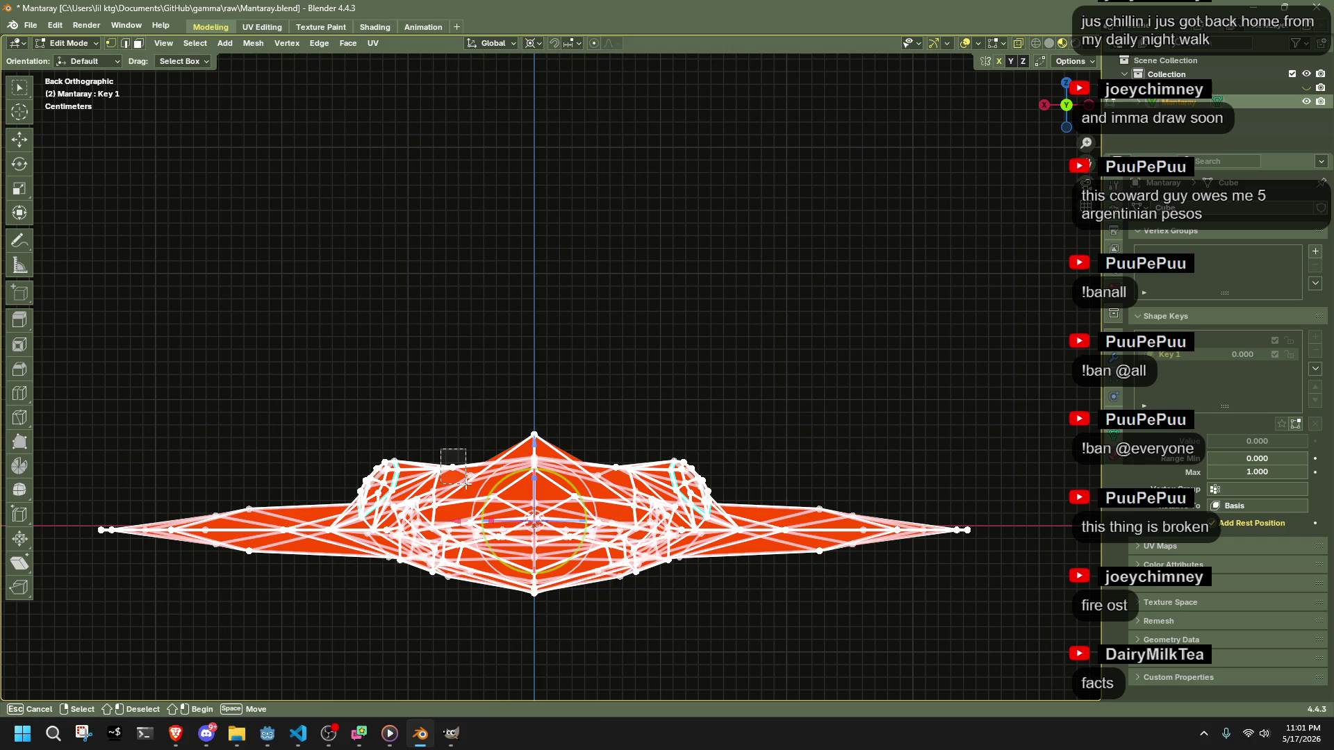
left_click_drag(484, 490, 485, 490)
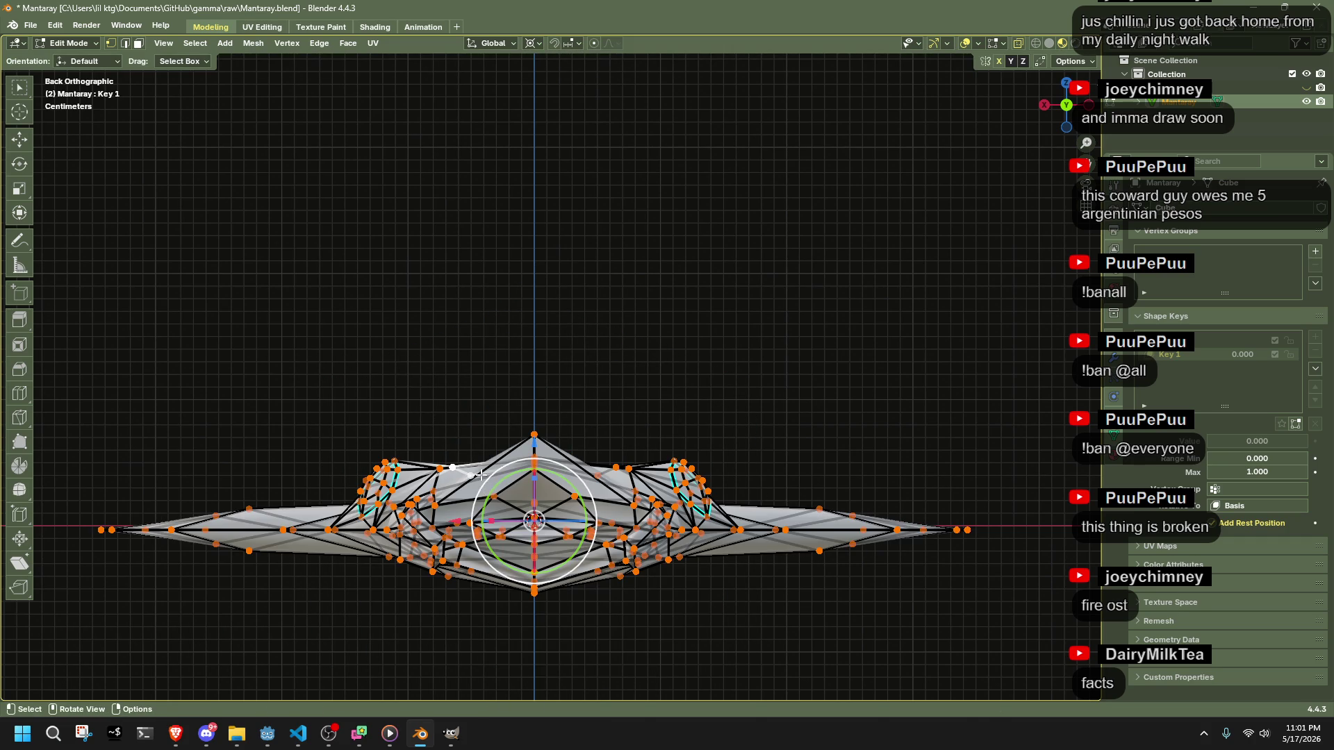
key("g")
left_click(517, 454)
- Move the vertices around the left eye to a new position
left_click_drag(605, 384, 822, 444)
mouse_move(898, 431)
left_mouse_down()
mouse_move(854, 390)
mouse_move(741, 432)
mouse_move(676, 399)
mouse_move(753, 393)
mouse_move(642, 470)
mouse_move(486, 533)
left_mouse_up()
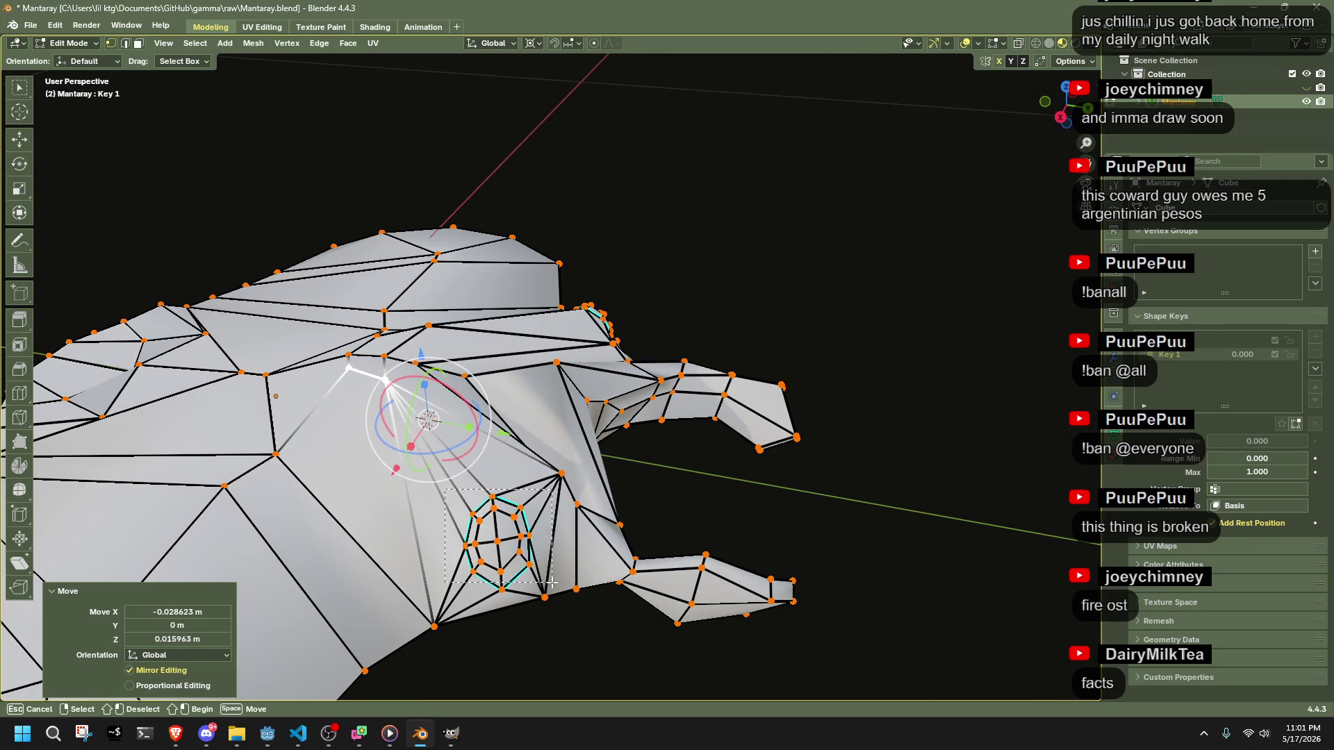
left_click_drag(542, 601, 542, 601)
key("g")
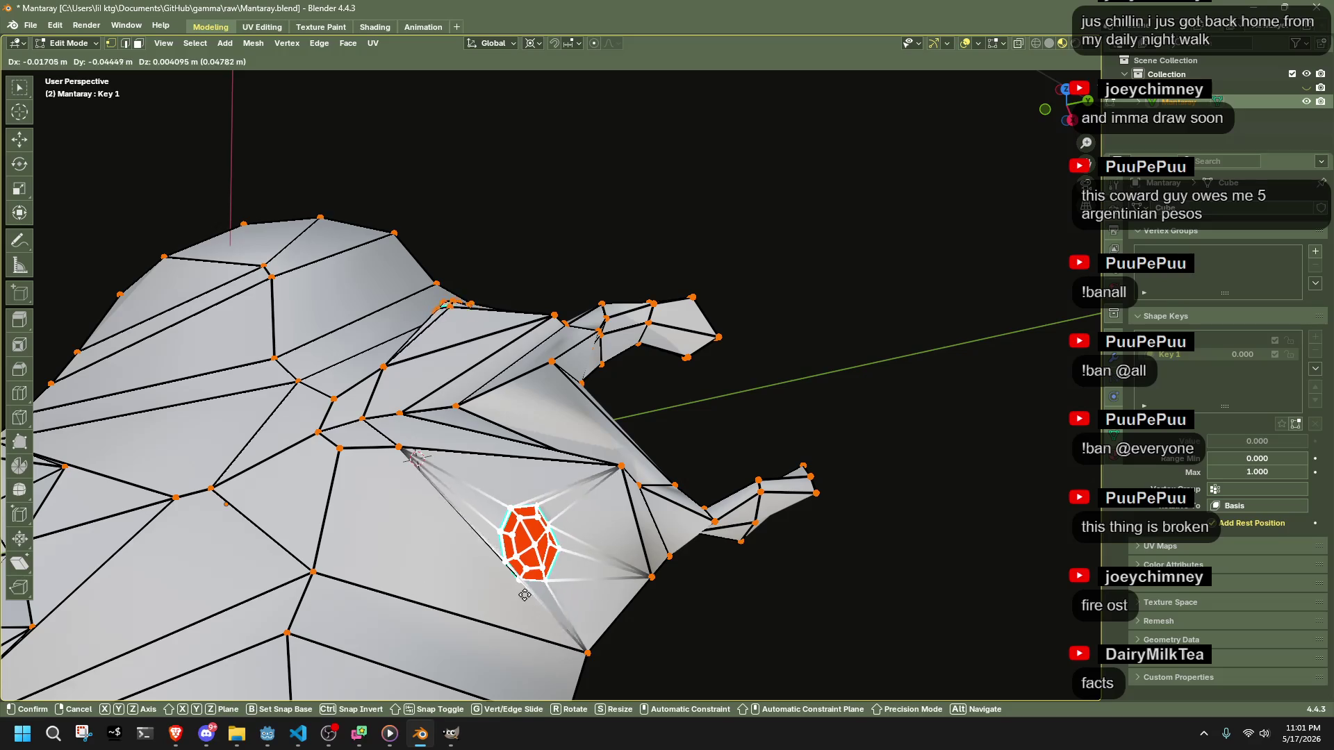
left_click(542, 581)
- In top view, move the lower wing outline vertices to straighten the mirrored wing edge
mouse_move(573, 624)
left_mouse_down()
mouse_move(507, 657)
mouse_move(337, 638)
mouse_move(456, 570)
mouse_move(545, 430)
left_mouse_up()
left_click(1067, 101)
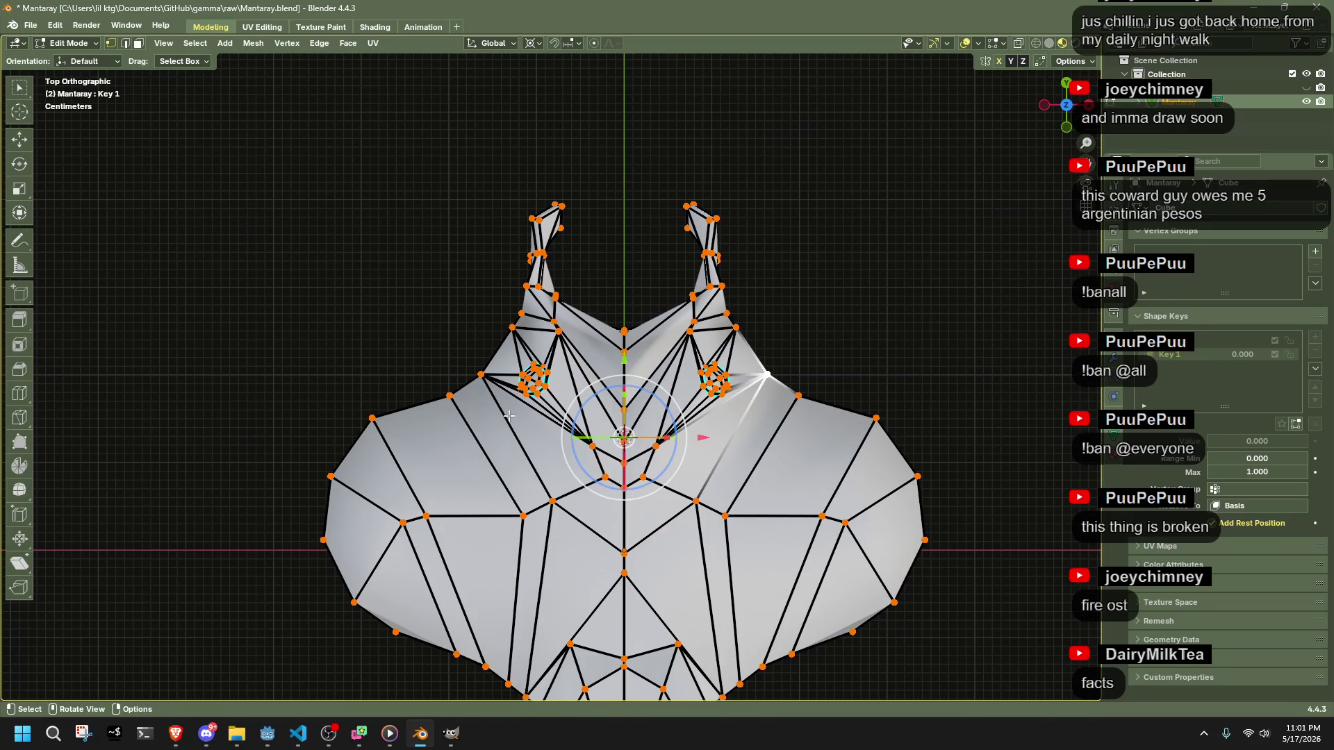
key("g")
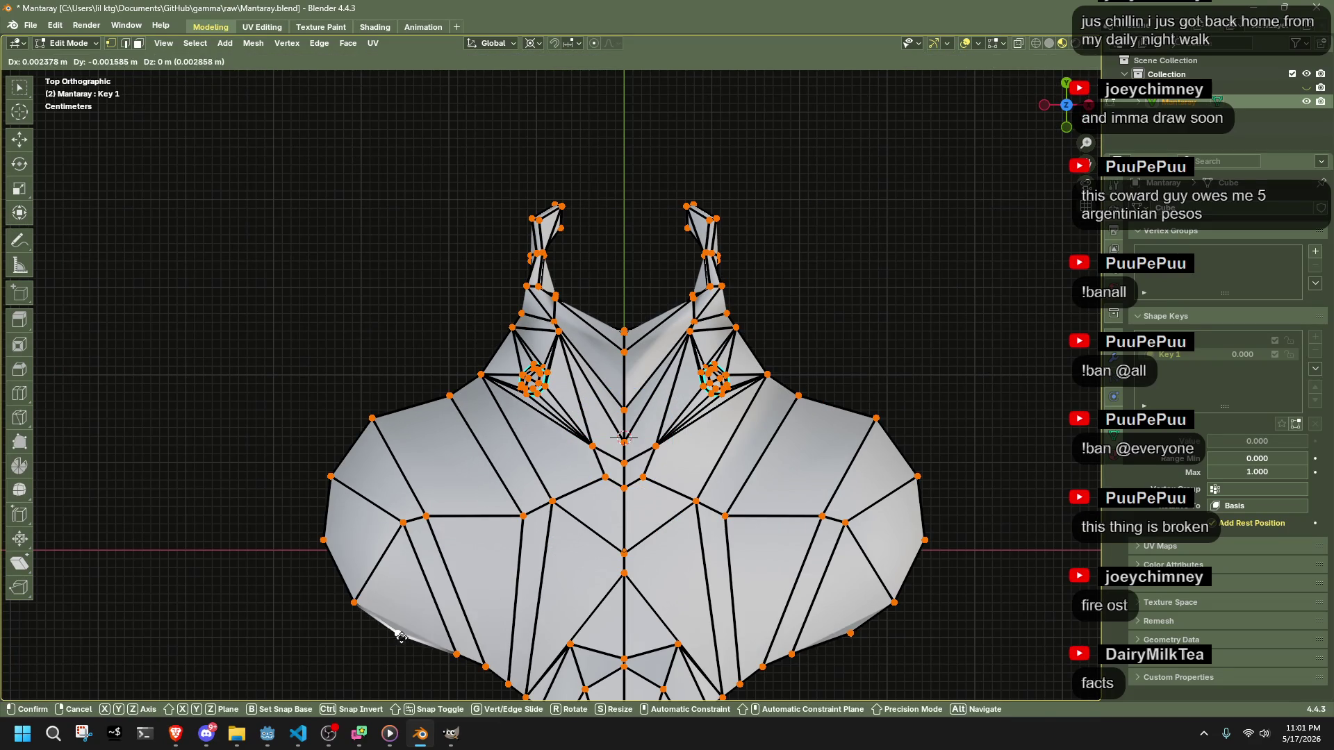
left_click(423, 652)
left_click(355, 604)
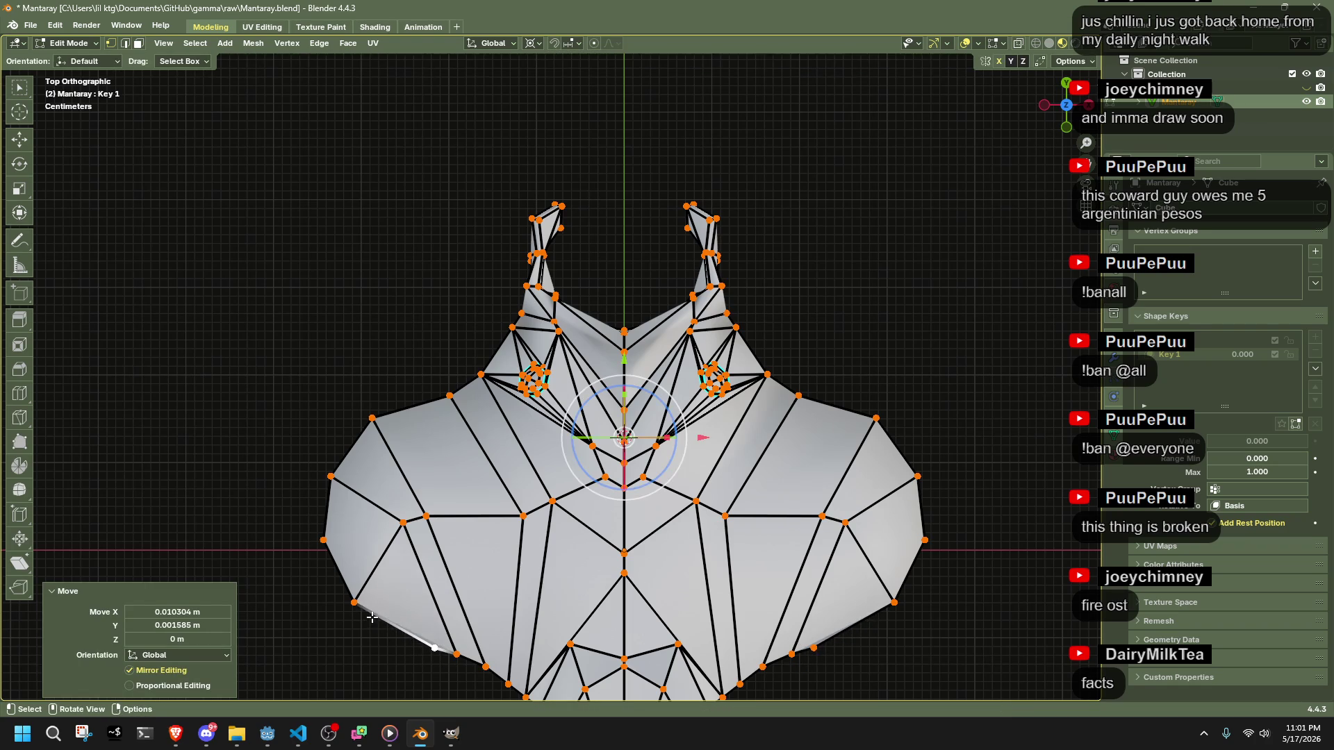
key("g")
left_click(412, 643)
left_click(326, 549)
key("g")
left_click(395, 626)
- Pull the upper wing outline vertices down to even out the wing shape
left_click(332, 474)
key("g")
left_click(376, 599)
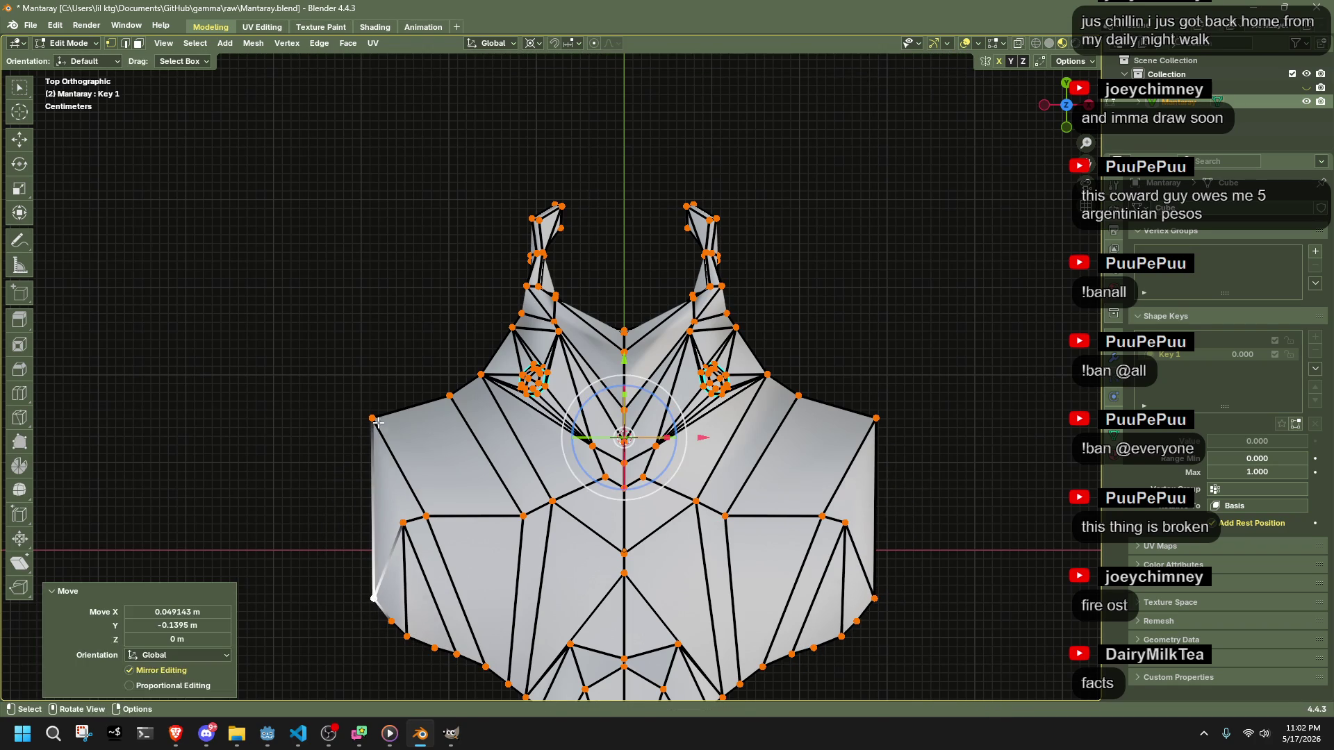
left_click(373, 419)
key("g")
left_click(370, 515)
left_click(450, 396)
key("g")
left_click(394, 478)
left_click(481, 376)
key("g")
left_click(445, 452)
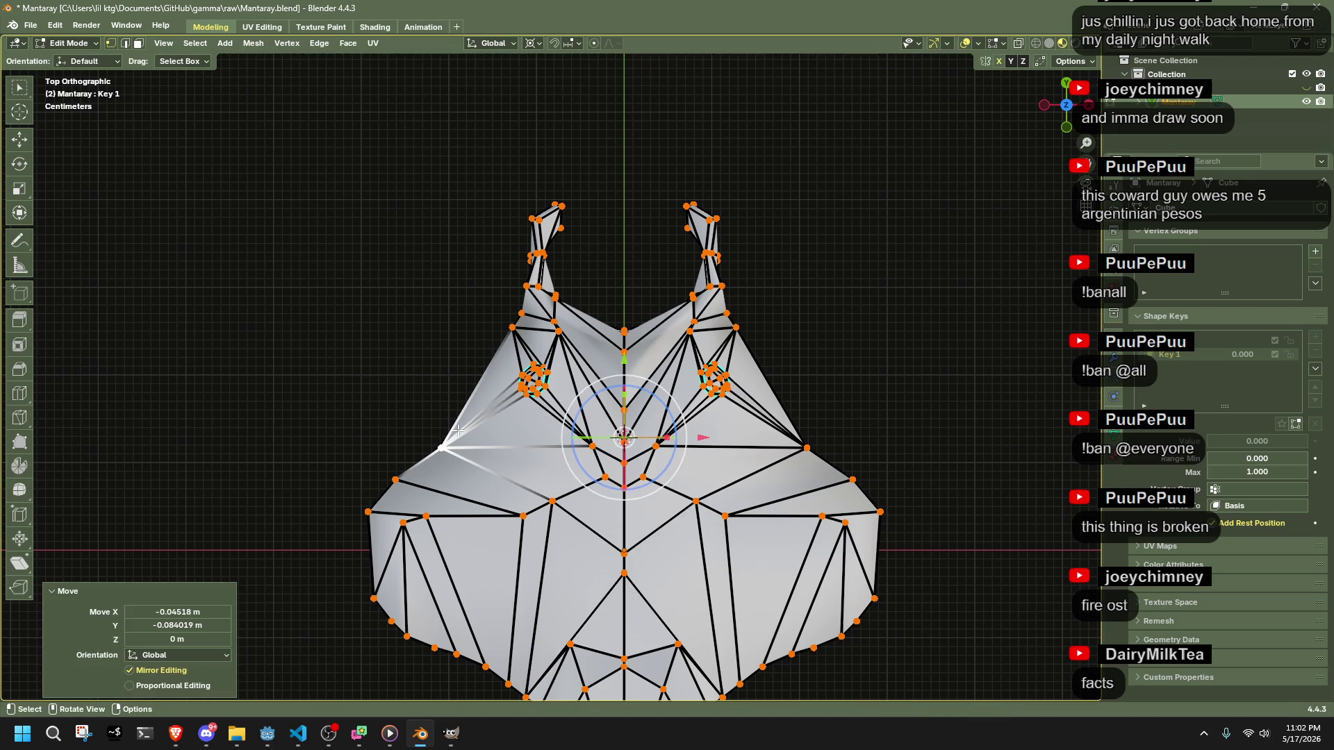
- Move the vertices near the head and head fin into cleaner positions
left_click(512, 329)
key("g")
left_click(476, 405)
left_click(521, 319)
key("g")
left_click(495, 362)
scroll(542, 364, "up", 4)
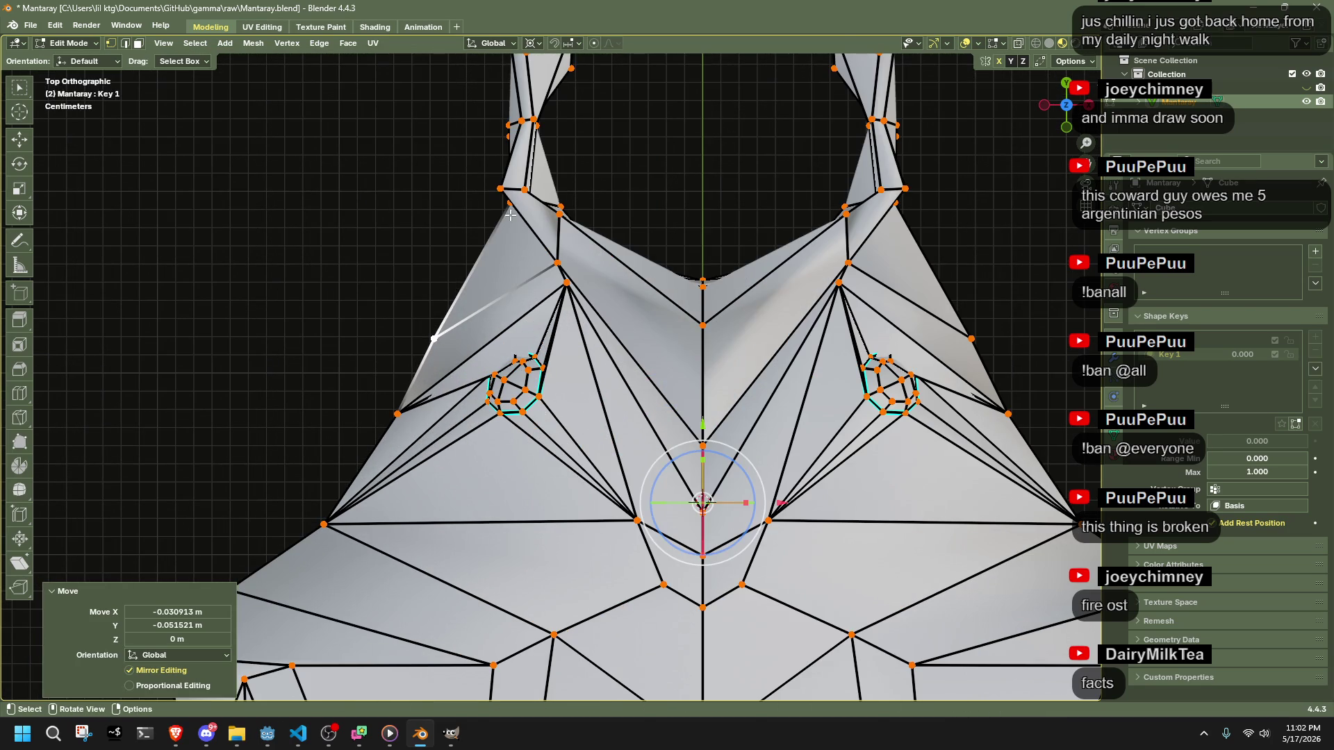
- Adjust two more head-fin vertices and box-select the left eye-ring faces
left_click(492, 229)
key("g")
left_click(486, 217)
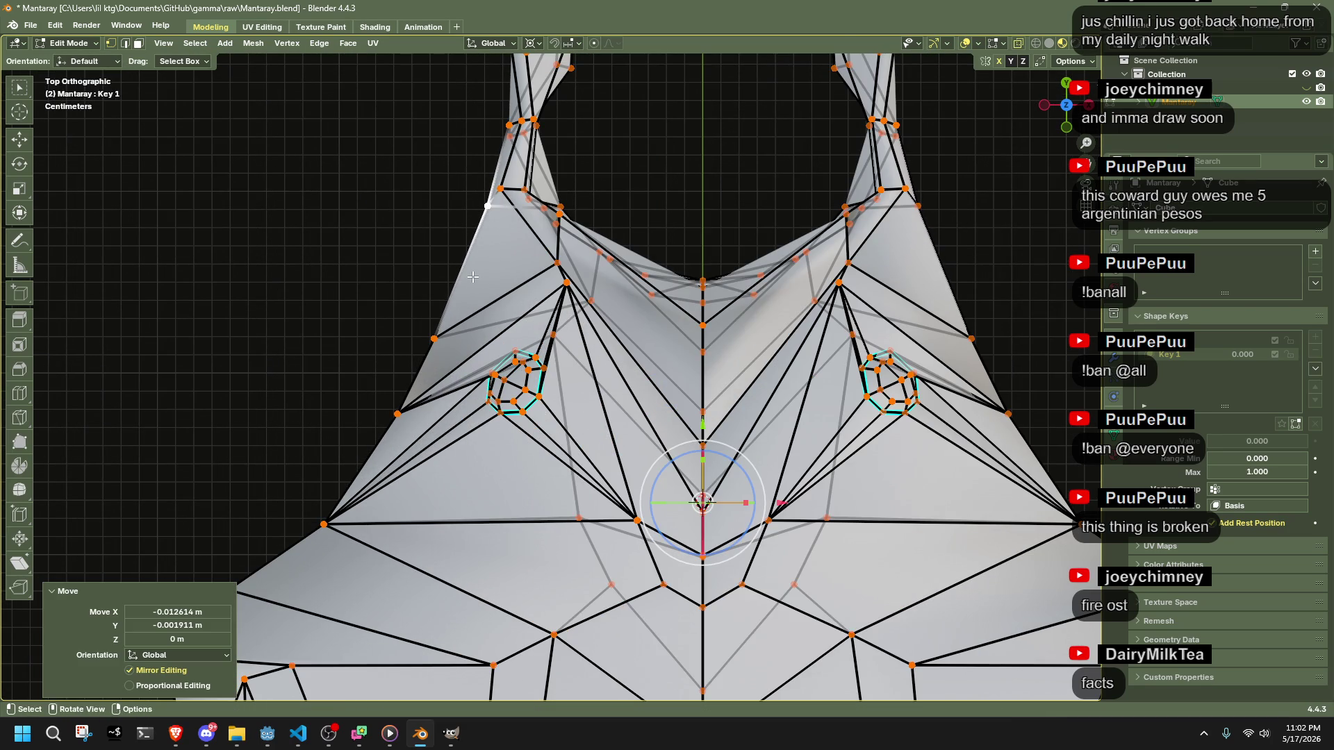
scroll(466, 293, "up", 3)
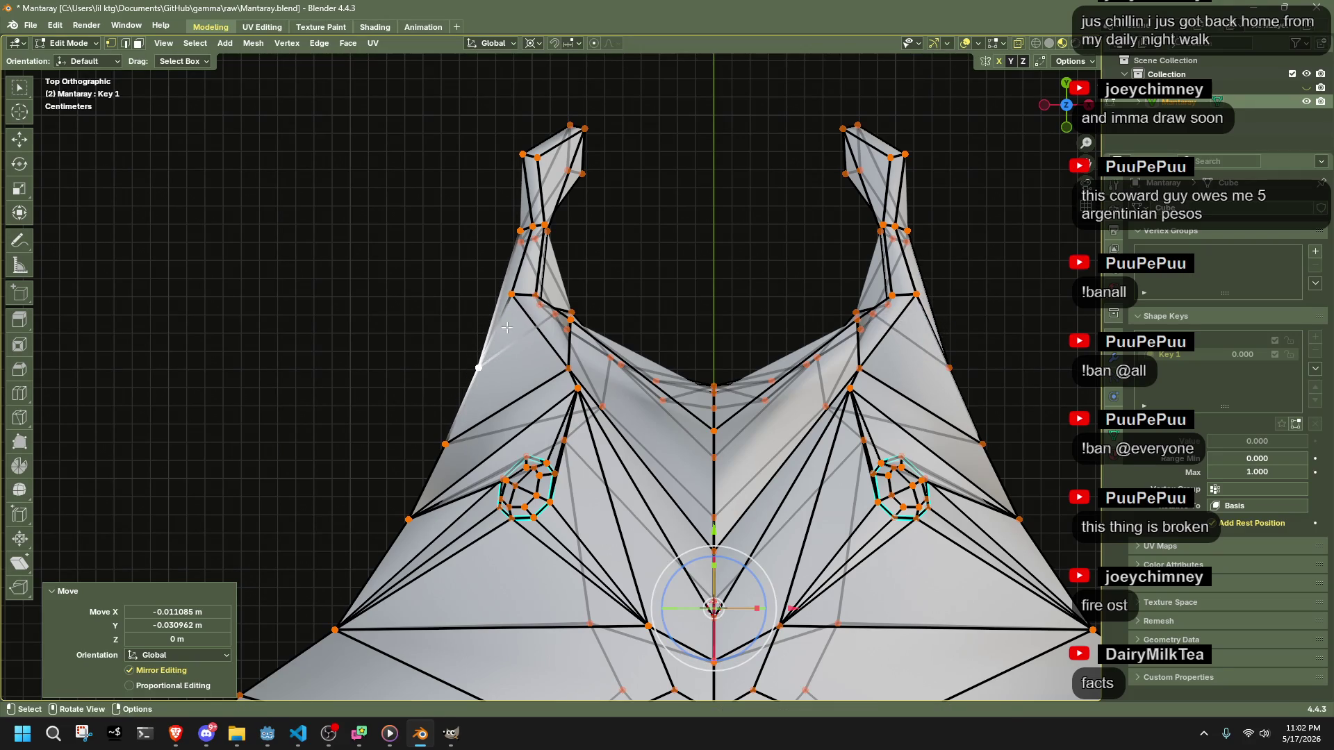
left_click(511, 306)
key("g")
left_click(509, 346)
scroll(534, 465, "down", 1)
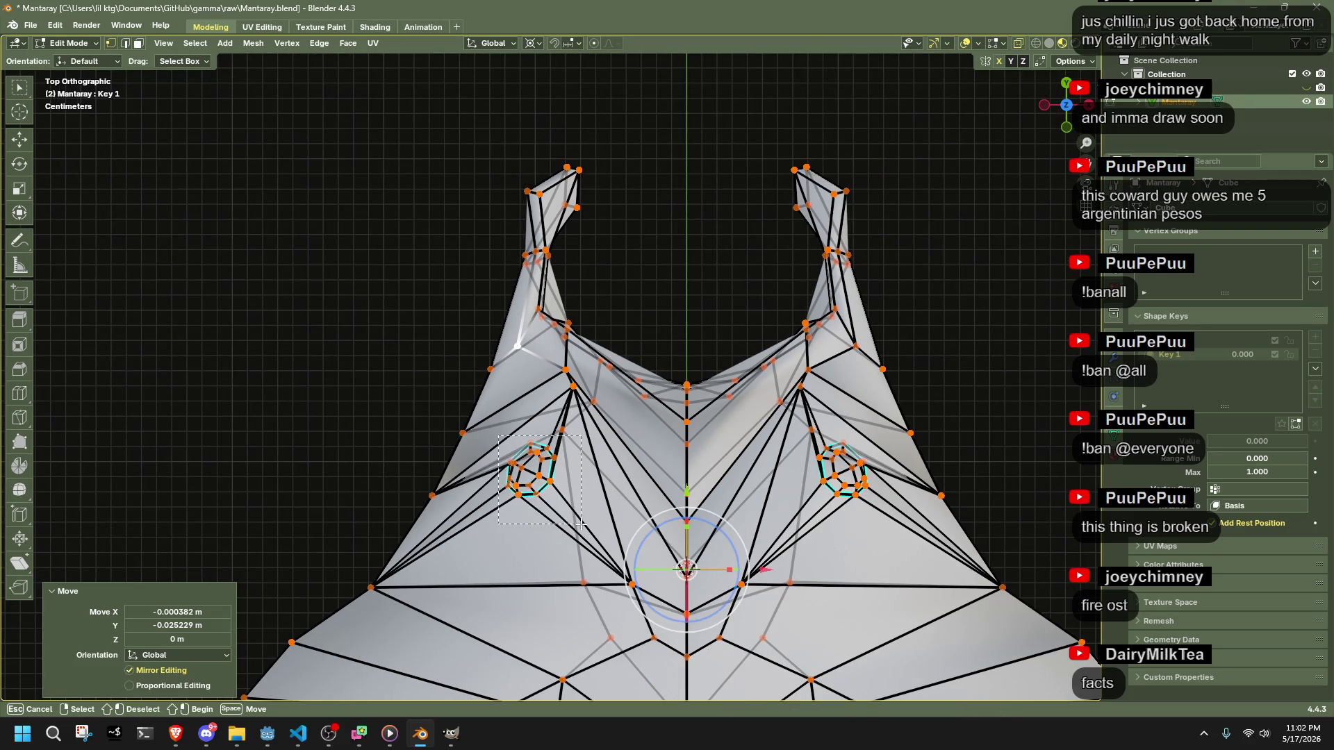
left_click_drag(564, 532, 564, 531)
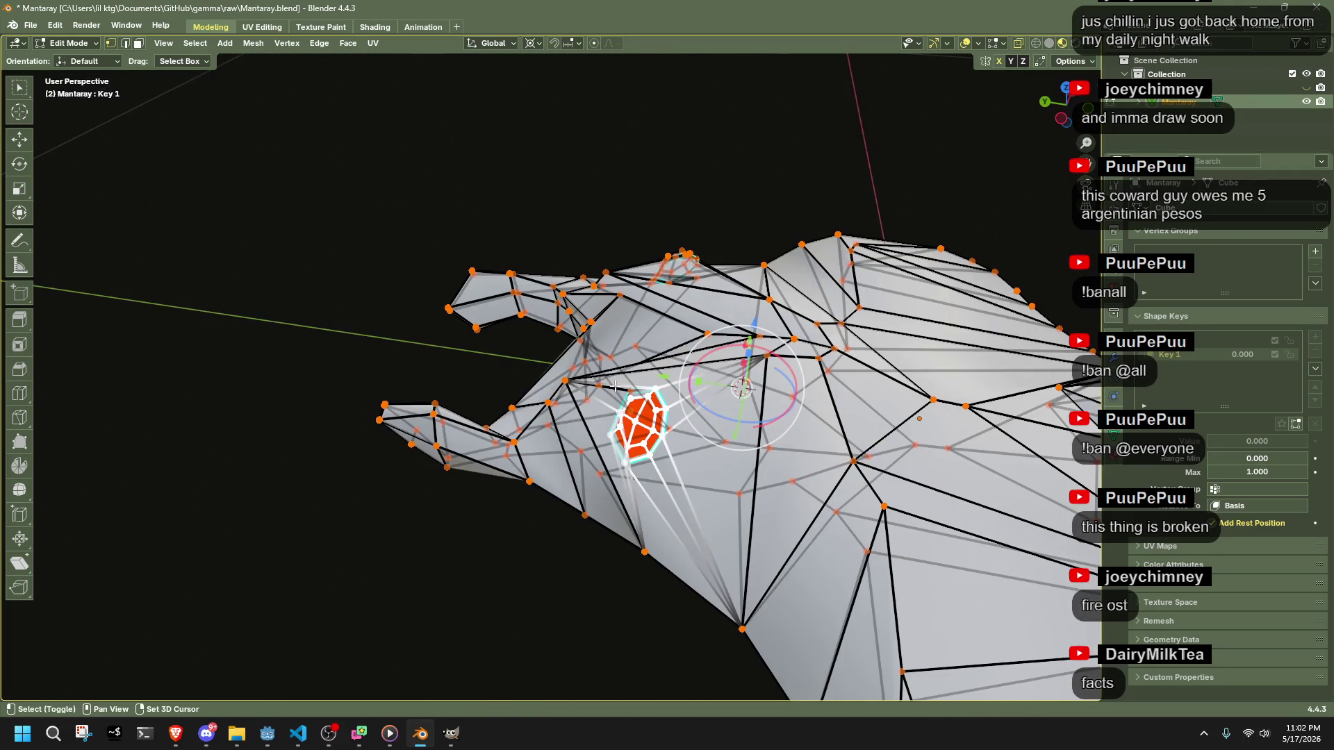
mouse_move(629, 394)
left_mouse_down()
mouse_move(723, 444)
mouse_move(812, 443)
mouse_move(861, 402)
mouse_move(813, 376)
mouse_move(787, 412)
mouse_move(781, 396)
left_mouse_up()
- Move the eye faces, snap the 3D cursor to them, and tilt them by -32.4°
key("g")
left_click(750, 444)
key("shift+s")
left_click(771, 489)
key("r")
left_click(639, 376)
- Select the whole mesh and try a To Sphere rounding, then undo it
left_click_drag(639, 376, 667, 417)
key("a")
key("shift+alt+s")
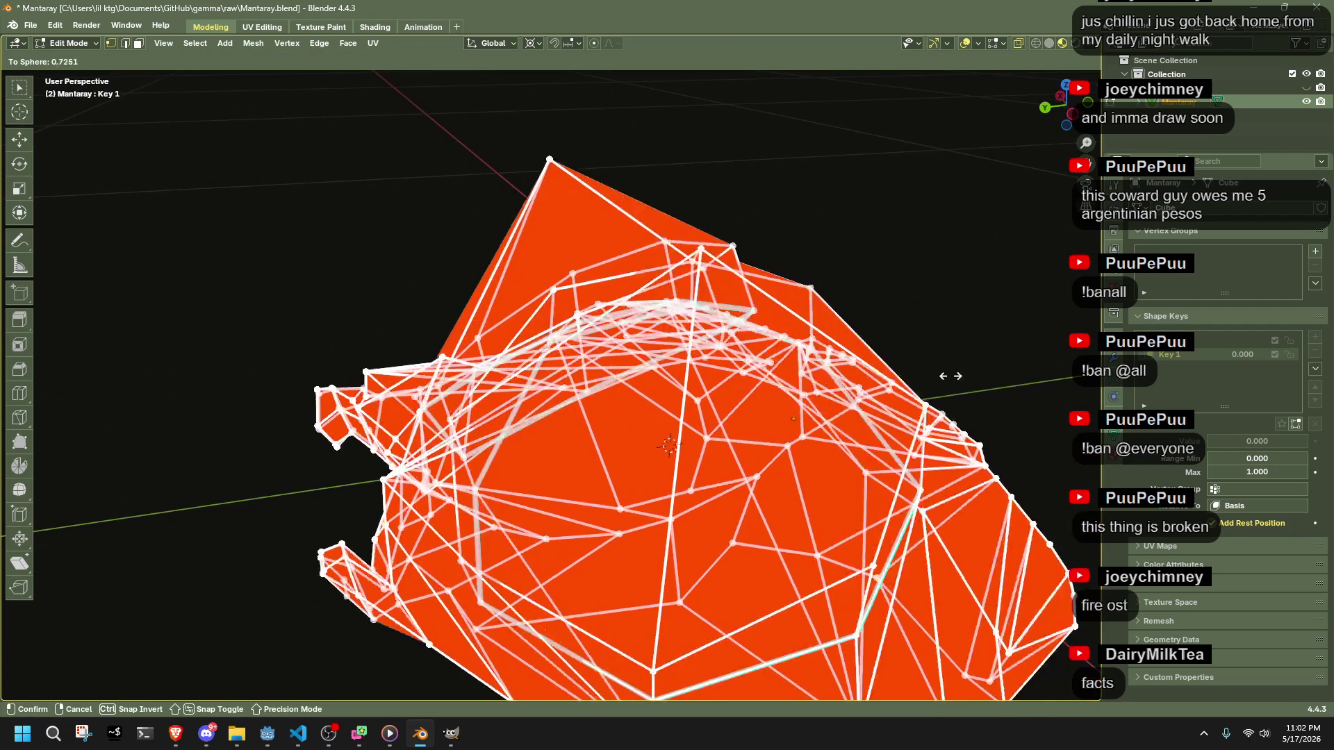
left_click(135, 333)
left_click_drag(695, 333, 730, 290)
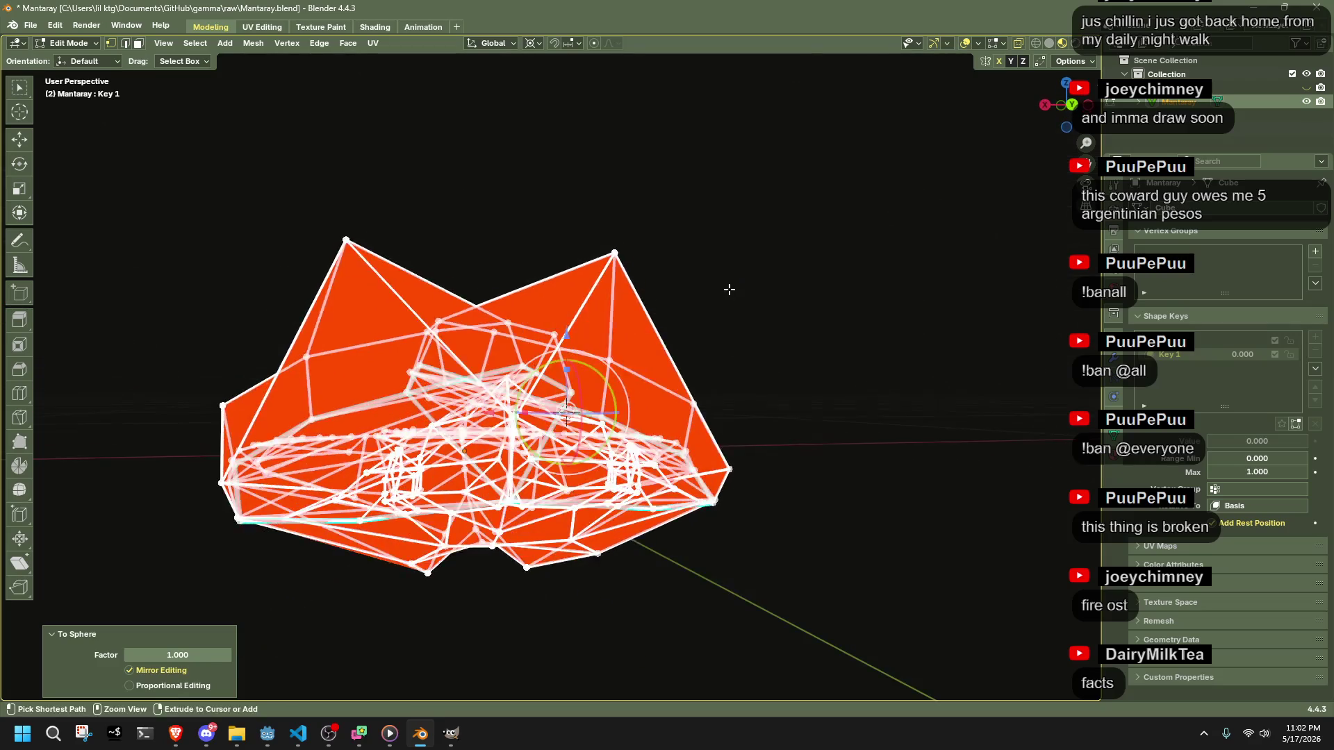
key("ctrl+z")
- Snap the 3D cursor to the mesh centre and round Key 1 into a full sphere (factor 1)
key("shift+s")
key("2")
key("shift+alt+s")
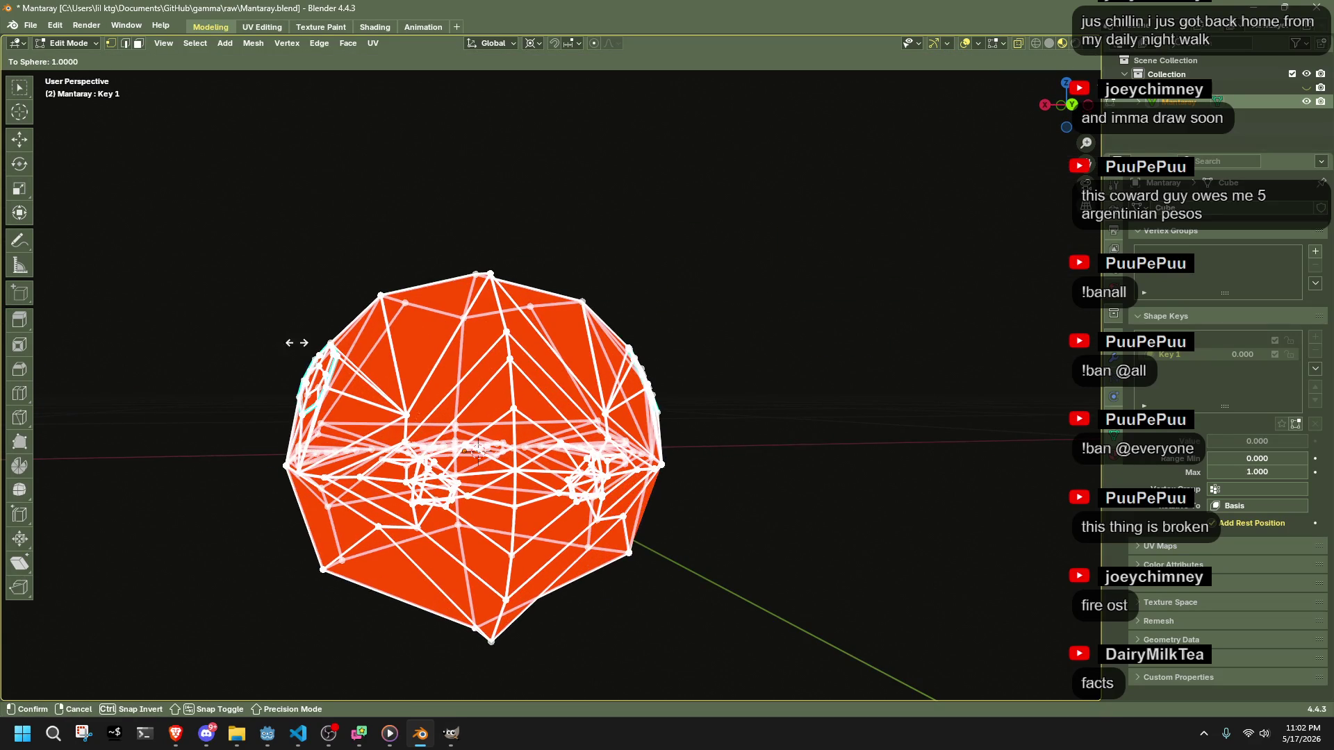
left_click(765, 384)
- Switch to Object Mode and hide overlays to inspect the plain manta shape
key("ctrl+z")
key("Tab")
key("Tab")
mouse_move(676, 474)
left_mouse_down()
mouse_move(792, 489)
mouse_move(736, 539)
mouse_move(567, 531)
mouse_move(599, 532)
mouse_move(652, 478)
mouse_move(879, 453)
mouse_move(1075, 488)
mouse_move(139, 491)
mouse_move(322, 471)
left_mouse_up()
key("shift+alt+z")
key("Tab")
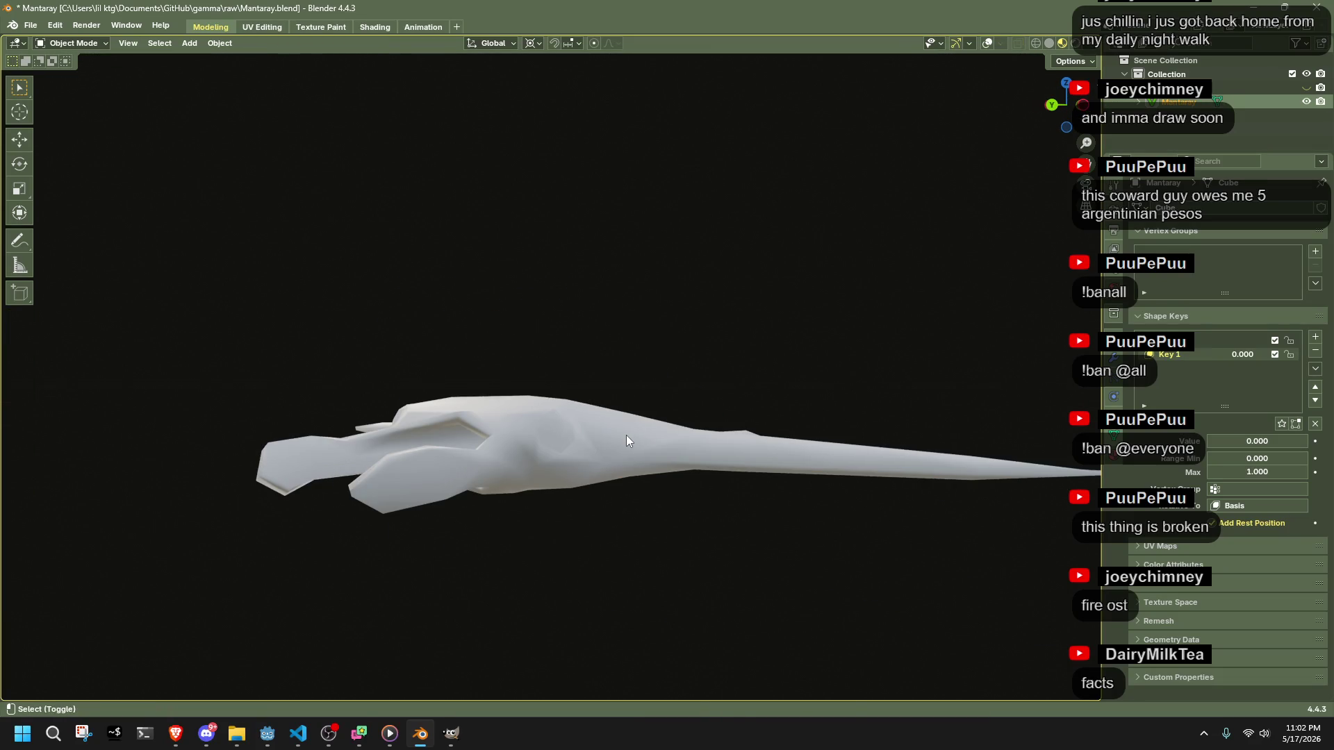
- Restore overlays, slide Key 1 up to preview the ball, reset it to 0, and re-enter Edit Mode
key("shift+alt+z")
mouse_move(628, 435)
left_mouse_down()
mouse_move(573, 477)
mouse_move(1181, 354)
left_mouse_up()
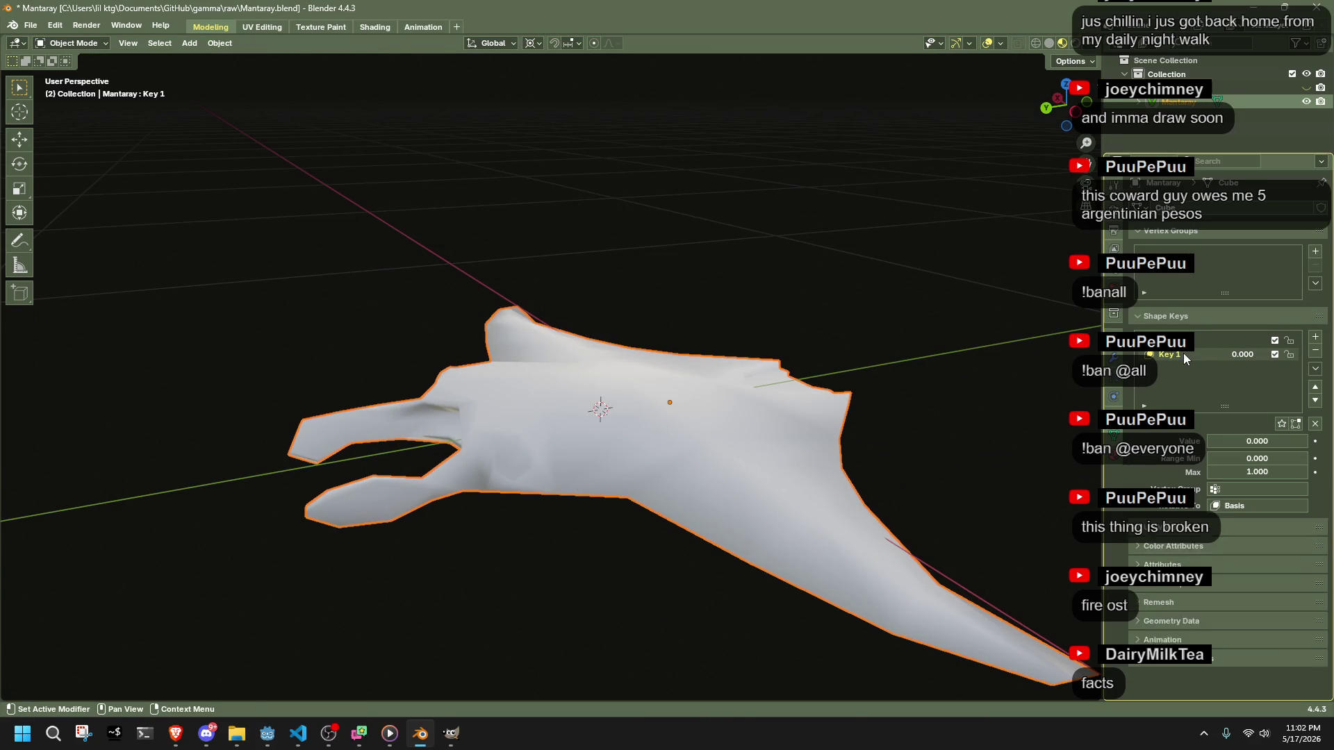
mouse_move(1233, 439)
left_mouse_down()
mouse_move(1294, 439)
mouse_move(974, 431)
left_mouse_up()
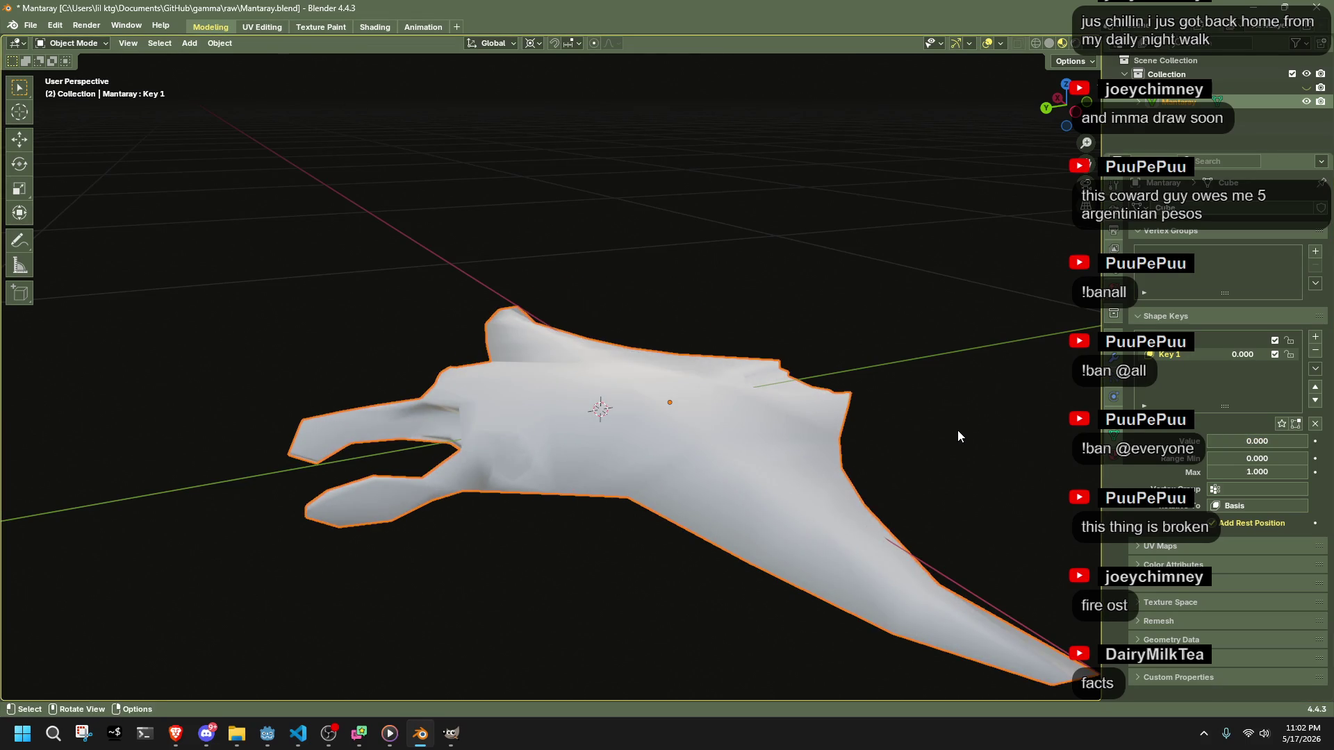
key("Tab")
key("Tab")
key("Tab")
key("a")
mouse_move(958, 431)
left_mouse_down()
mouse_move(789, 476)
mouse_move(672, 542)
mouse_move(688, 494)
mouse_move(591, 556)
mouse_move(434, 512)
left_mouse_up()
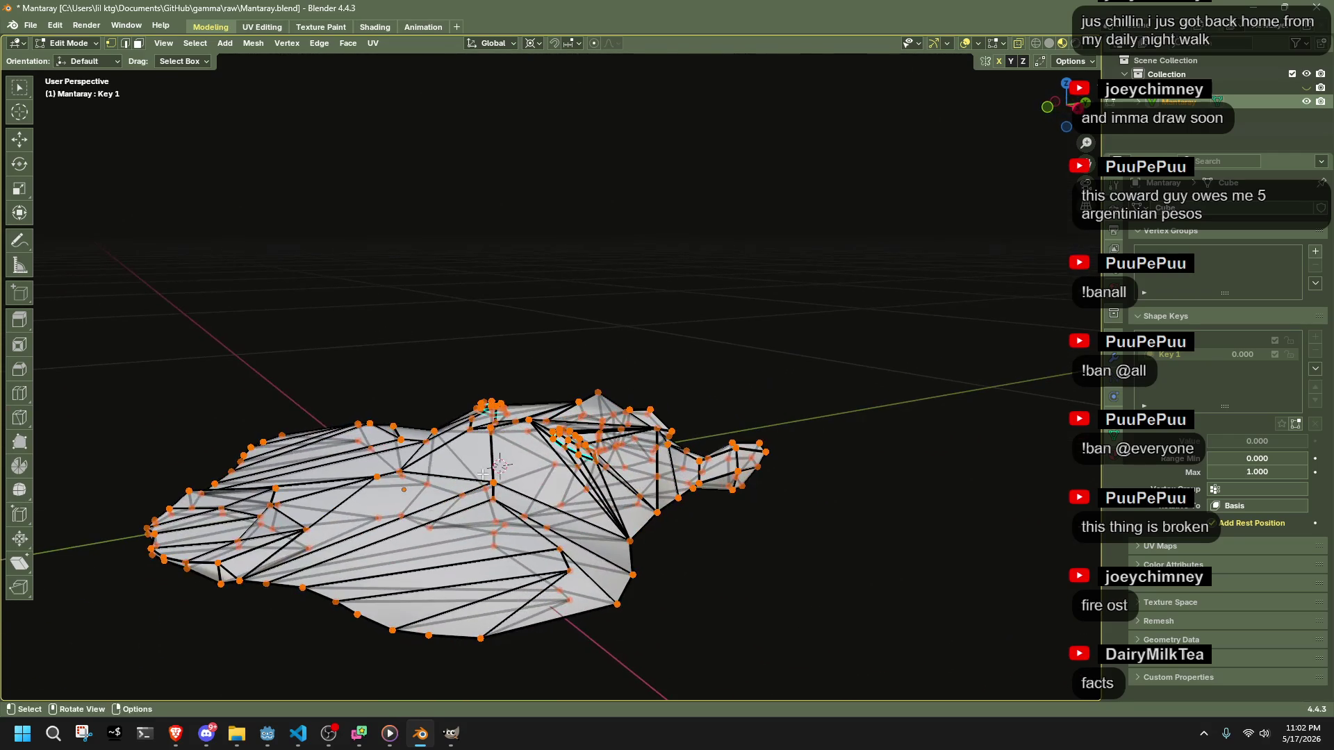
mouse_move(1076, 123)
left_mouse_down()
mouse_move(783, 260)
mouse_move(536, 464)
mouse_move(444, 476)
left_mouse_up()
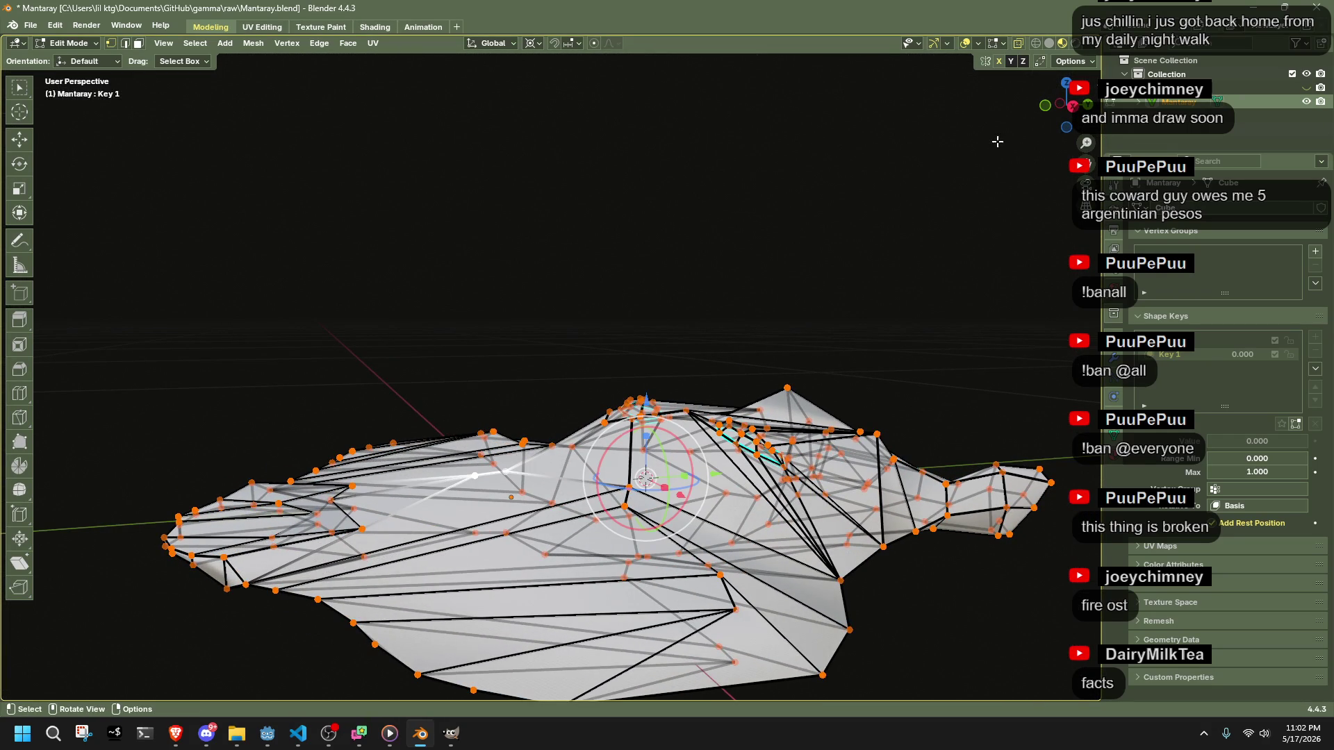
- Select the whole mesh from the right view and preview To Sphere, then cancel it
key("a")
key("KP_3")
key("shift+alt+s")
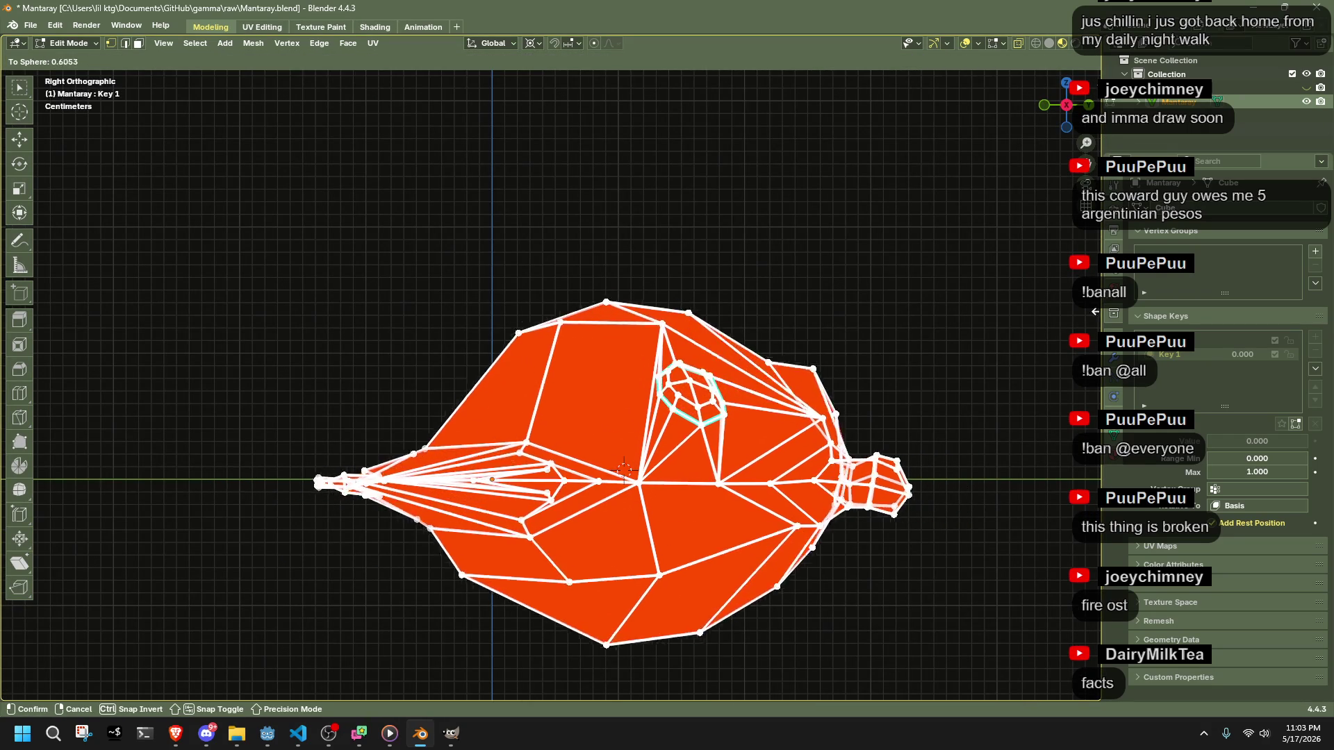
key("Escape")
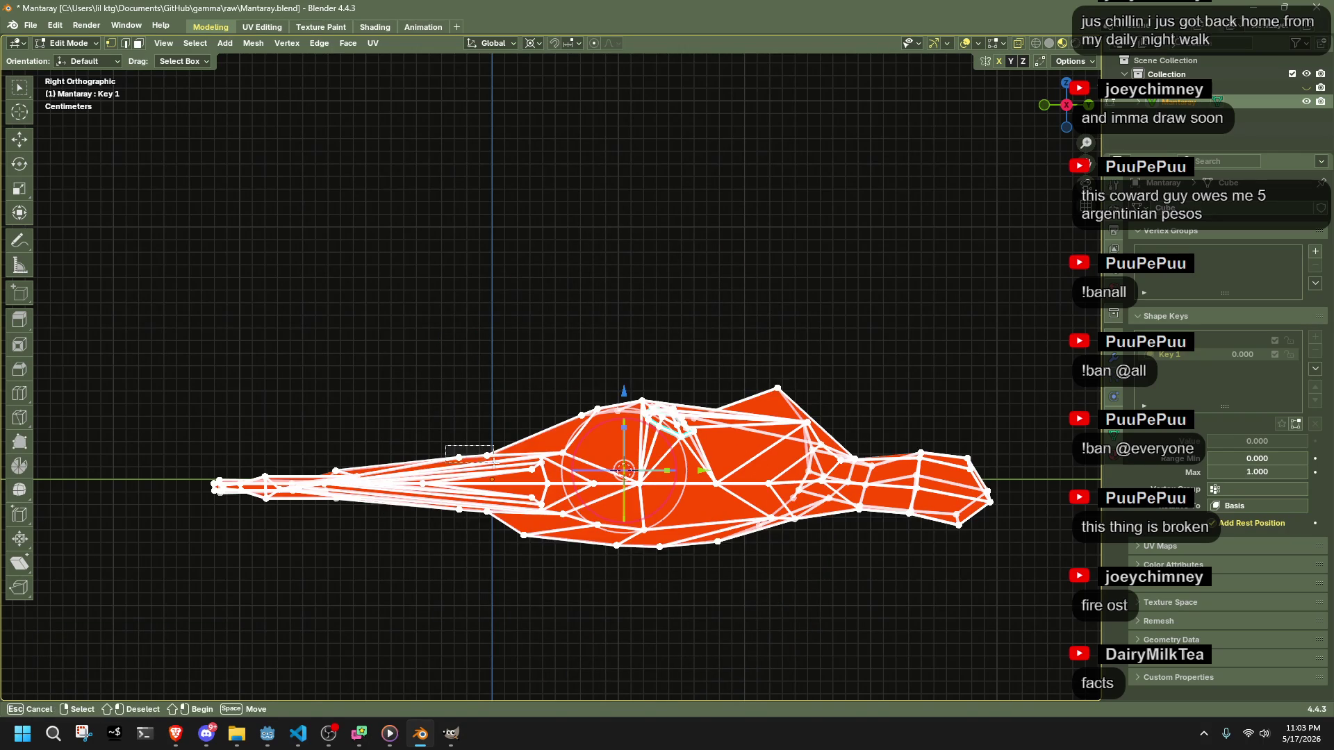
- Raise two vertices on the manta's upper edge slightly
left_click_drag(490, 460, 492, 460)
key("g")
left_click(501, 429)
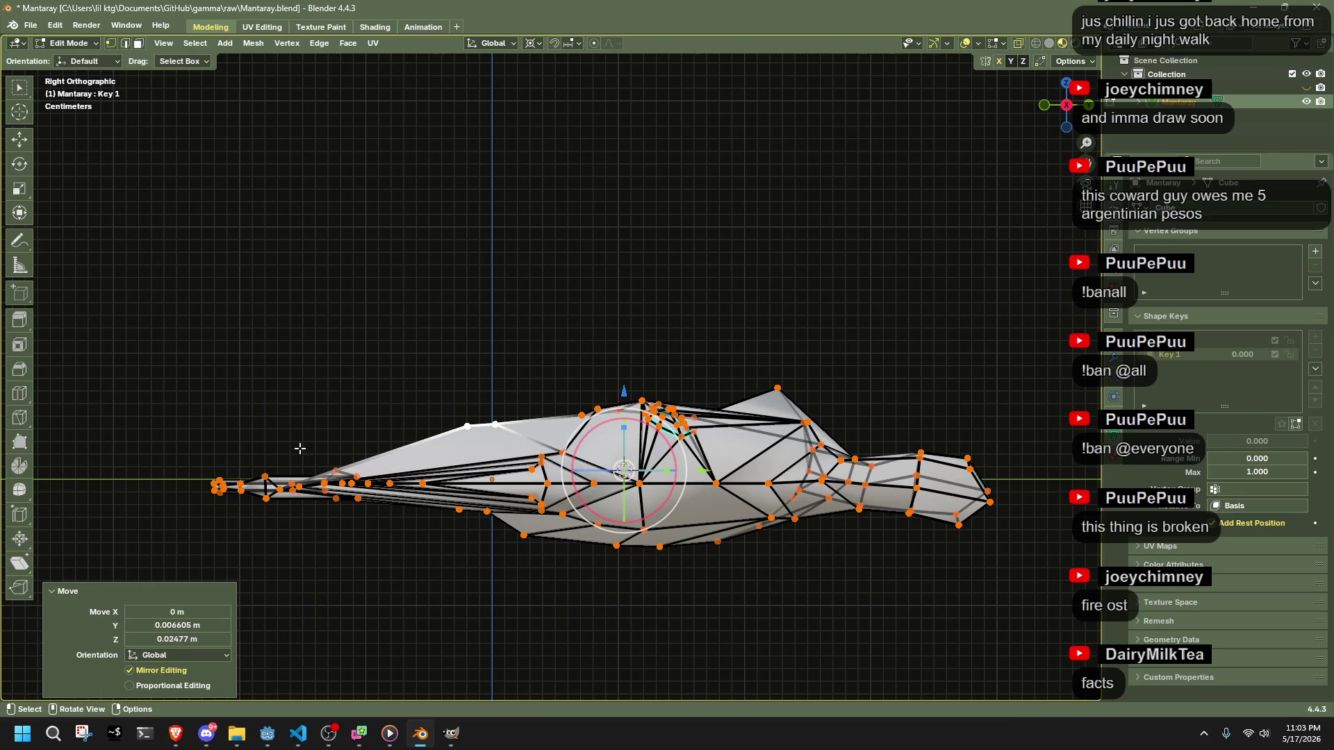
- Try a full To Sphere on the whole mesh from front and top views, undo it, then box-select the lower faces
mouse_move(326, 474)
left_mouse_down()
mouse_move(375, 500)
mouse_move(417, 551)
mouse_move(628, 642)
left_mouse_up()
key("a")
key("shift+alt+s")
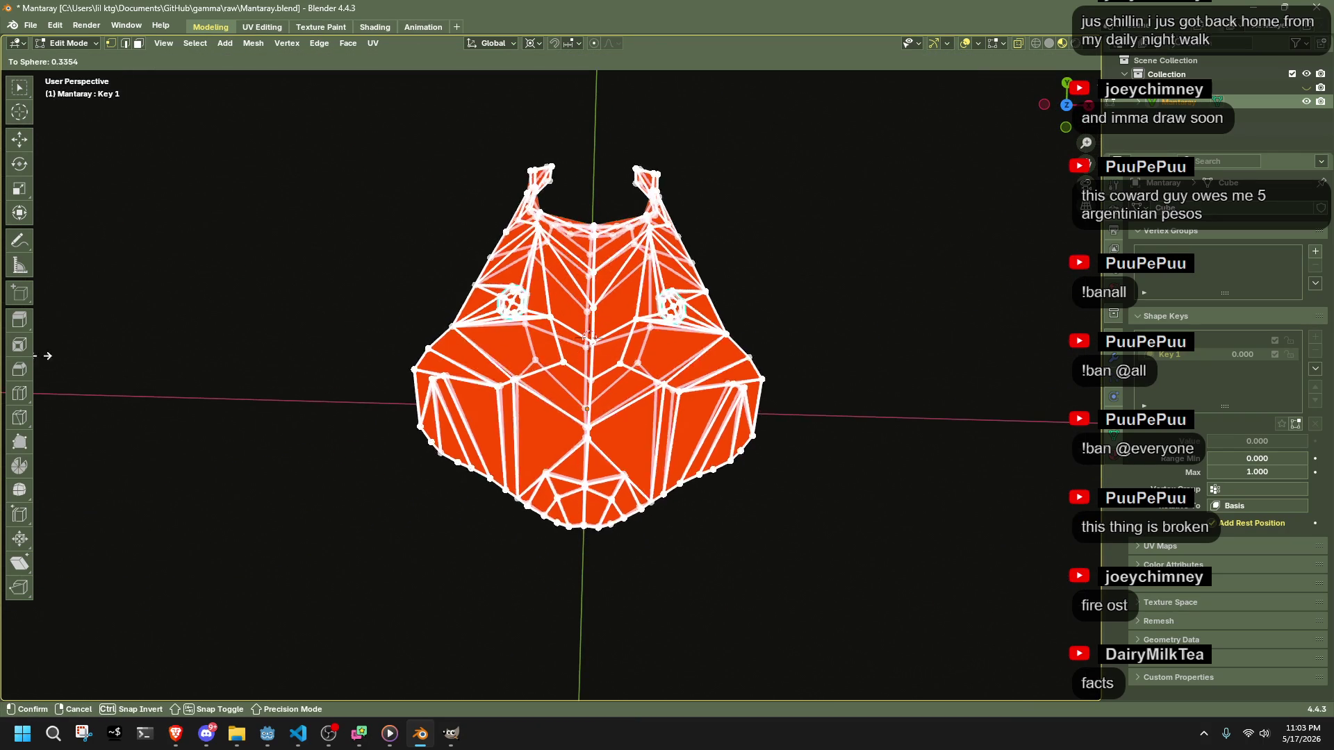
left_click(599, 435)
key("ctrl+z")
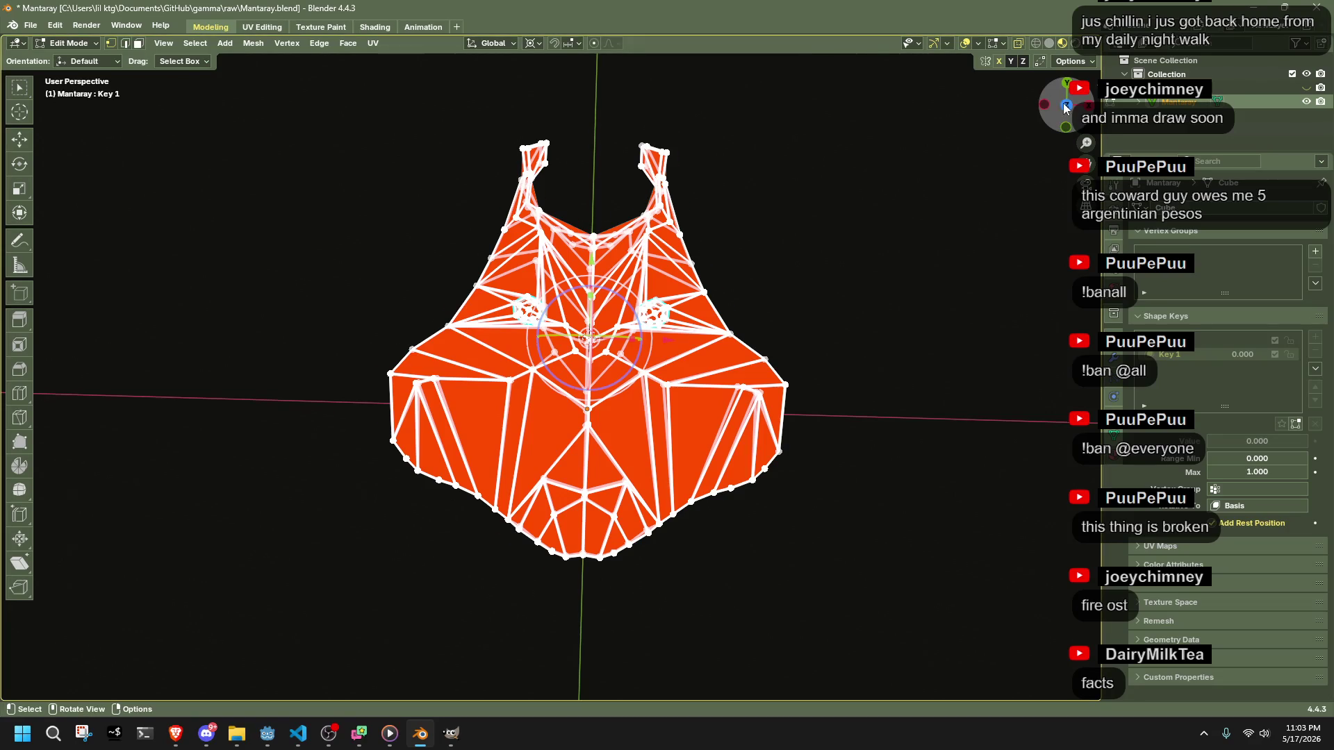
left_click(1065, 107)
left_click(1063, 108)
key("shift+alt+s")
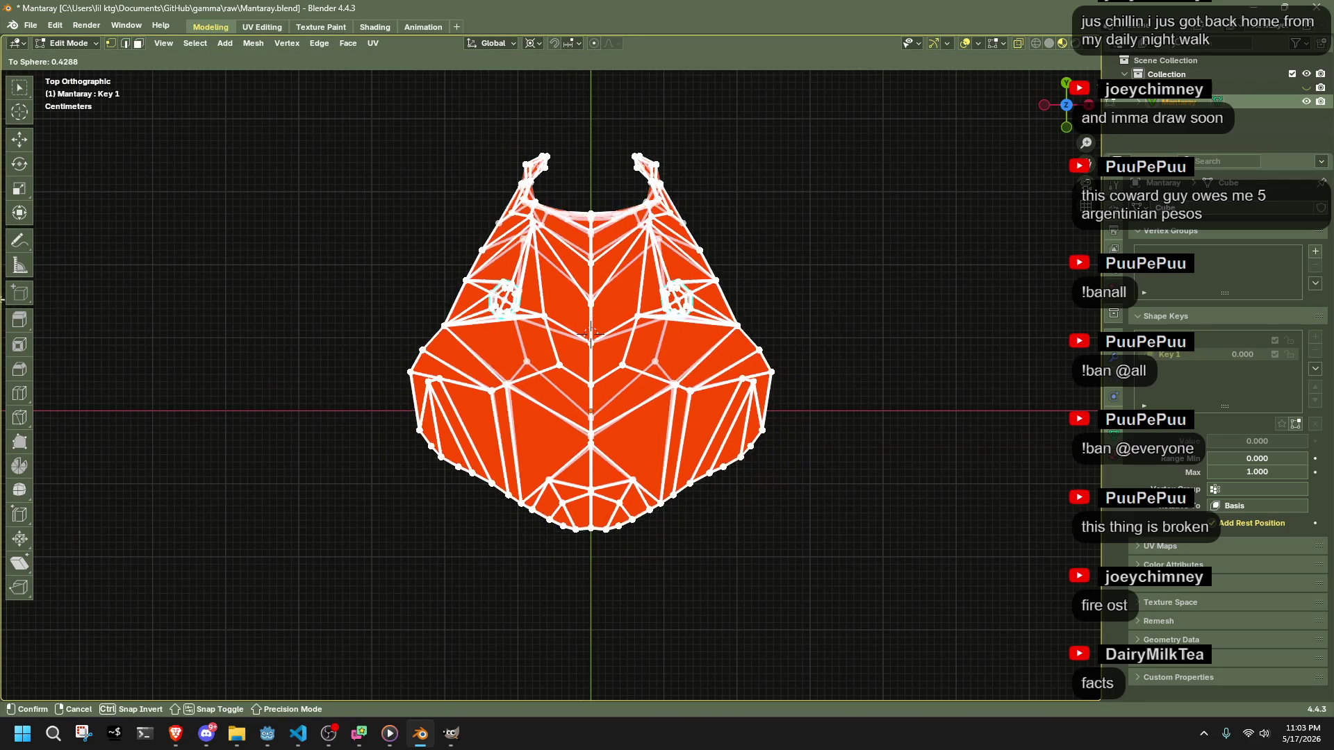
left_click(746, 392)
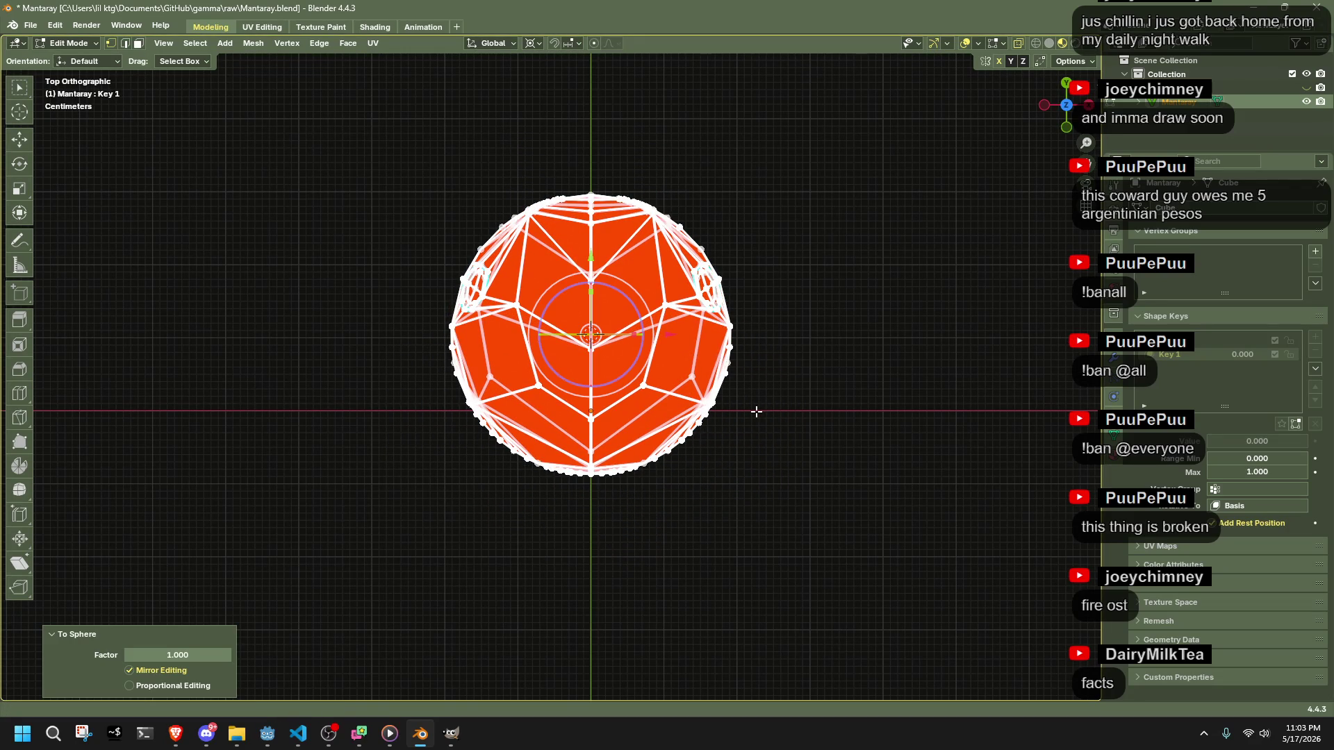
key("ctrl+z")
scroll(677, 497, "up", 2)
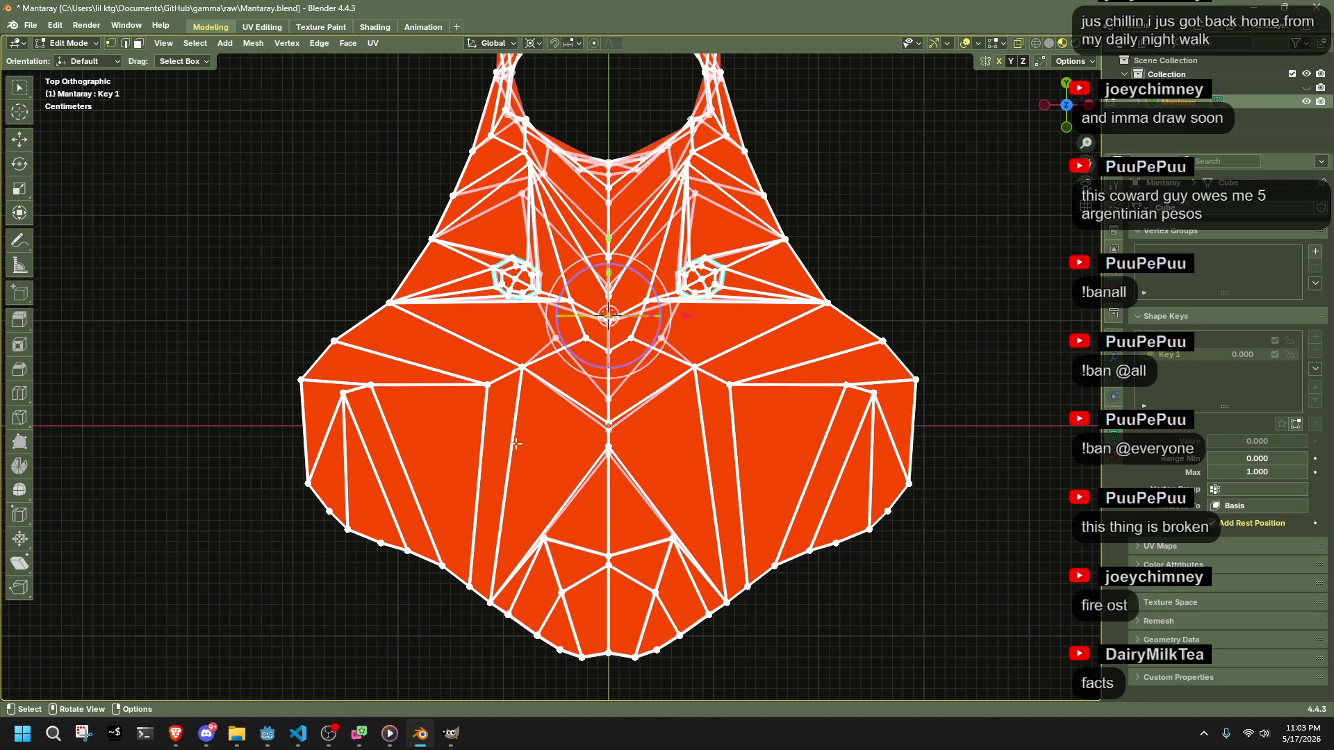
mouse_move(688, 612)
left_mouse_down()
mouse_move(834, 368)
mouse_move(822, 500)
mouse_move(863, 599)
left_mouse_up()
- Scale the selected lower faces with the height locked (Shift+Z)
key("s")
key("shift+z")
left_click(758, 412)
left_click_drag(758, 381, 787, 513)
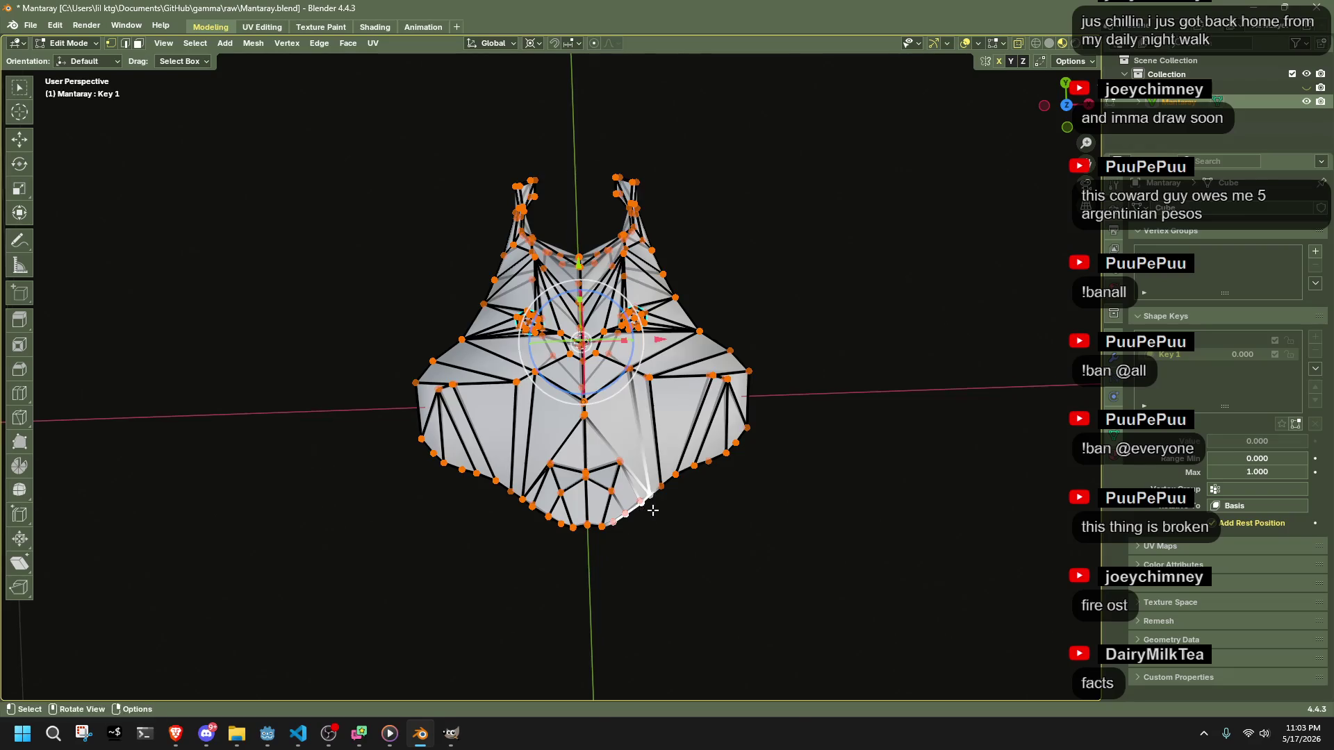
left_click_drag(653, 512, 667, 443)
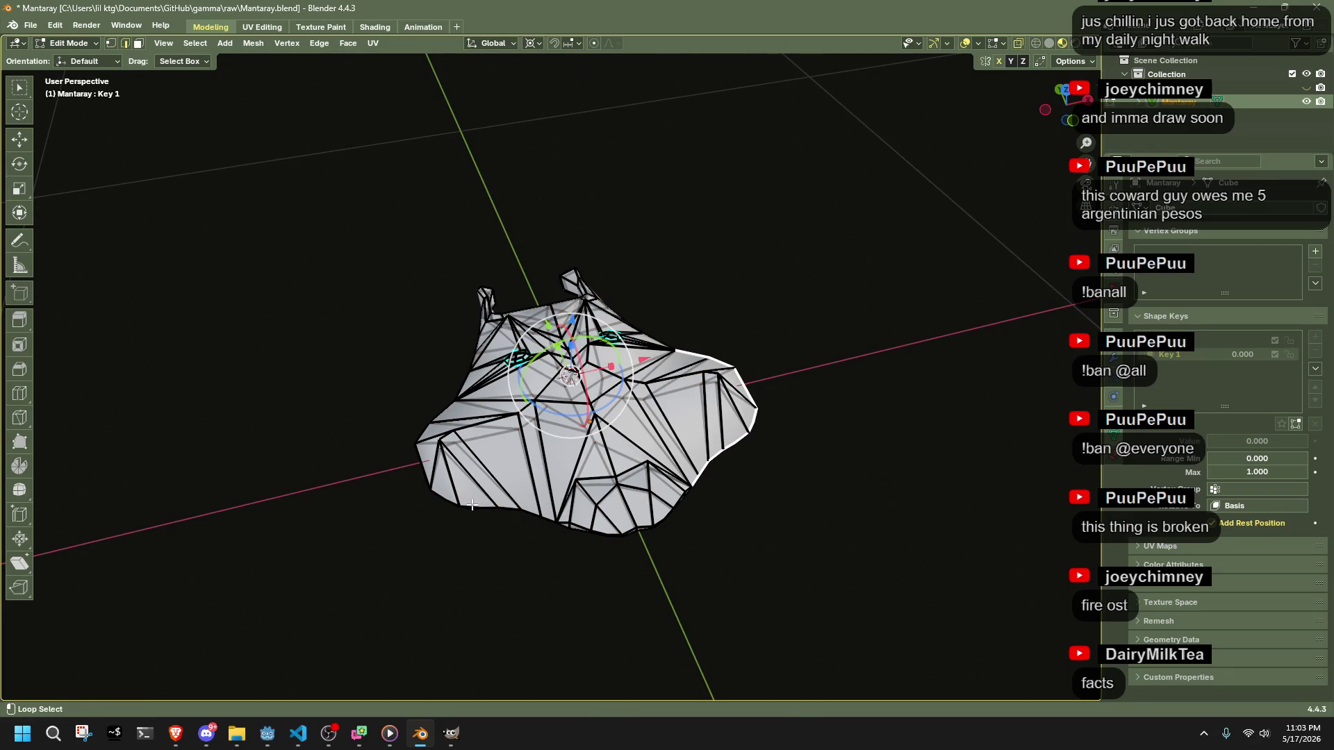
- Snap the cursor to the selection and round the faces slightly with To Sphere
key("shift+s")
left_click(816, 450)
key("shift+alt+s")
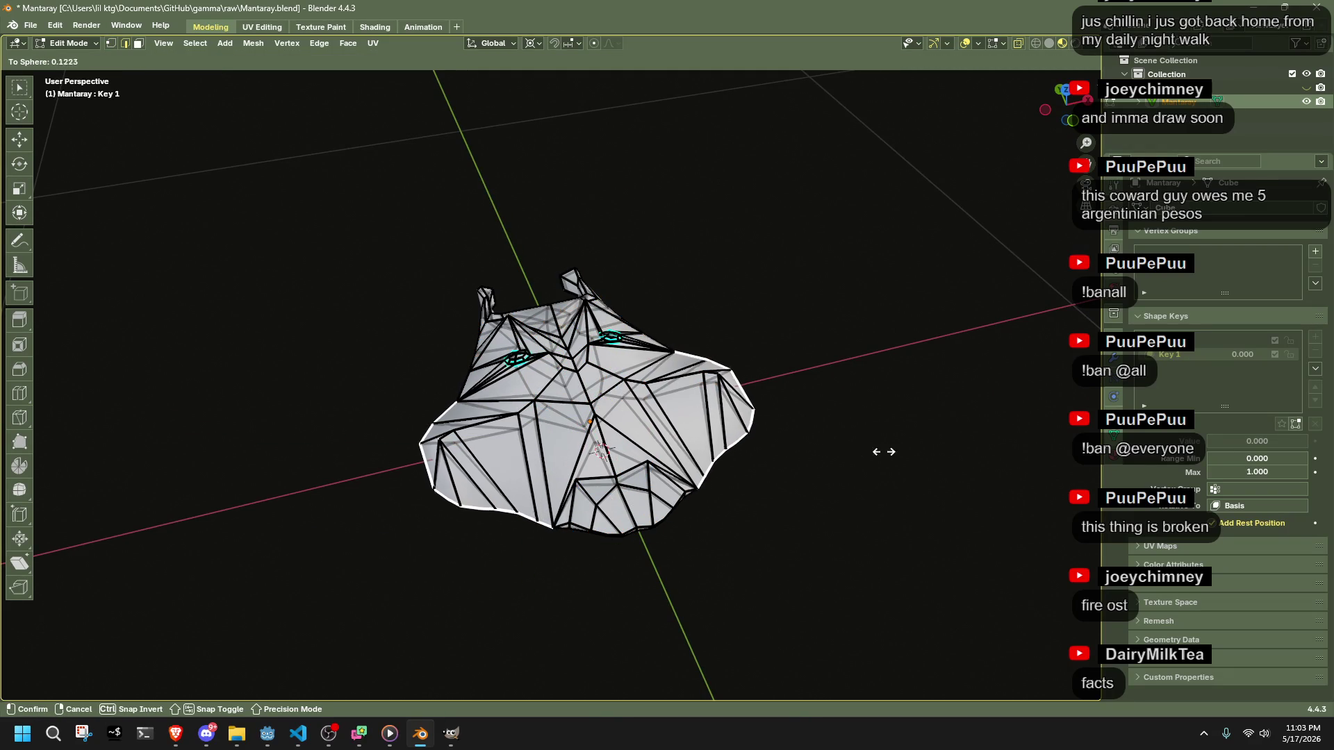
left_click(562, 442)
- Preview To Sphere on the whole mesh and cancel it
left_click_drag(562, 441, 799, 408)
key("a")
key("shift+alt+s")
right_click(798, 411)
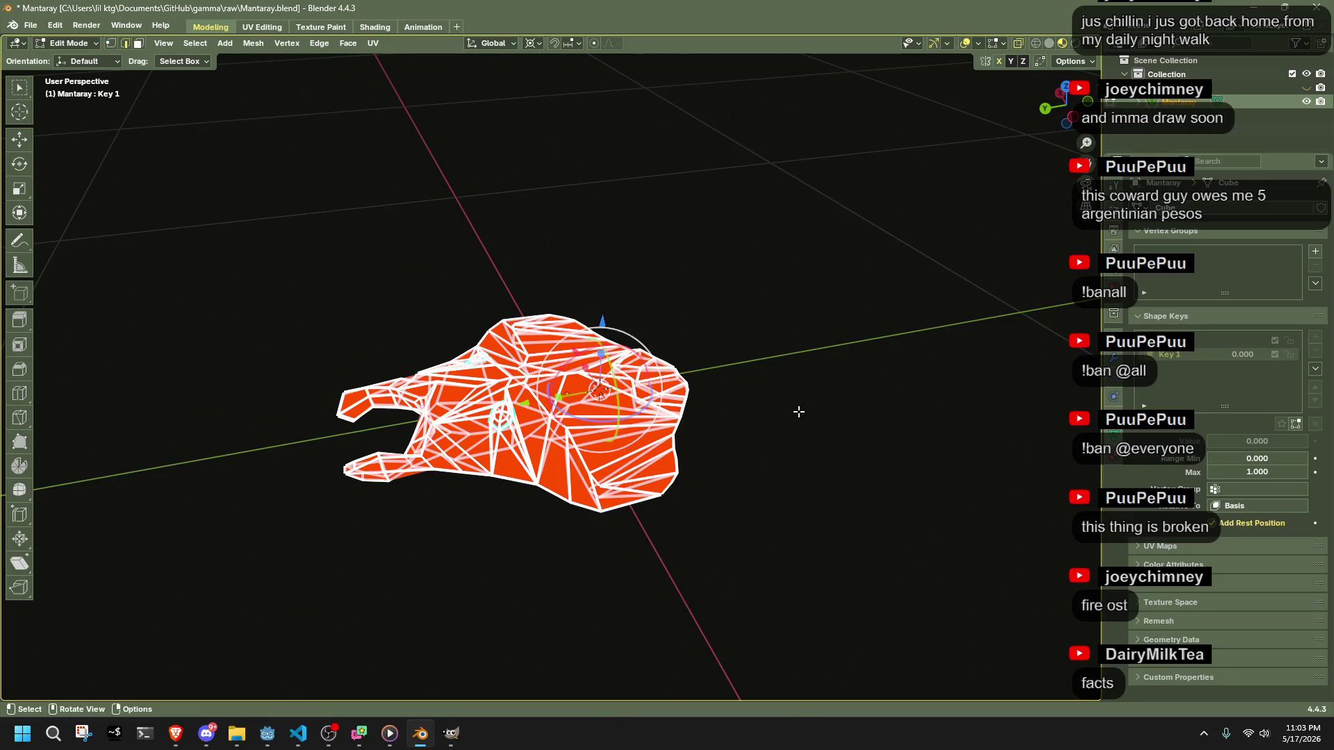
- Select the rim edge loop and round it into a circle with To Sphere
scroll(676, 538, "up", 2)
left_click(648, 542, "alt")
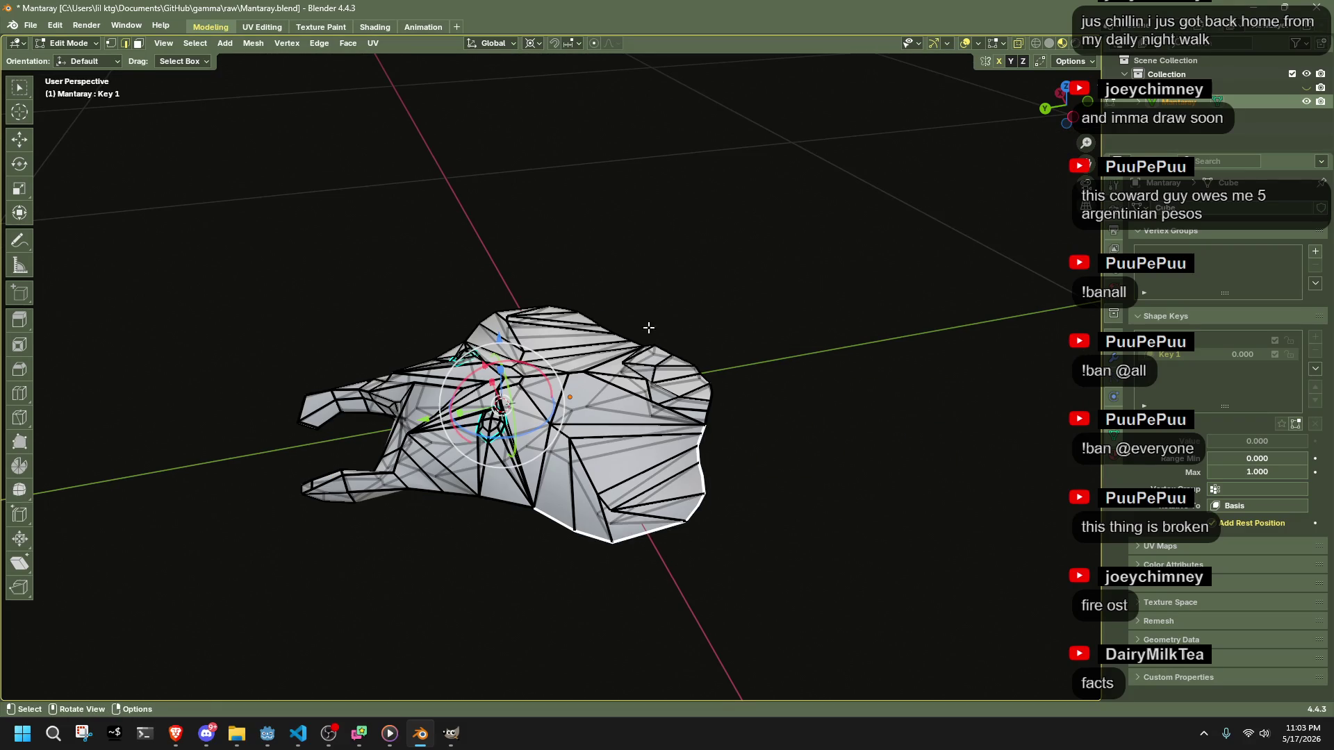
left_click_drag(654, 344, 587, 296)
key("shift+alt+s")
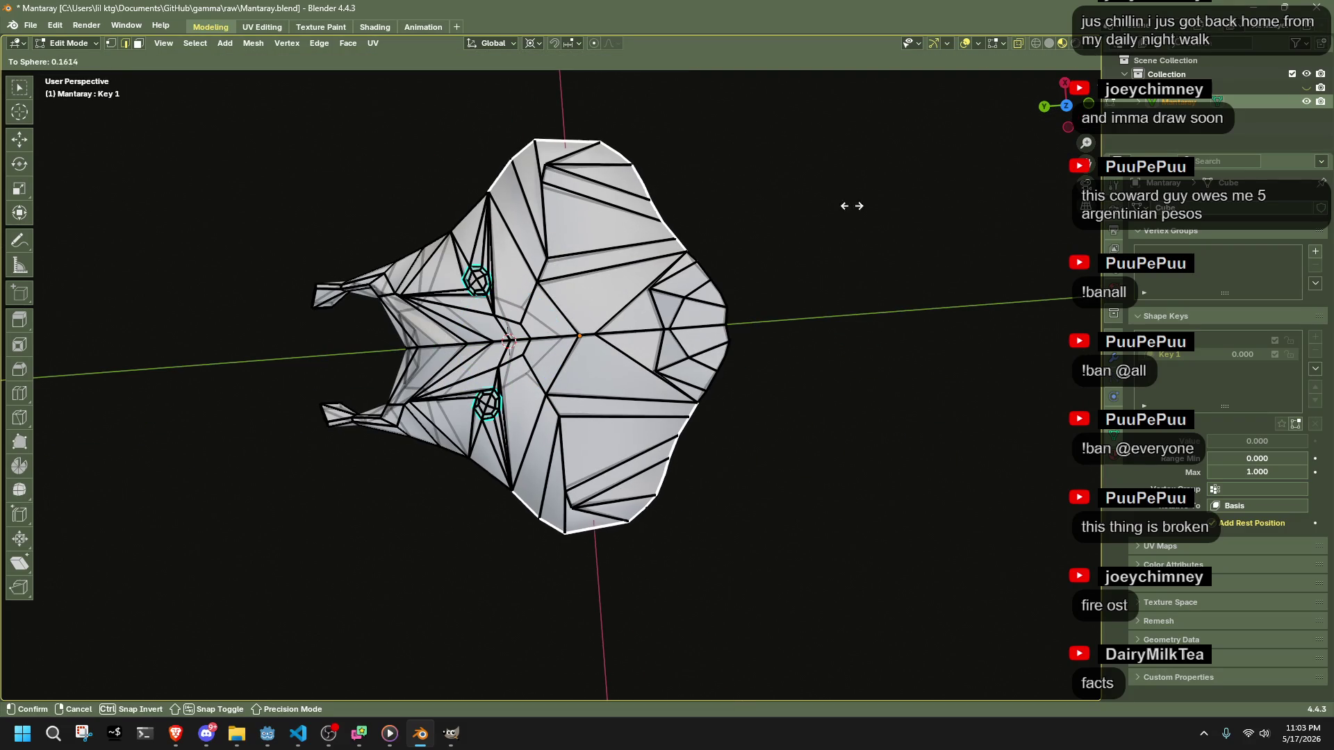
left_click(835, 317)
mouse_move(835, 318)
left_mouse_down()
mouse_move(226, 319)
mouse_move(232, 238)
mouse_move(385, 179)
mouse_move(652, 565)
left_mouse_up()
key("KP_7")
- In vertex mode, select the bottom-edge vertices and squash them slightly along Y
scroll(652, 565, "up", 3)
key("1")
scroll(651, 565, "down", 1)
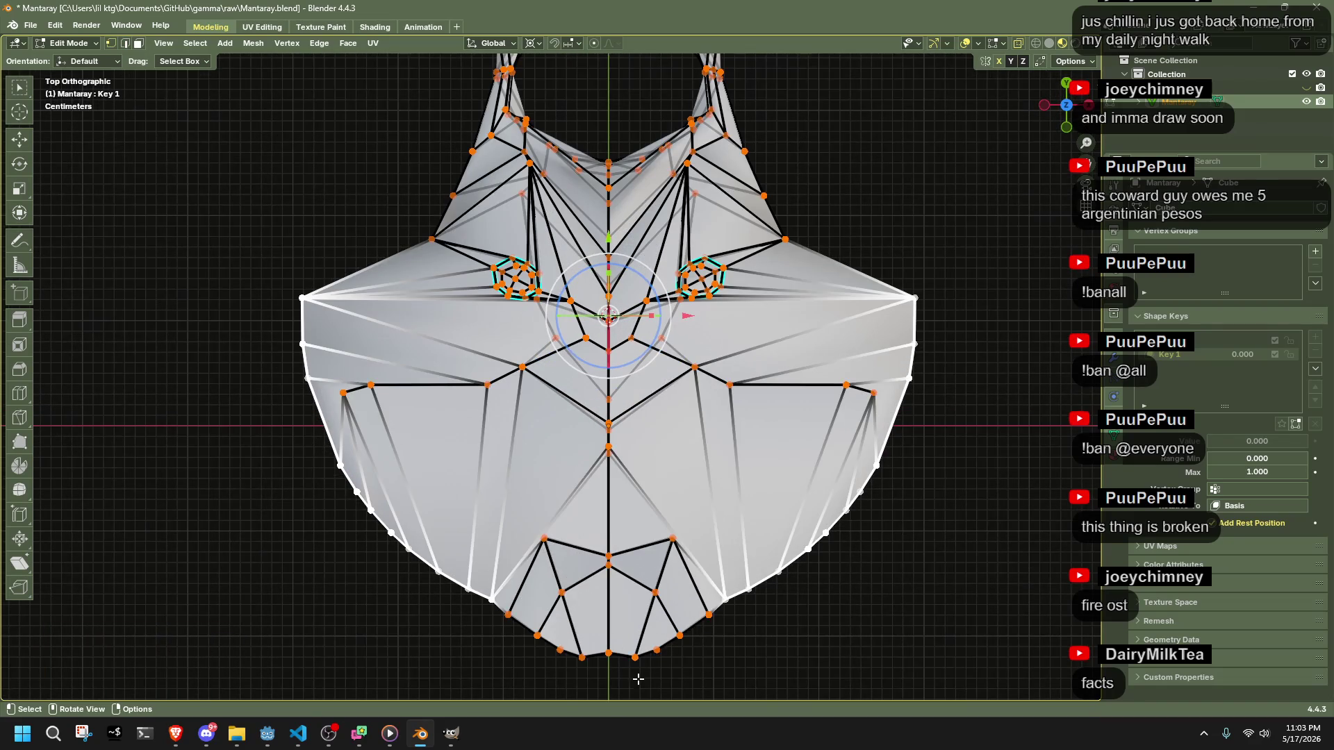
scroll(465, 533, "up", 1)
mouse_move(587, 599)
left_mouse_down()
mouse_move(737, 657)
mouse_move(455, 518)
left_mouse_up()
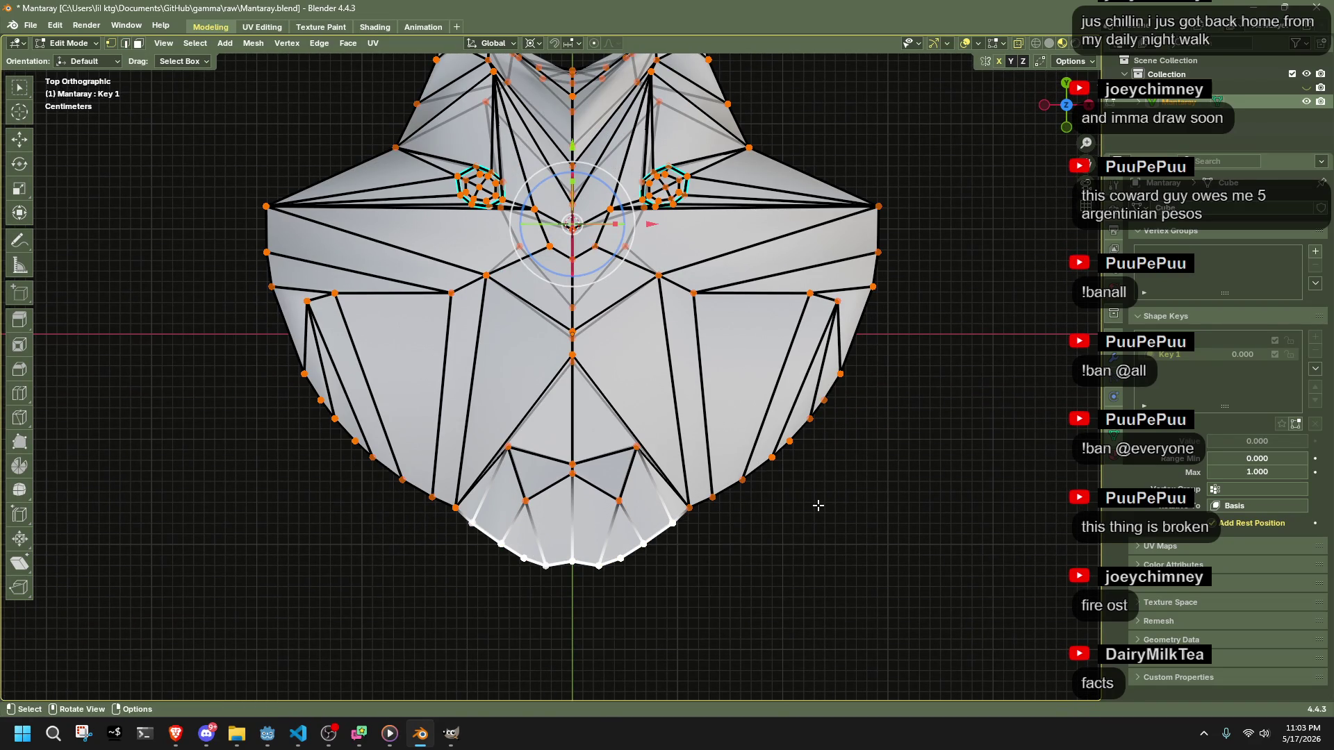
key("s")
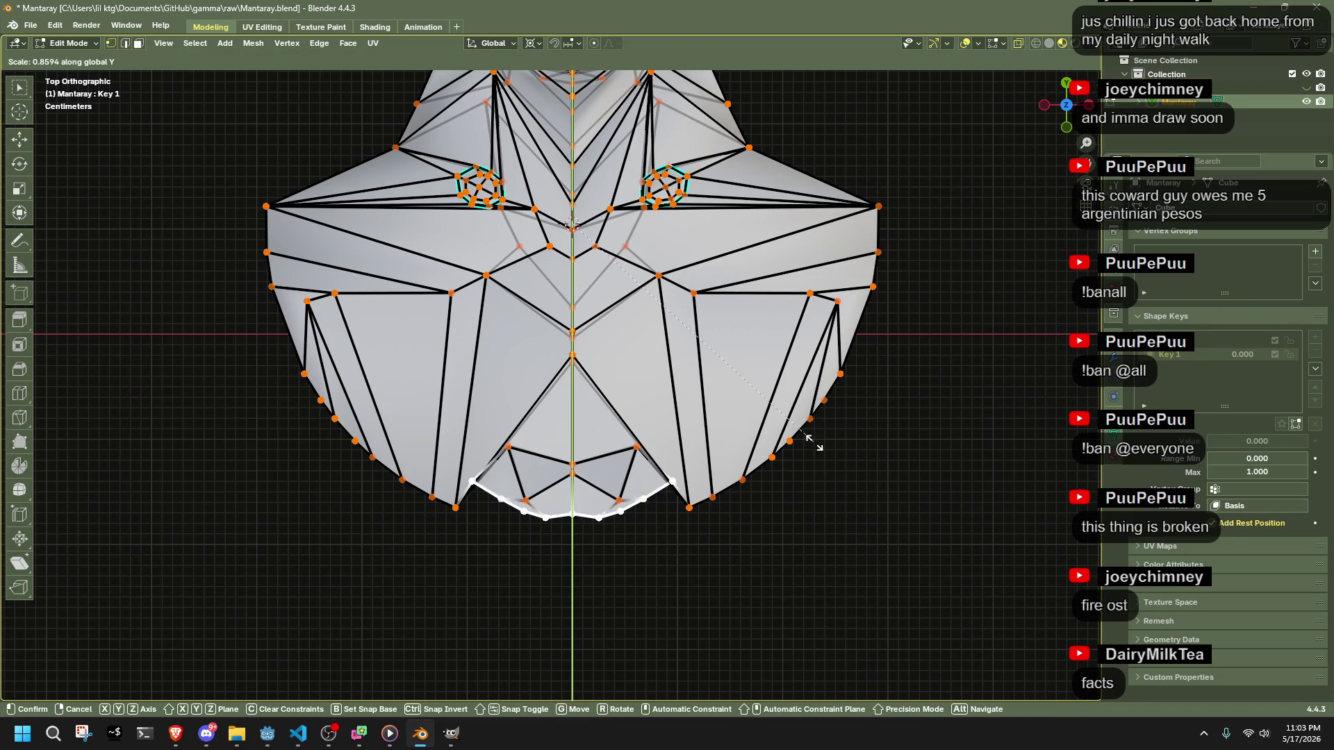
left_click(868, 459)
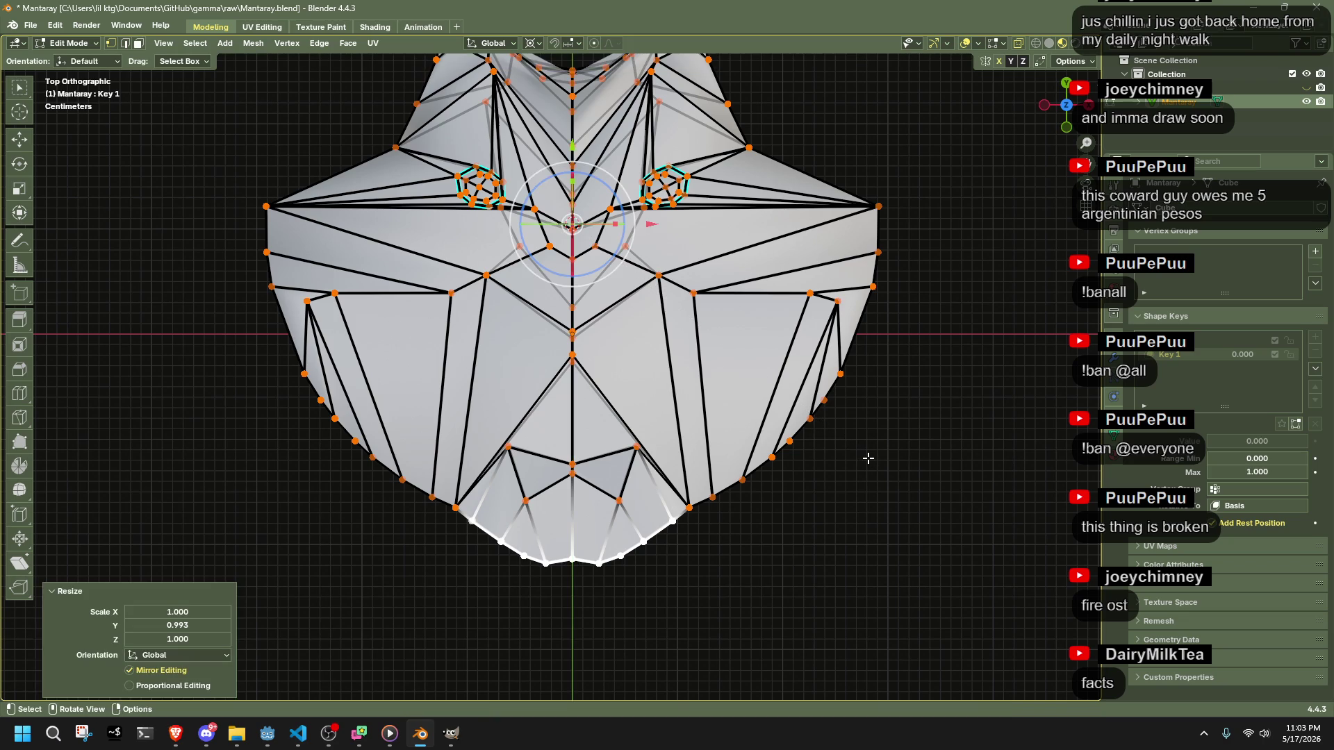
key("Escape")
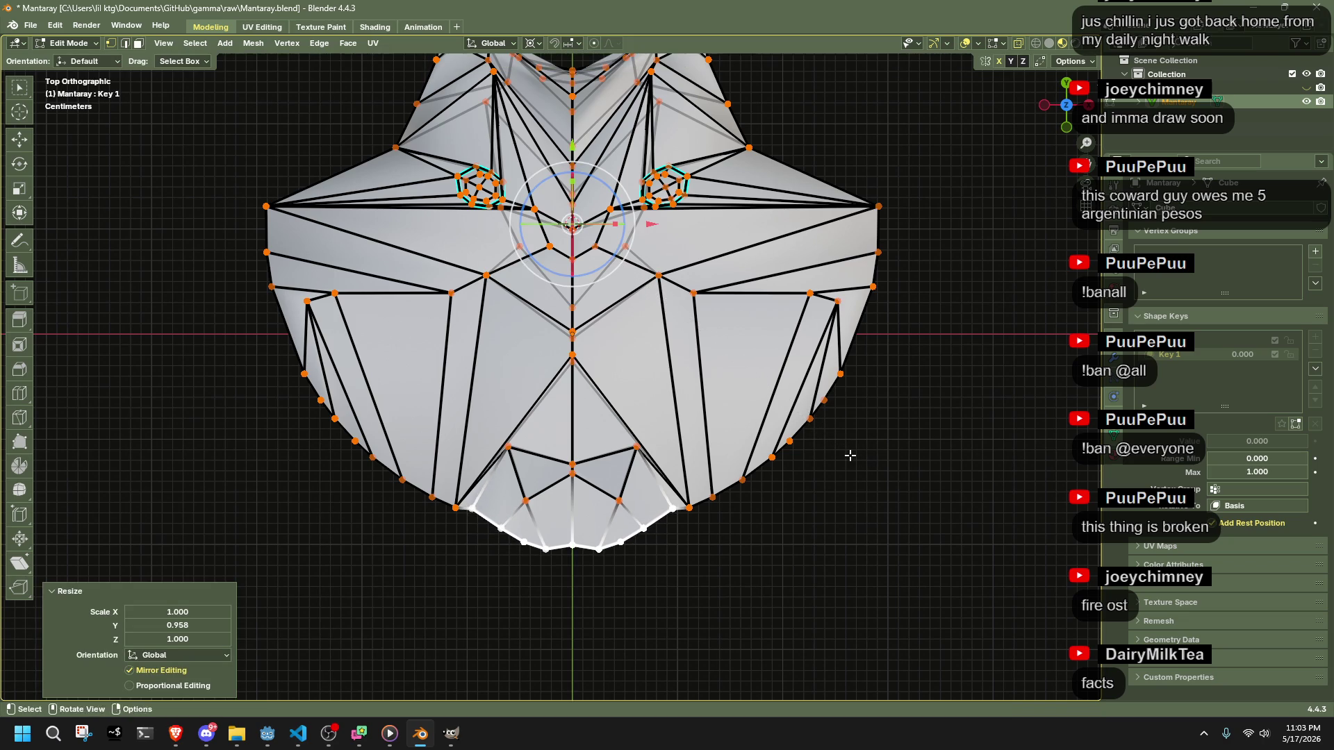
key("ctrl+z")
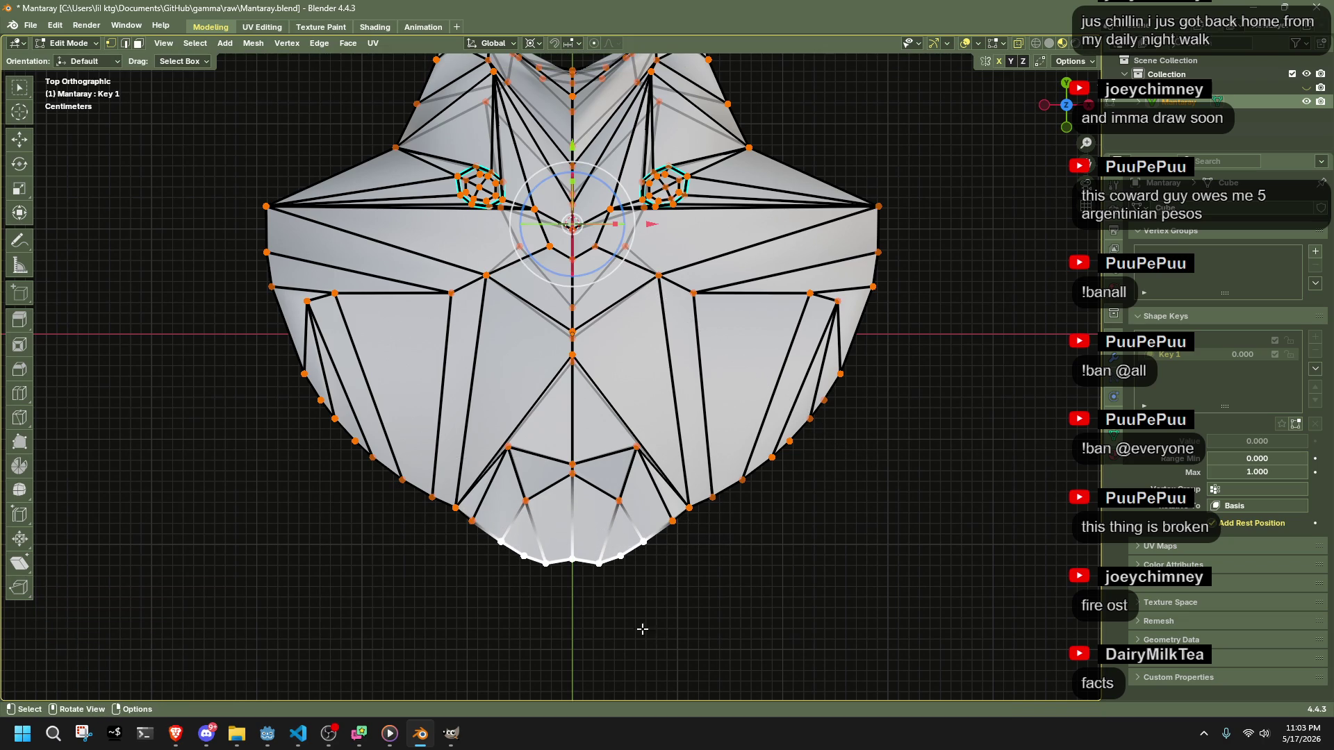
key("s")
key("y")
left_click(808, 557)
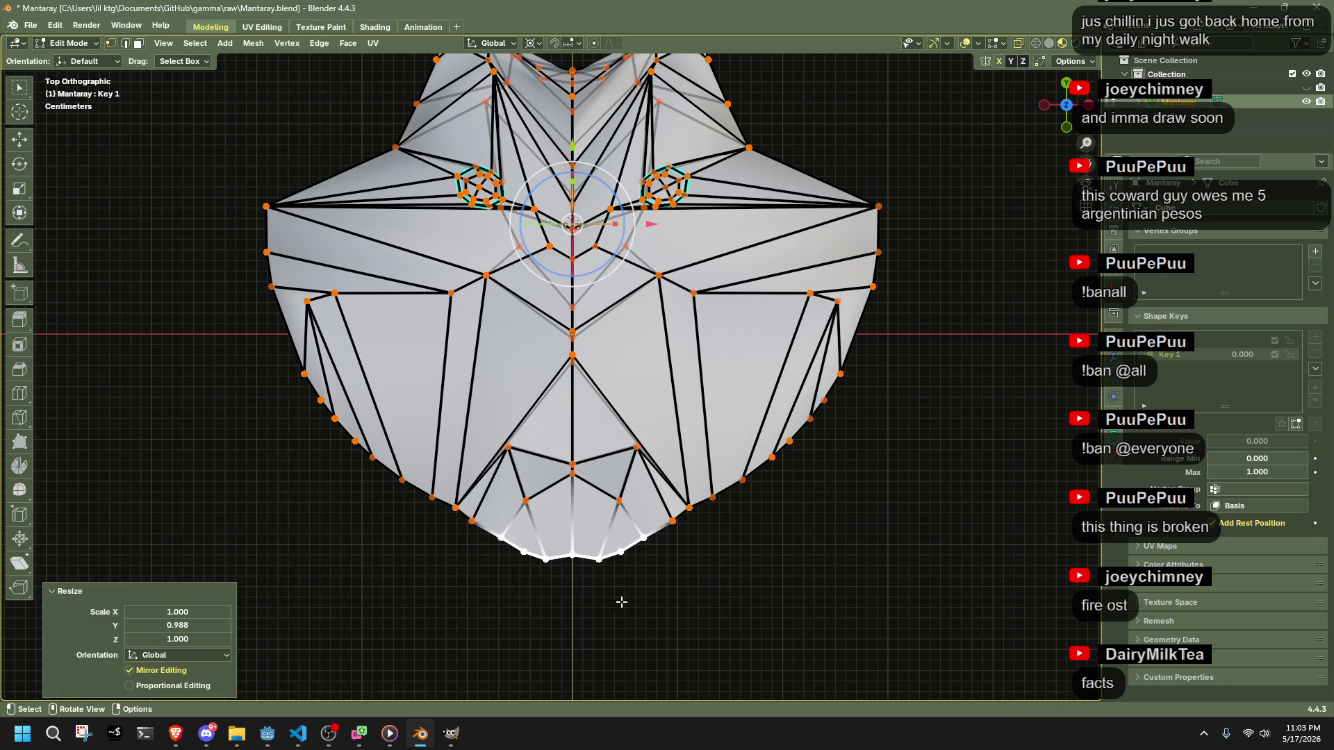
- Nudge the bottom-centre vertex and a vertex near the bottom tip into new positions
left_click_drag(568, 547, 588, 566)
key("g")
left_click(590, 581)
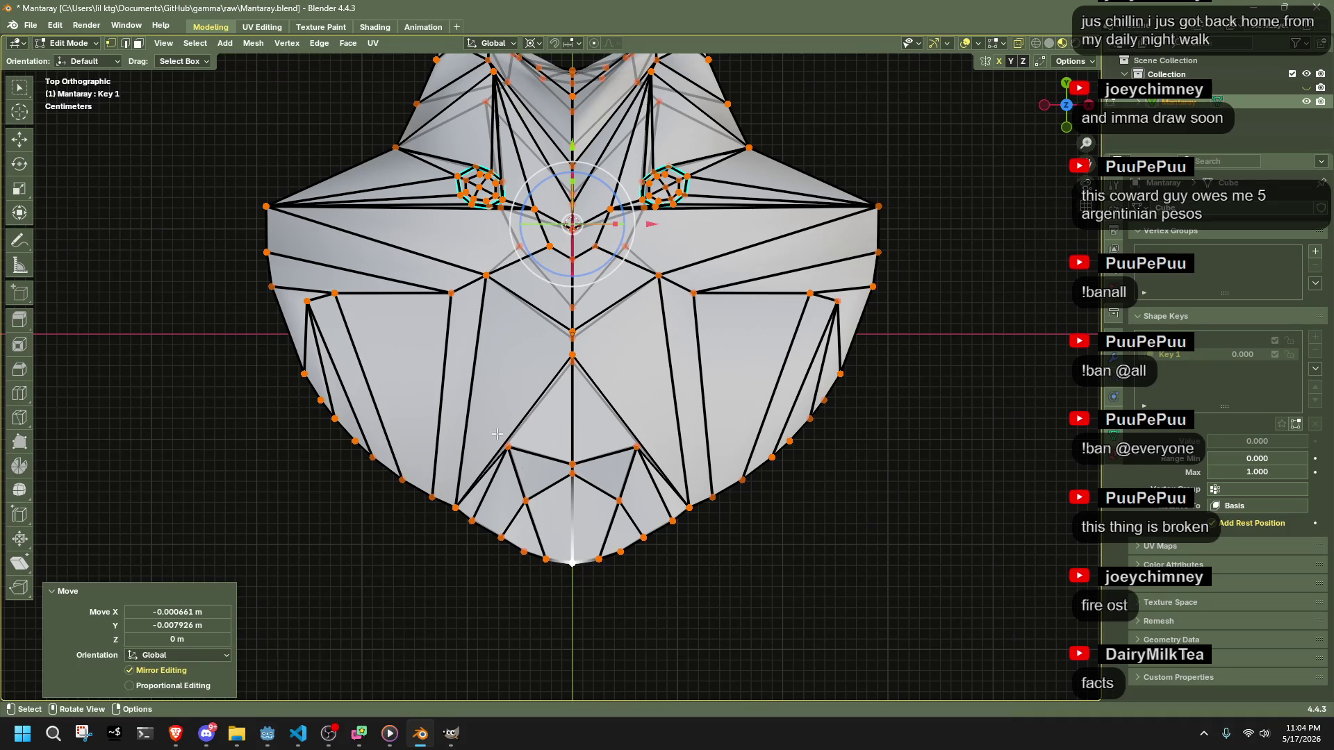
key("g")
mouse_move(525, 480)
left_mouse_down()
mouse_move(584, 452)
mouse_move(674, 351)
mouse_move(411, 390)
mouse_move(464, 449)
mouse_move(540, 457)
left_mouse_up()
left_click(535, 503)
- From a flat side view, rescale the selected vertices' height along Z
key("z")
mouse_move(451, 526)
left_mouse_down()
mouse_move(440, 587)
mouse_move(504, 638)
left_mouse_up()
mouse_move(644, 537)
left_mouse_down()
mouse_move(852, 486)
mouse_move(824, 493)
mouse_move(900, 491)
left_mouse_up()
key("s")
key("z")
left_click(525, 401)
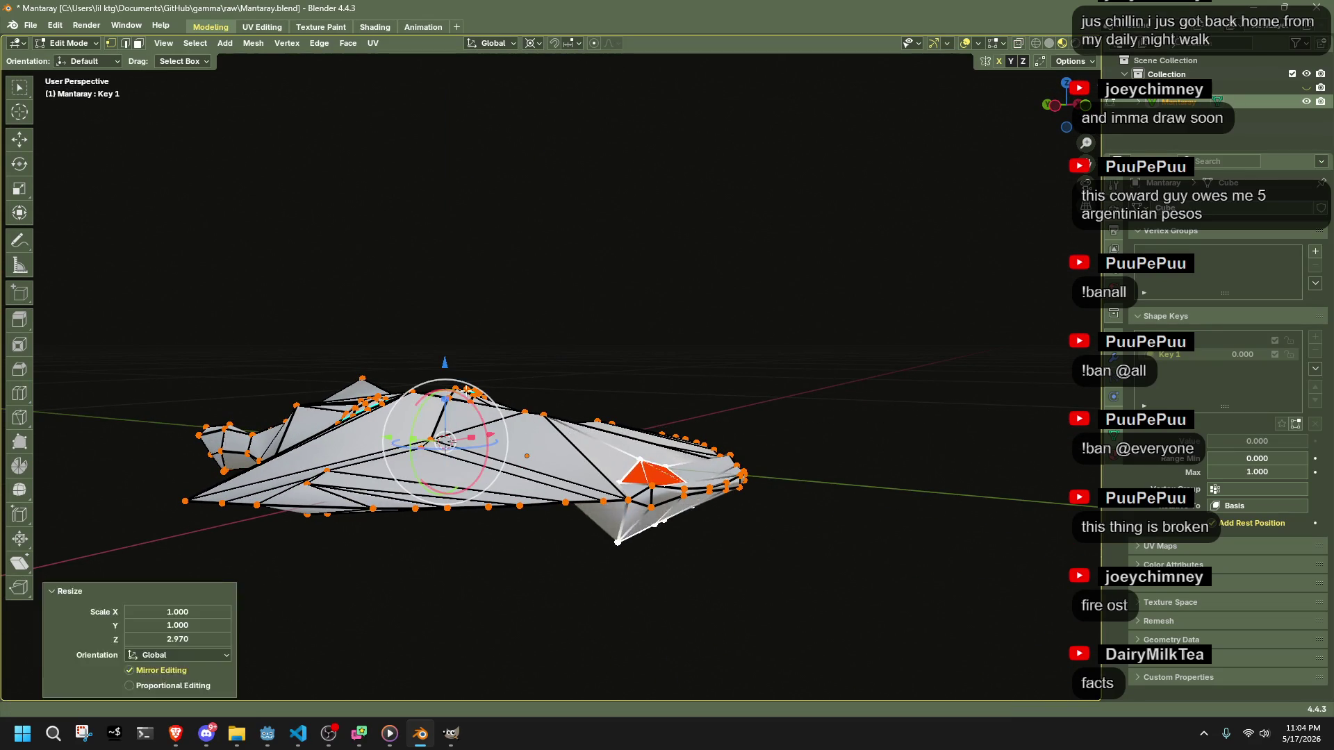
key("s")
key("z")
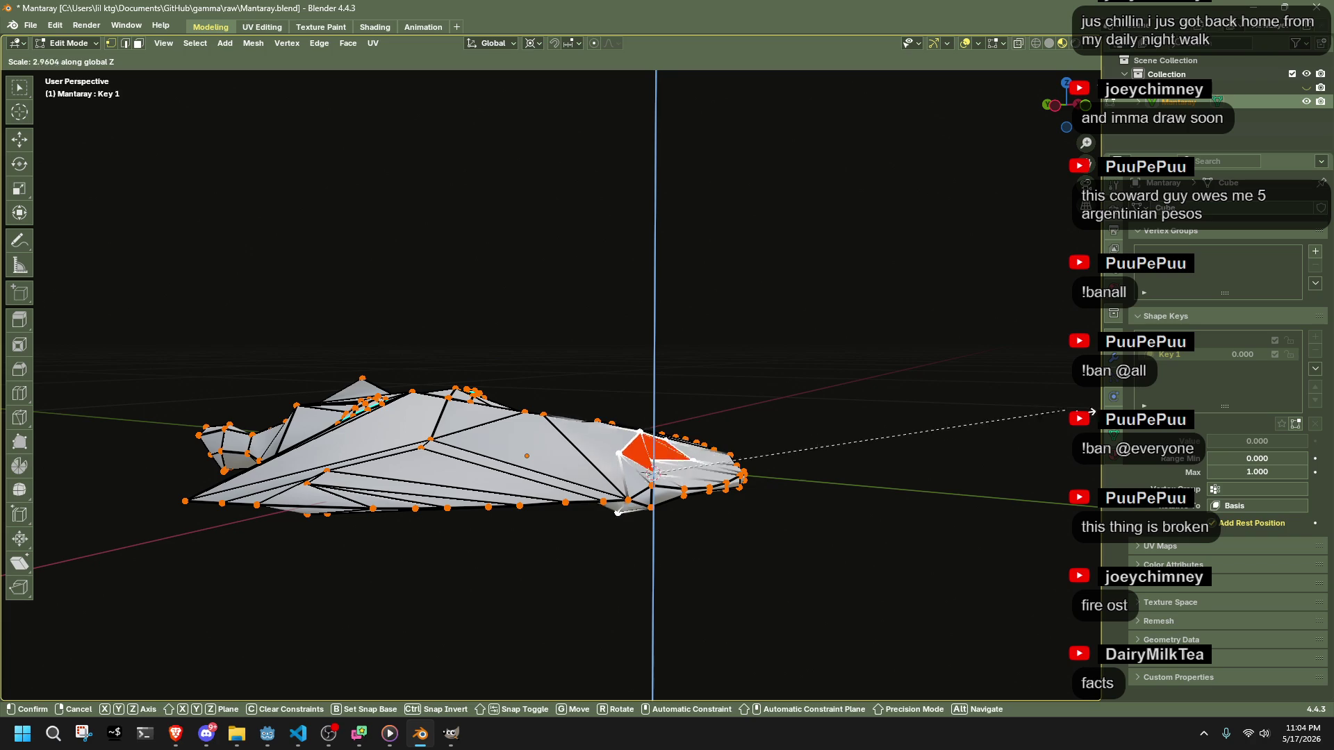
left_click(842, 428)
- Lower the selected vertices vertically along Z
scroll(729, 563, "up", 3)
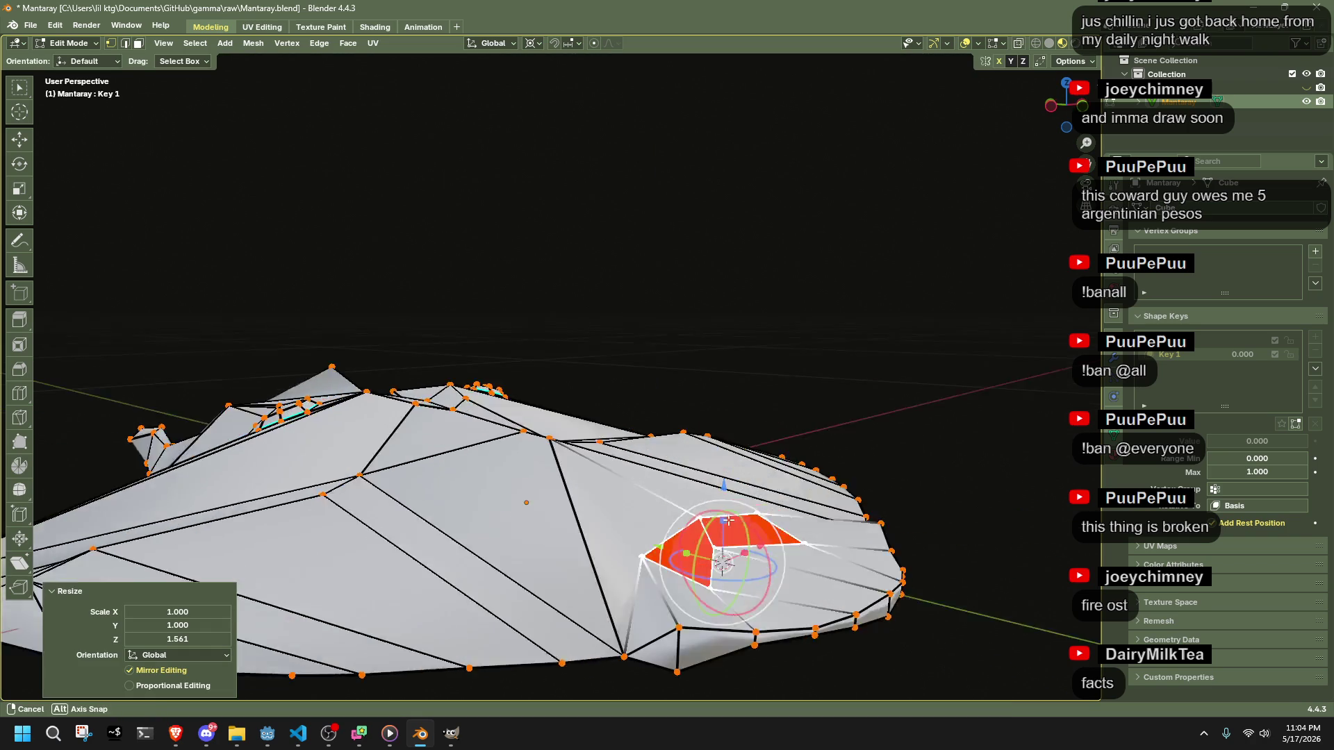
left_click_drag(730, 563, 649, 552)
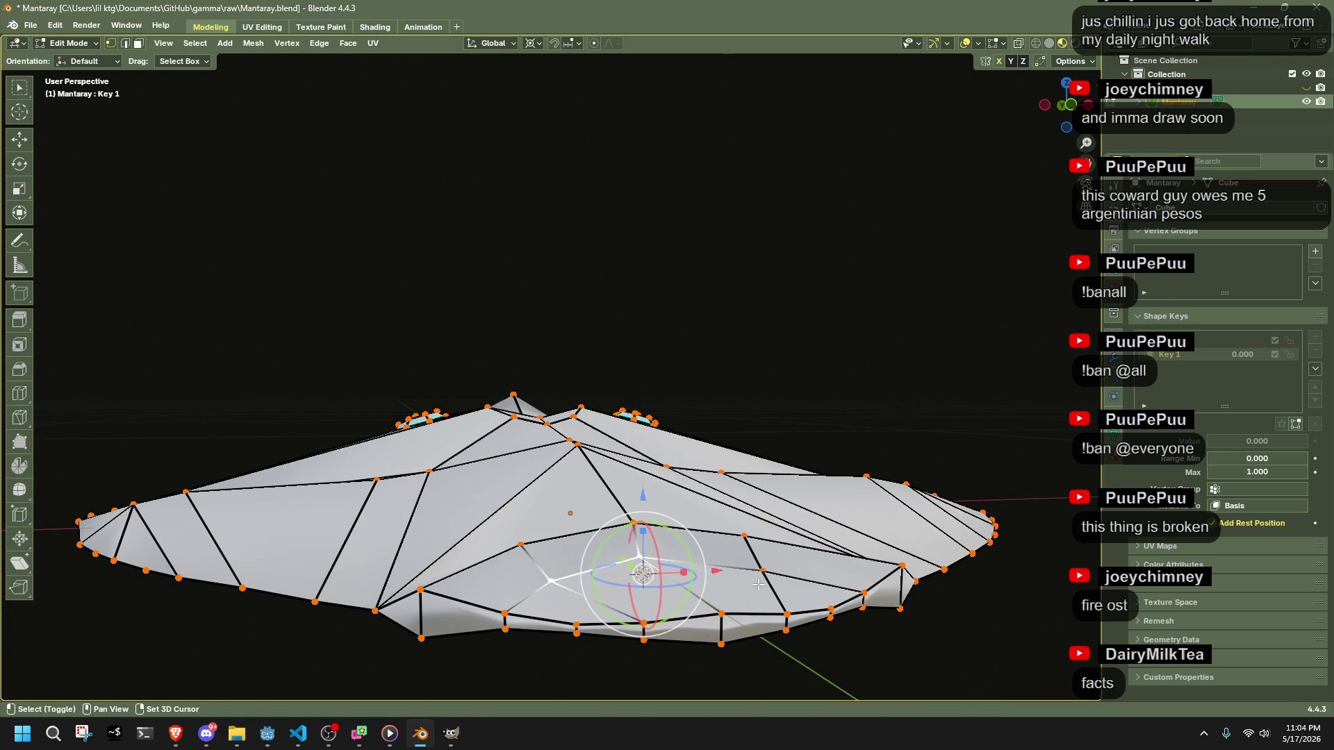
key("g")
key("z")
left_click(760, 561)
left_click_drag(738, 566, 683, 494)
key("g")
key("z")
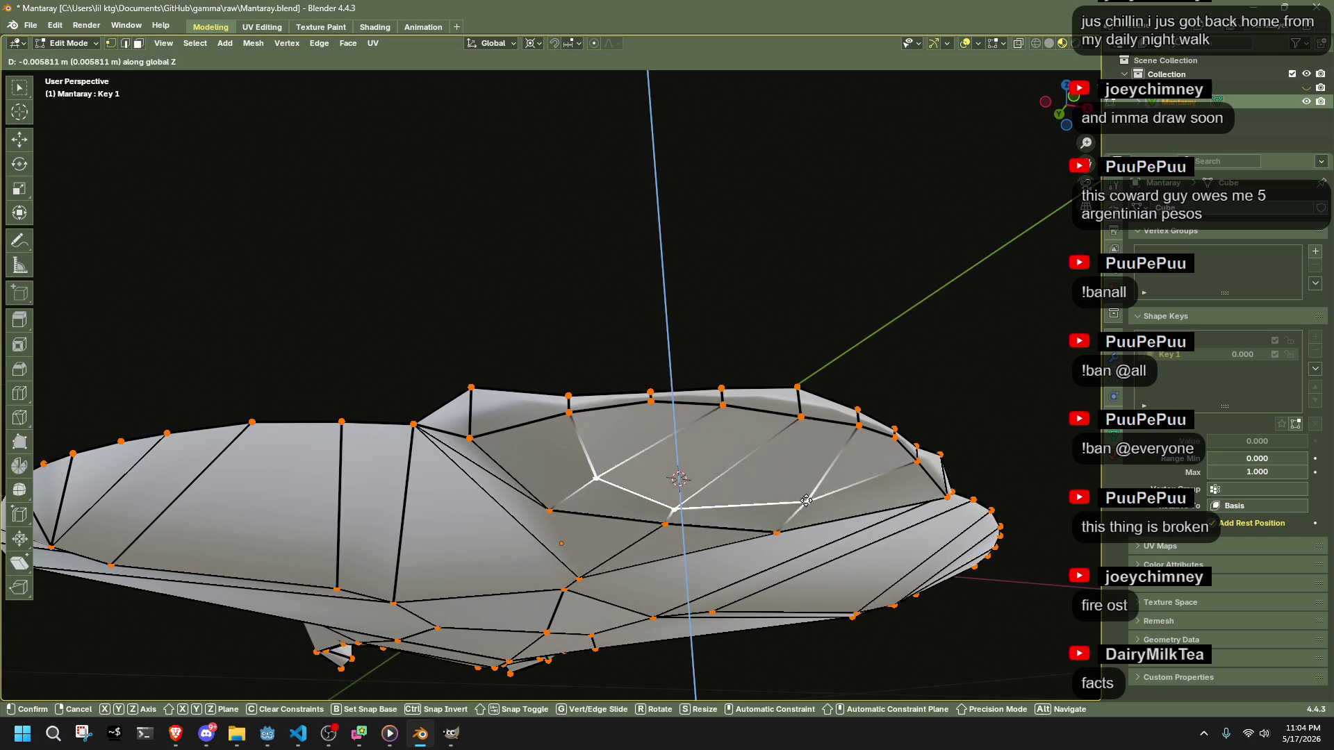
left_click(945, 332)
- With X-ray on, select two bottom-centre faces, slide their vertices, and stretch them 3.862× along Z
left_click(1063, 110)
key("alt+z")
mouse_move(807, 331)
left_mouse_down()
mouse_move(796, 538)
mouse_move(527, 570)
left_mouse_up()
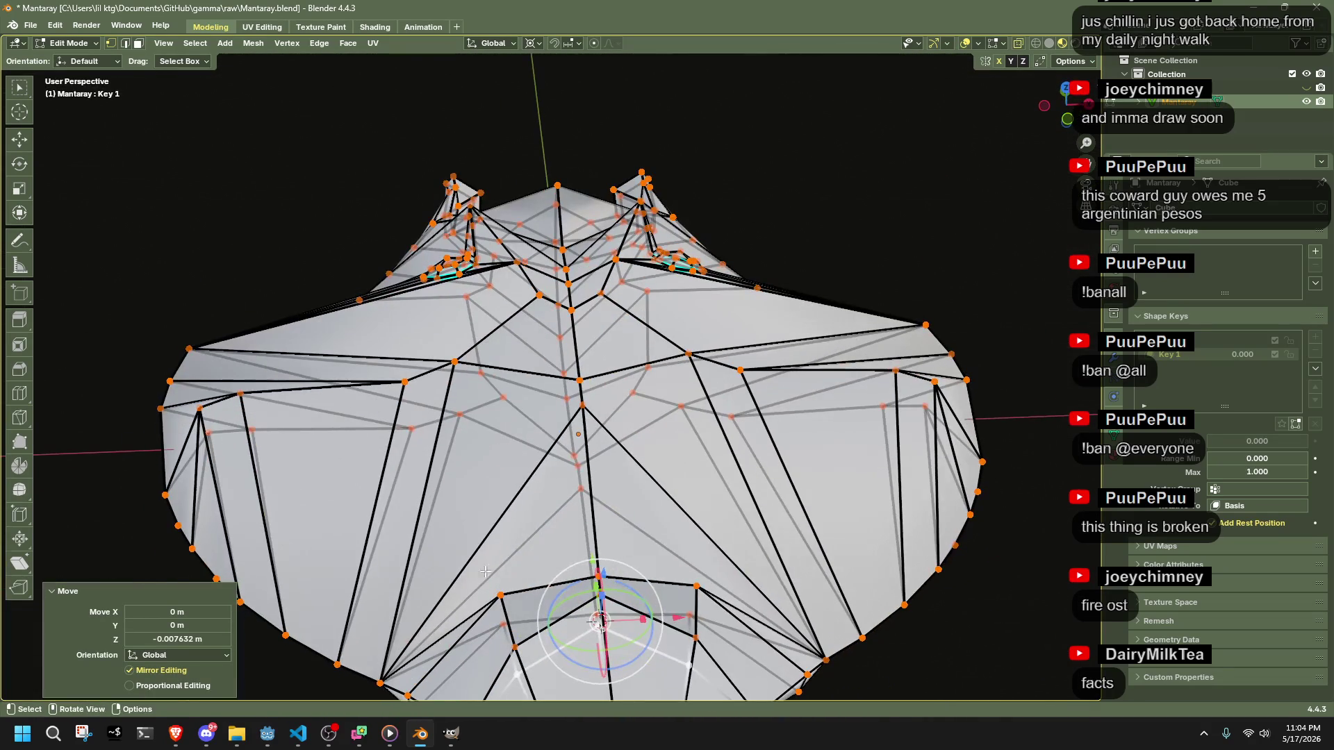
left_click_drag(700, 643, 738, 683)
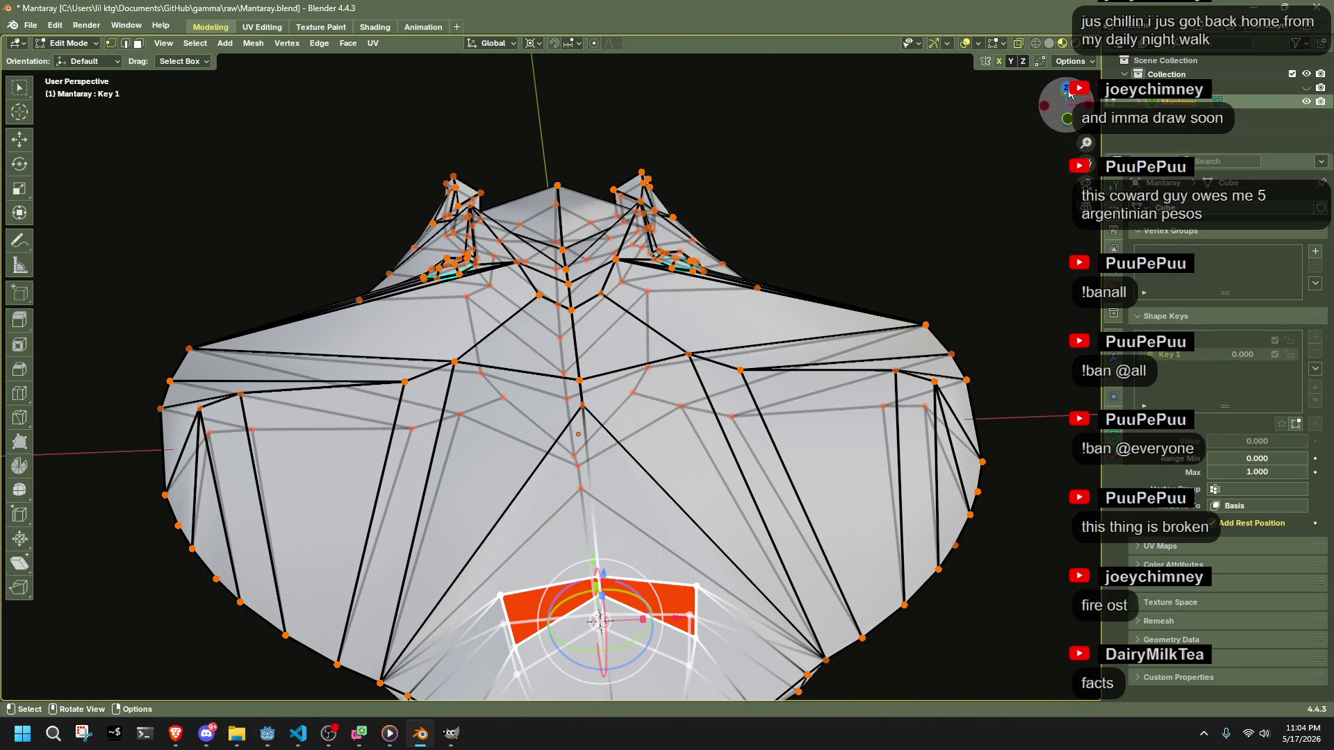
key("KP_7")
key("shift+v")
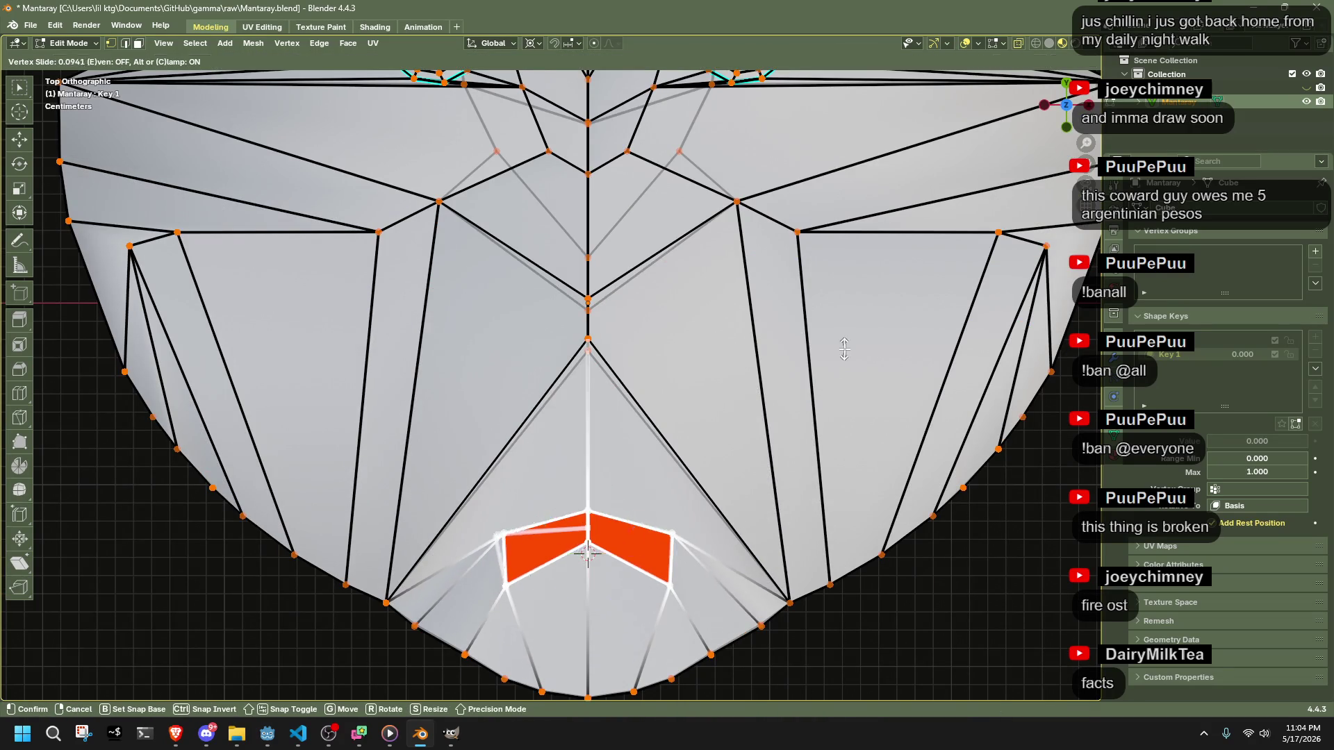
left_click(588, 554)
scroll(588, 554, "down", 2)
key("s")
key("z")
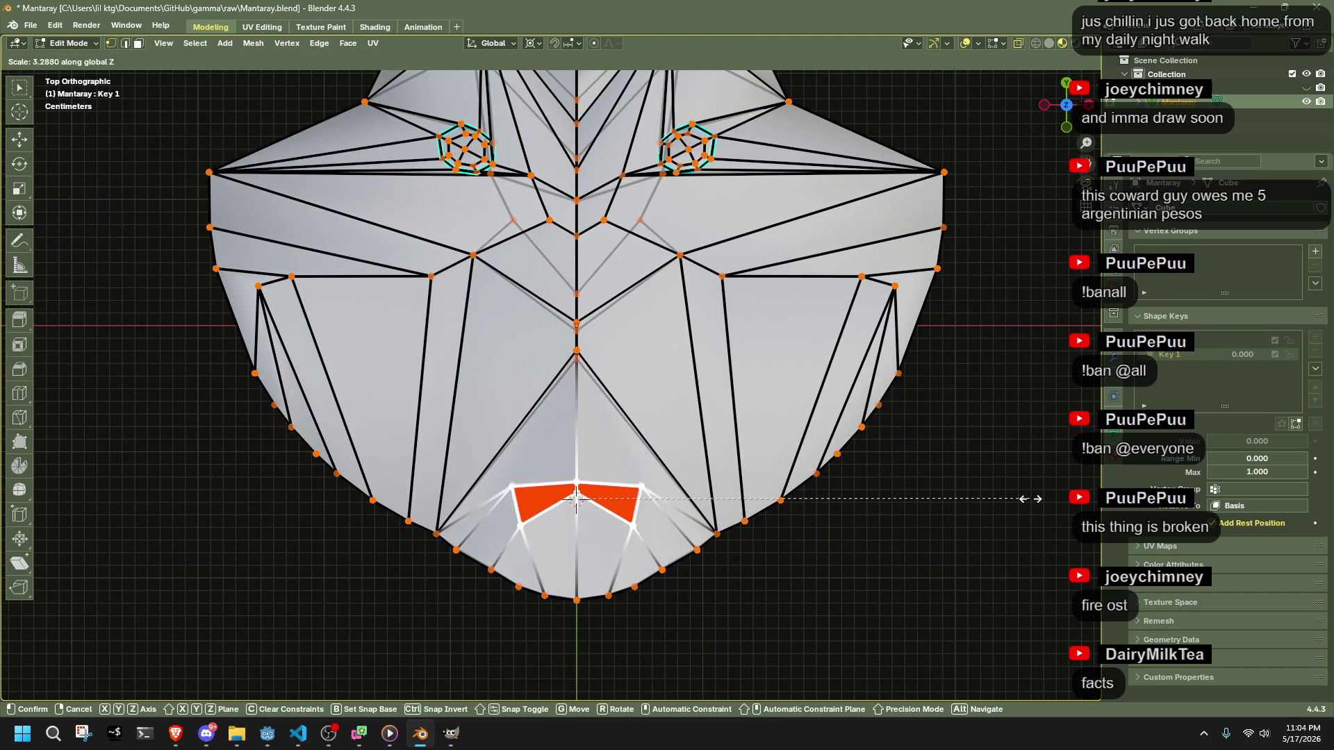
left_click(288, 492)
- Move the selected vertices and another vertex into place, finishing in Left view
mouse_move(288, 492)
left_mouse_down()
mouse_move(694, 319)
mouse_move(691, 289)
mouse_move(567, 340)
left_mouse_up()
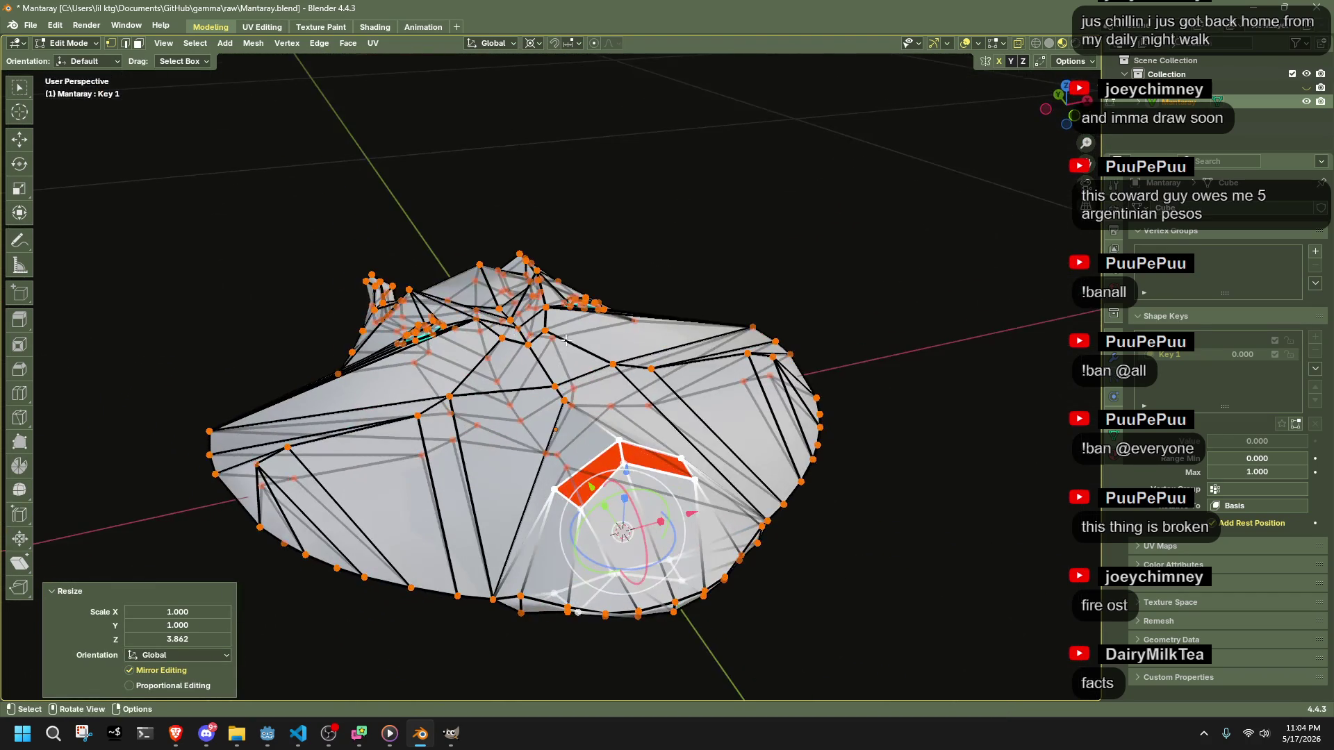
mouse_move(559, 396)
left_mouse_down()
mouse_move(664, 357)
mouse_move(694, 319)
mouse_move(540, 550)
mouse_move(566, 421)
left_mouse_up()
key("g")
left_click(730, 289)
scroll(567, 421, "up", 3)
left_click(531, 498, "shift")
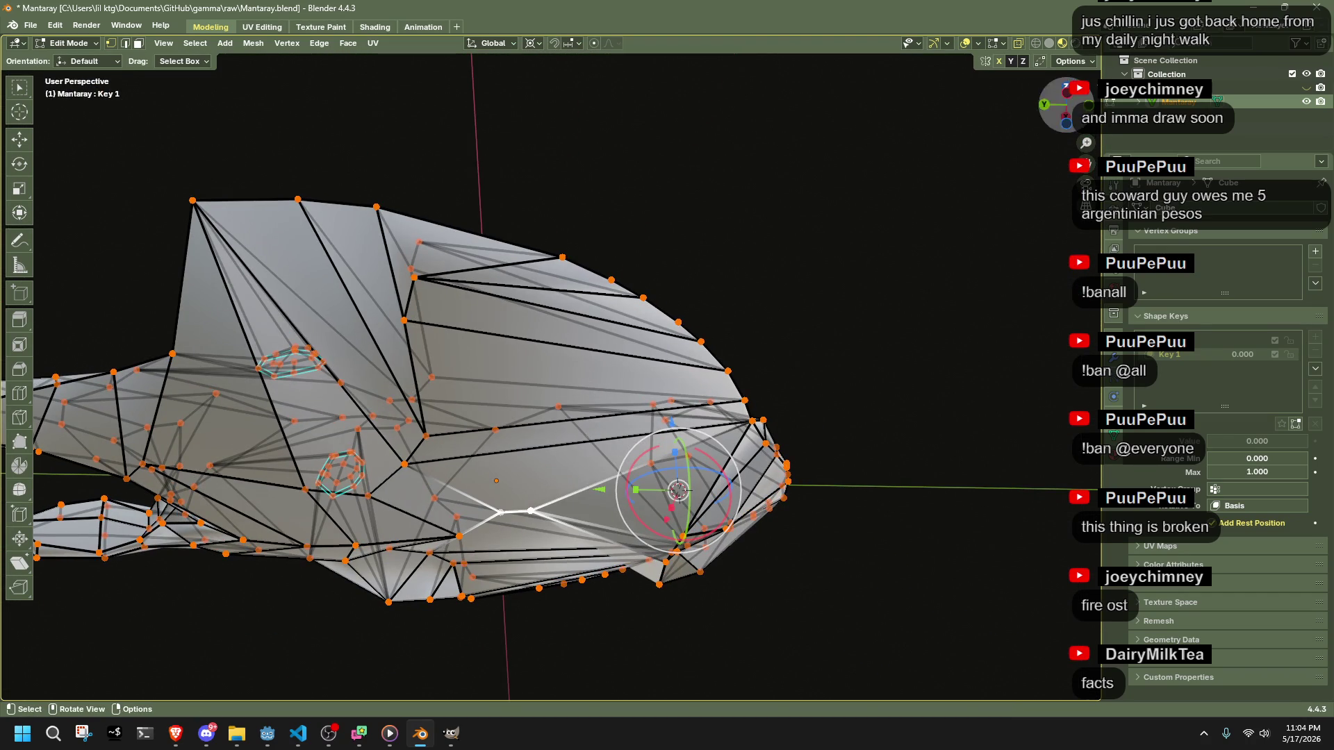
left_click(1079, 98)
key("g")
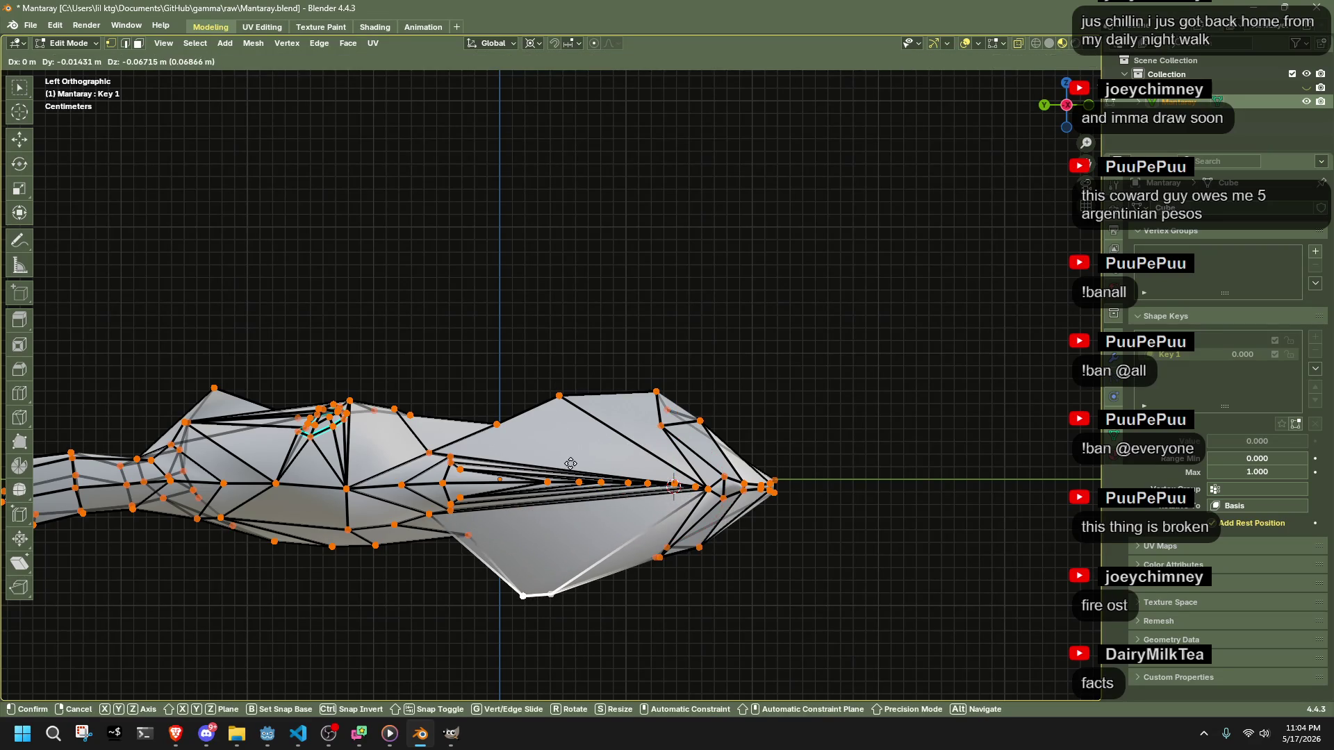
left_click(570, 463)
scroll(462, 544, "down", 1)
- Select all, snap the 3D cursor to the selection, and preview To Sphere before cancelling
key("a")
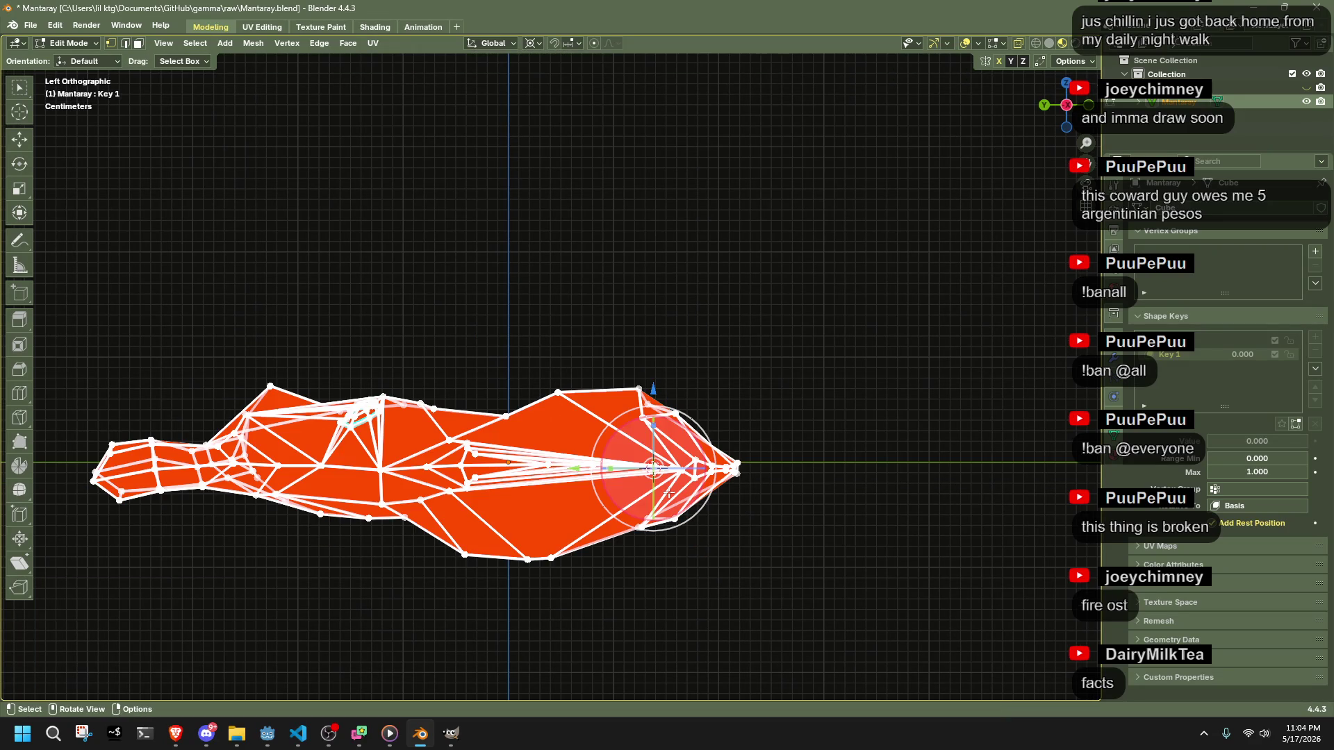
key("shift+s")
key("2")
key("shift+alt+s")
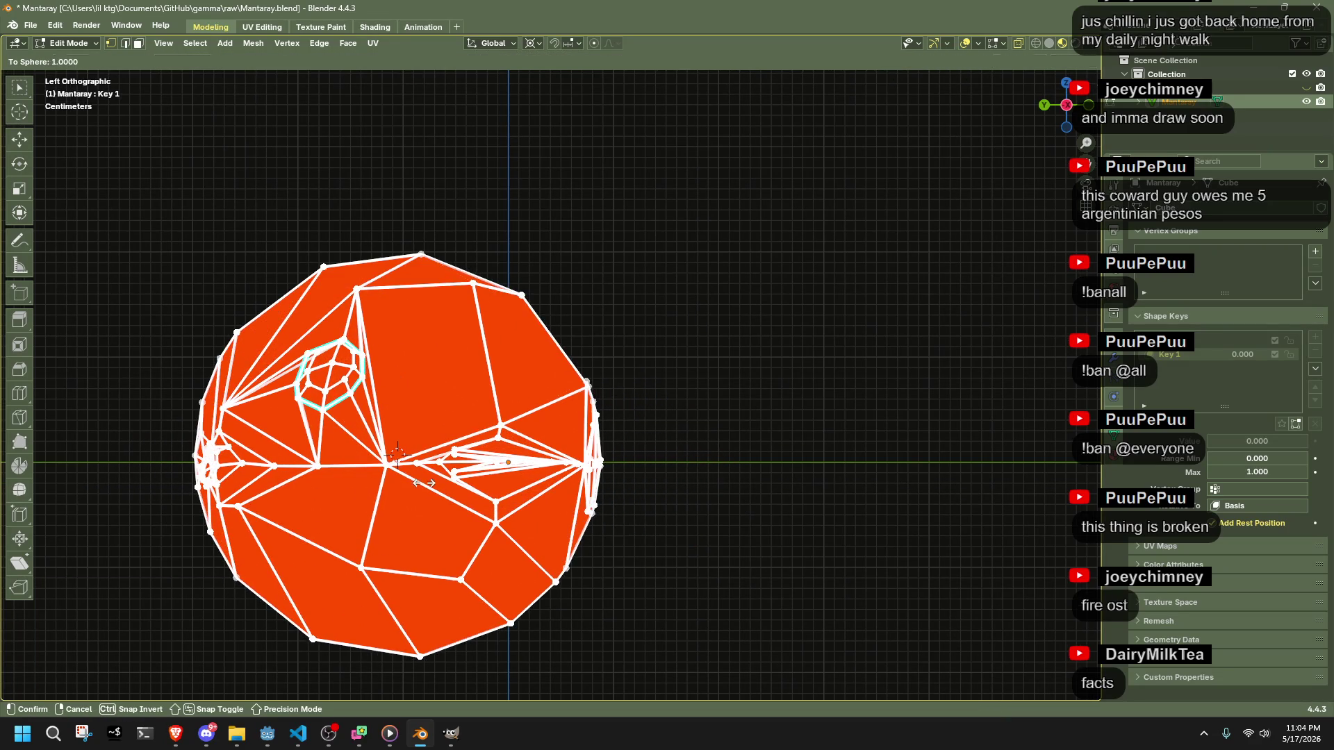
key("Escape")
- Pull two top-edge vertices upward into peaks, viewed from the left
left_click_drag(504, 415, 468, 340)
left_click_drag(434, 408, 419, 349)
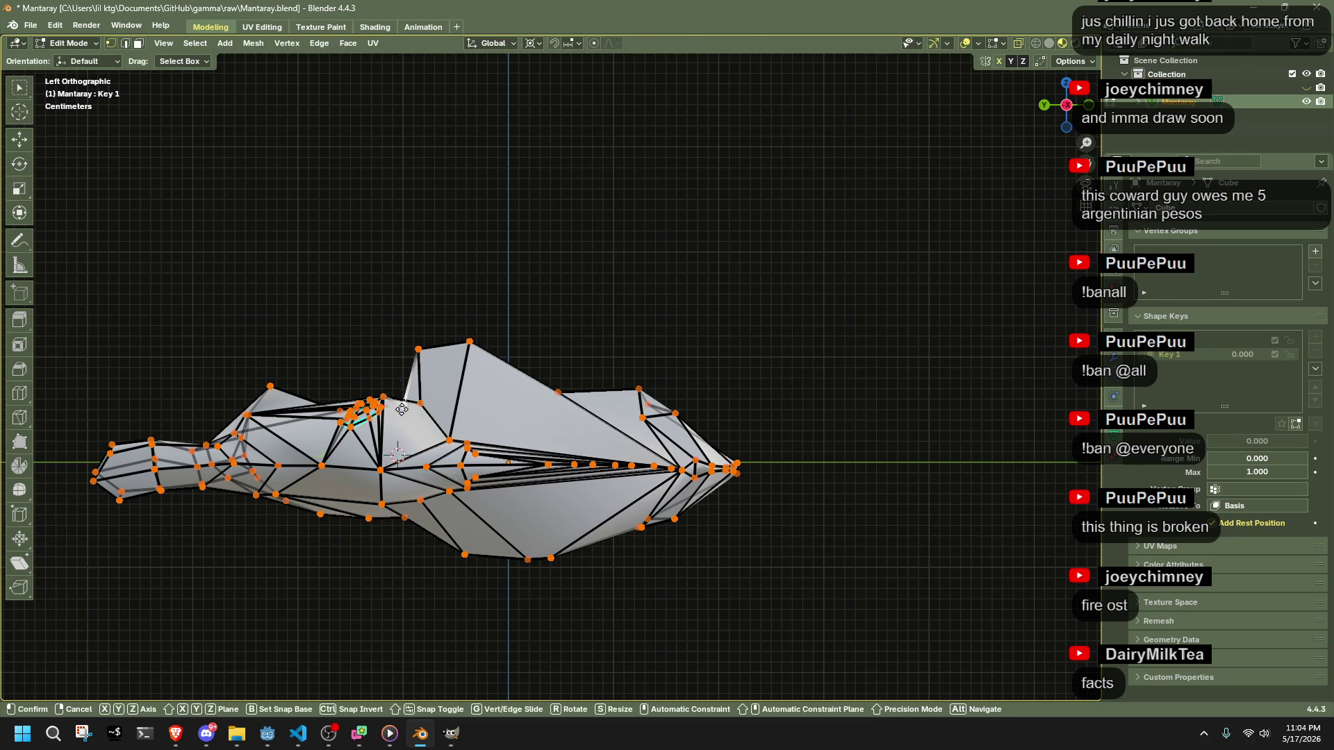
left_click_drag(402, 410, 393, 379)
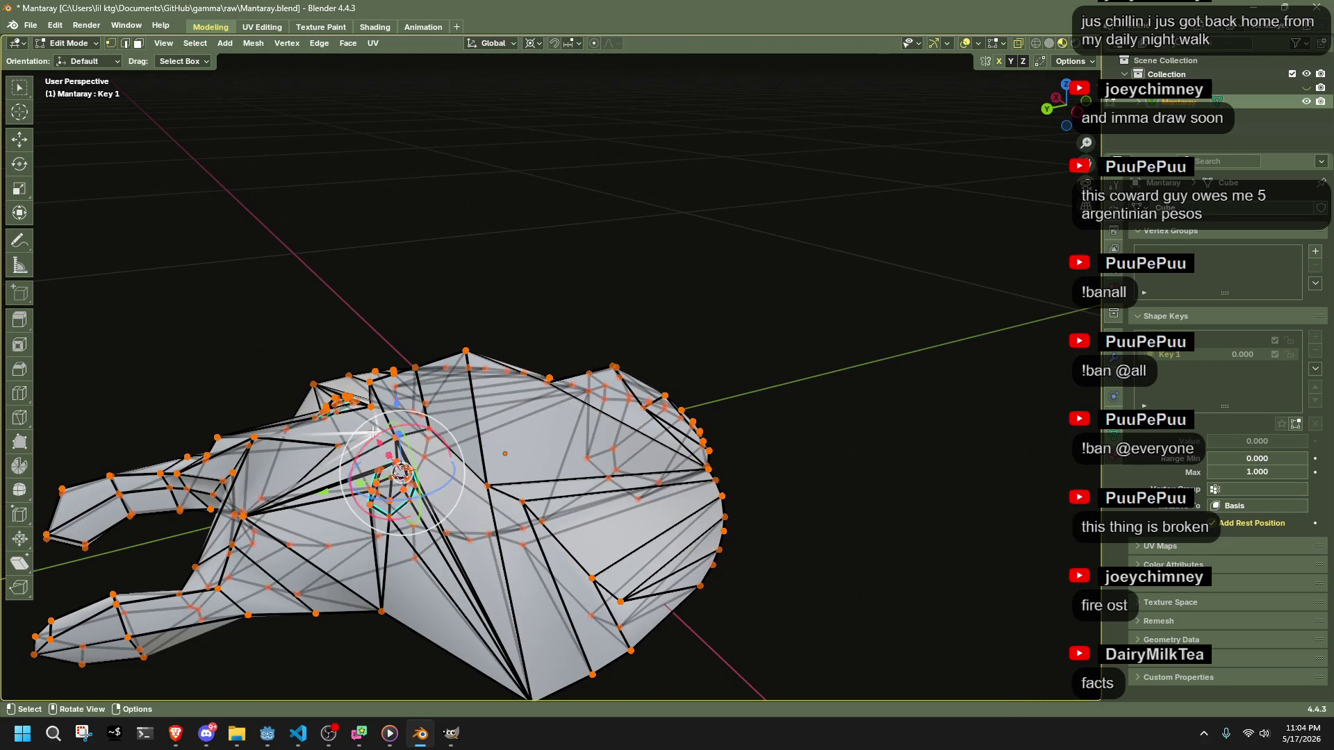
left_click(1085, 121)
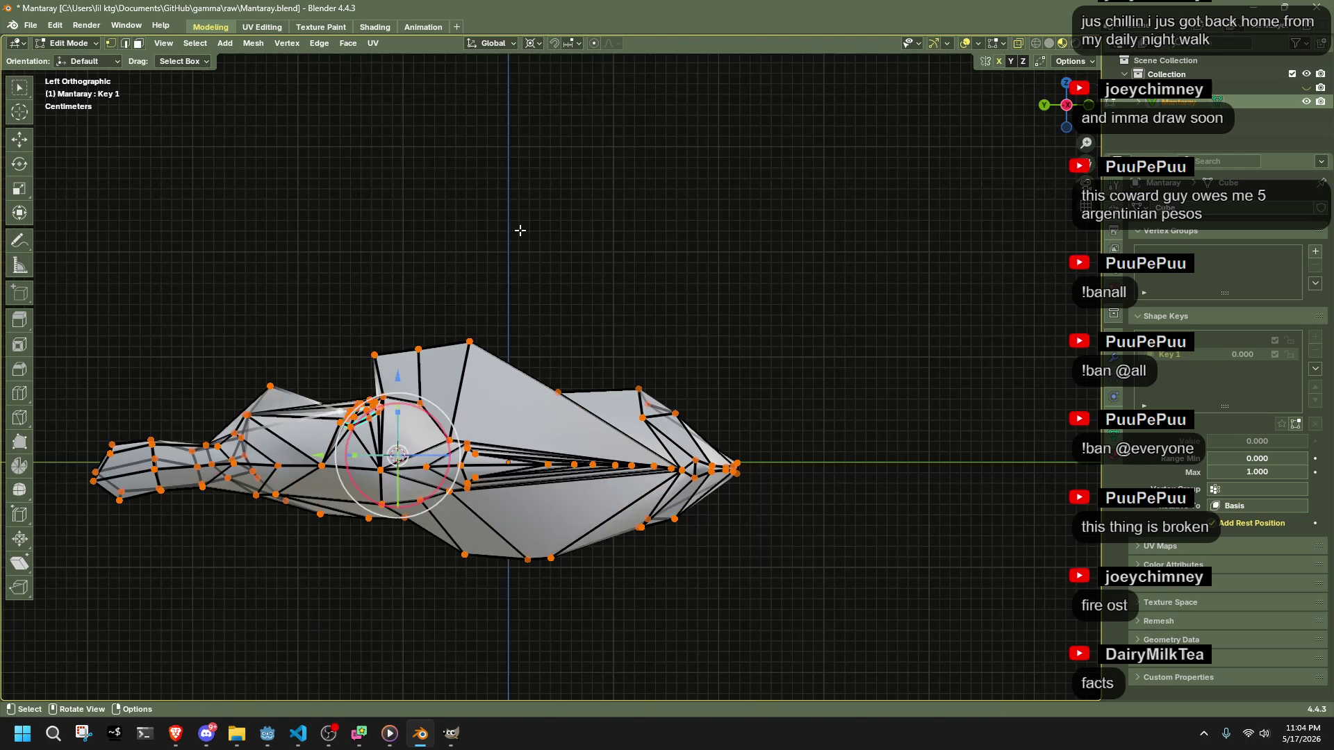
- Spherify the whole mesh into a full ball with To Sphere factor 1
key("shift+alt+s")
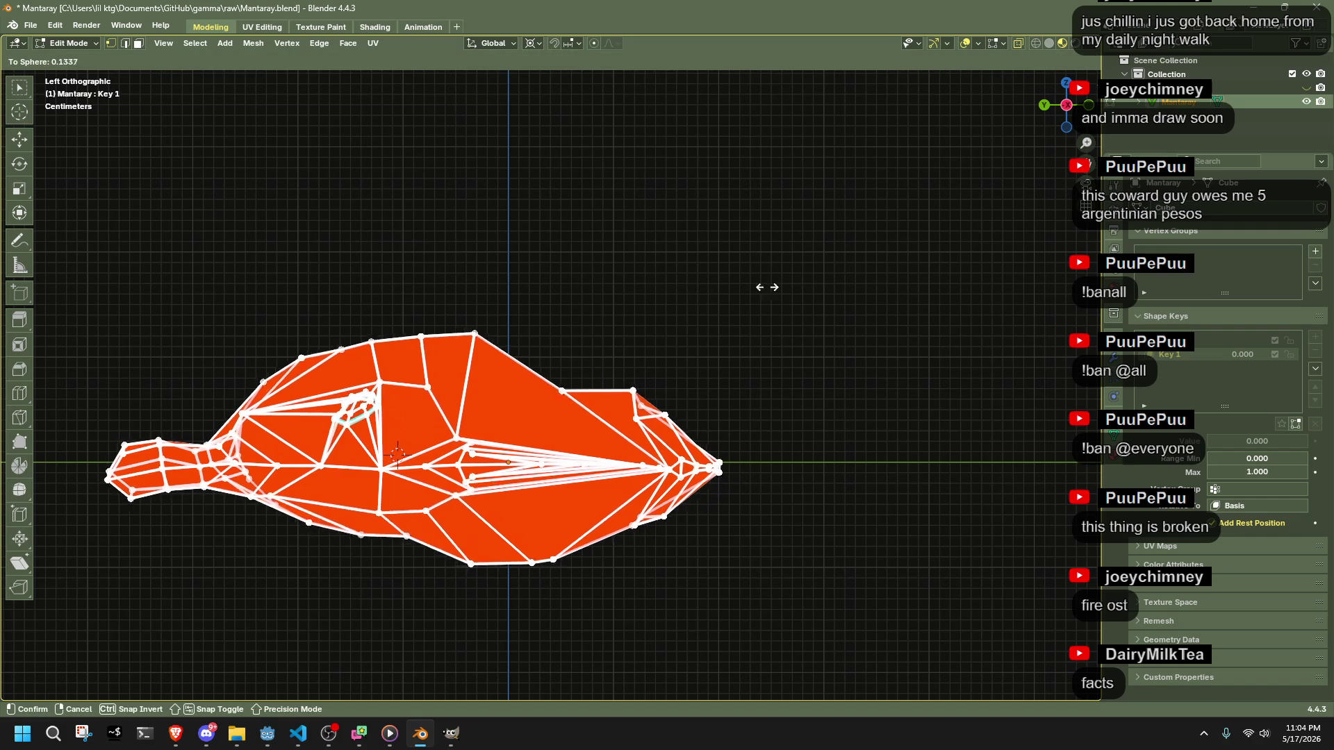
left_click(456, 341)
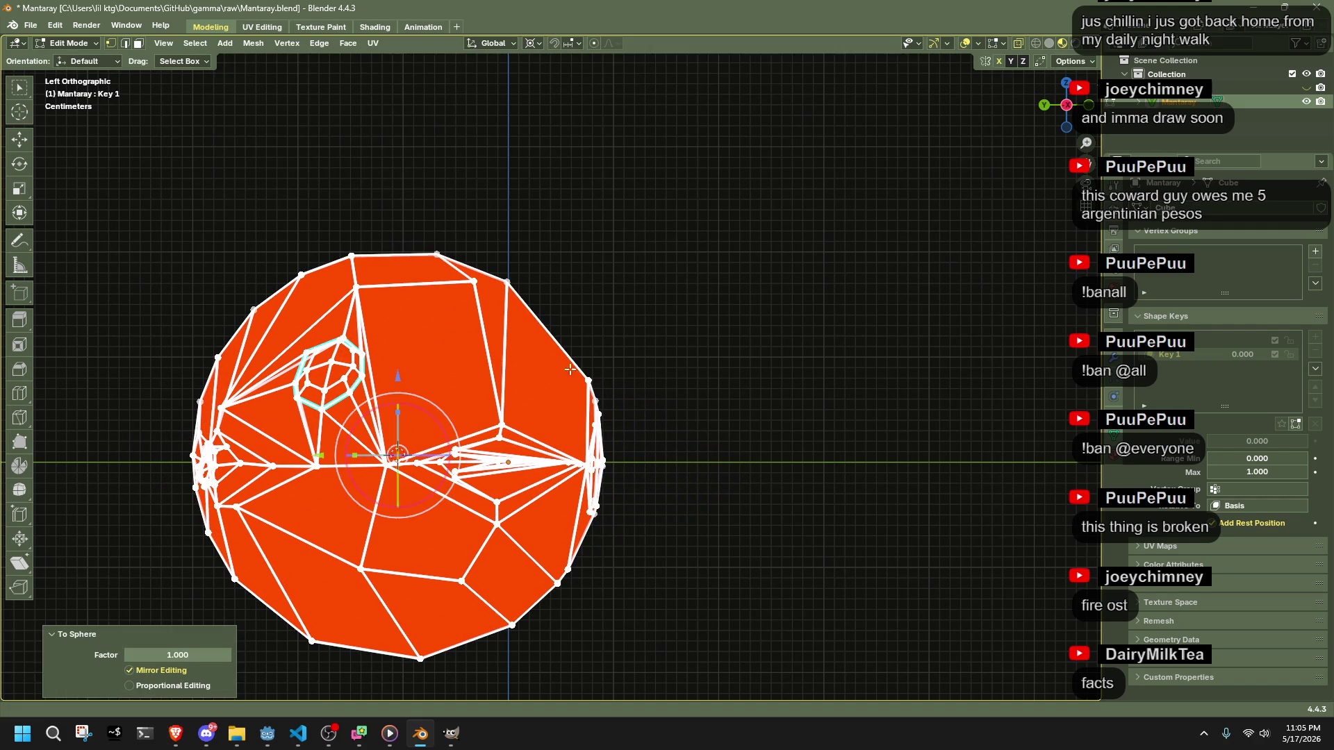
left_click(1062, 107)
key("alt+z")
mouse_move(706, 283)
left_mouse_down()
mouse_move(917, 322)
mouse_move(841, 387)
mouse_move(879, 351)
left_mouse_up()
- Compare the ball and manta shapes with undo/redo, then return to Object Mode
key("ctrl+z")
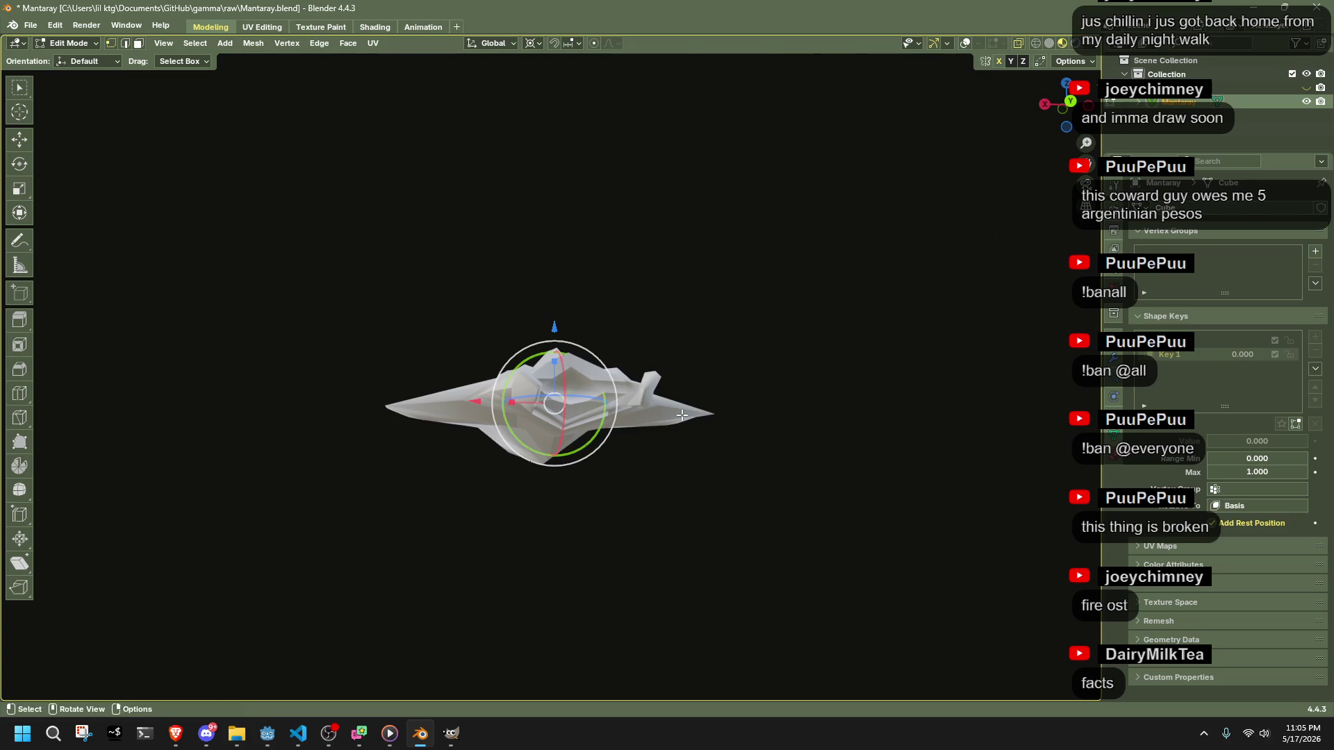
key("ctrl+shift+z")
left_click_drag(726, 404, 790, 454)
key("shift+alt+z")
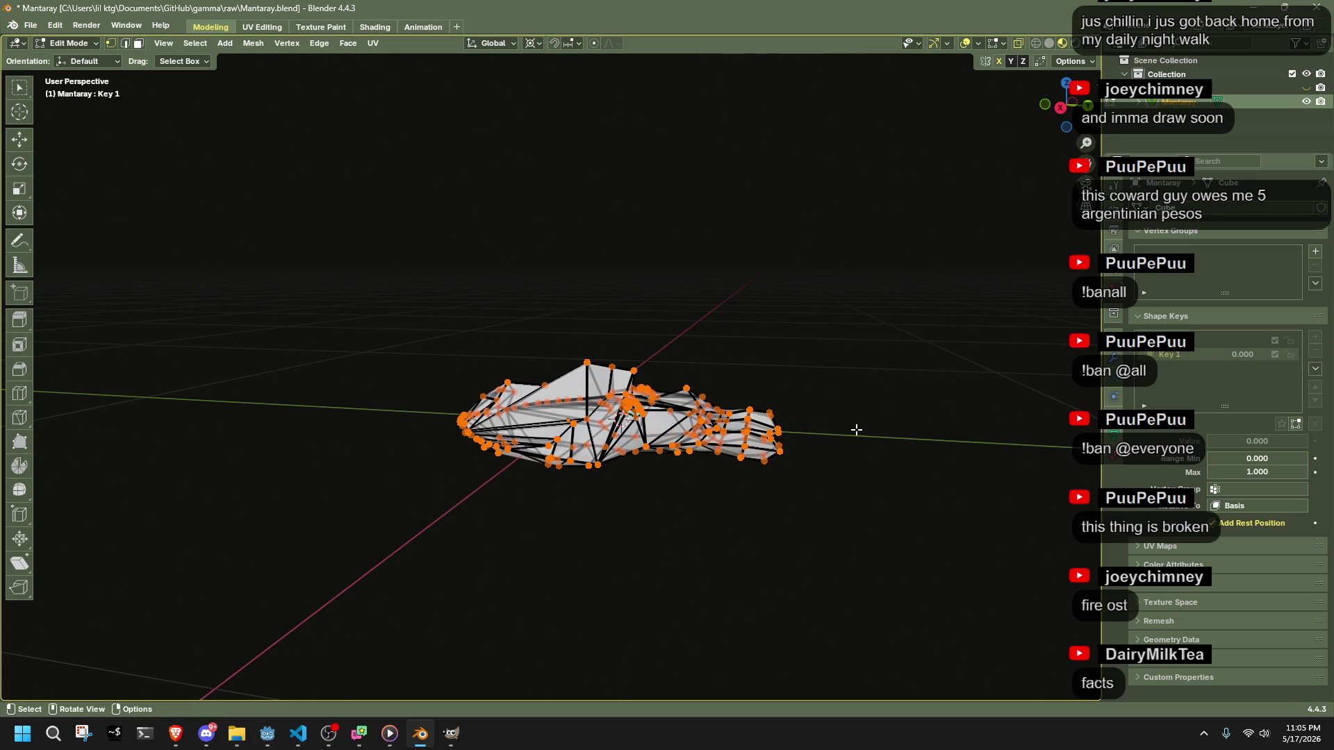
key("Tab")
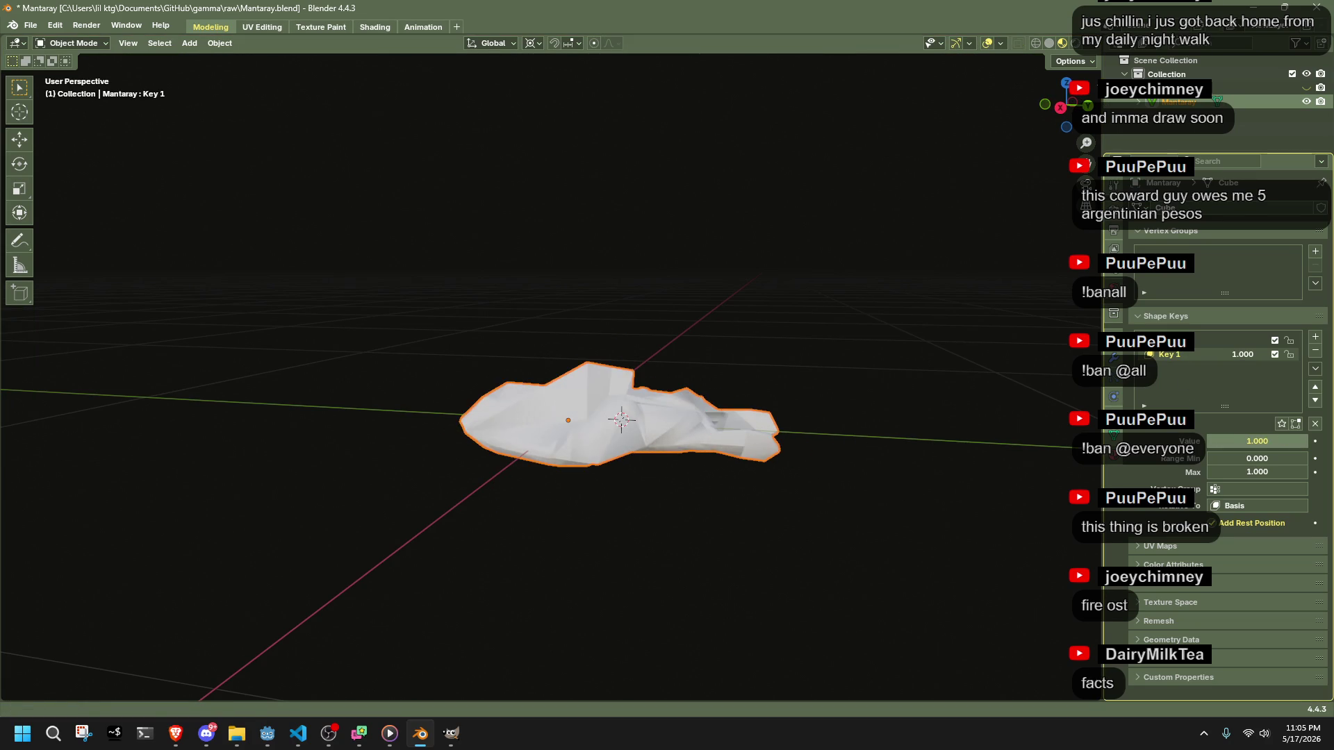
- Reselect the flat manta ray mesh and enter Edit Mode
left_click(955, 466)
left_click_drag(806, 472, 712, 426)
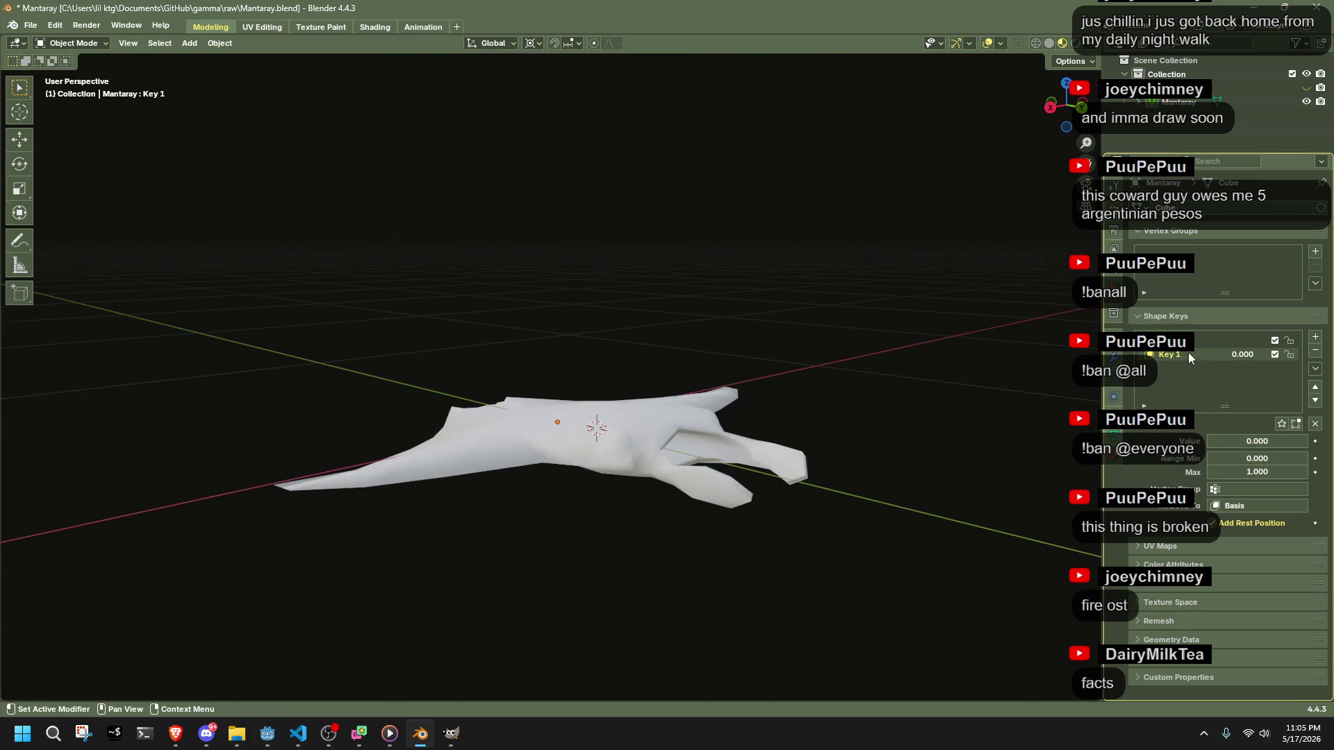
left_click(713, 425)
key("Tab")
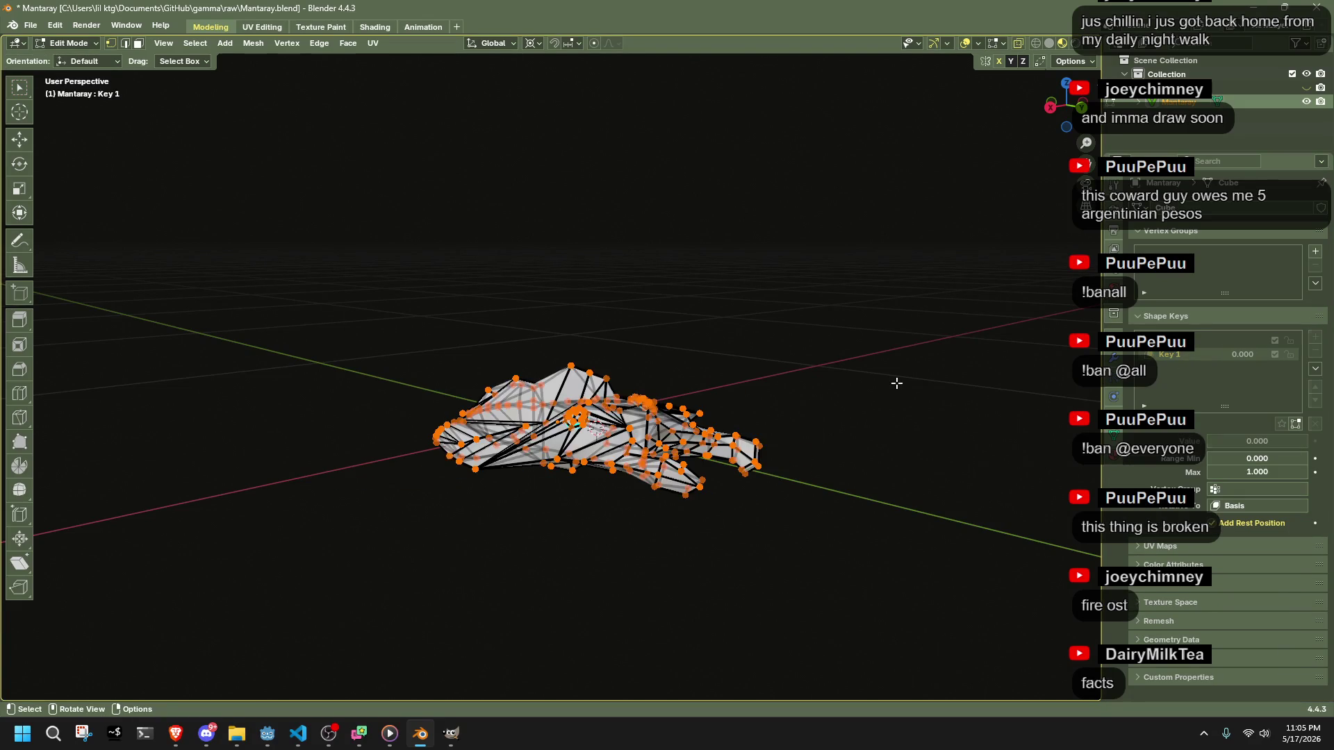
- Test To Sphere on the mesh, undo it, then deselect all and turn off X-ray
scroll(865, 453, "up", 2)
key("shift+alt+s")
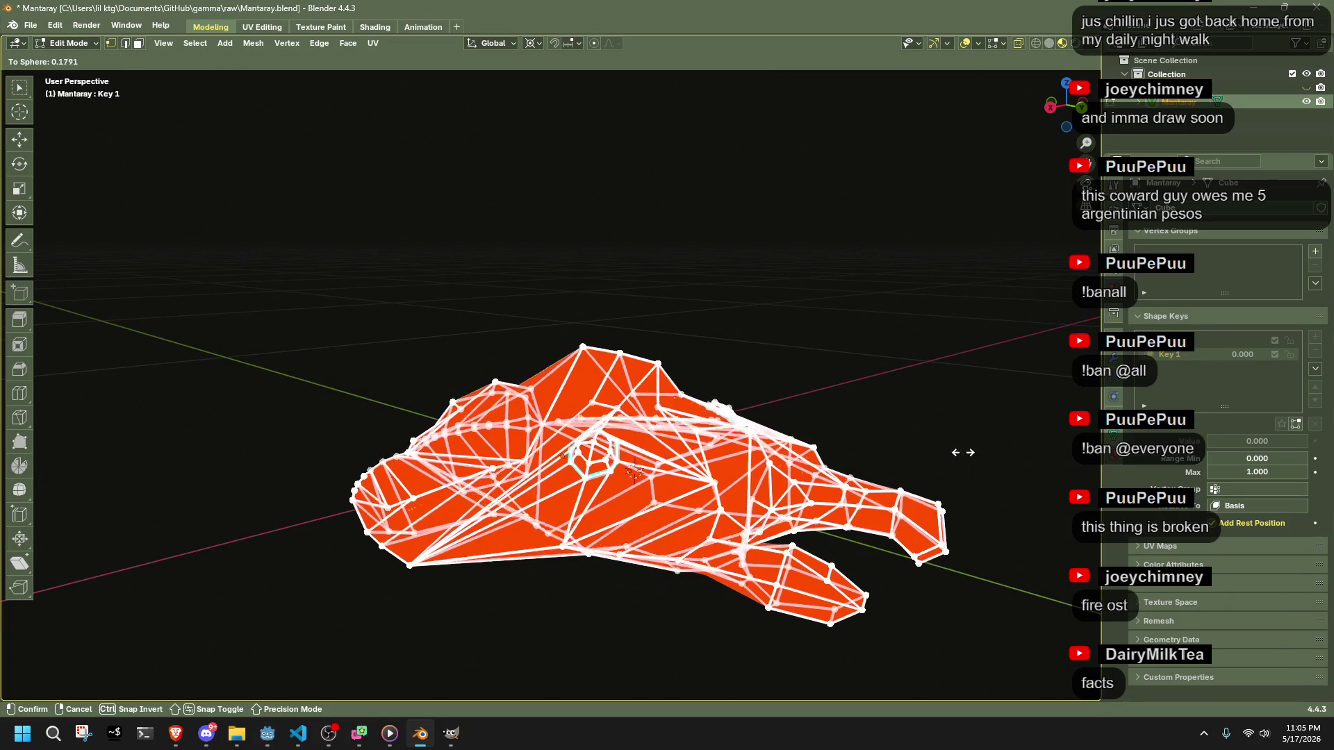
left_click(438, 457)
left_click_drag(708, 453, 724, 333)
key("ctrl+z")
key("alt+a")
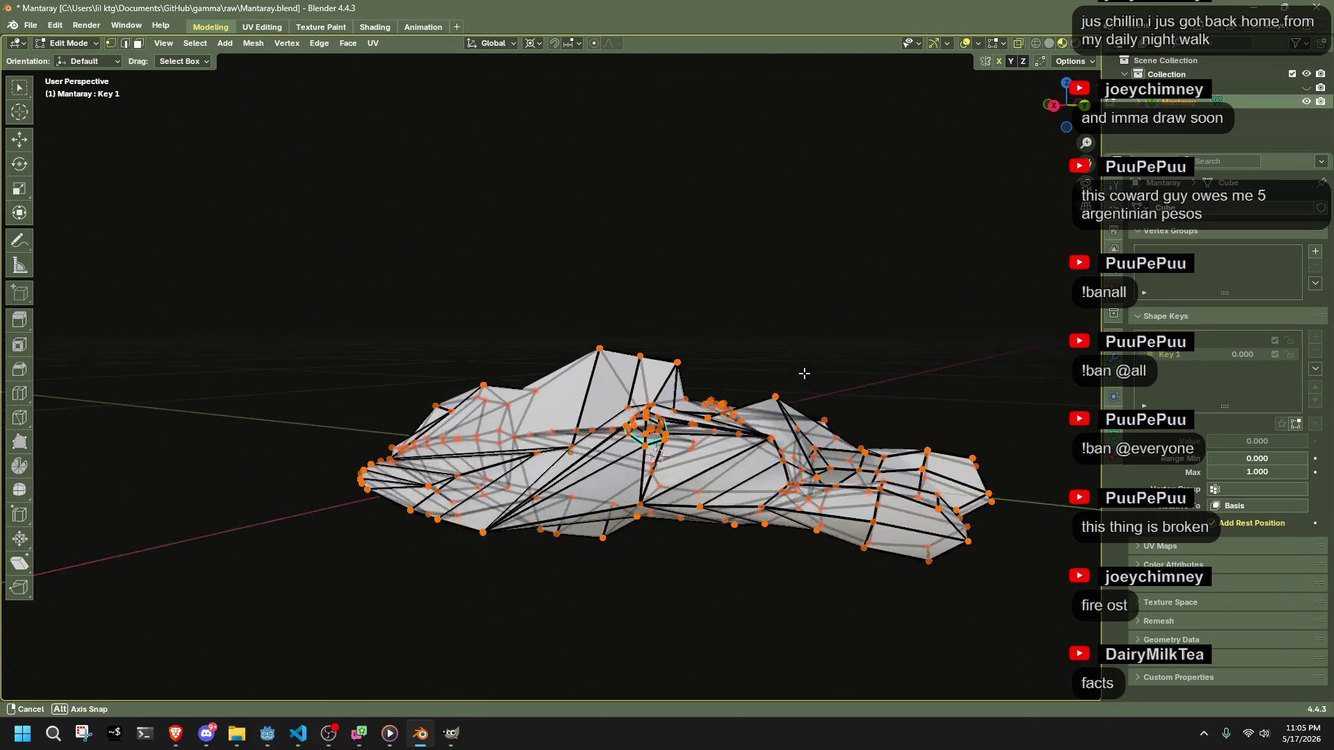
scroll(804, 372, "up", 6)
left_click_drag(669, 583, 713, 619)
key("alt+z")
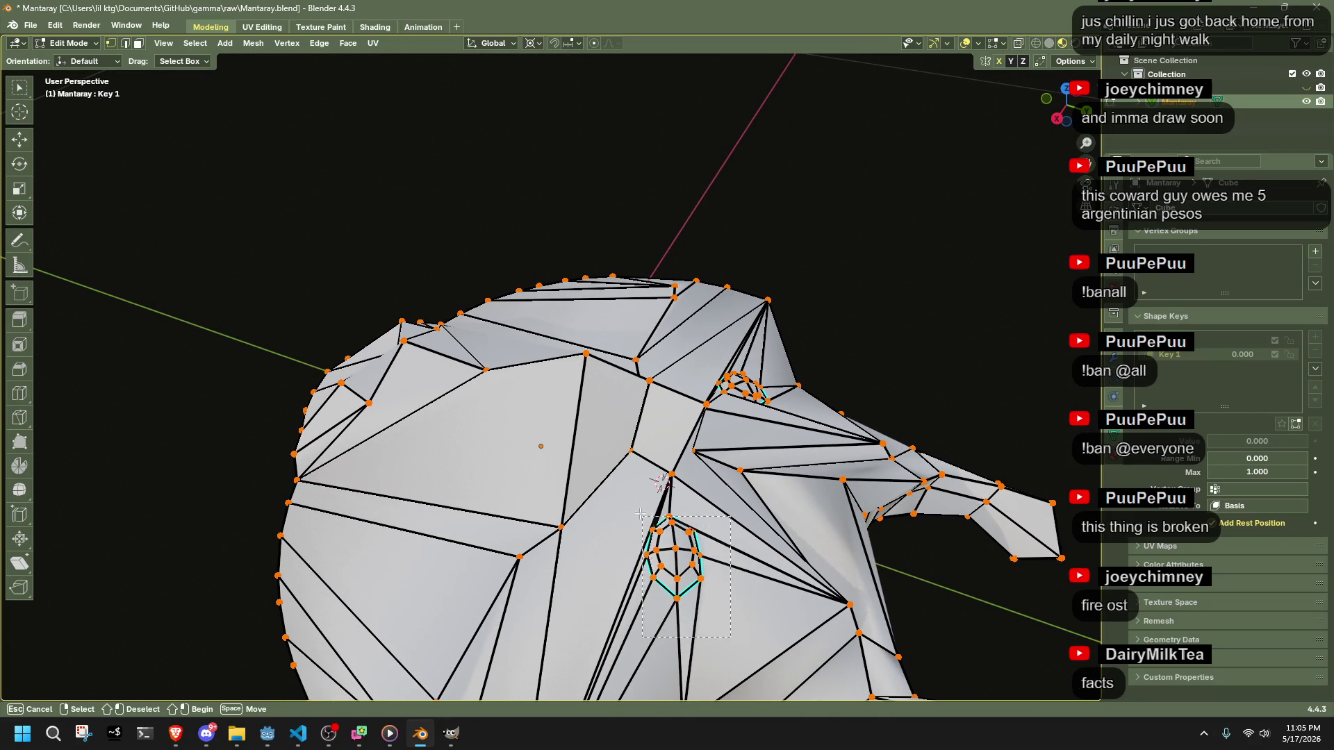
- Box-select the eye vertices on Key 1 and shift them to a new position
left_click_drag(644, 519, 644, 519)
key("shift+s")
key("s")
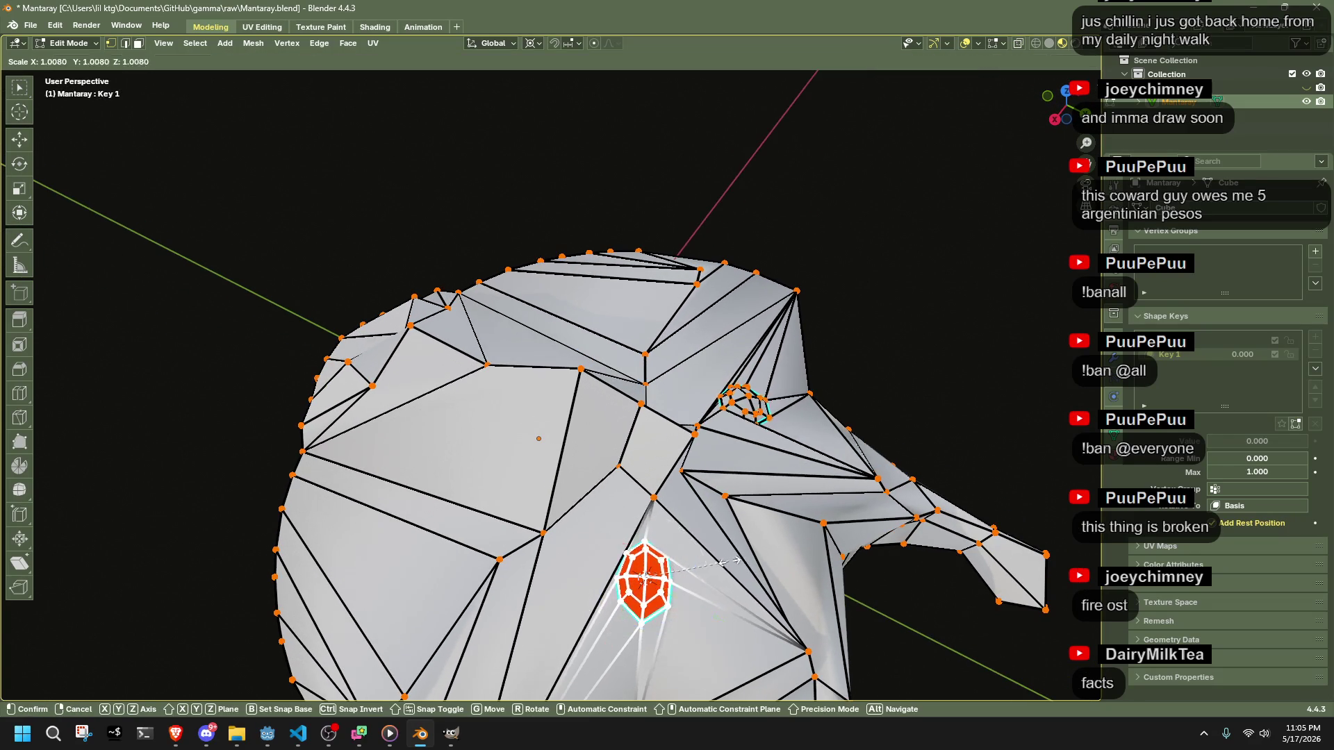
key("g")
left_click(816, 596)
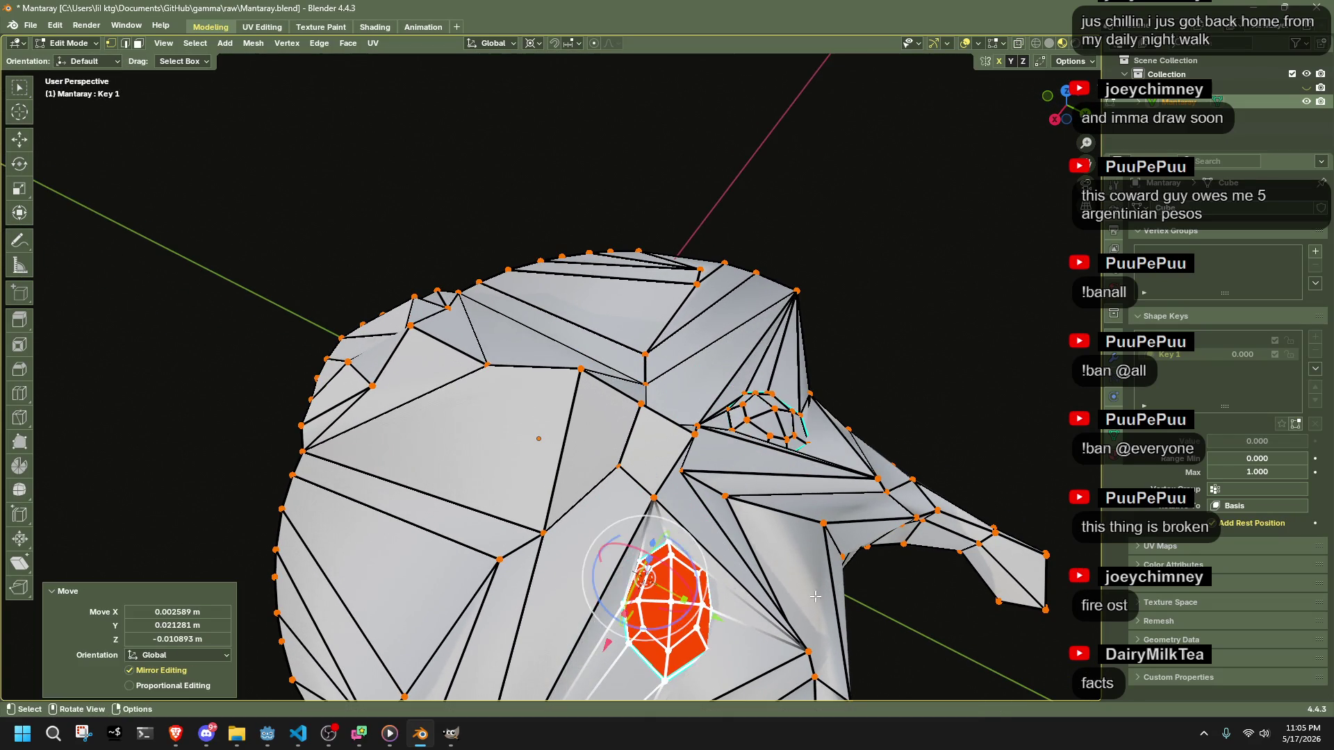
scroll(815, 596, "down", 3)
mouse_move(815, 596)
left_mouse_down()
mouse_move(656, 593)
mouse_move(577, 617)
left_mouse_up()
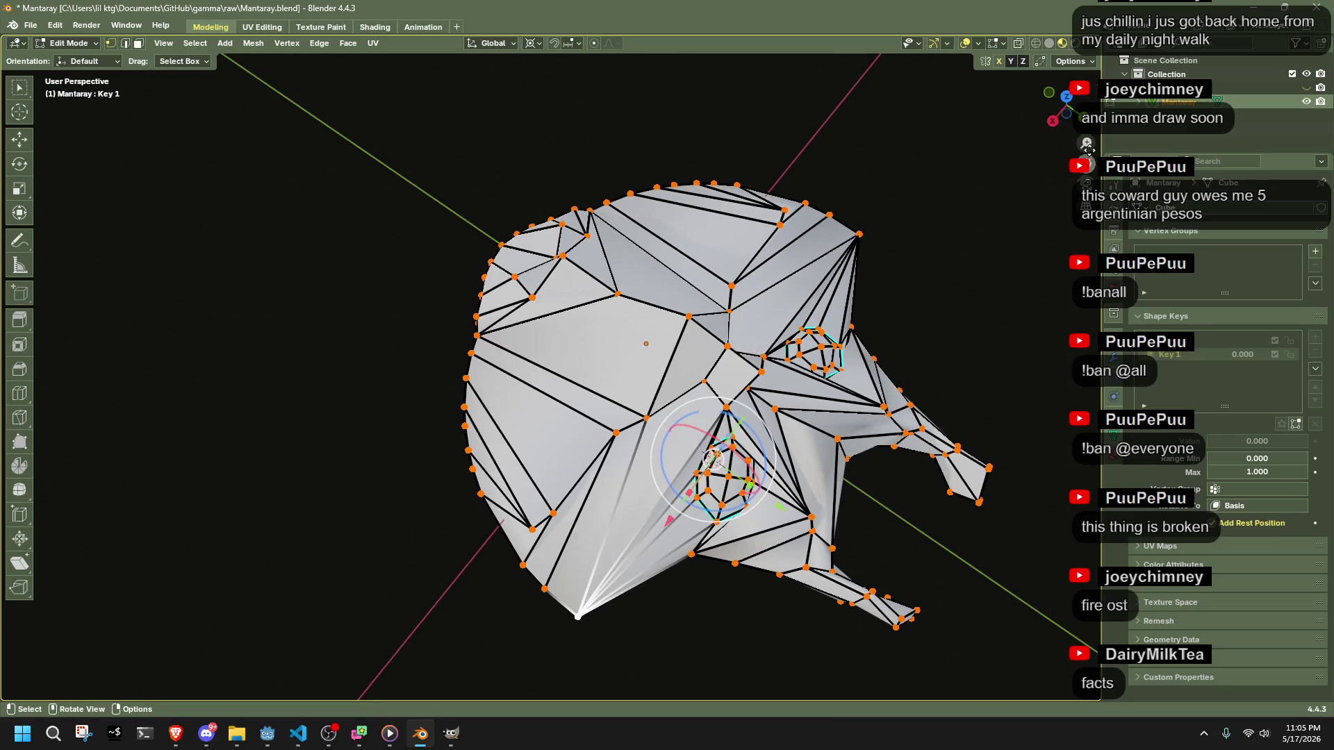
- From the top view, move the selected eye vertex inward
left_click(1069, 97)
scroll(792, 334, "up", 5)
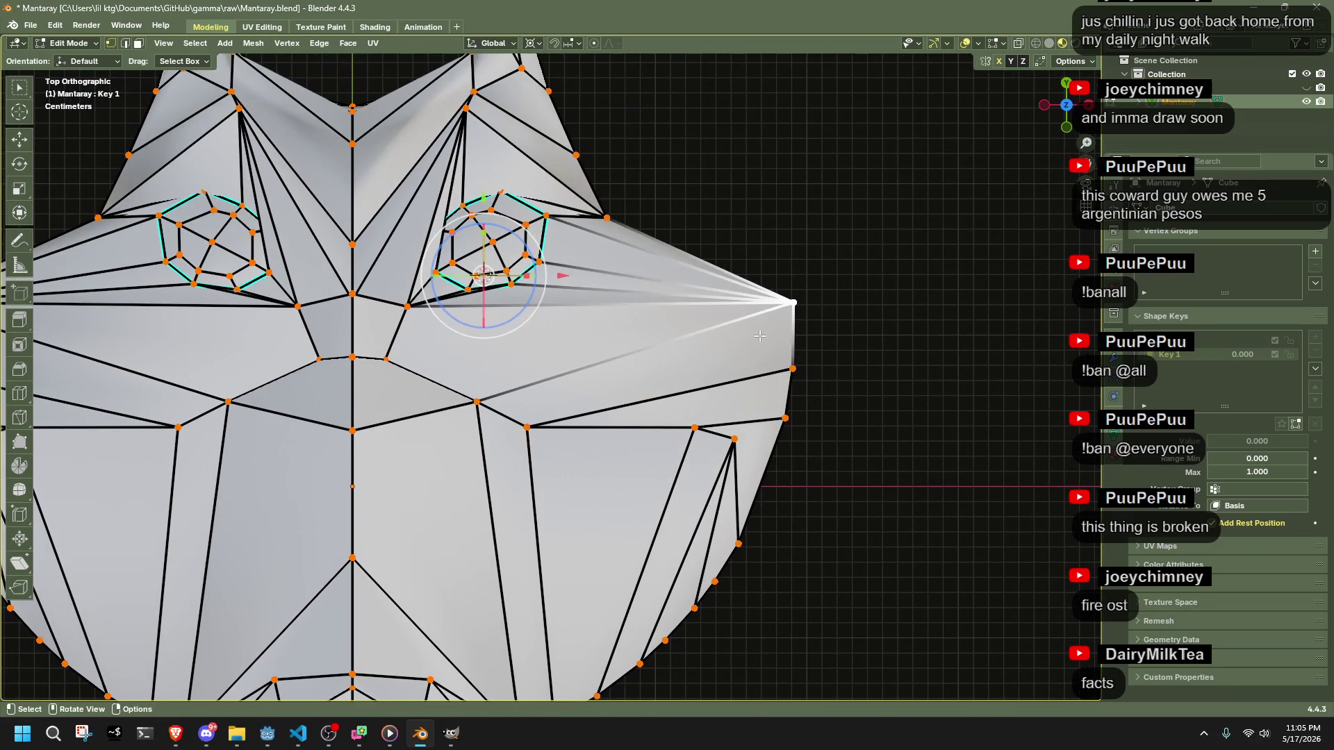
key("g")
left_click(664, 362)
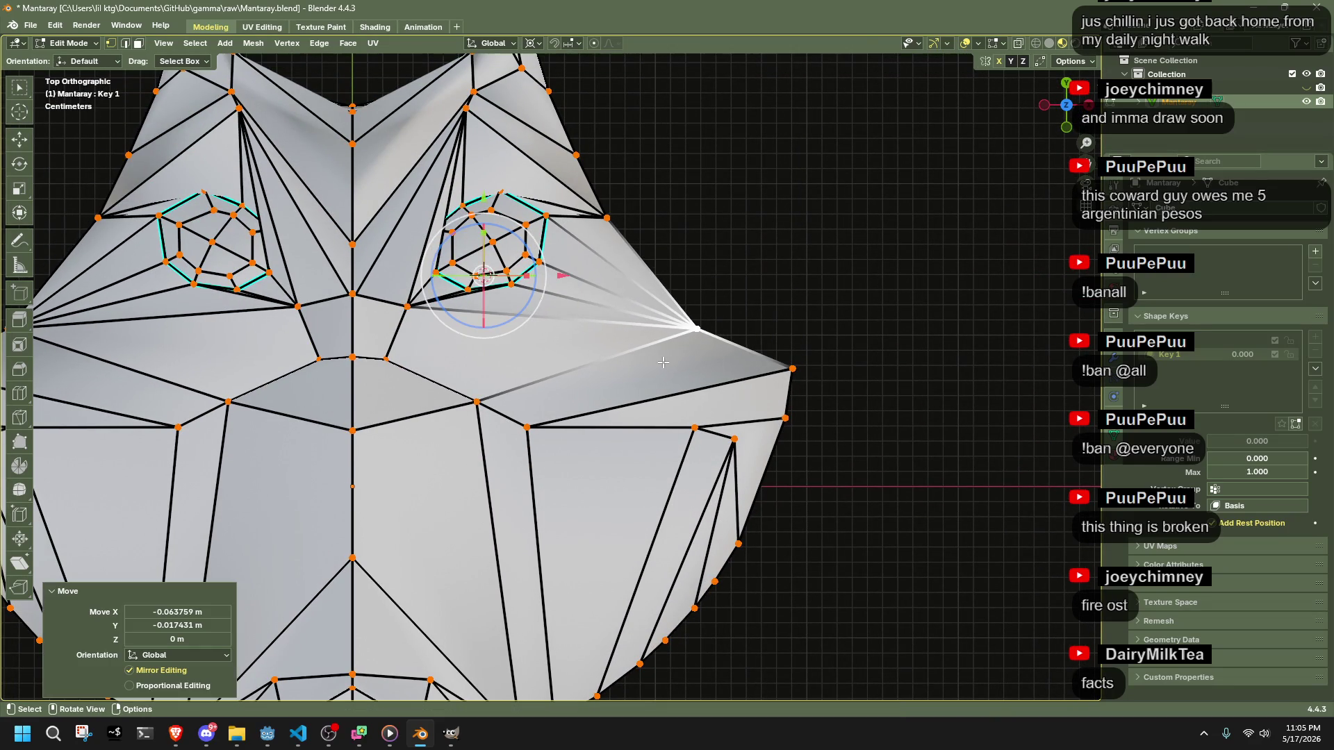
scroll(780, 354, "down", 1)
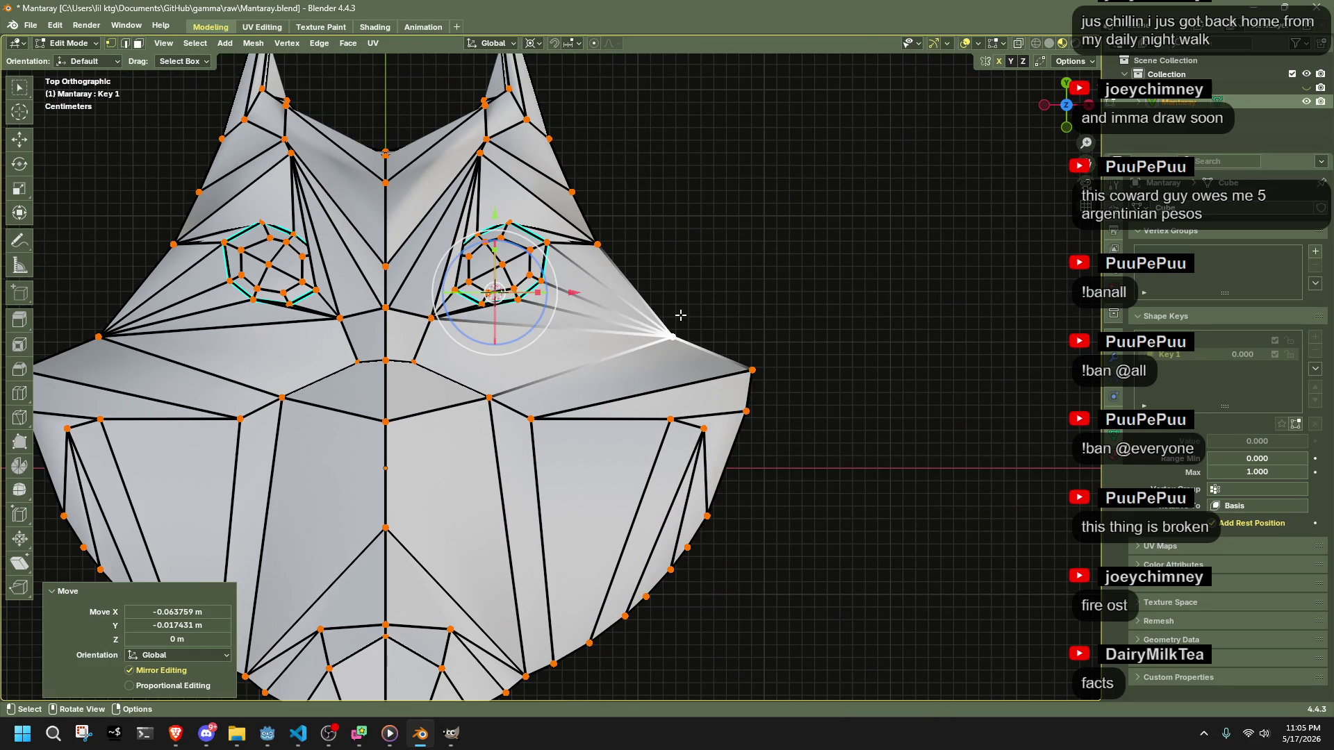
mouse_move(634, 296)
left_mouse_down()
mouse_move(533, 361)
mouse_move(536, 472)
left_mouse_up()
- Box-select the eye faces with see-through display on and rotate them
key("b")
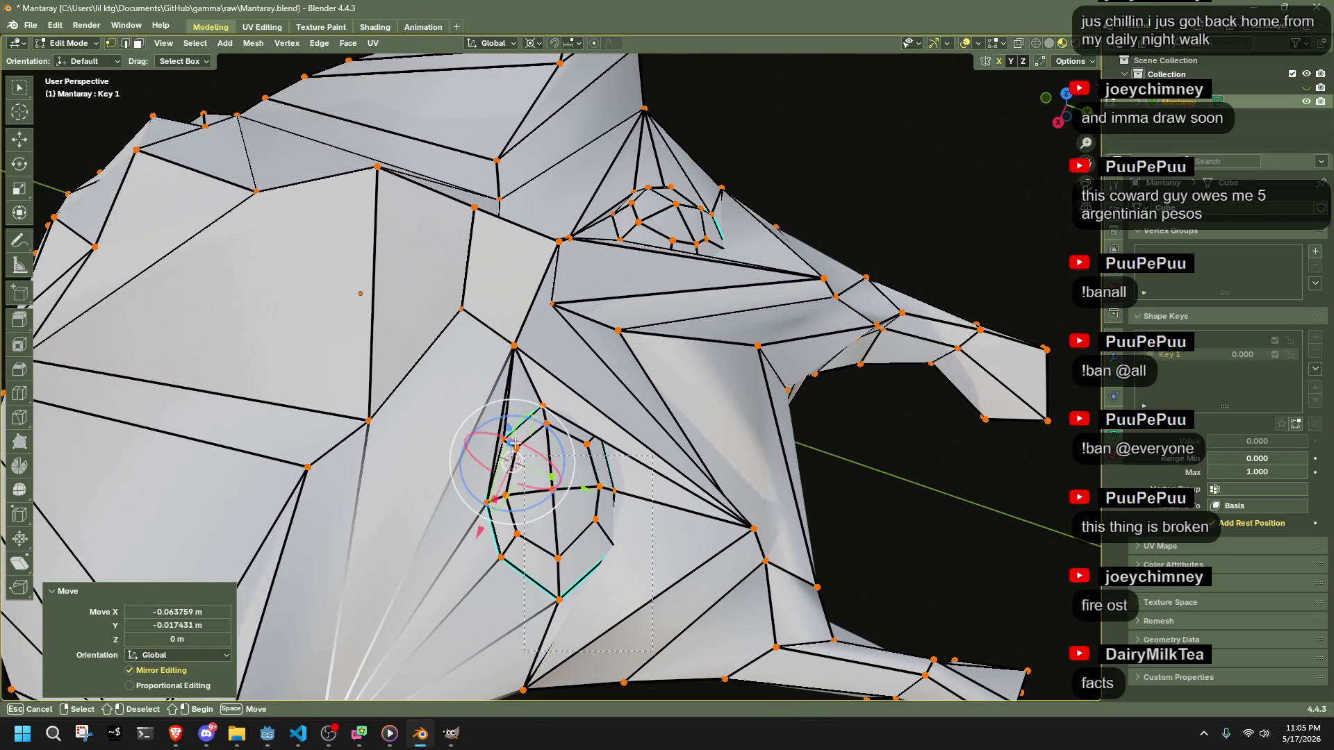
left_click_drag(470, 394, 600, 439)
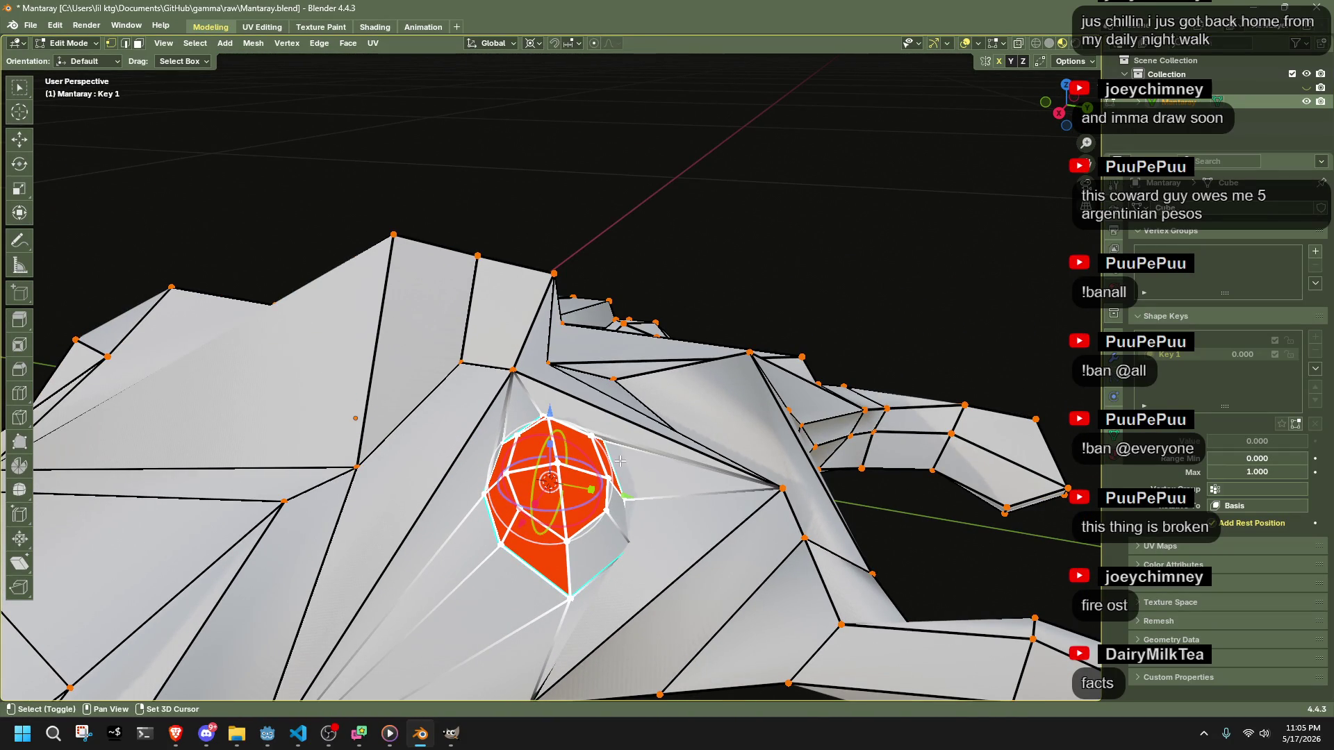
key("alt+z")
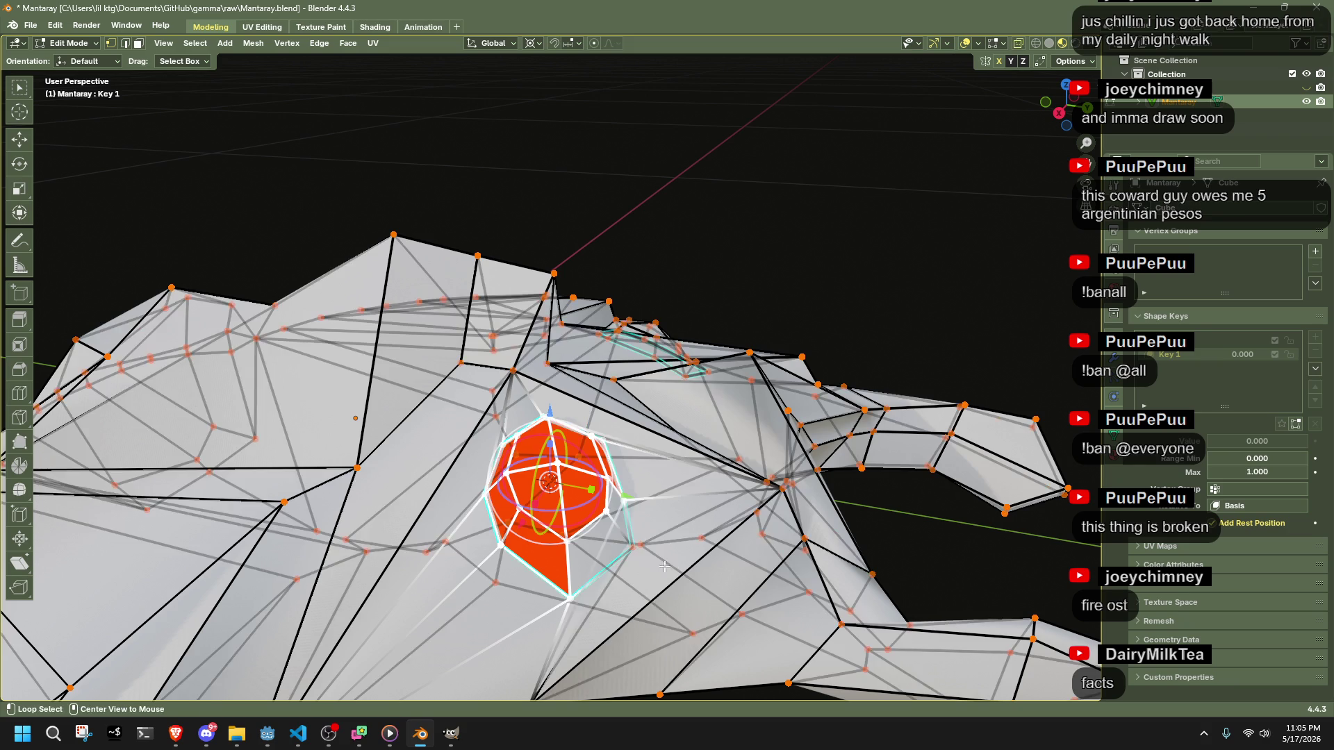
key("shift+alt+z")
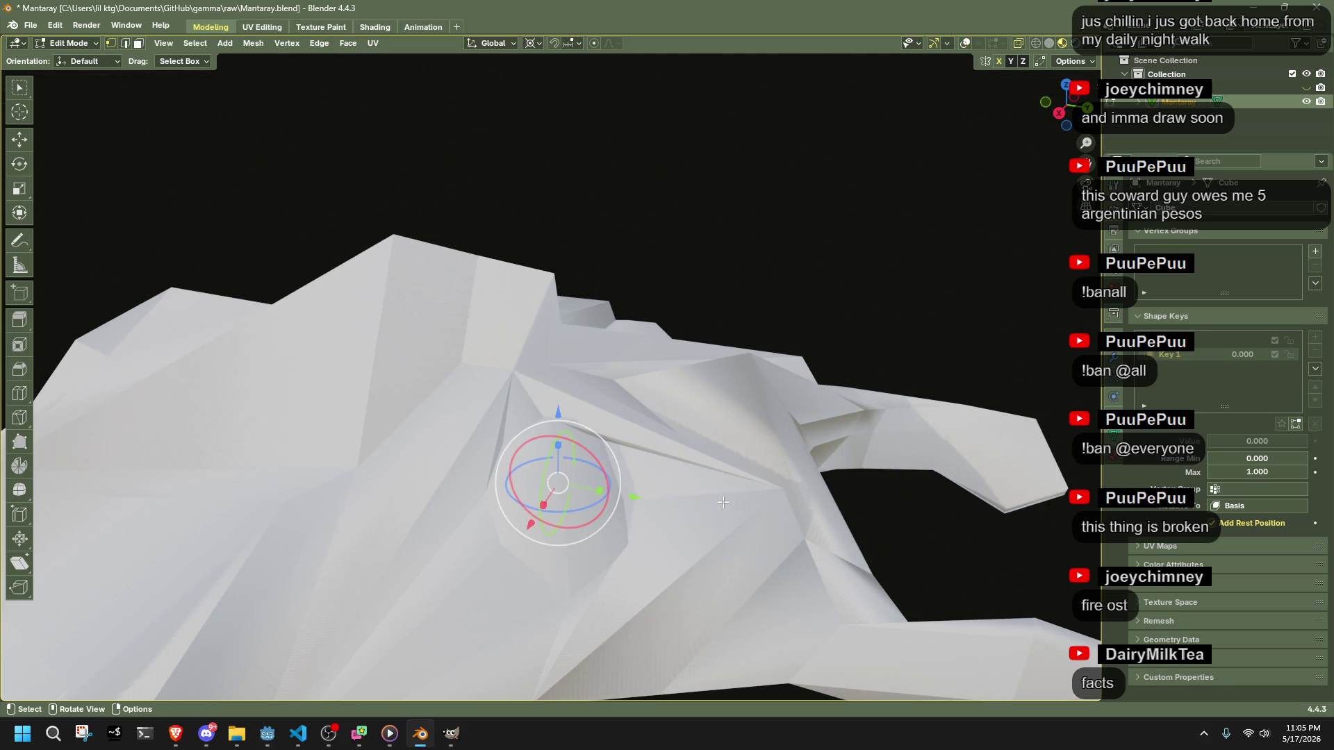
key("shift+alt+z")
key("r")
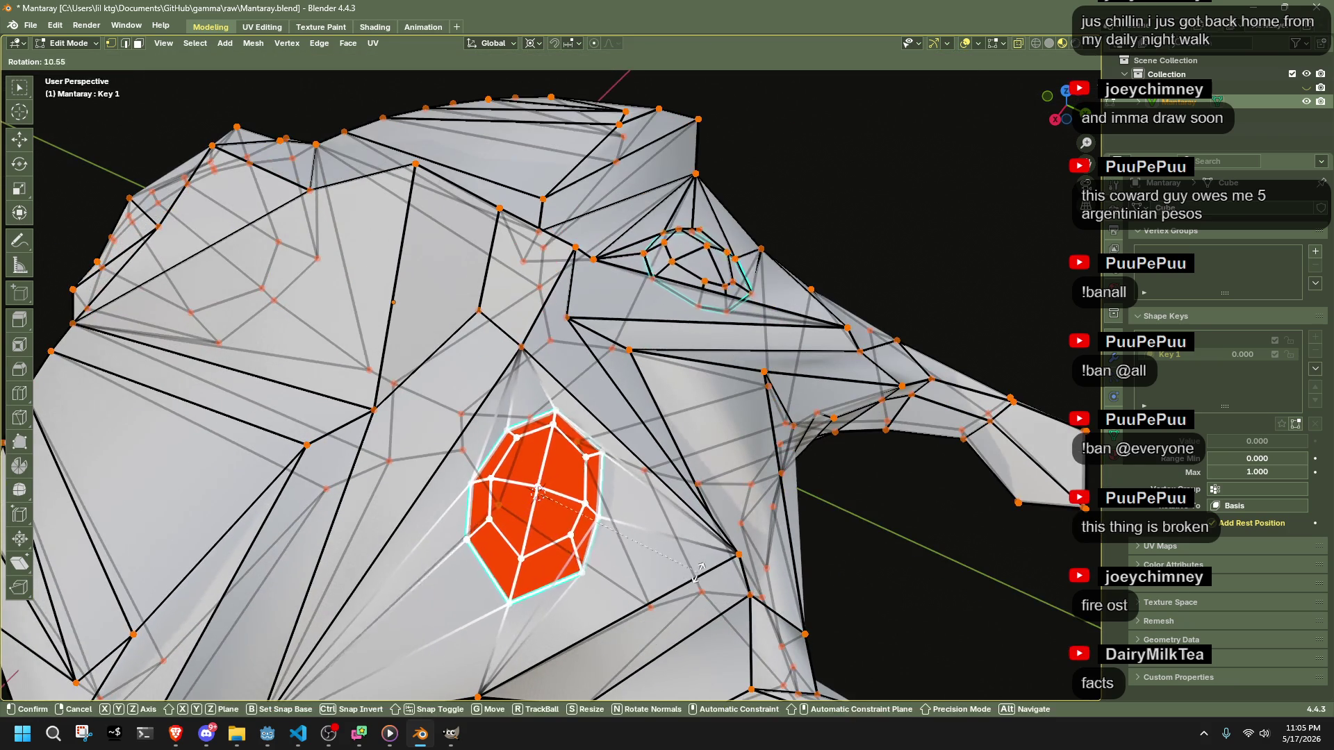
left_click(673, 613)
- From a low side view, rotate the eye faces again and move them
mouse_move(672, 614)
left_mouse_down()
mouse_move(669, 373)
mouse_move(715, 346)
mouse_move(769, 401)
mouse_move(750, 502)
mouse_move(484, 389)
left_mouse_up()
key("r")
left_click(778, 351)
key("g")
left_click(602, 439)
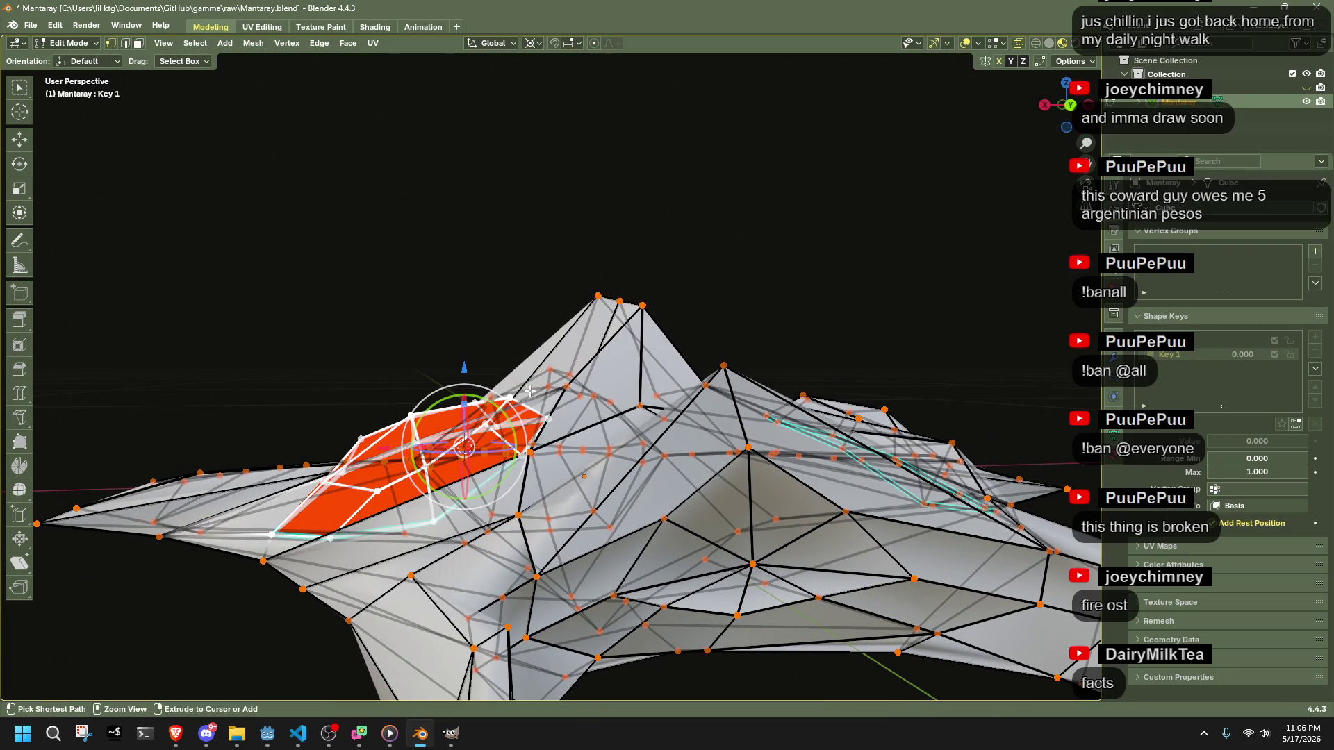
- Try spherifying the whole mesh at full factor, then undo it
key("a")
key("shift+alt+s")
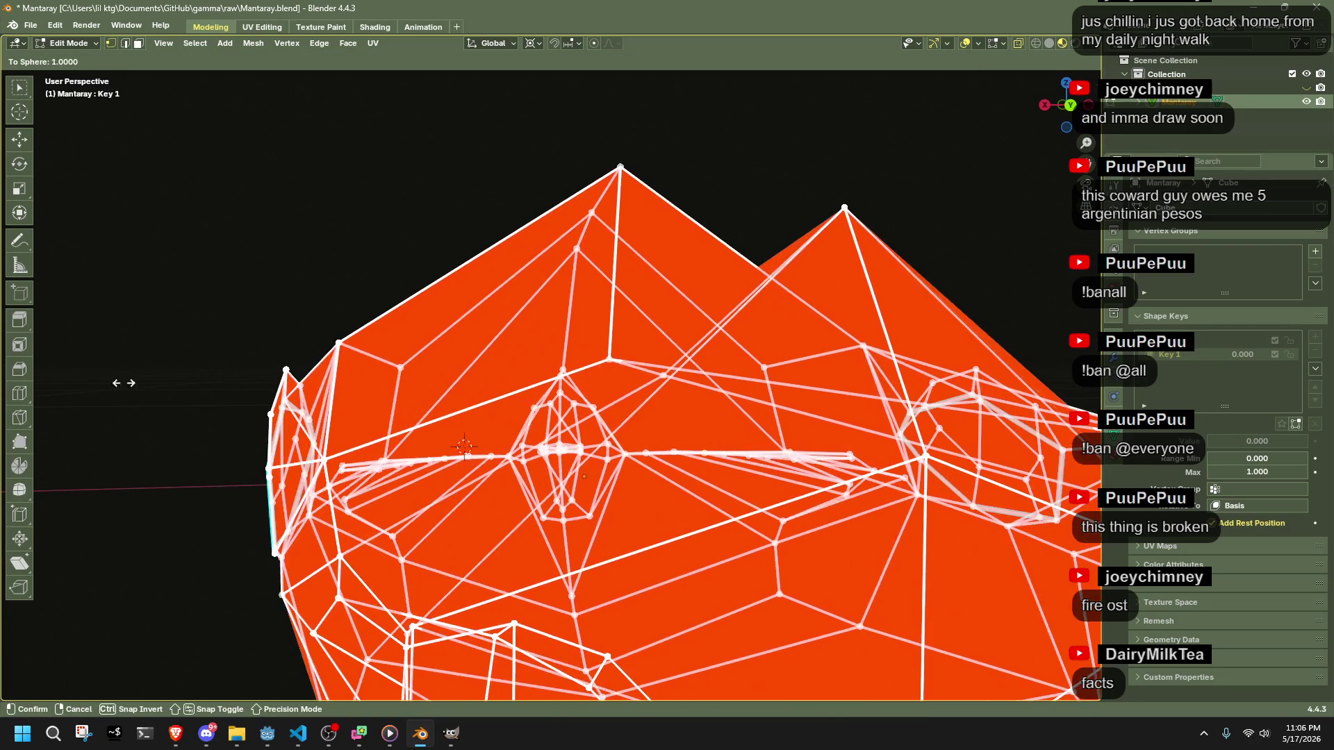
left_click(88, 385)
mouse_move(88, 385)
left_mouse_down()
mouse_move(465, 394)
mouse_move(556, 362)
mouse_move(763, 331)
left_mouse_up()
key("ctrl+z")
key("ctrl+z")
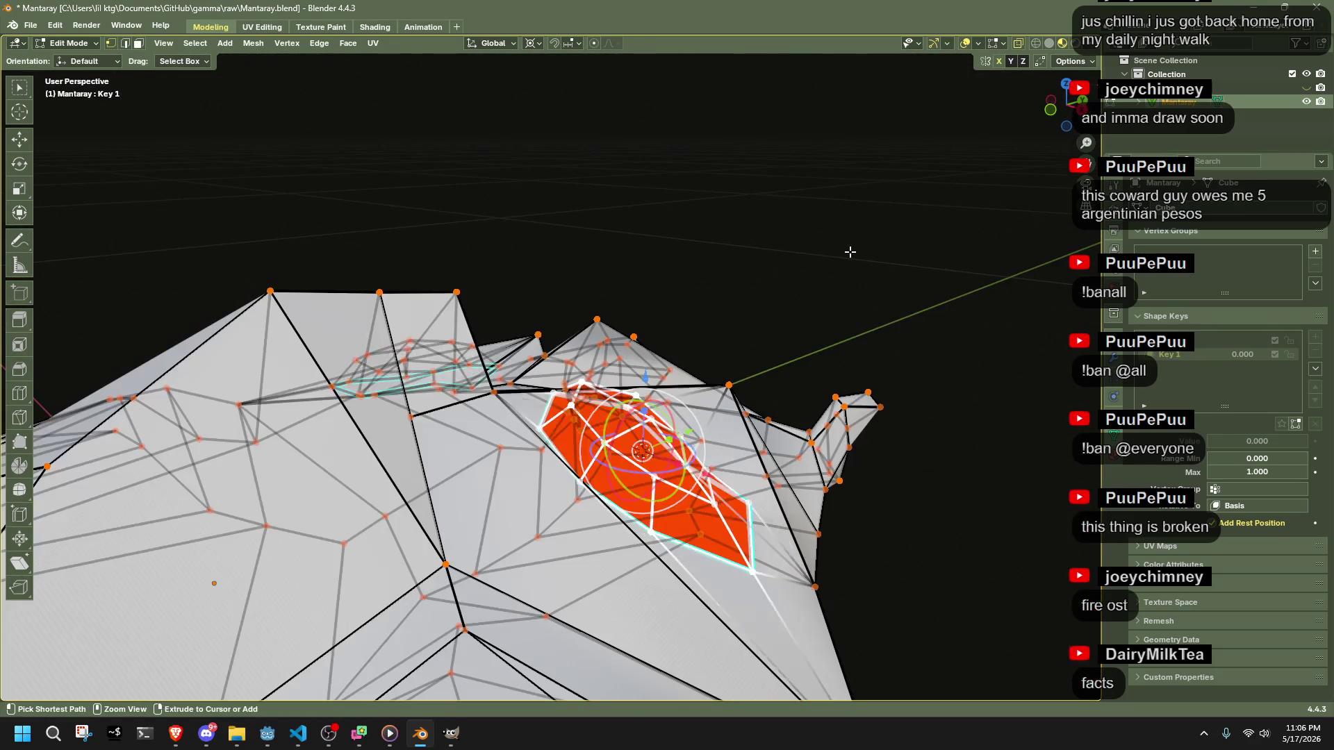
- From a flatter side view, move the selected vertices twice into place
left_click_drag(859, 274, 640, 402)
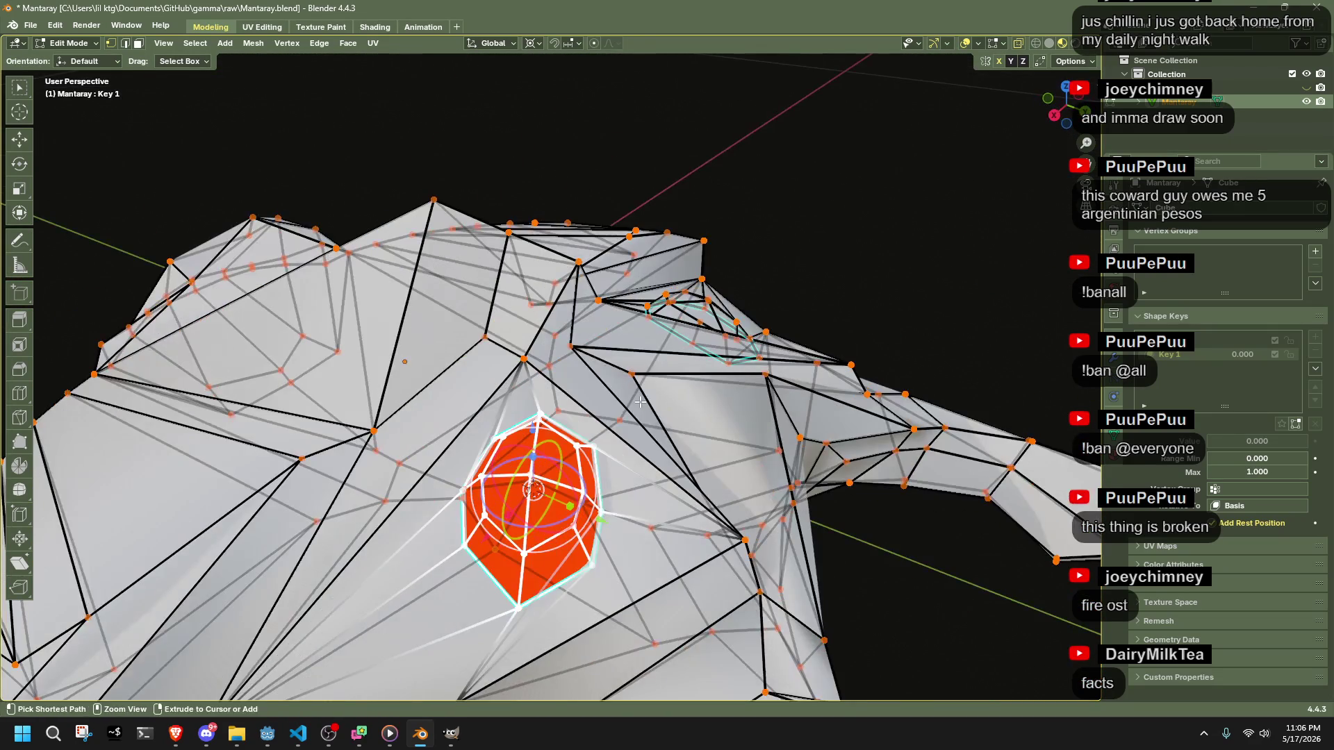
mouse_move(841, 229)
left_mouse_down()
mouse_move(842, 262)
mouse_move(884, 218)
mouse_move(620, 393)
mouse_move(310, 464)
mouse_move(368, 396)
mouse_move(348, 319)
mouse_move(455, 306)
left_mouse_up()
key("g")
left_click(367, 302)
key("g")
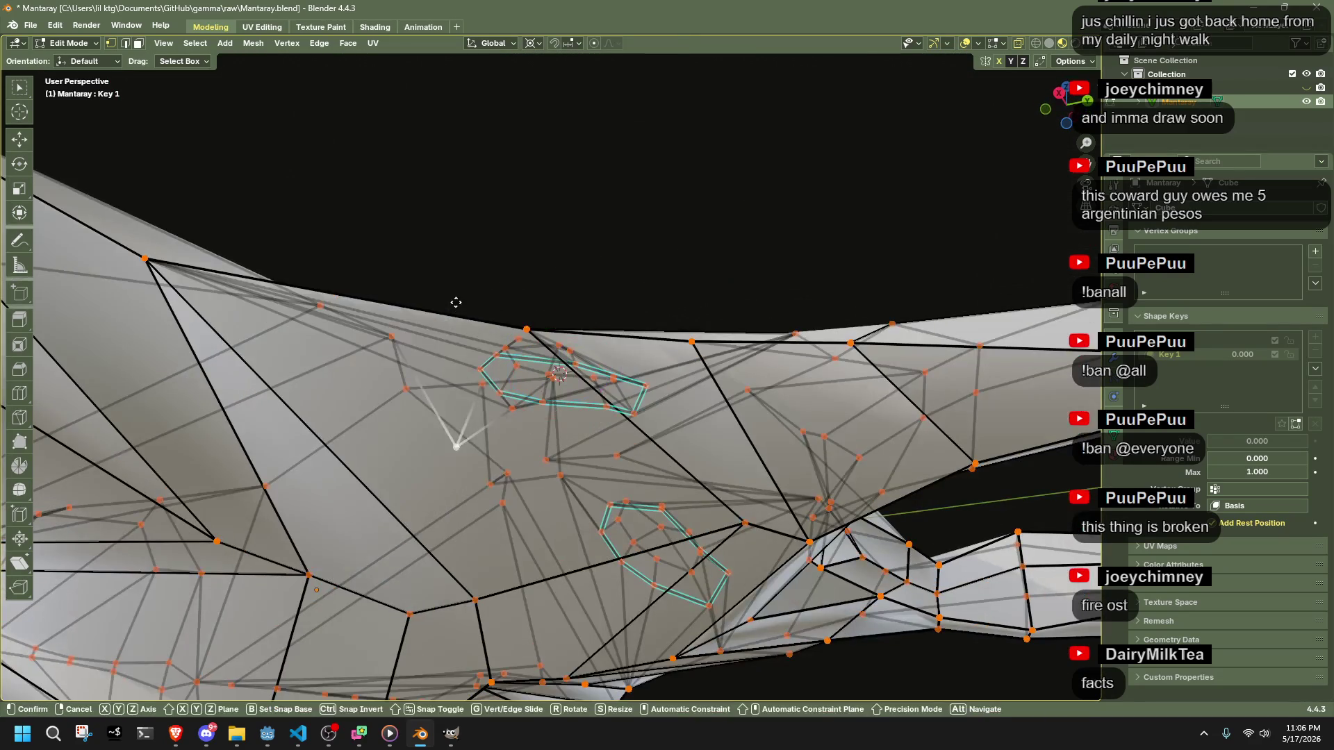
left_click(452, 178)
- Reposition the selected head vertices with three successive moves from a new angle
scroll(452, 178, "down", 5)
mouse_move(452, 178)
left_mouse_down()
mouse_move(469, 419)
mouse_move(313, 406)
mouse_move(406, 393)
mouse_move(415, 459)
mouse_move(468, 517)
mouse_move(405, 524)
mouse_move(539, 590)
mouse_move(702, 630)
mouse_move(753, 610)
mouse_move(743, 549)
left_mouse_up()
key("g")
left_click(305, 404)
key("g")
left_click(361, 399)
key("g")
left_click(413, 435)
- Edge-slide and move the selected vertices, then begin another edge slide
scroll(723, 637, "down", 2)
key("g")
key("g")
left_click(736, 554)
key("g")
left_click(670, 575)
key("g")
key("g")
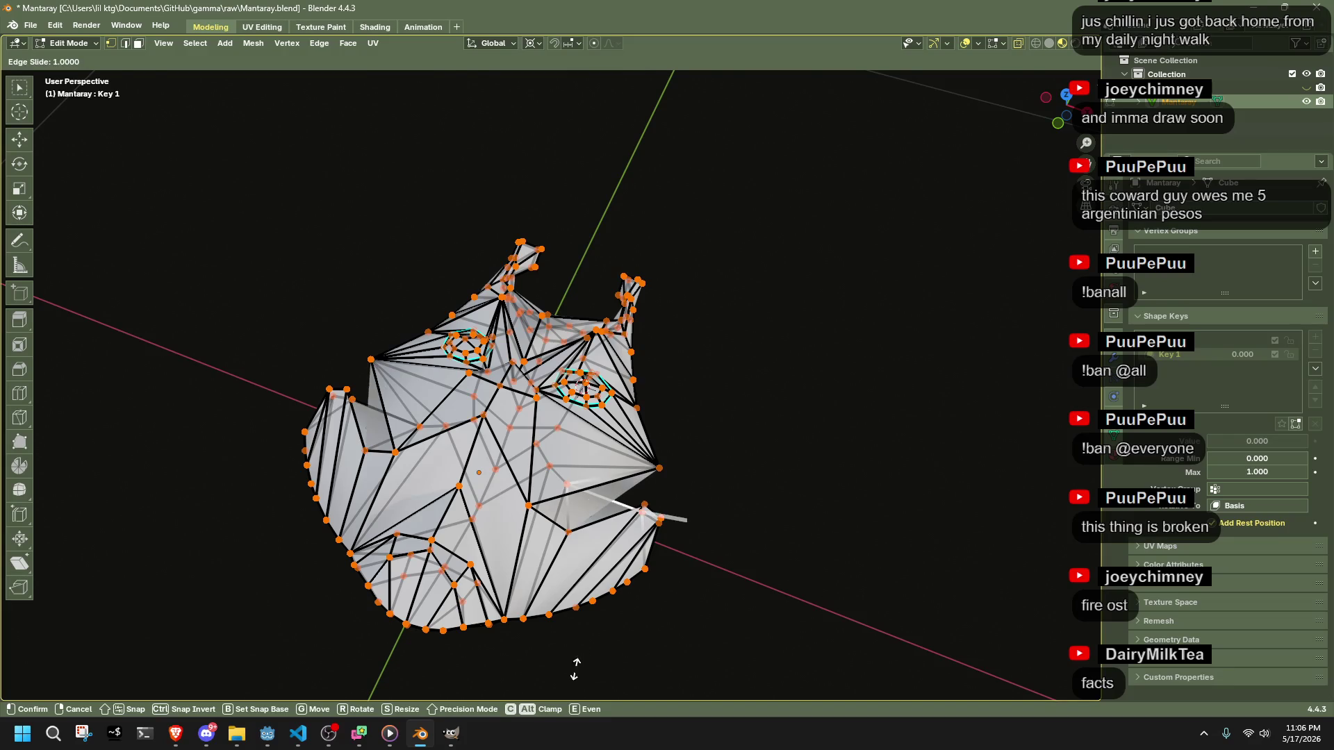
- Finish the edge slide, then try snapping the whole mesh to the 3D cursor and undo it
left_click(673, 622)
scroll(747, 606, "up", 2)
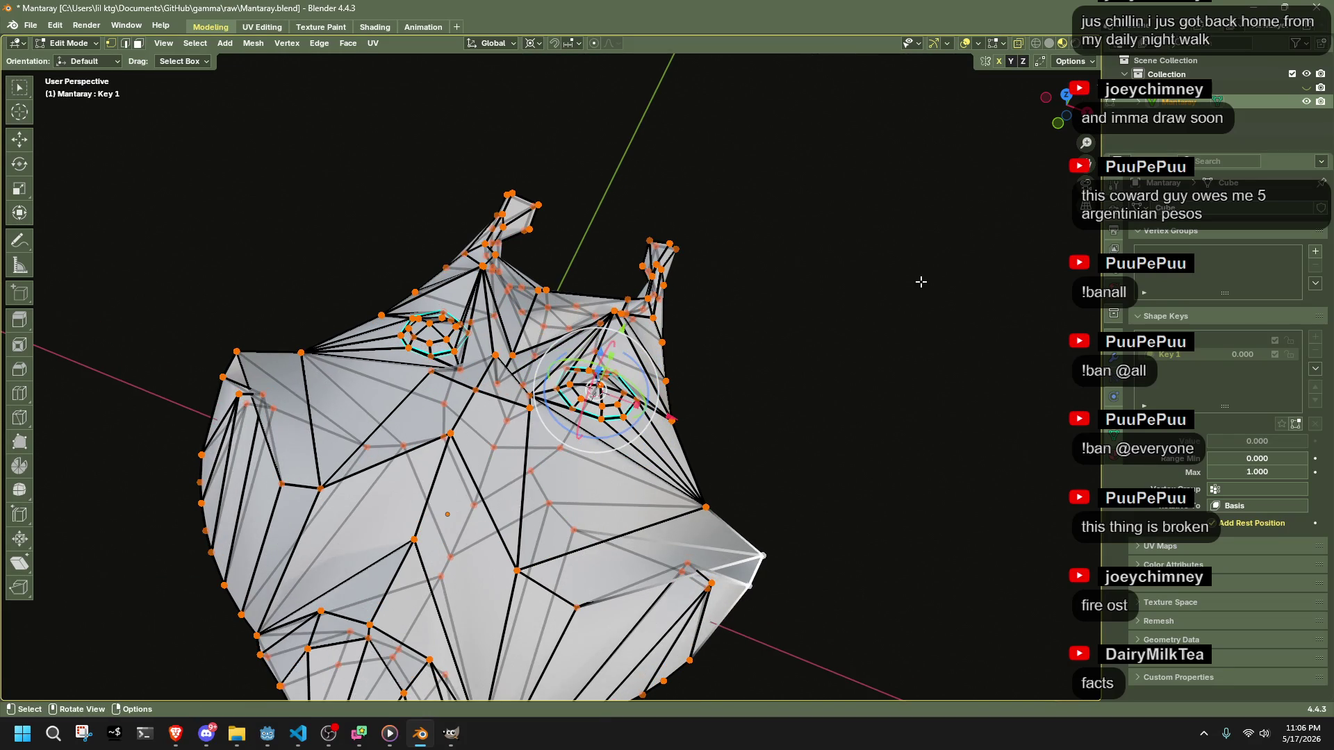
key("a")
key("shift+s")
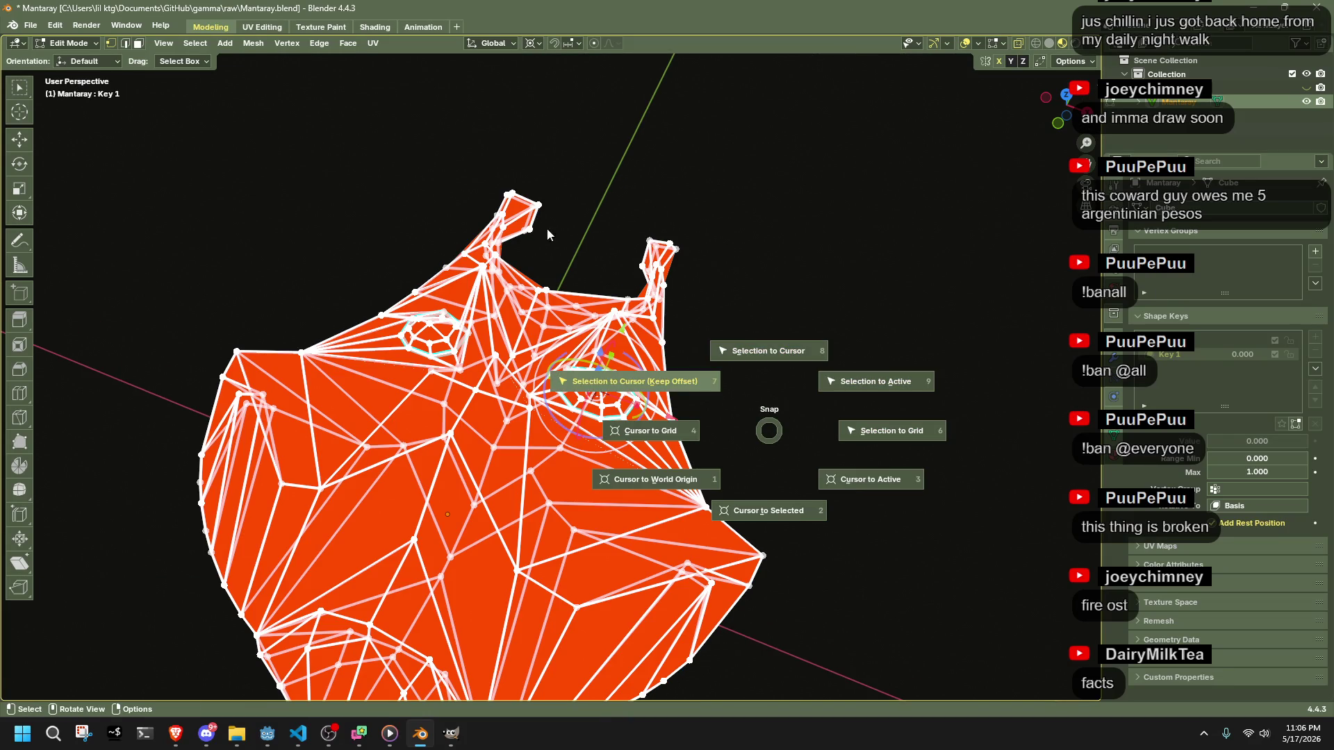
left_click(517, 226)
key("ctrl+z")
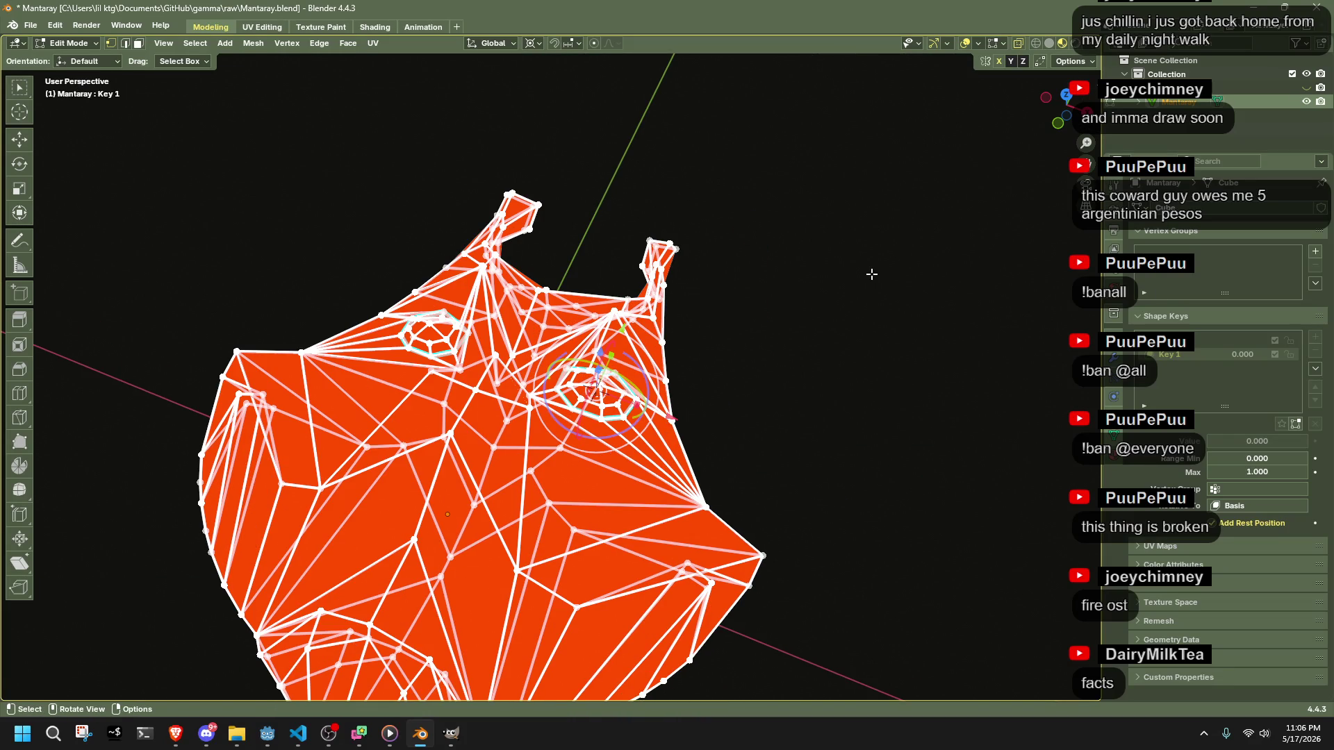
- Apply To Sphere at factor 1, inspect the ball, then undo it
key("shift+alt+s")
type("1")
key("Return")
mouse_move(887, 389)
left_mouse_down()
mouse_move(885, 310)
mouse_move(673, 283)
mouse_move(363, 304)
mouse_move(435, 283)
mouse_move(538, 195)
mouse_move(545, 316)
left_mouse_up()
key("ctrl+z")
- Move the selected vertices from a new viewing angle
scroll(546, 316, "up", 5)
left_click_drag(663, 479, 597, 320)
key("g")
left_click(595, 313)
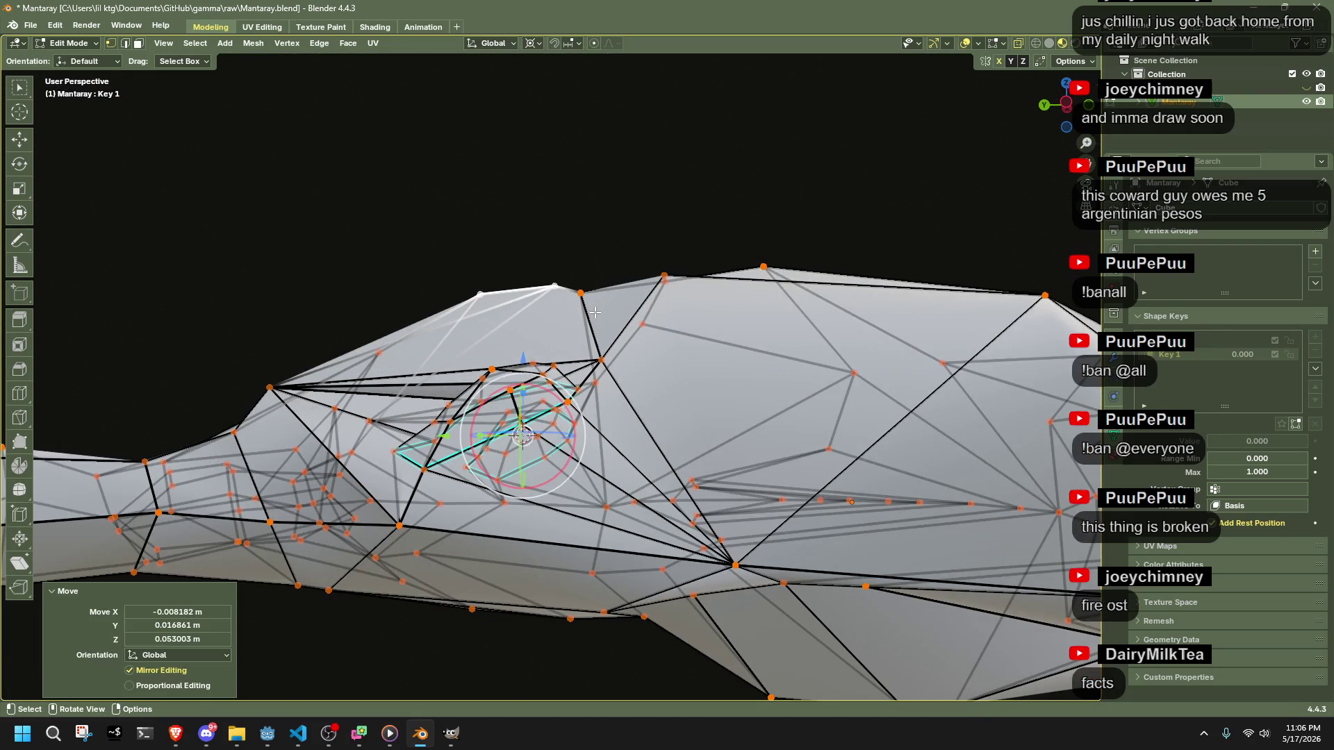
- Round the whole mesh with To Sphere at factor 1.000, then return to Object Mode
key("a")
key("shift+s")
key("Escape")
key("shift+alt+s")
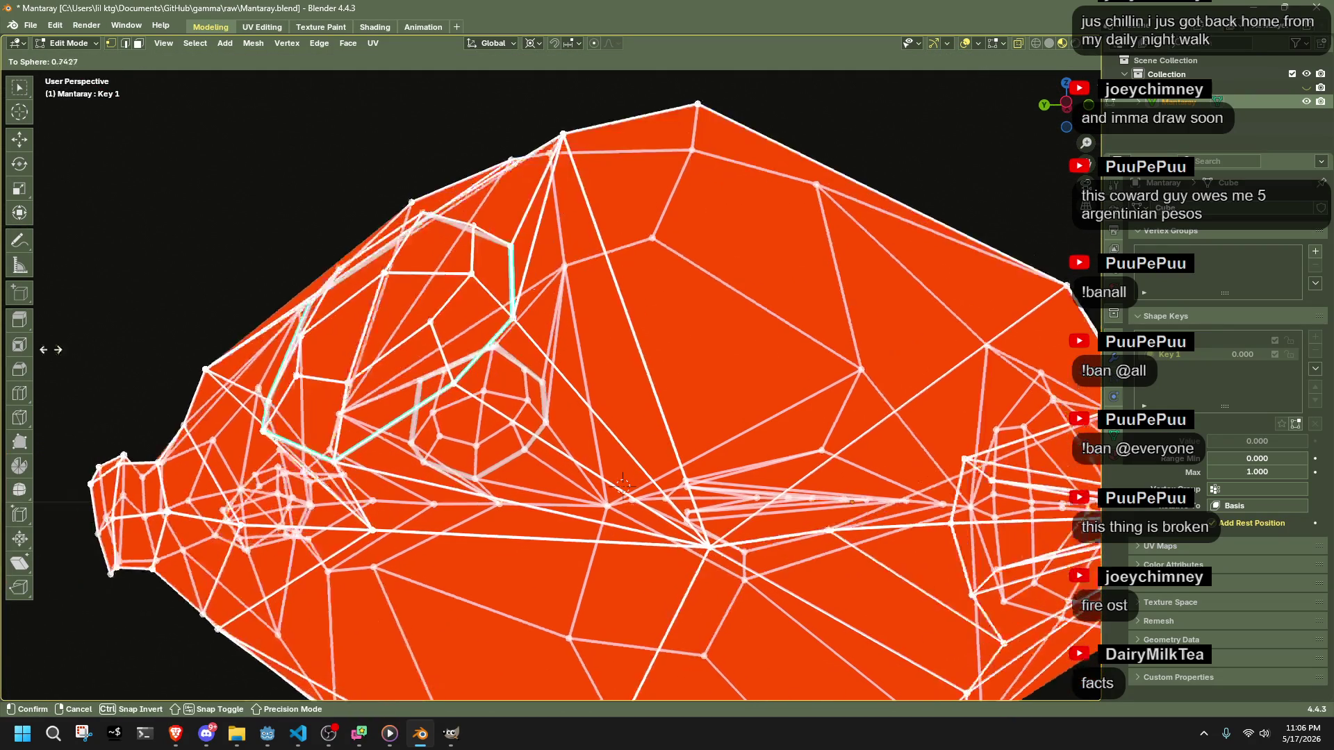
left_click(721, 313)
scroll(751, 317, "down", 5)
mouse_move(780, 322)
left_mouse_down()
mouse_move(999, 373)
mouse_move(119, 327)
mouse_move(262, 336)
mouse_move(179, 339)
left_mouse_up()
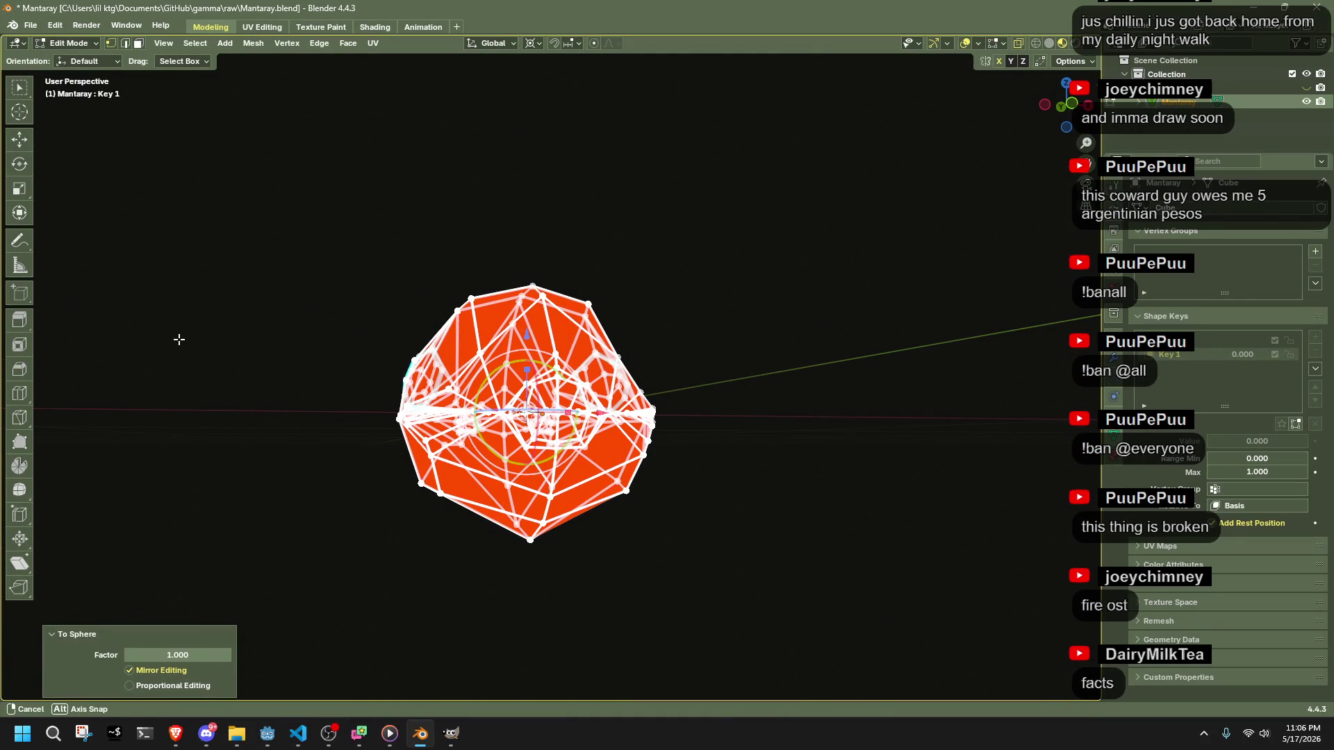
key("Tab")
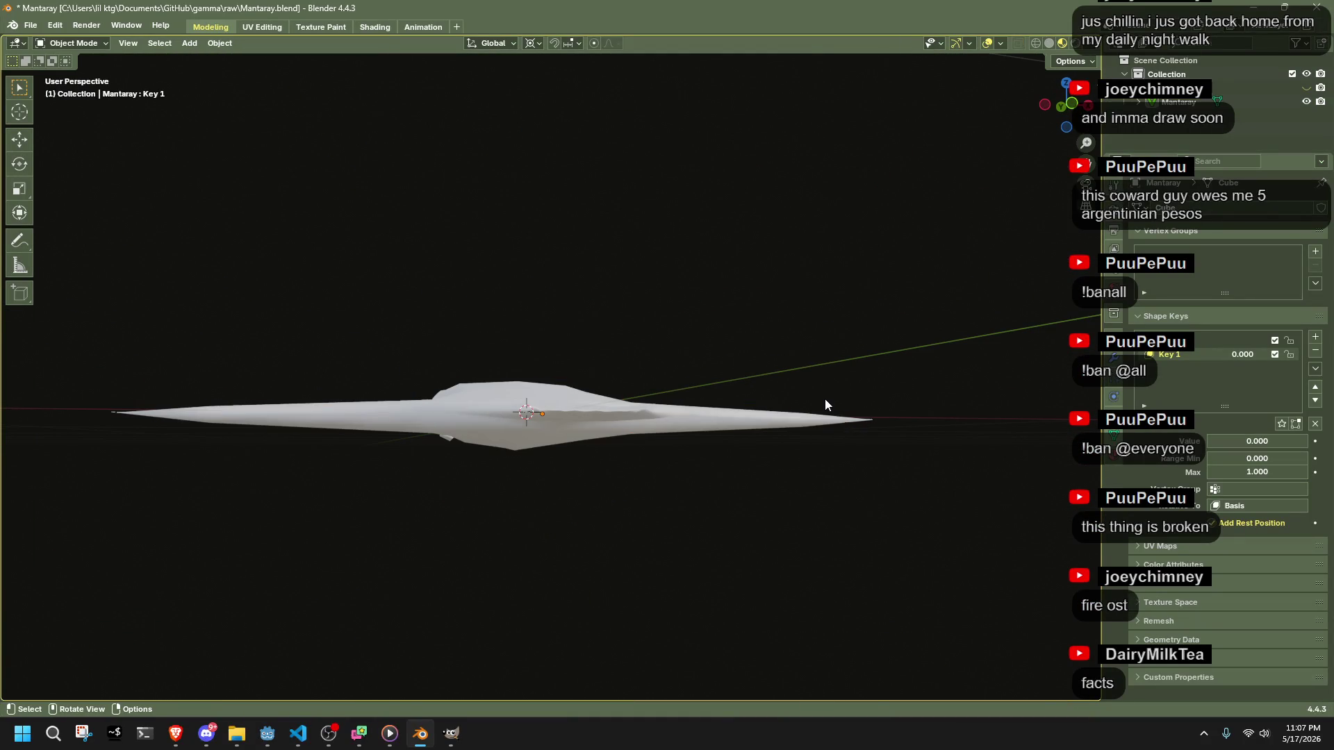
- Preview Key 1 at 1.000 to see the inflated manta, then revert it to 0.000
left_click_drag(1244, 443, 1313, 446)
scroll(546, 262, "up", 5)
mouse_move(607, 274)
left_mouse_down()
mouse_move(787, 277)
mouse_move(807, 259)
mouse_move(948, 237)
mouse_move(912, 197)
mouse_move(866, 210)
left_mouse_up()
key("ctrl+z")
scroll(866, 210, "down", 4)
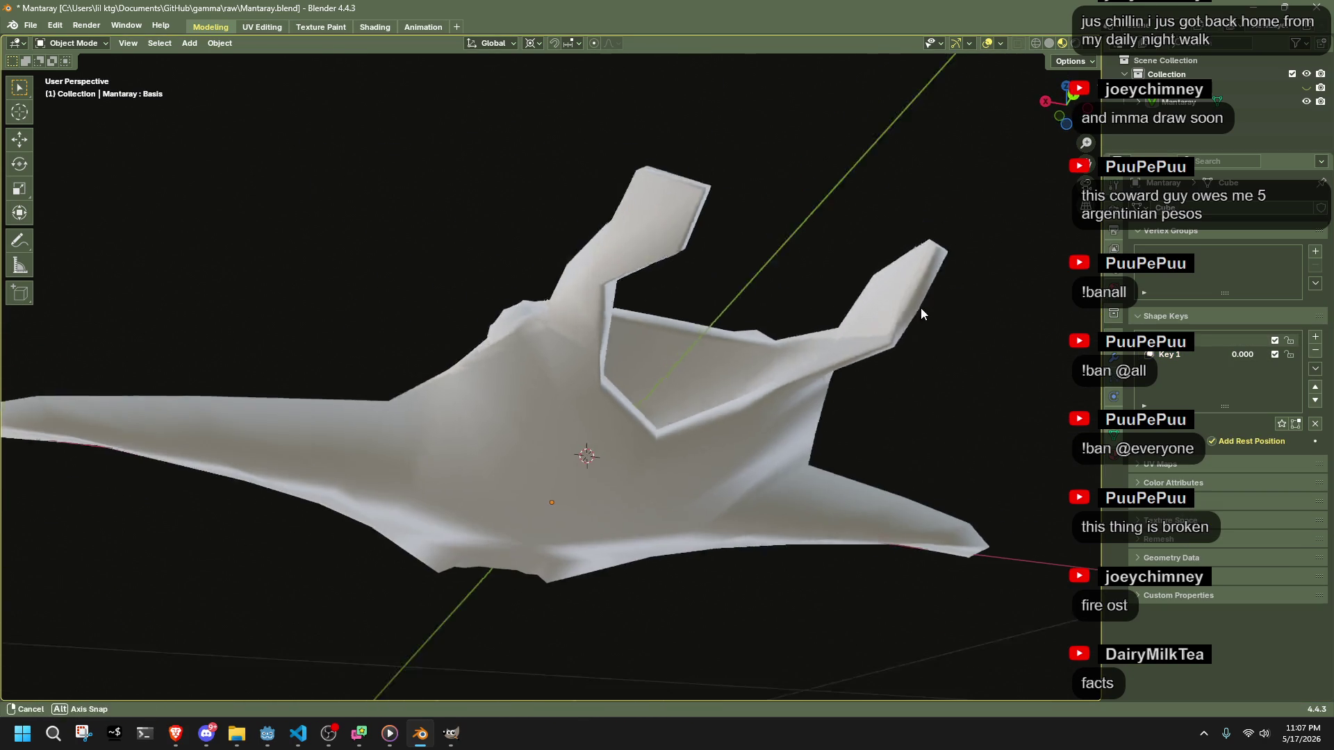
left_click_drag(915, 302, 1043, 327)
- Toggle in and out of Edit Mode, ending back in Object Mode
key("Tab")
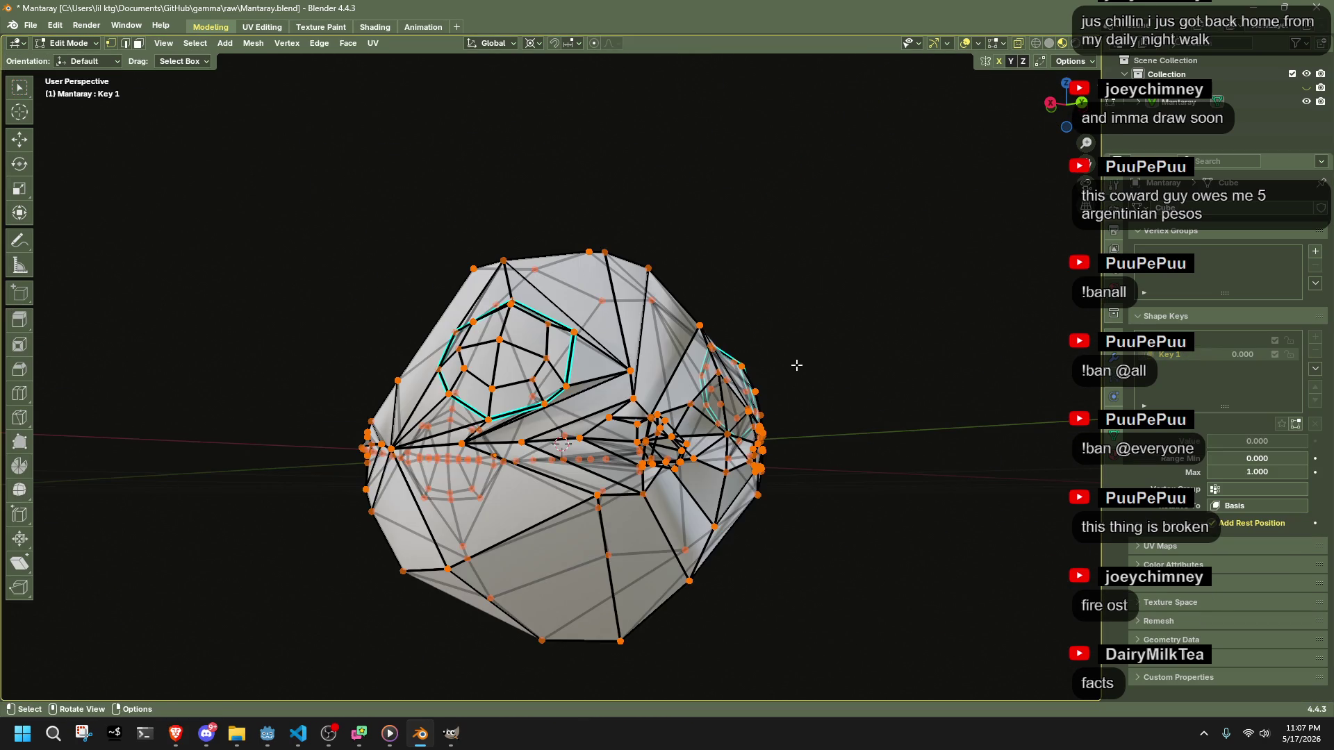
key("Tab")
key("Tab")
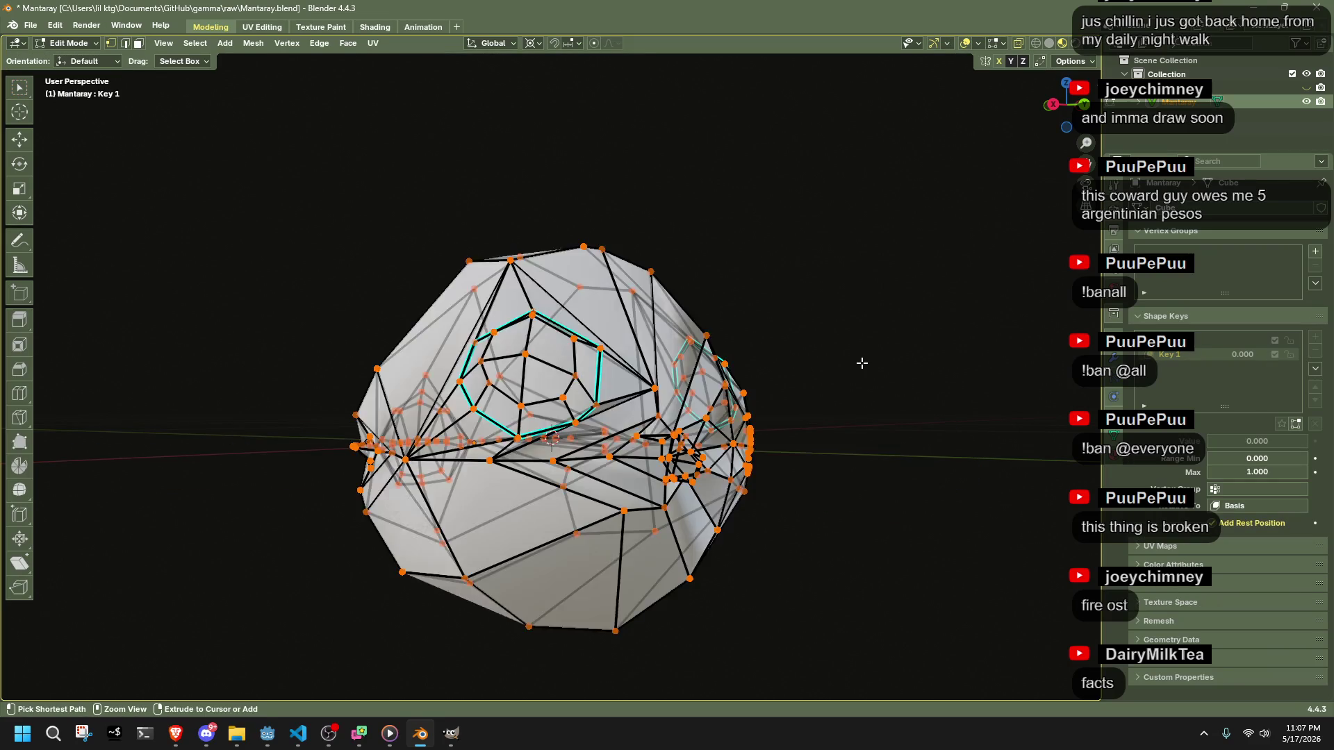
key("ctrl+z")
key("Tab")
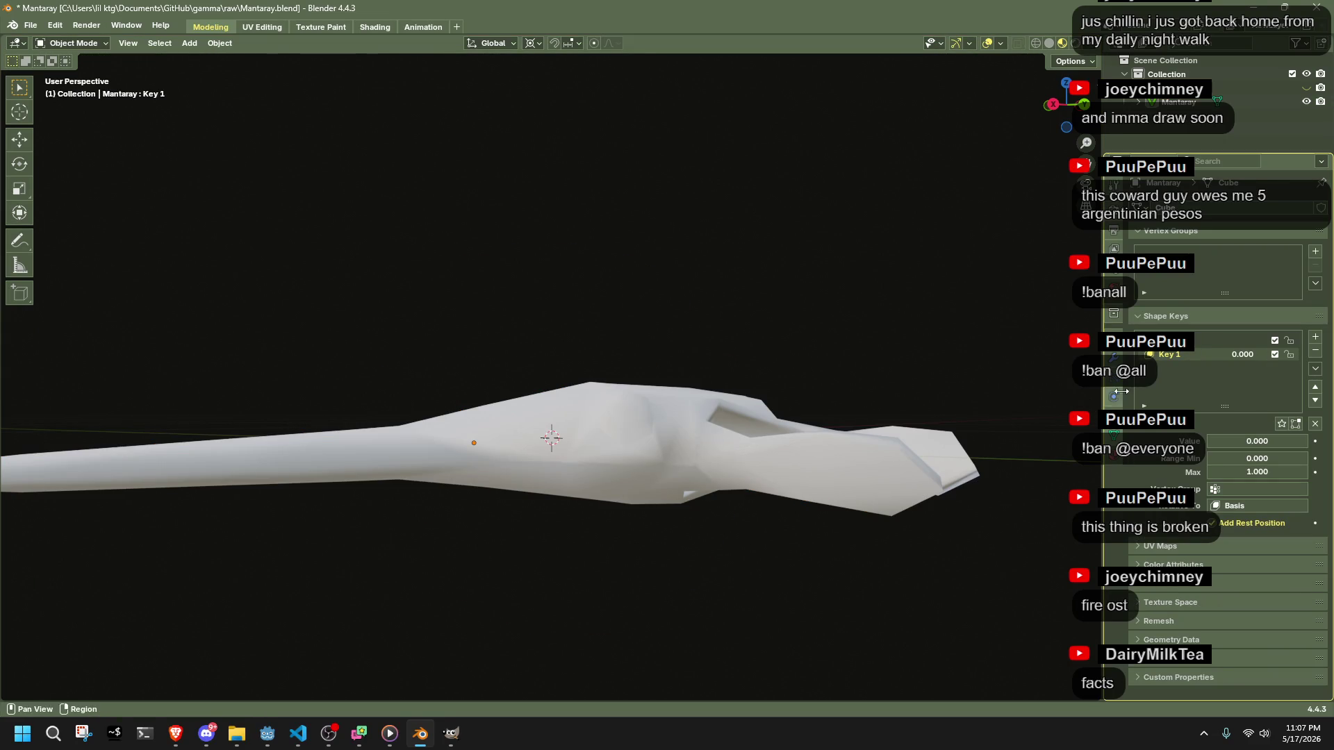
- Make Key 1 the active shape key, set its value to 1.000, and enter Edit Mode
right_click(1174, 355)
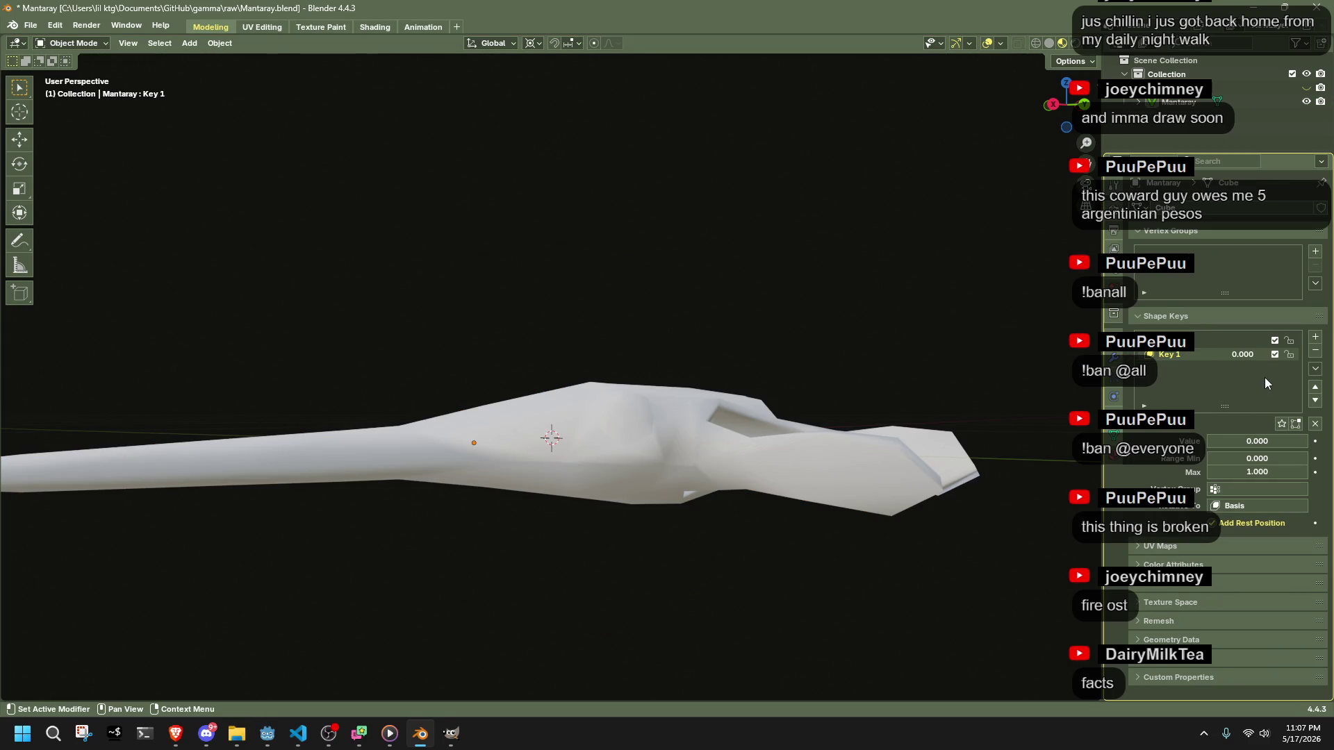
left_click(1205, 348)
left_click(1205, 353)
left_click(1199, 356)
left_click_drag(1265, 441, 1320, 442)
key("Tab")
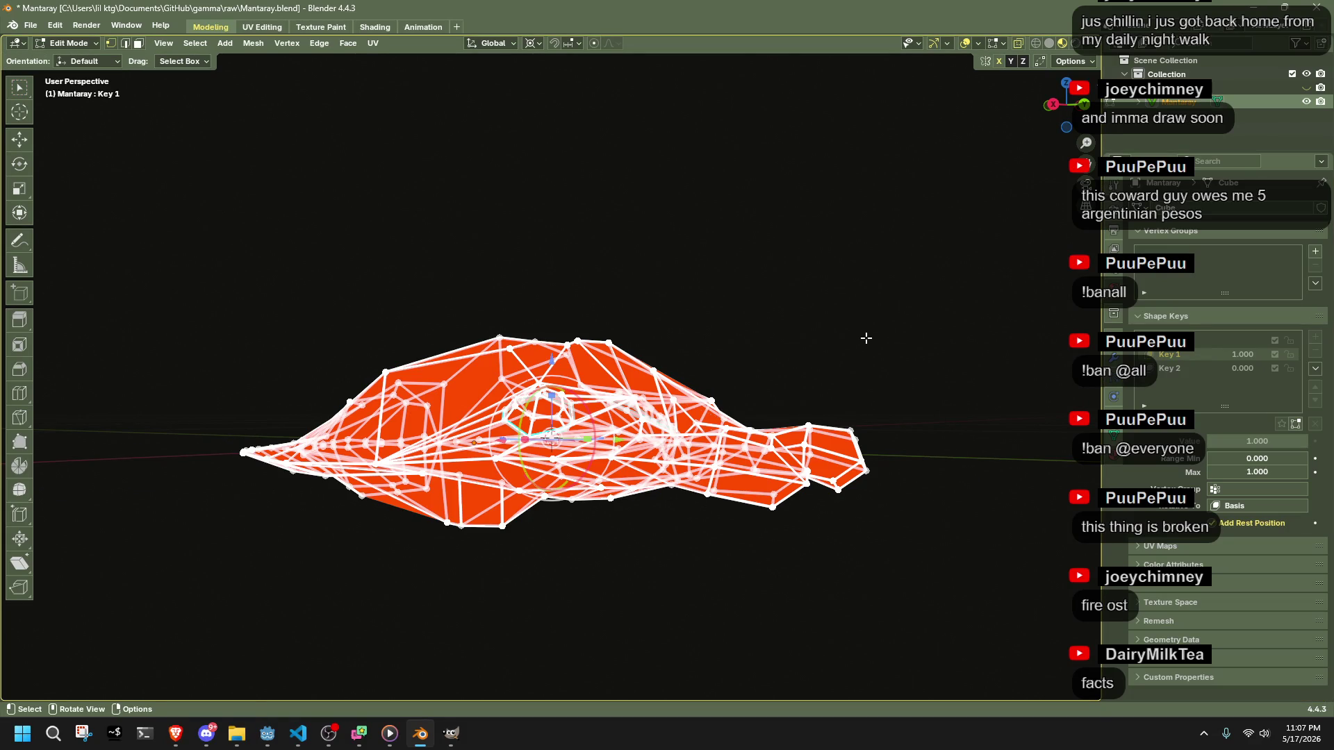
- Make Key 2 active, reset Key 1 to 0.000, and enter Edit Mode on Key 2
key("Tab")
left_click(1183, 369)
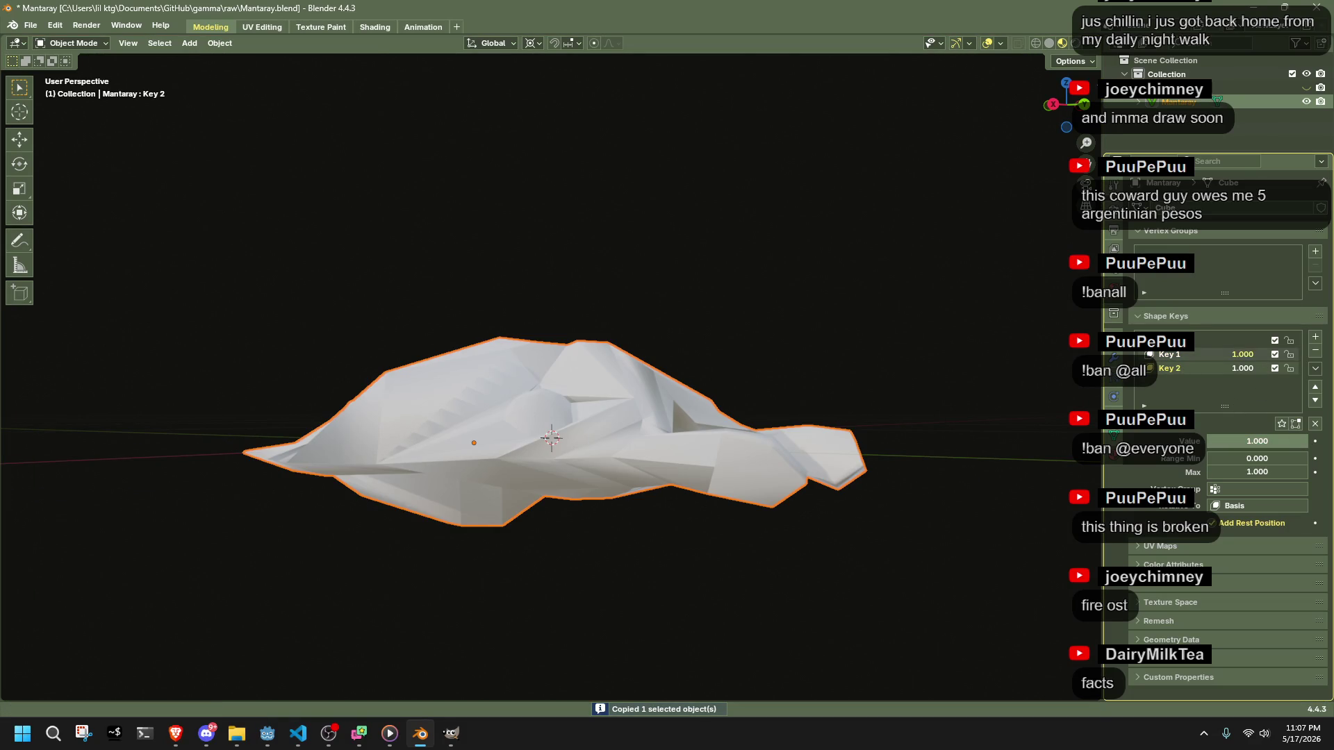
key("BackSpace")
scroll(750, 385, "up", 5)
key("Tab")
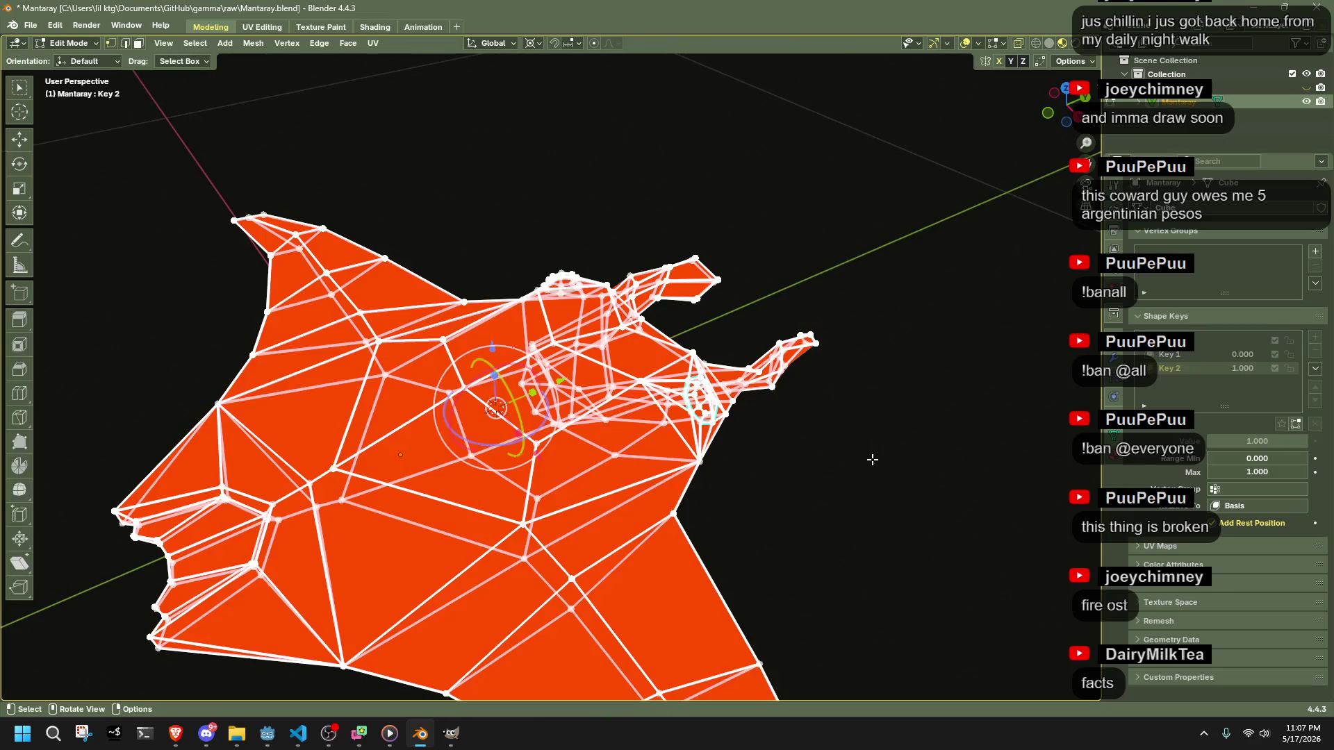
- Back in Object Mode, reselect the Mantaray and open the Shape Key Specials menu
right_click(872, 459)
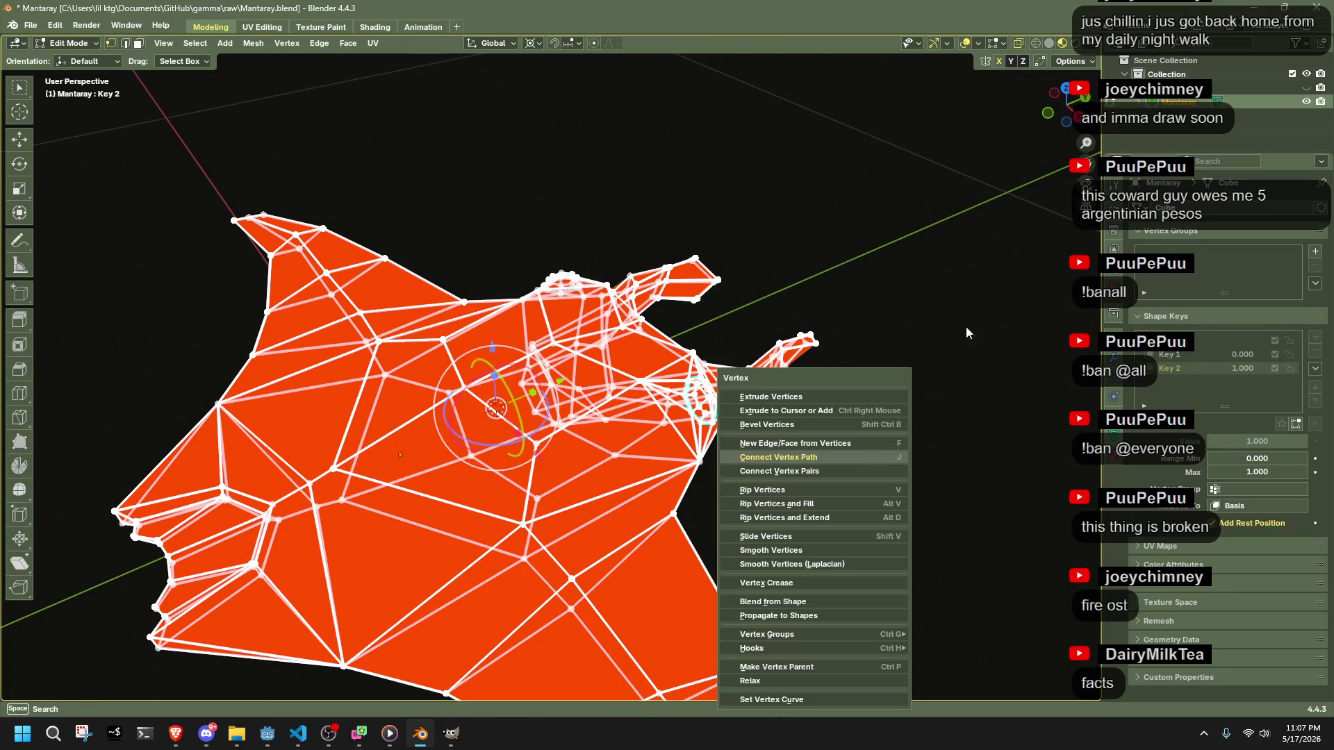
key("Tab")
left_click(649, 394)
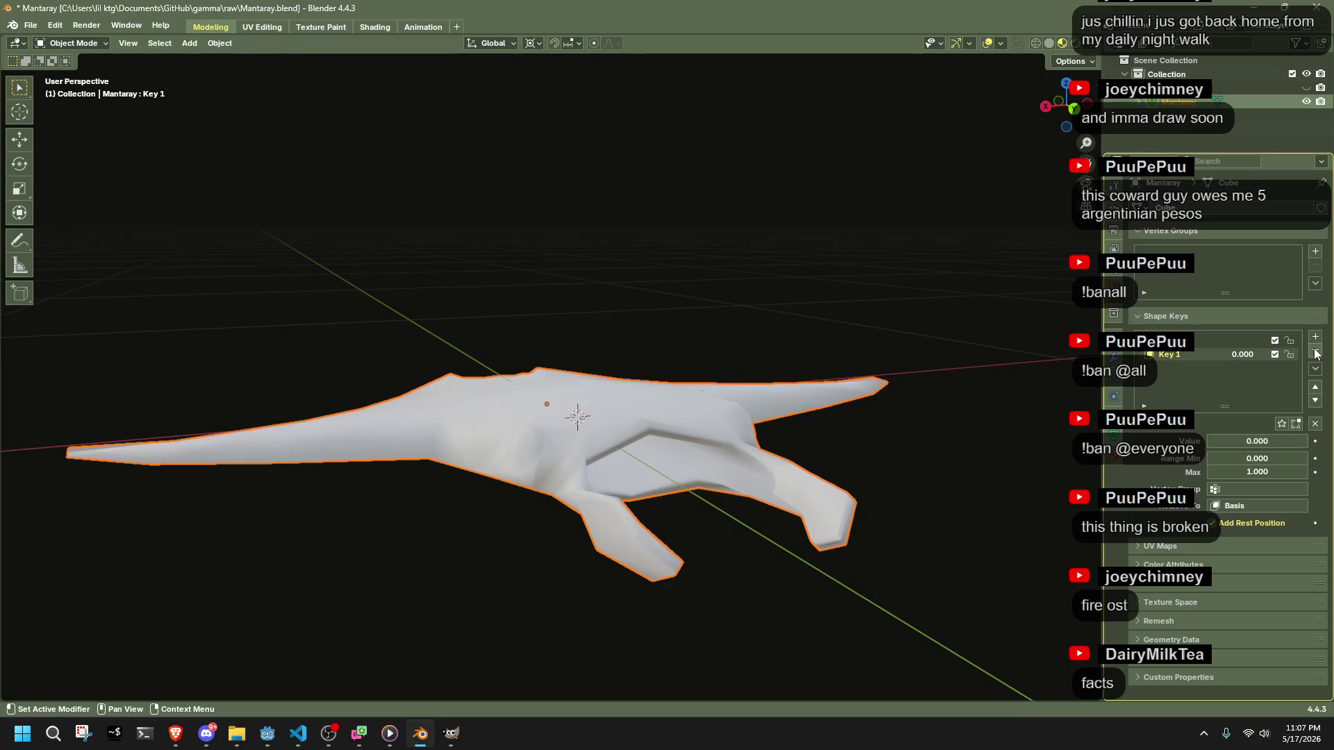
left_click(1316, 369)
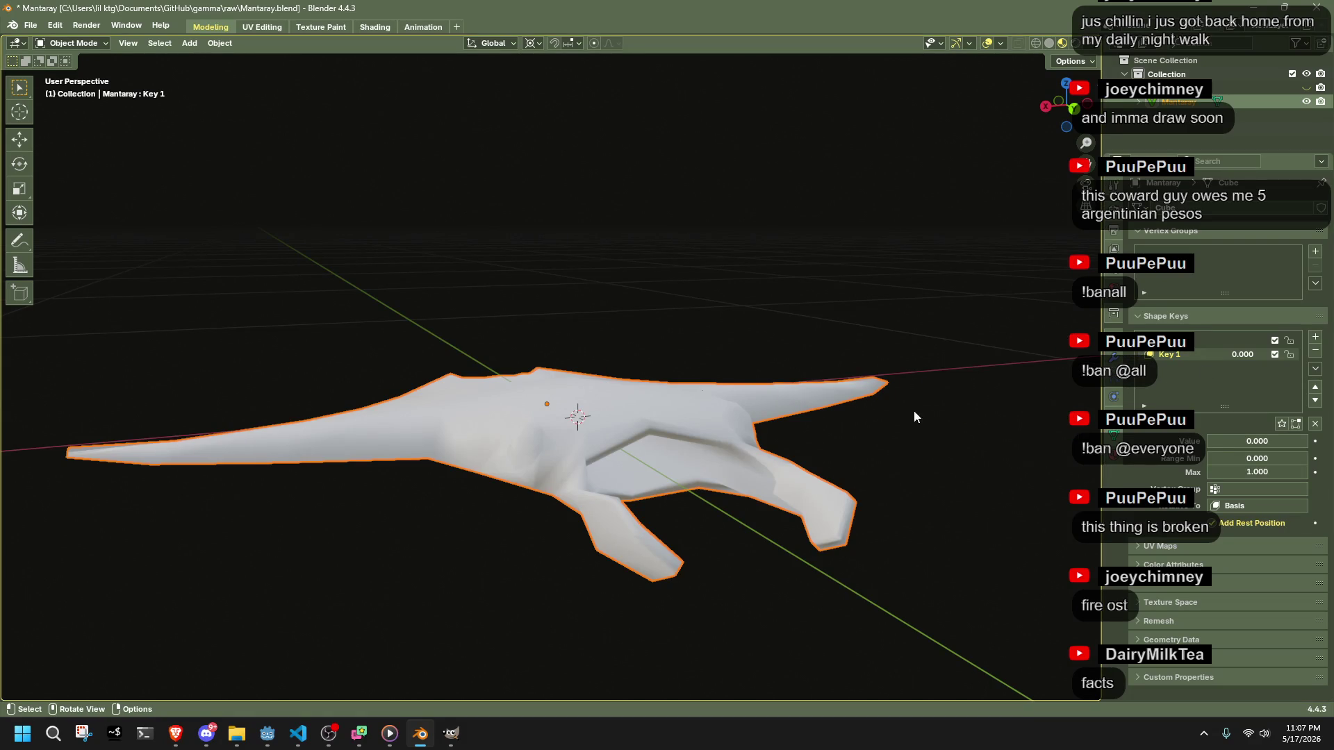
- Inspect the flat manta mesh in Edit Mode from another side, then return to Object Mode
scroll(963, 443, "up", 2)
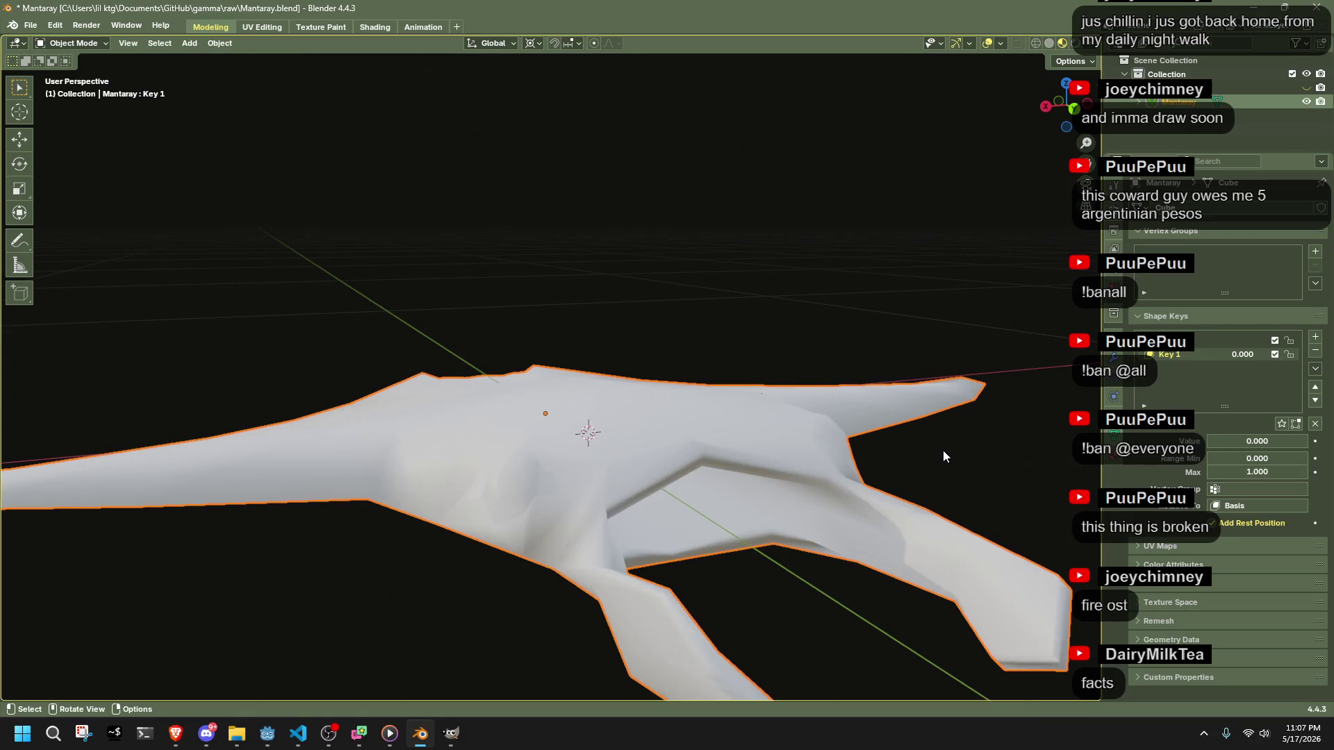
mouse_move(897, 478)
left_mouse_down()
mouse_move(810, 456)
mouse_move(849, 462)
left_mouse_up()
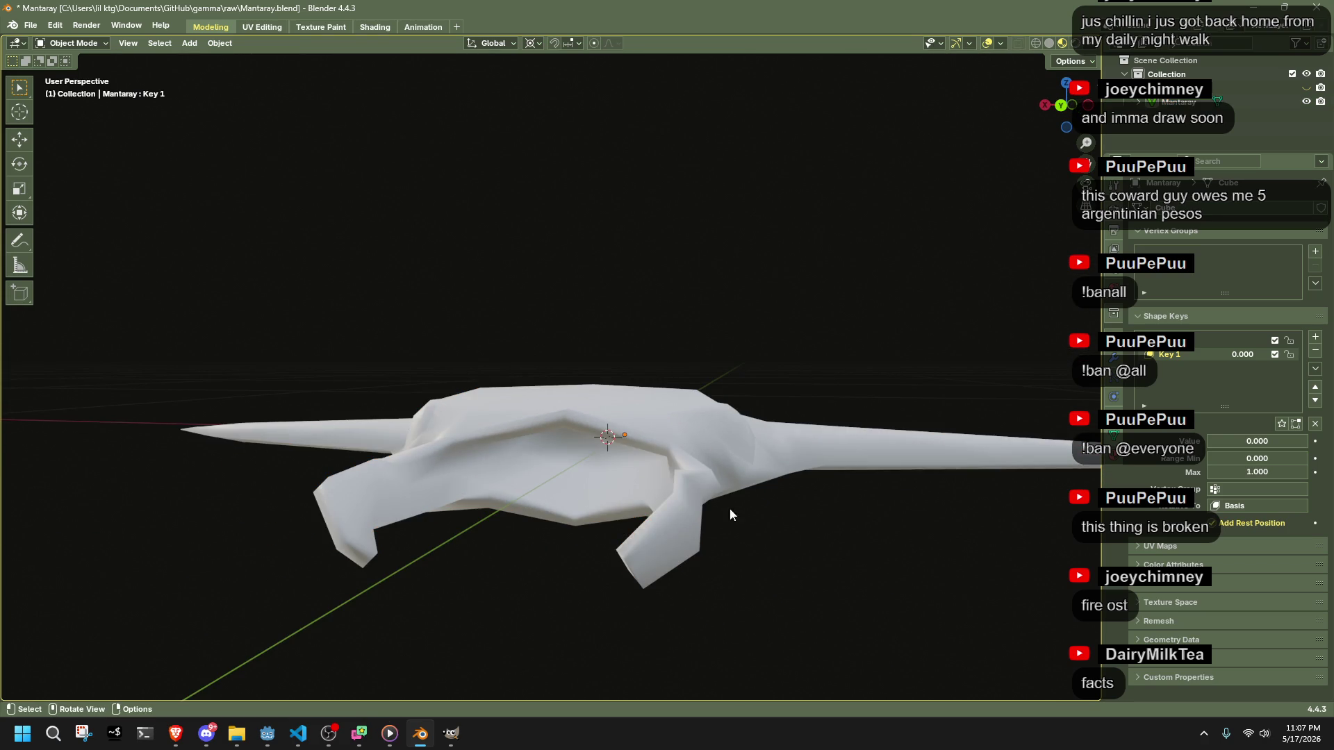
key("Tab")
mouse_move(780, 552)
left_mouse_down()
mouse_move(833, 584)
mouse_move(975, 602)
left_mouse_up()
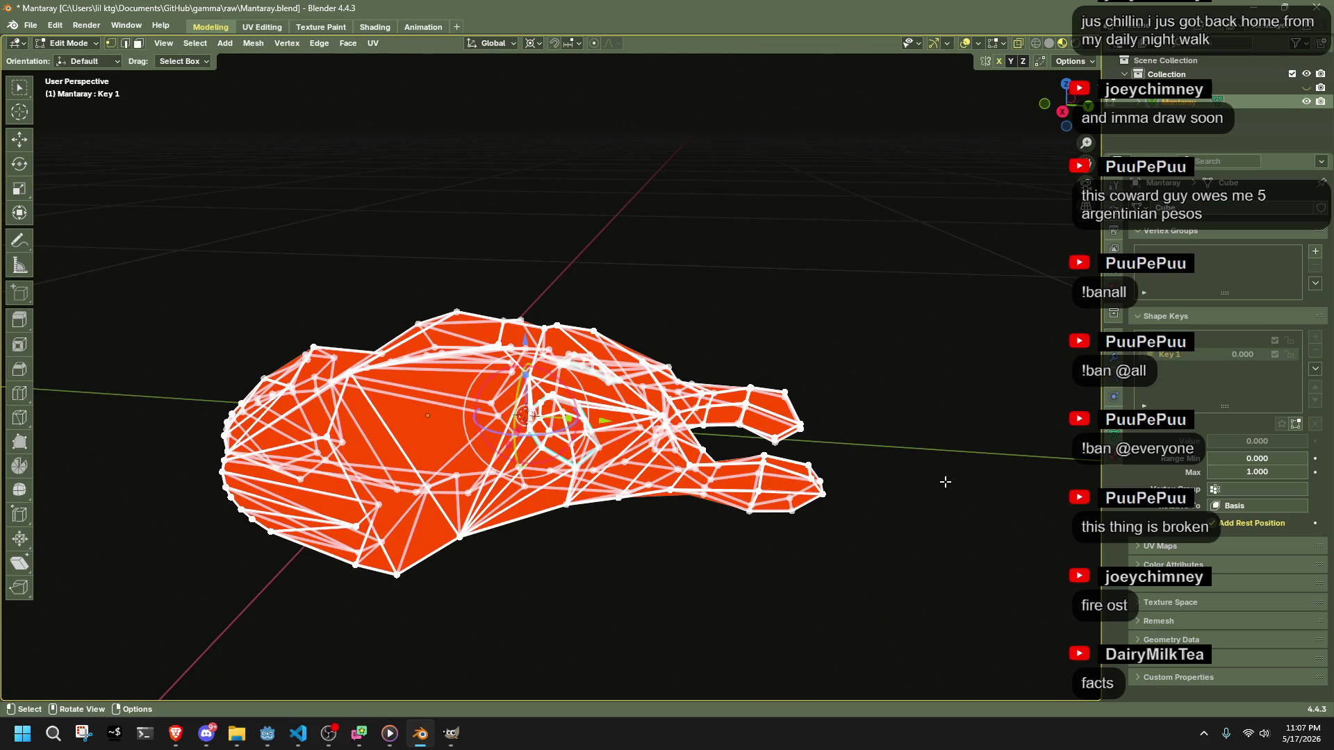
key("Tab")
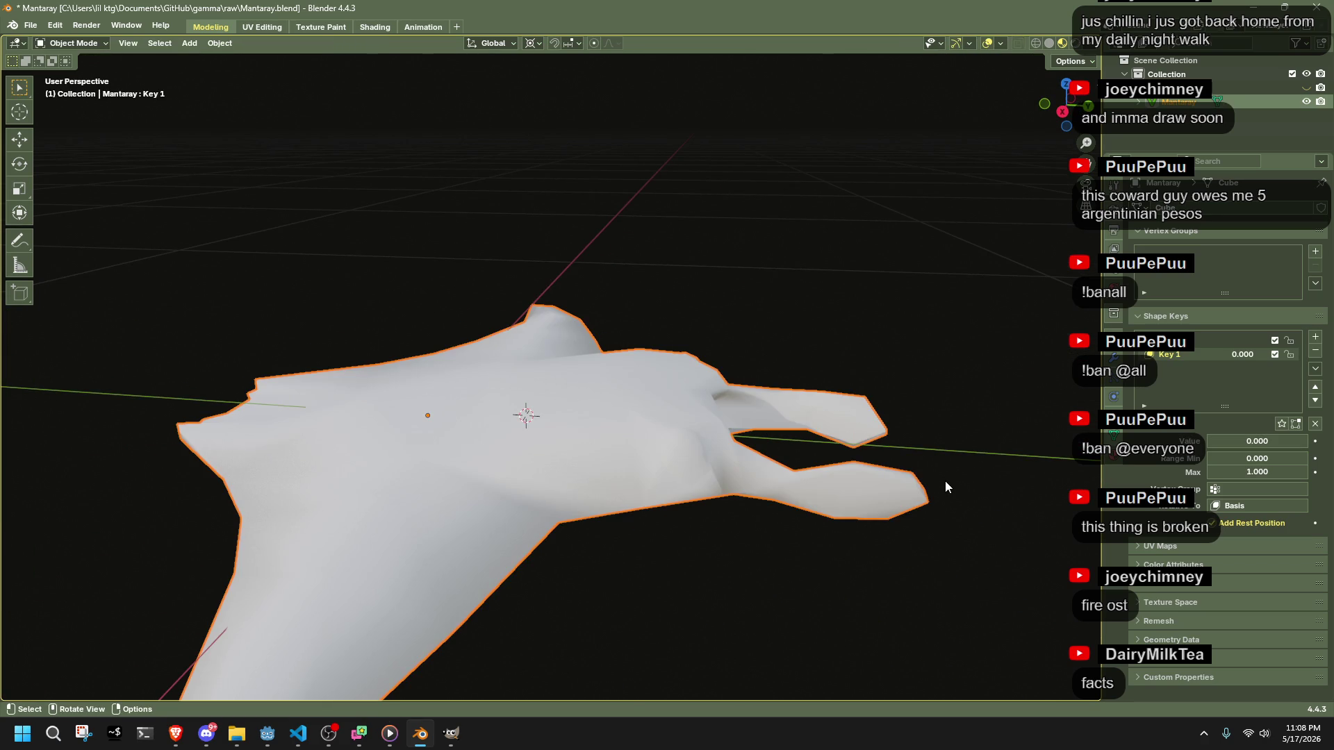
- Add a Key 2 shape key relative to Key 1 with value 1.000
left_click(1316, 337)
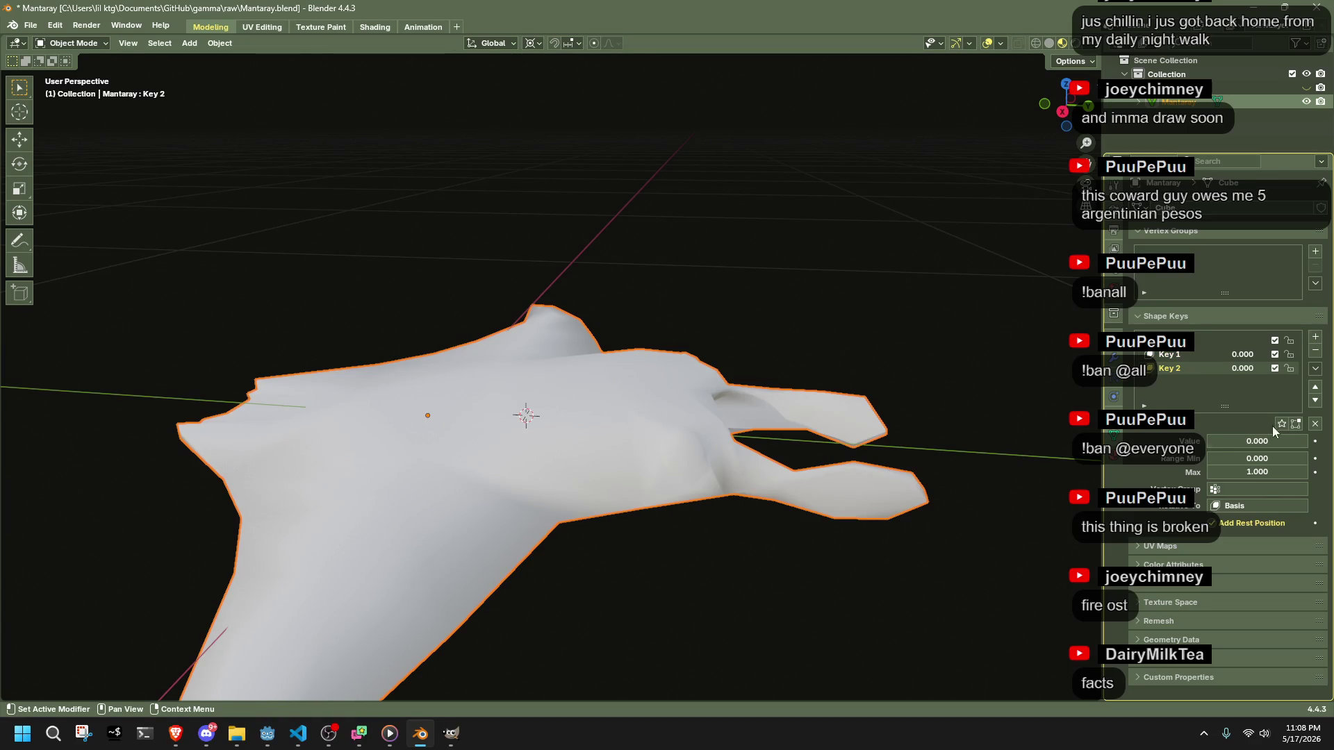
left_click(1262, 505)
left_click(1228, 540)
mouse_move(1268, 371)
left_mouse_down()
mouse_move(1320, 371)
mouse_move(1237, 371)
left_mouse_up()
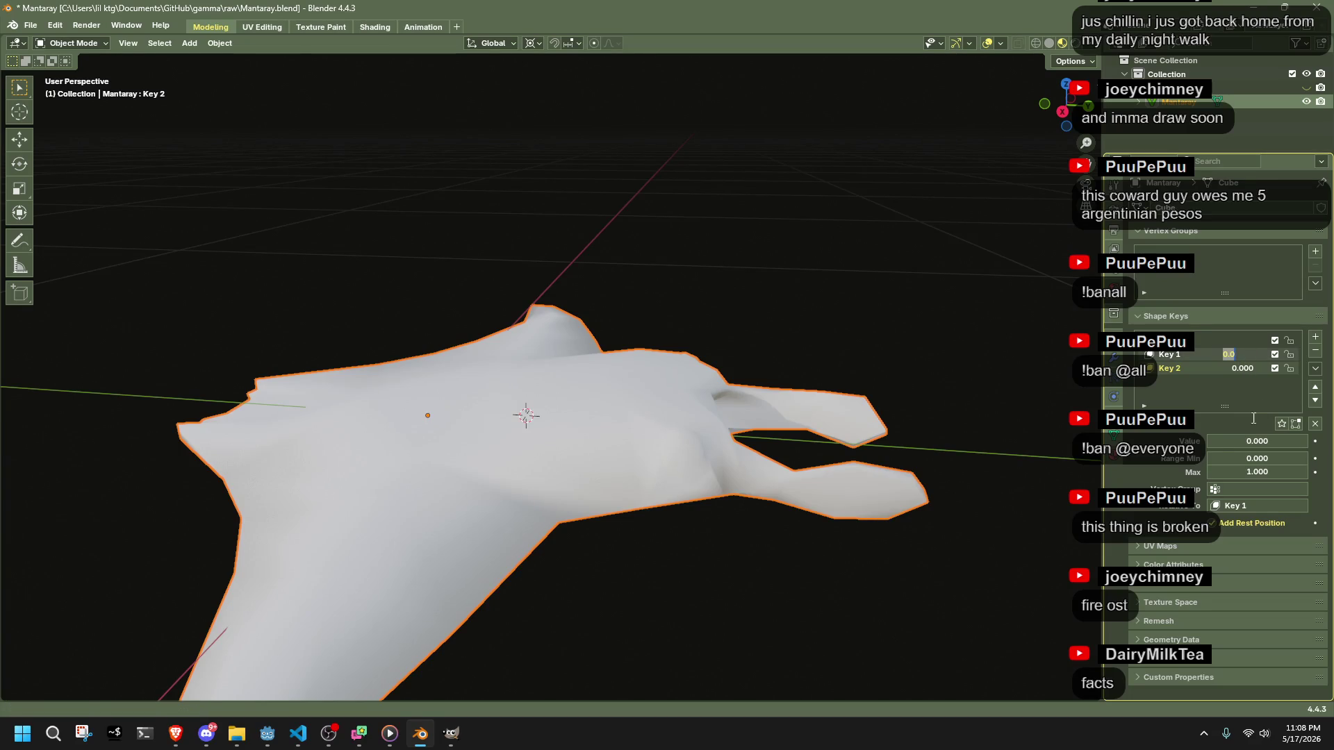
- Make Key 1 active and set its value to 0.158, toggling Edit Mode to check
left_click(1220, 352)
left_click(1203, 353)
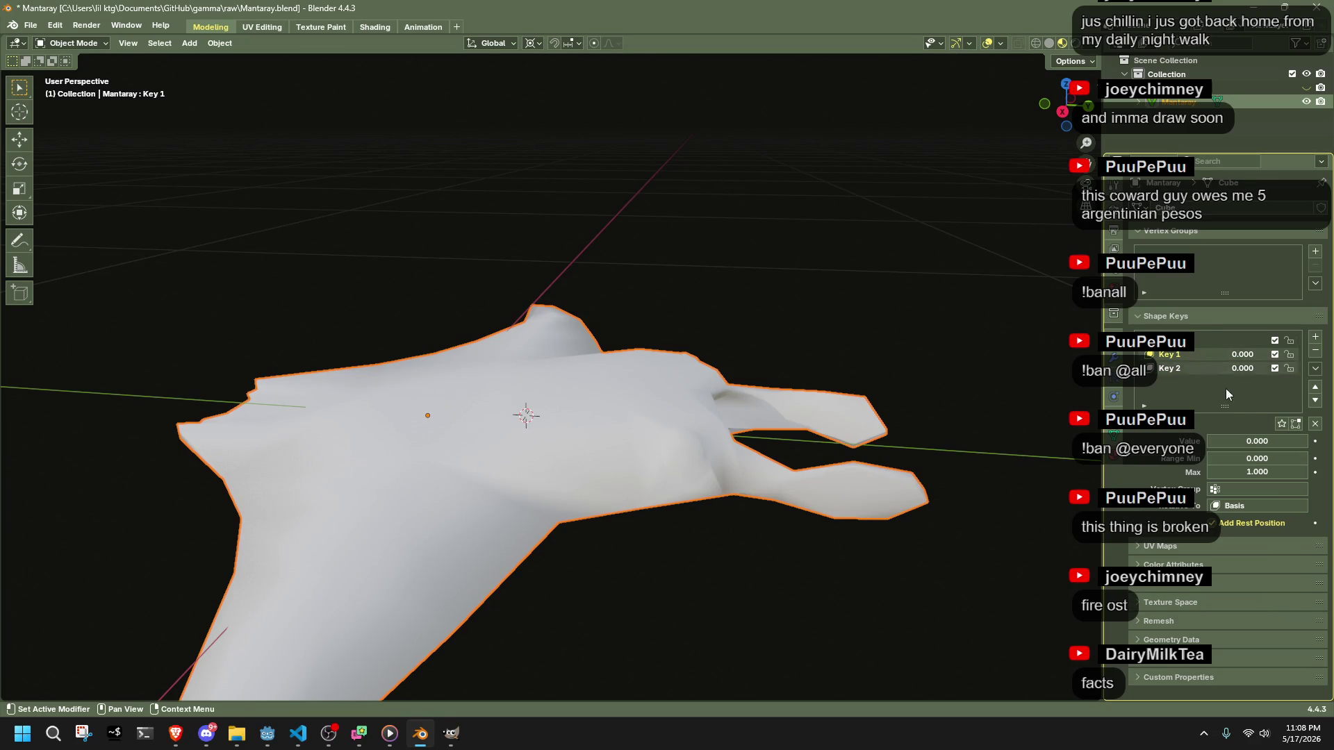
mouse_move(1223, 442)
left_mouse_down()
mouse_move(1286, 442)
mouse_move(1207, 439)
left_mouse_up()
key("Tab")
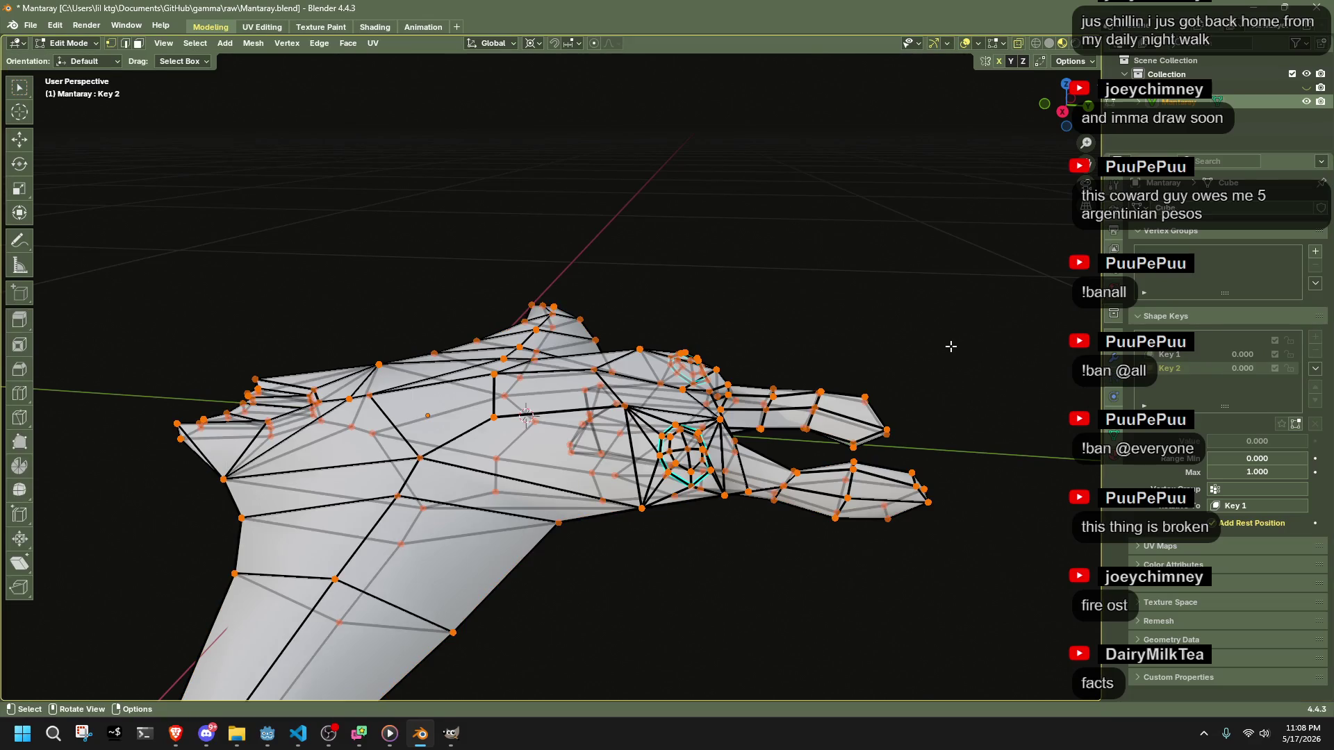
key("Tab")
- Make Key 2 active and enable showing shape key edits in Edit Mode
left_click(1238, 507)
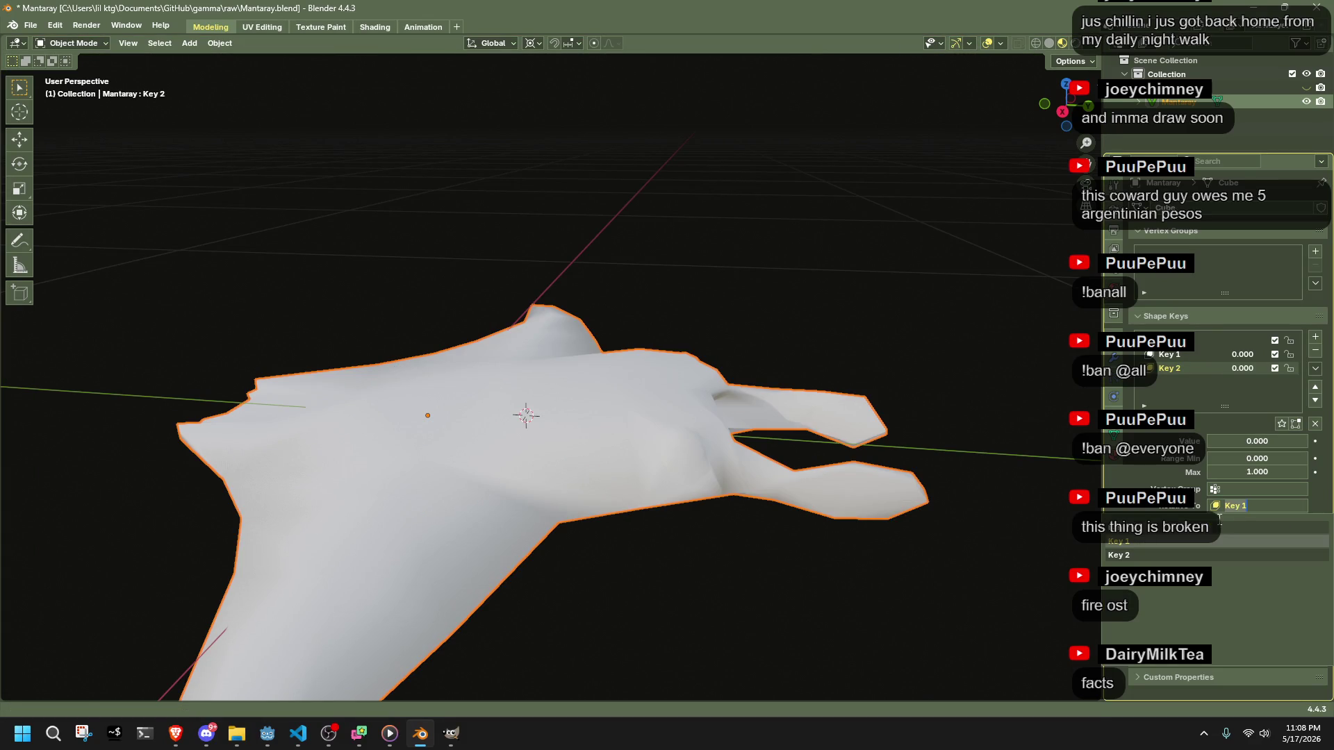
left_click(1203, 352)
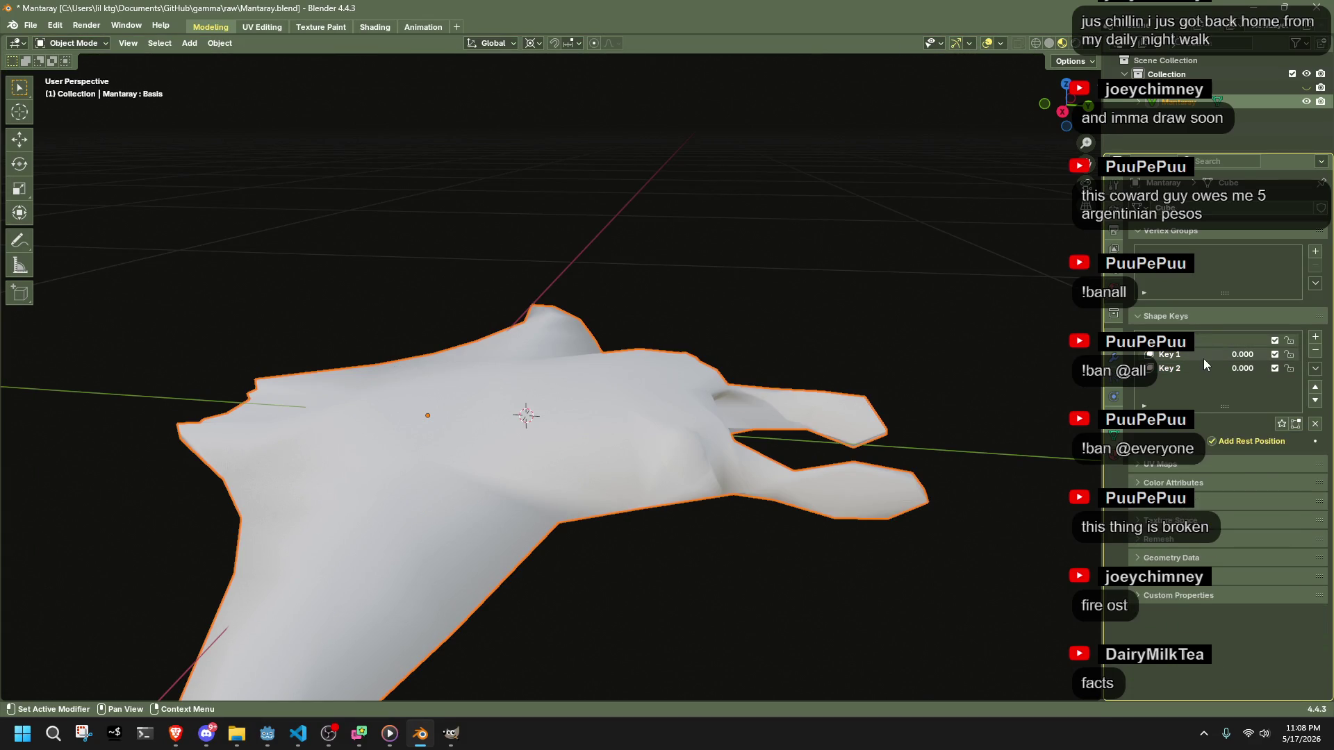
left_click(1210, 367)
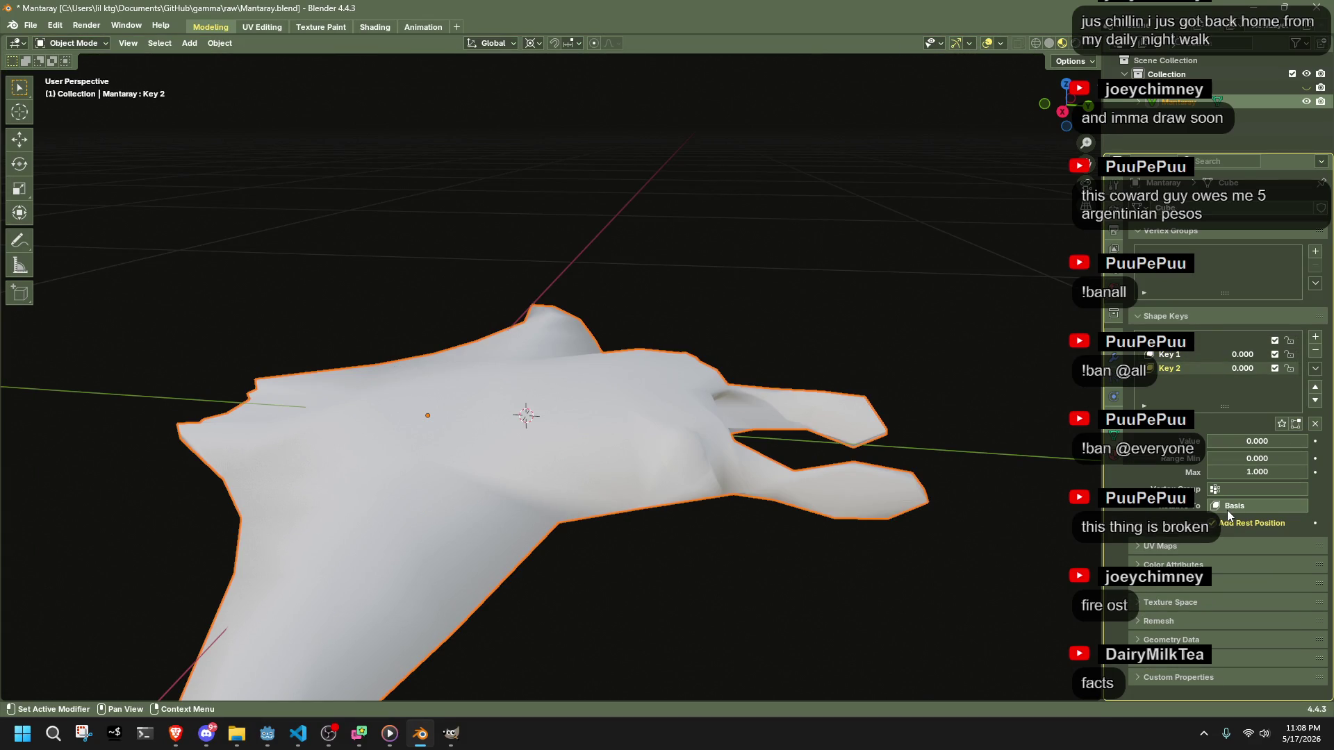
left_click(1296, 425)
key("Tab")
key("Tab")
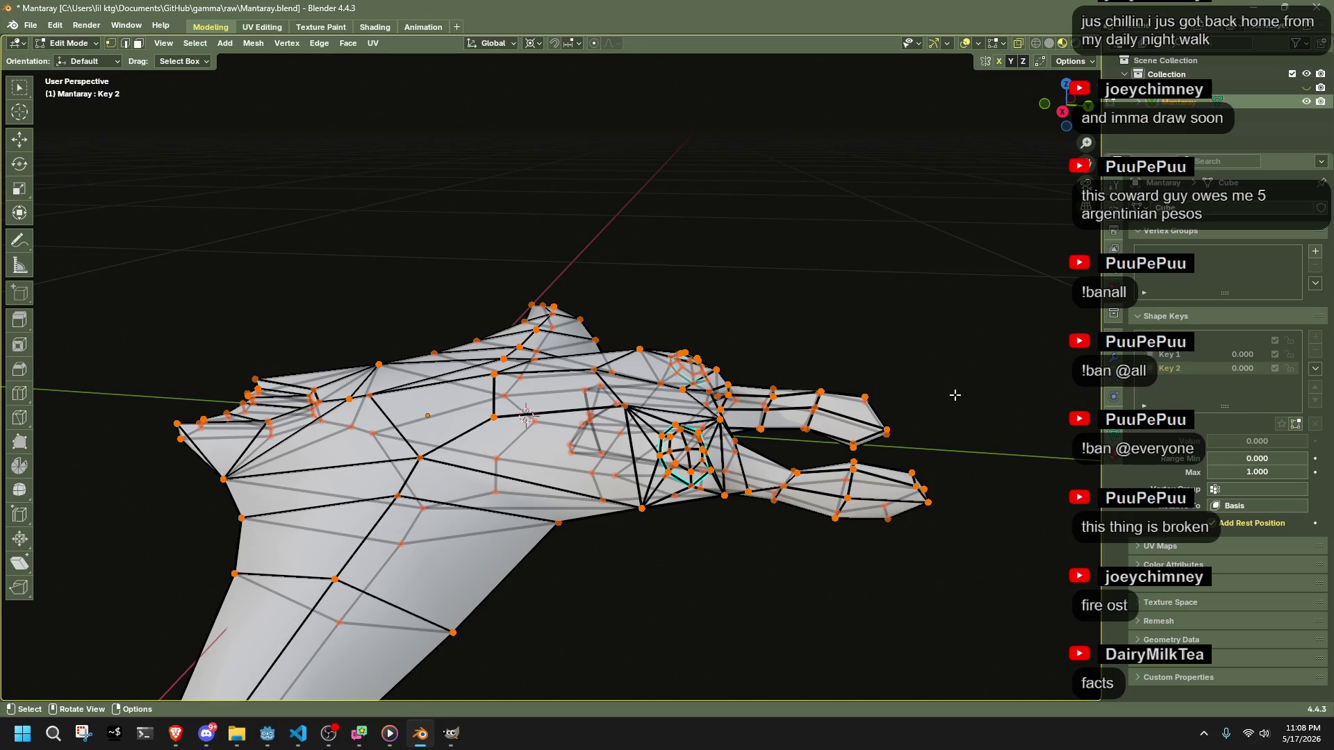
left_click_drag(939, 369, 808, 339)
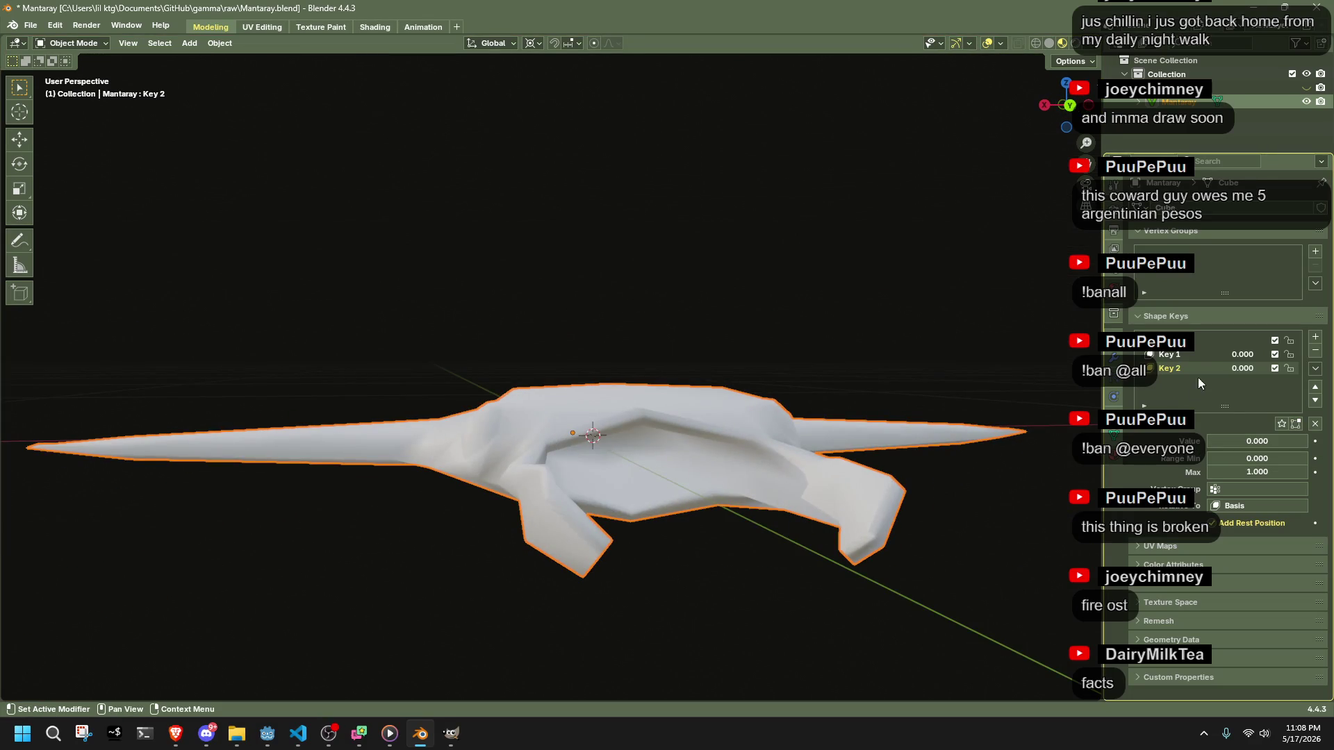
- Delete Key 2, then scale the whole Key 1 mesh into a rounder ball
left_click(1315, 352)
key("Tab")
mouse_move(696, 396)
left_mouse_down()
mouse_move(763, 424)
mouse_move(854, 387)
mouse_move(763, 354)
mouse_move(857, 313)
mouse_move(973, 370)
mouse_move(966, 386)
left_mouse_up()
key("a")
key("s")
left_click(834, 403)
mouse_move(405, 480)
left_mouse_down()
mouse_move(534, 412)
mouse_move(500, 444)
left_mouse_up()
- Nudge the stray lower vertices of the Key 1 ball into place
key("g")
left_click(459, 445)
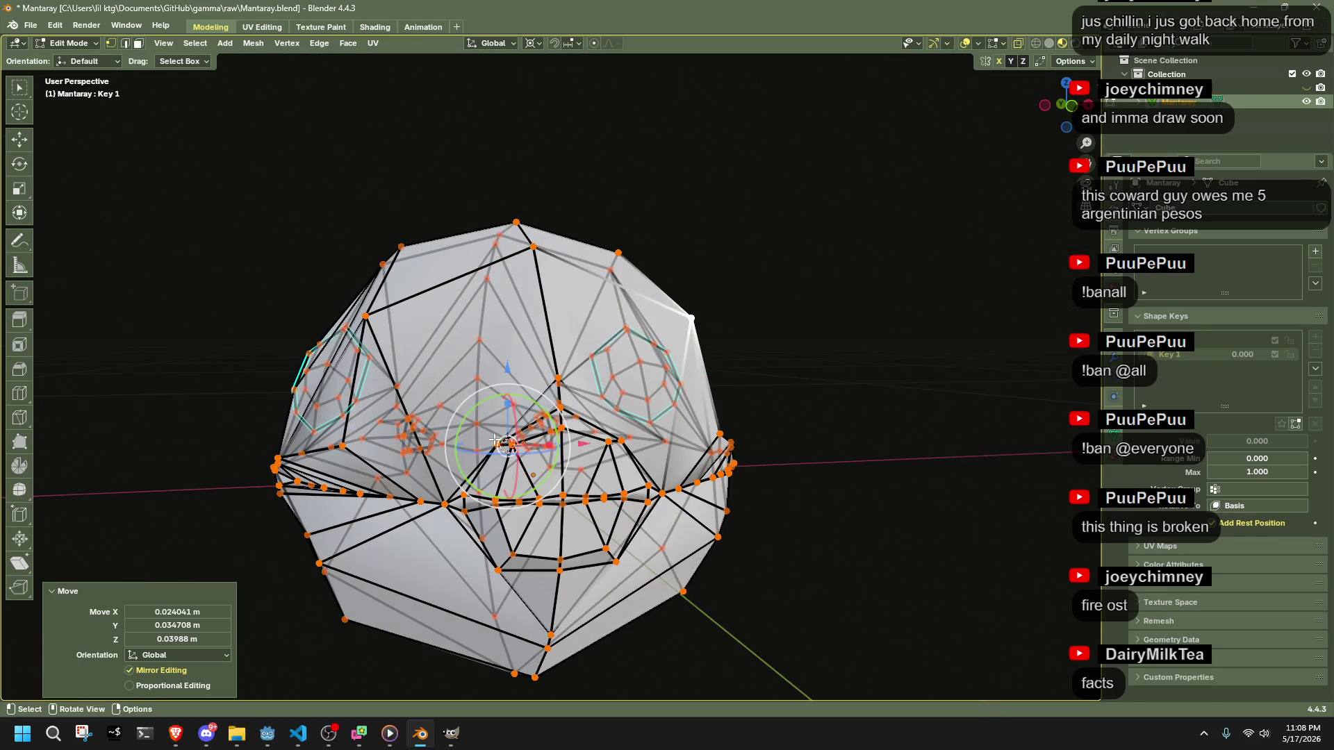
key("g")
left_click(432, 500)
mouse_move(432, 501)
left_mouse_down()
mouse_move(626, 507)
mouse_move(614, 481)
mouse_move(661, 460)
mouse_move(665, 509)
left_mouse_up()
key("g")
left_click(630, 508)
key("g")
left_click(630, 506)
key("g")
left_click(672, 466)
key("g")
left_click(660, 460)
- Pull the upper-left and remaining stray vertices into a rounder ball shape
key("g")
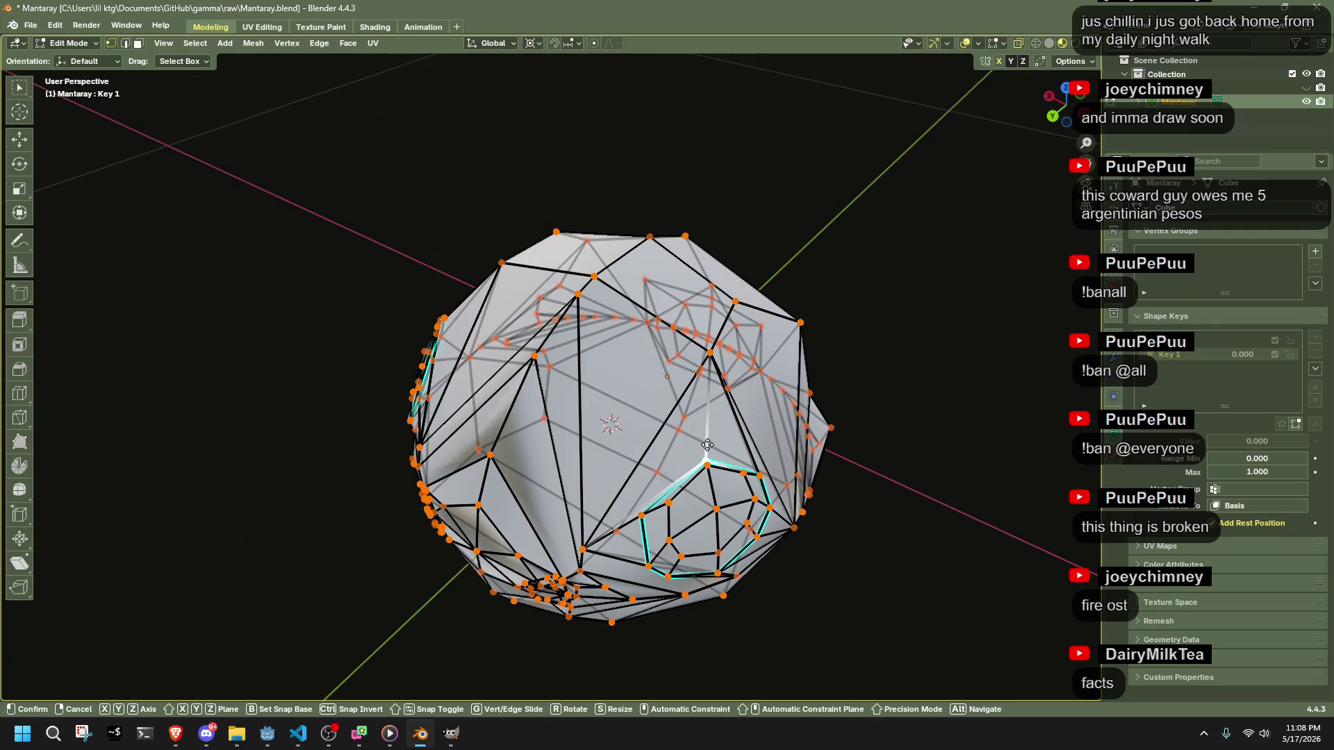
left_click(707, 356)
key("g")
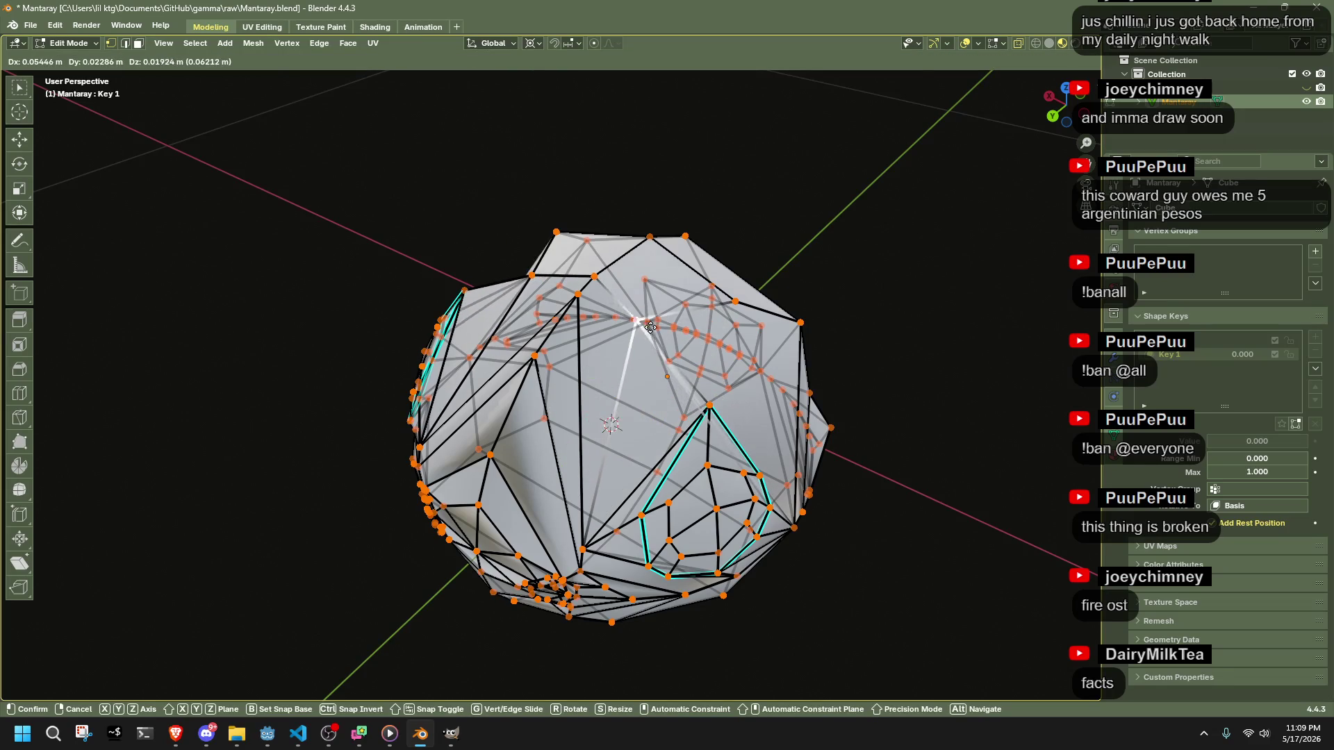
left_click(625, 299)
mouse_move(626, 298)
left_mouse_down()
mouse_move(568, 297)
mouse_move(502, 443)
left_mouse_up()
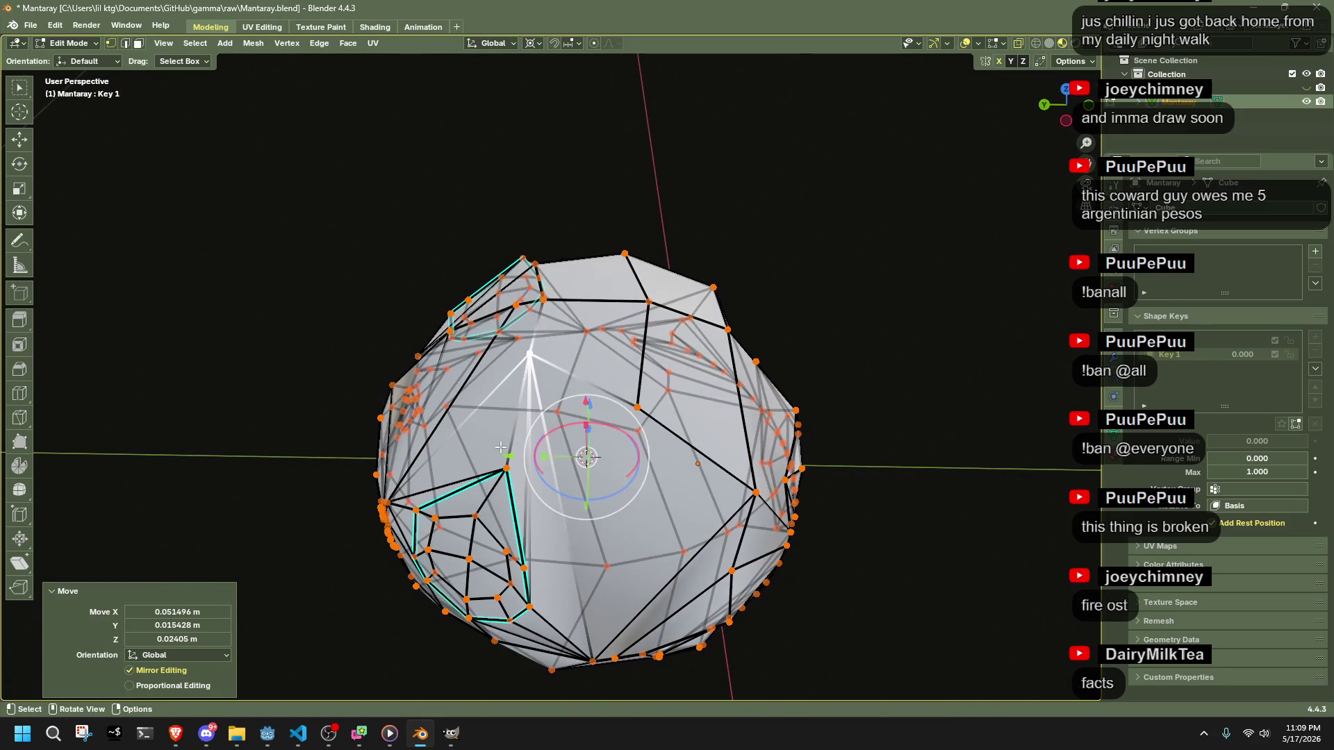
key("g")
left_click(566, 344)
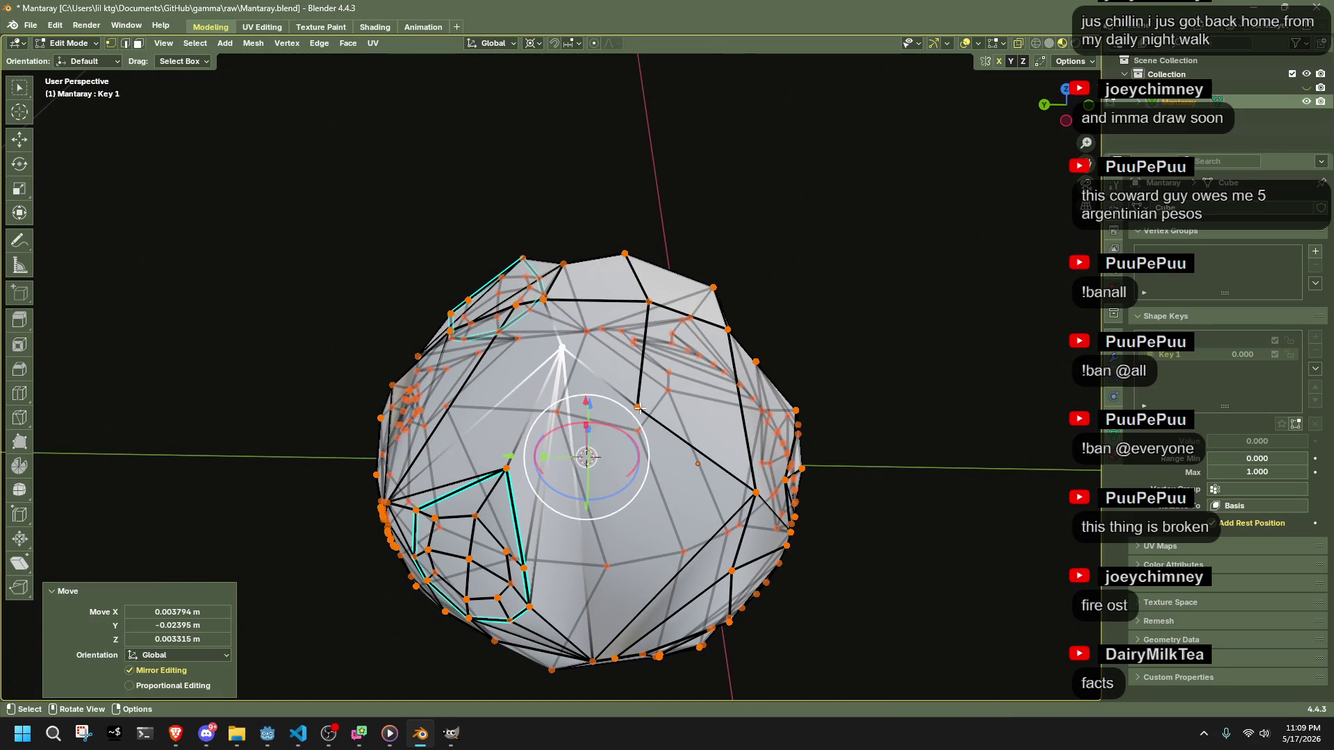
key("g")
left_click(661, 383)
left_click_drag(661, 383, 635, 411)
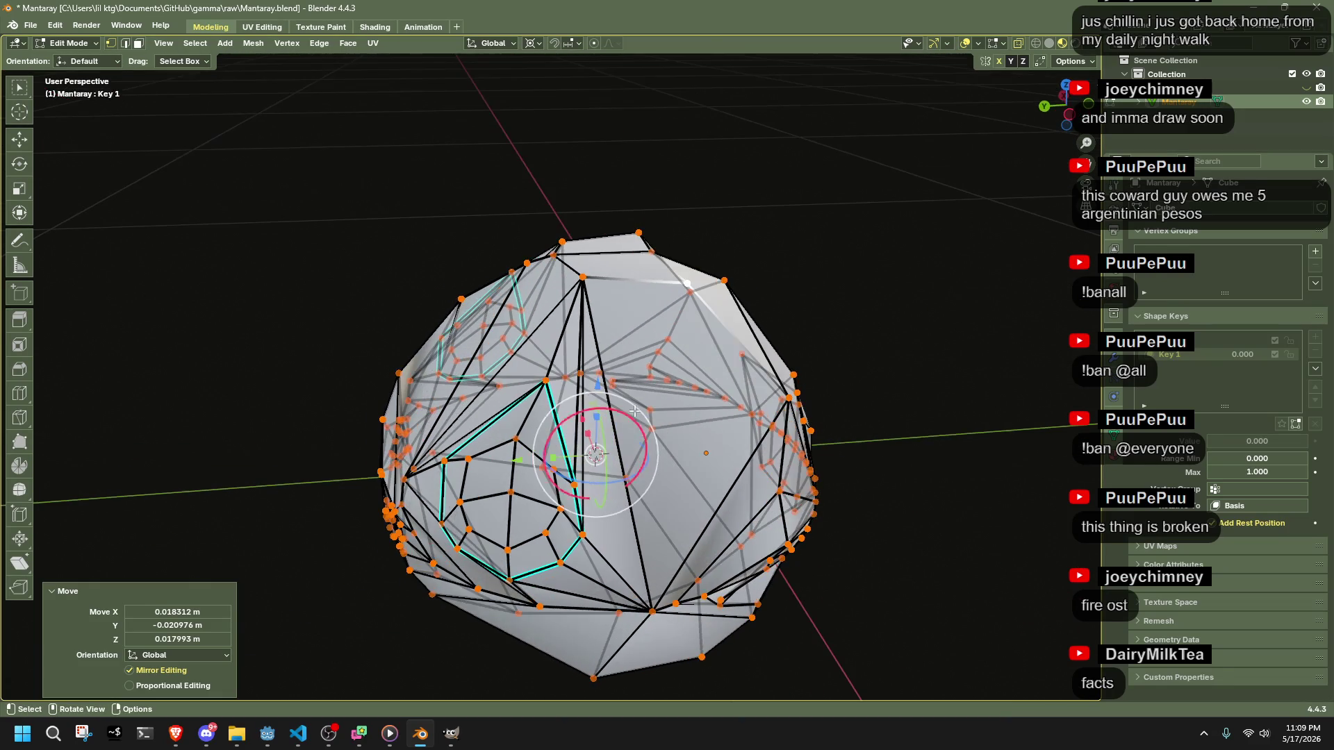
key("g")
left_click(548, 372)
key("g")
left_click(588, 455)
key("g")
left_click(591, 451)
left_click_drag(591, 452, 673, 492)
left_click_drag(728, 441, 578, 393)
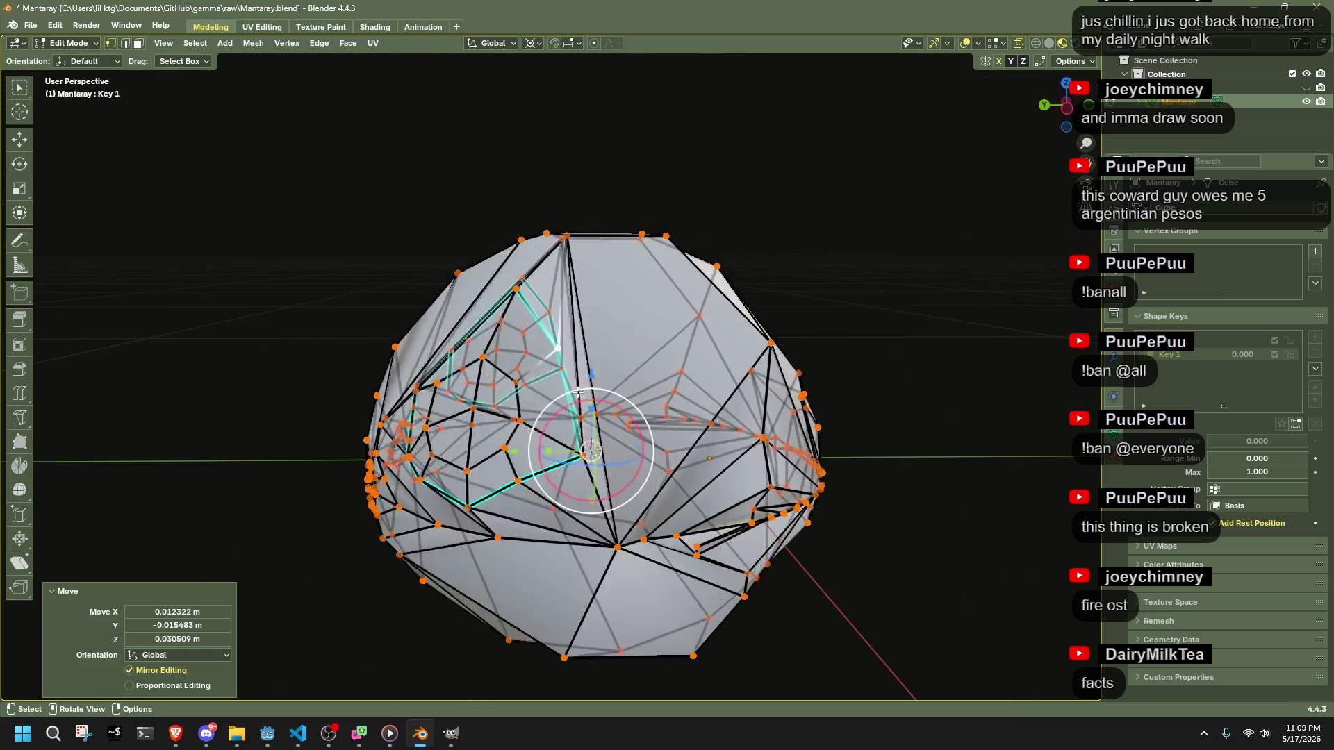
- Select the whole mesh and spherize it fully with To Sphere at 1.0
key("a")
key("g")
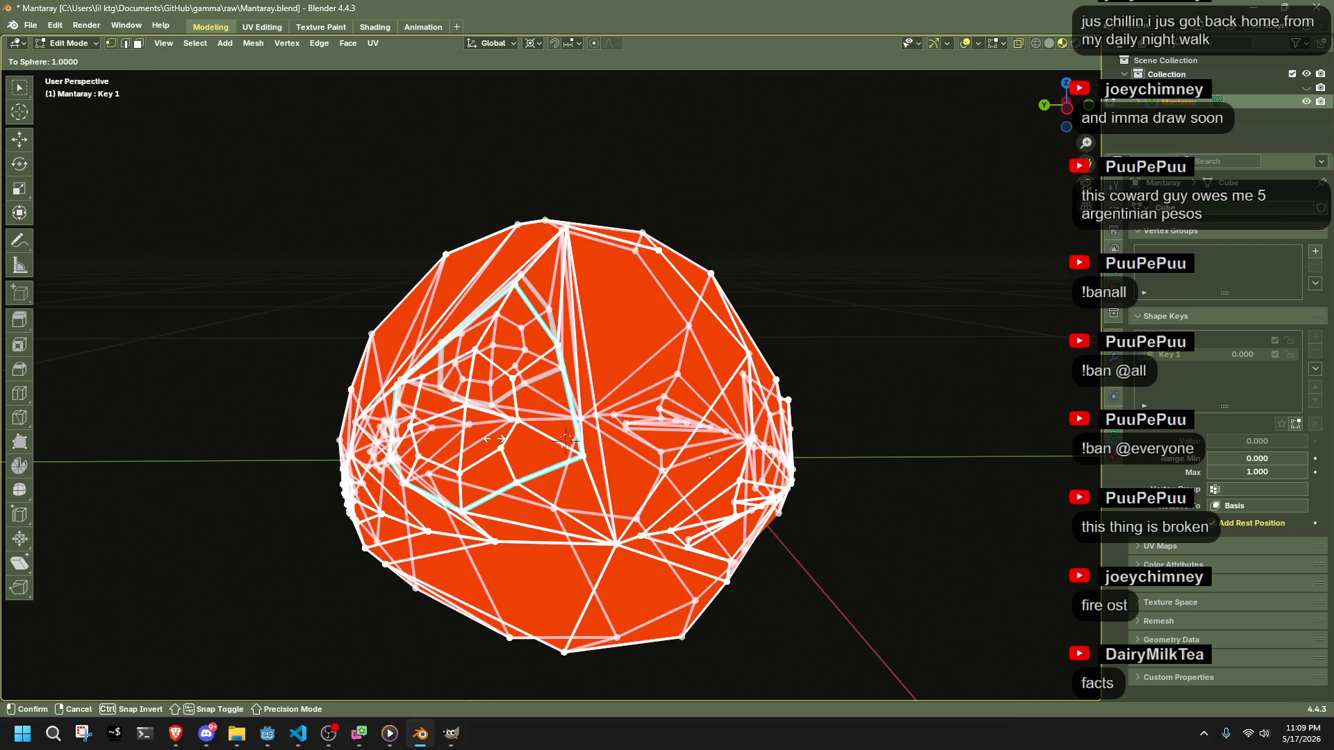
left_click(729, 446)
key("alt+a")
mouse_move(920, 447)
left_mouse_down()
mouse_move(900, 450)
mouse_move(986, 431)
mouse_move(995, 412)
mouse_move(1091, 424)
mouse_move(44, 456)
mouse_move(544, 407)
left_mouse_up()
- Return to Object Mode and set Key 1's value to 1.000 to show the ball
key("Tab")
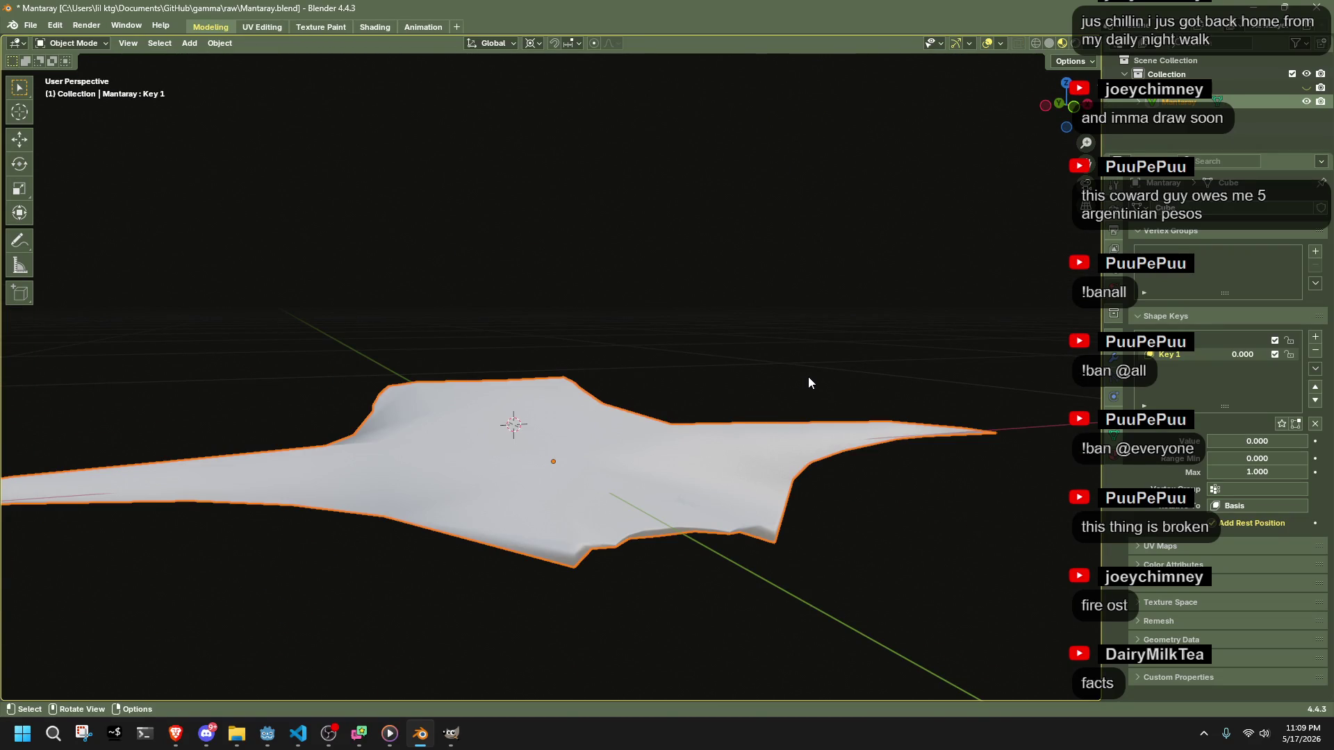
left_click_drag(1236, 440, 1306, 441)
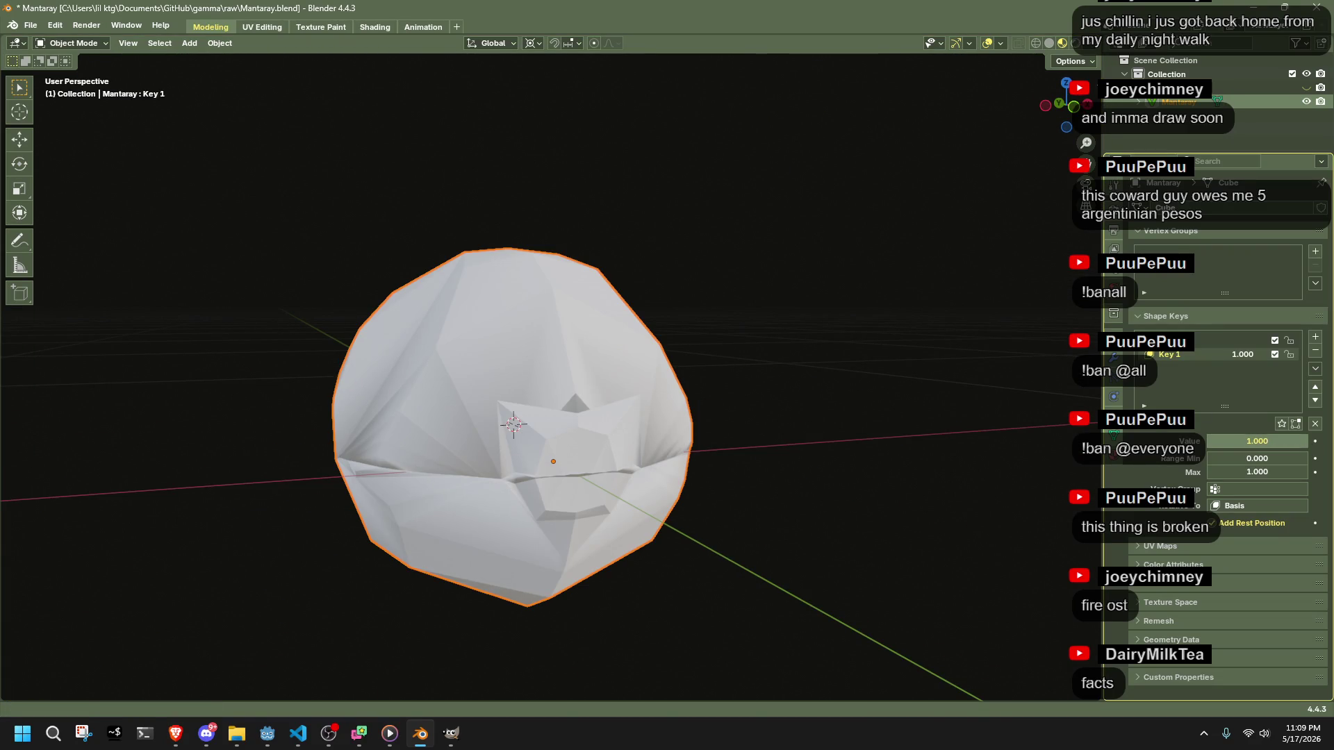
mouse_move(802, 371)
left_mouse_down()
mouse_move(519, 366)
mouse_move(348, 282)
left_mouse_up()
- Save Mantaray.blend and bring the Godot editor to the front
key("ctrl+s")
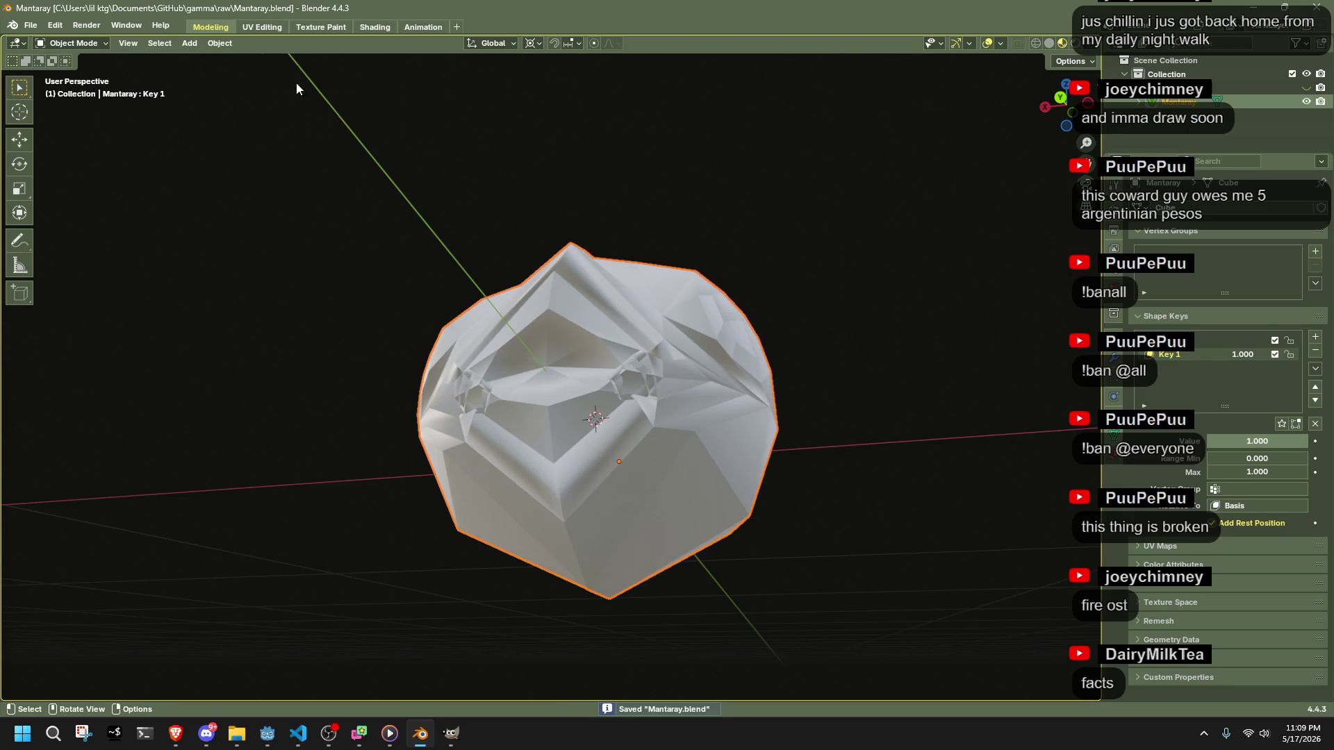
left_click(367, 26)
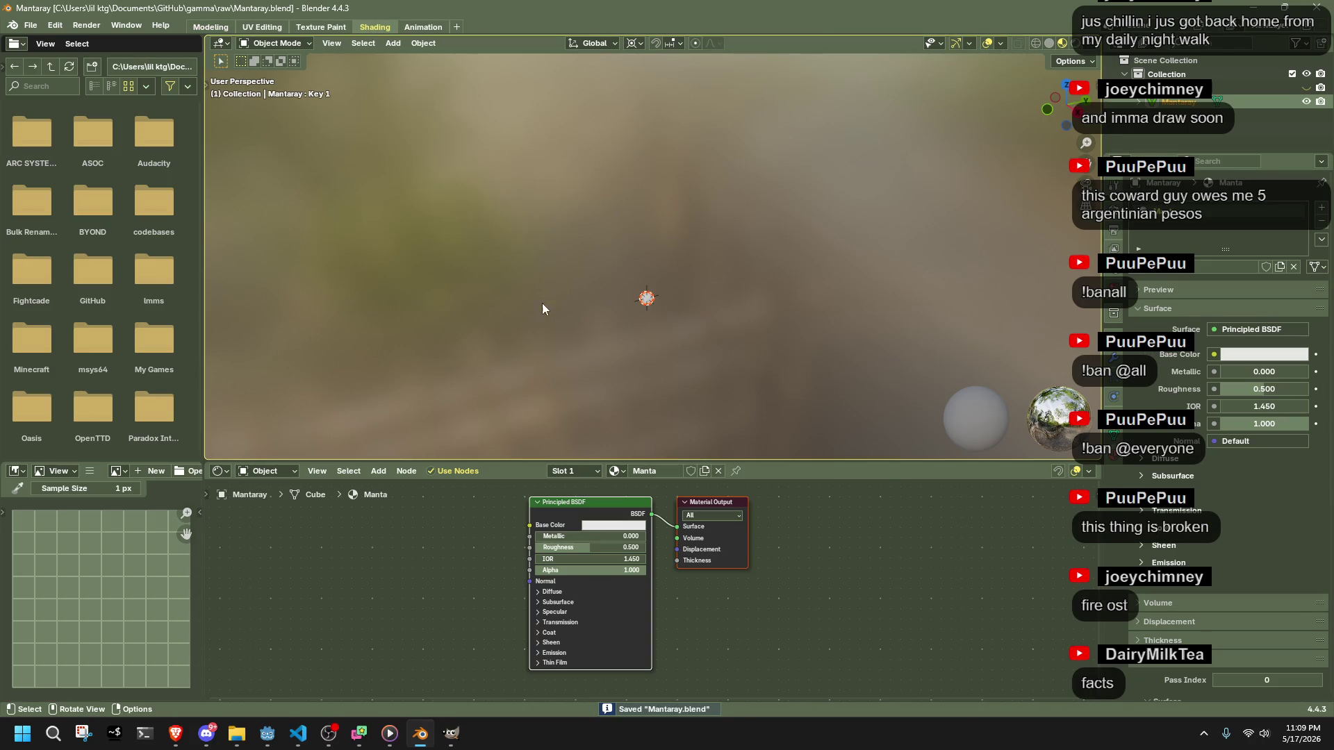
left_click(212, 27)
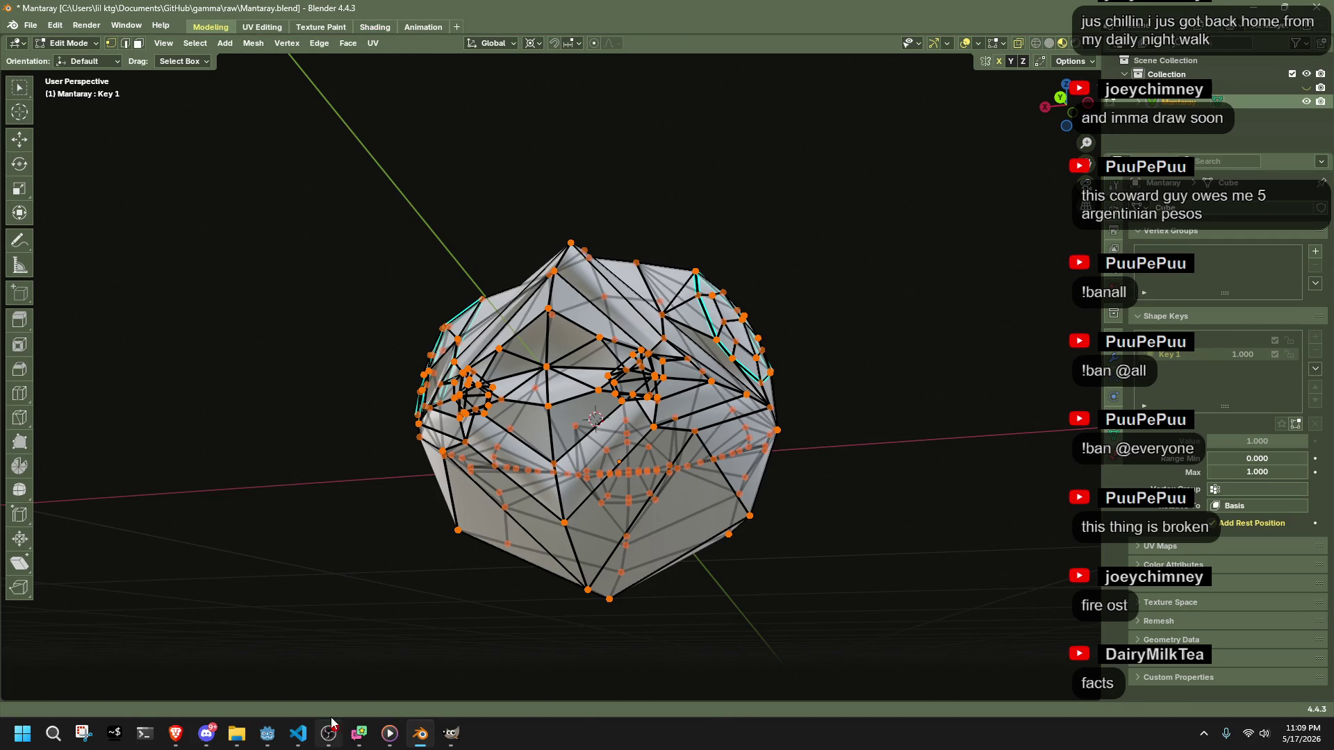
left_click(276, 733)
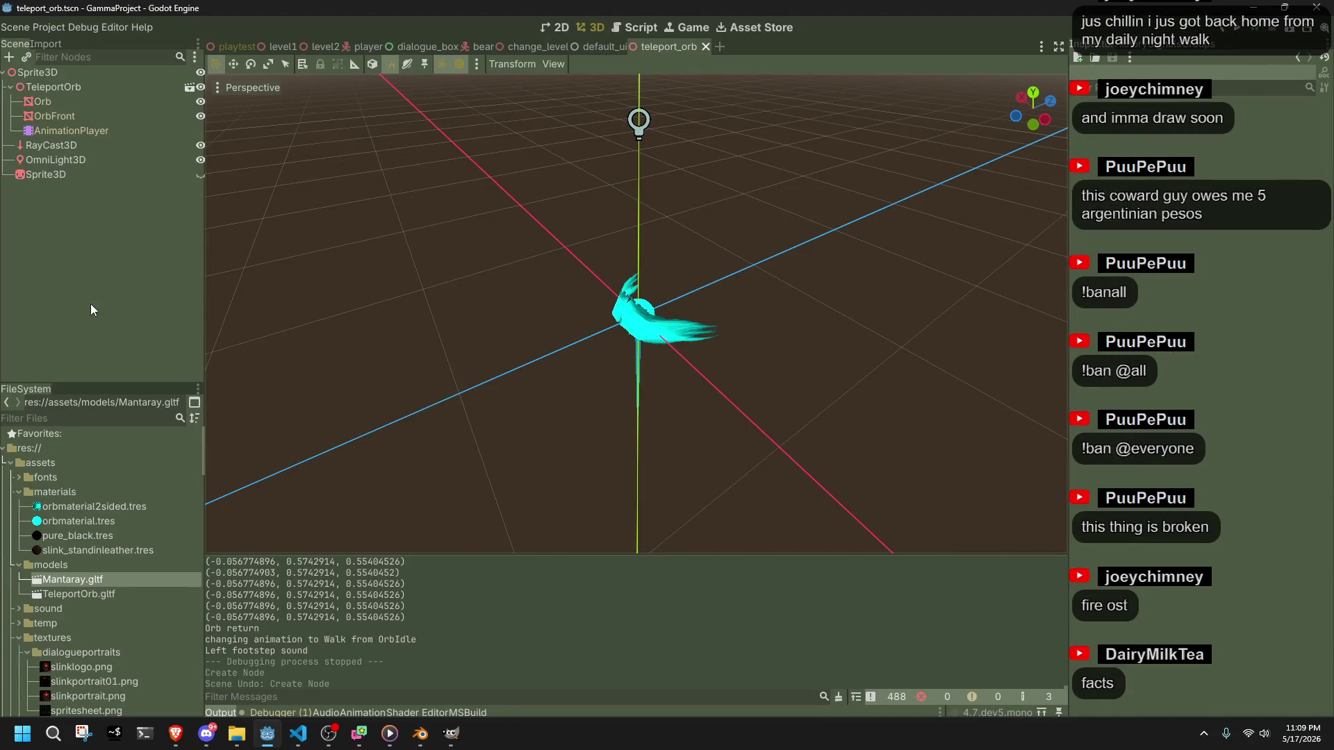
- Export the manta from Blender as Mantaray.gltf using the glTF 2.0 exporter
left_click(100, 595)
left_click(421, 734)
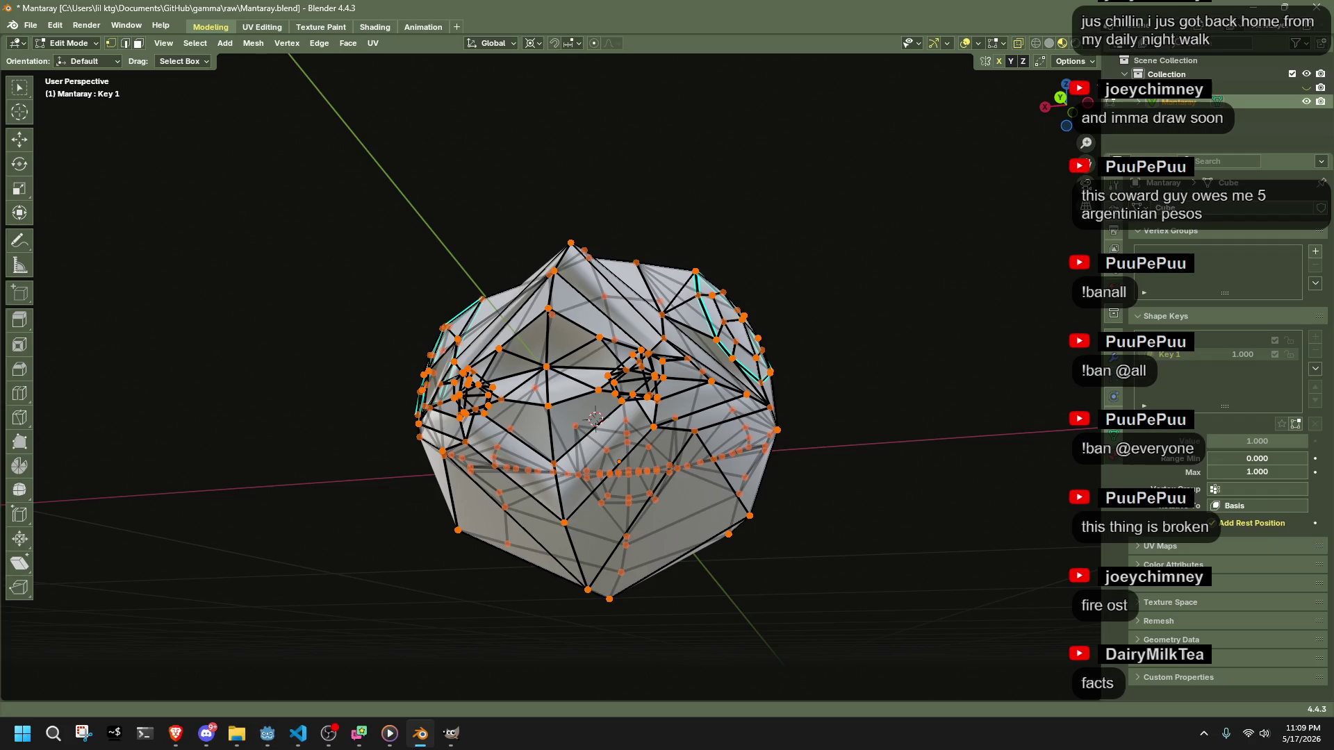
key("q")
left_click(423, 423)
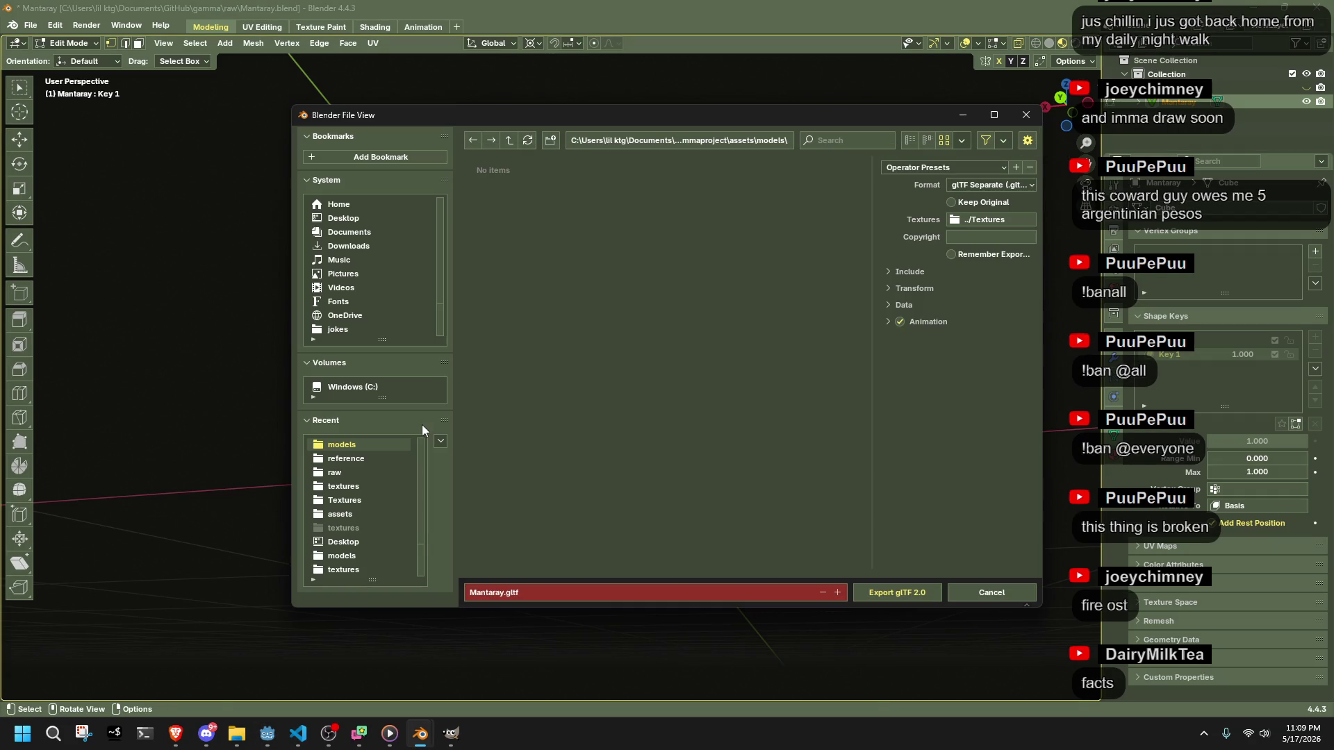
left_click(907, 594)
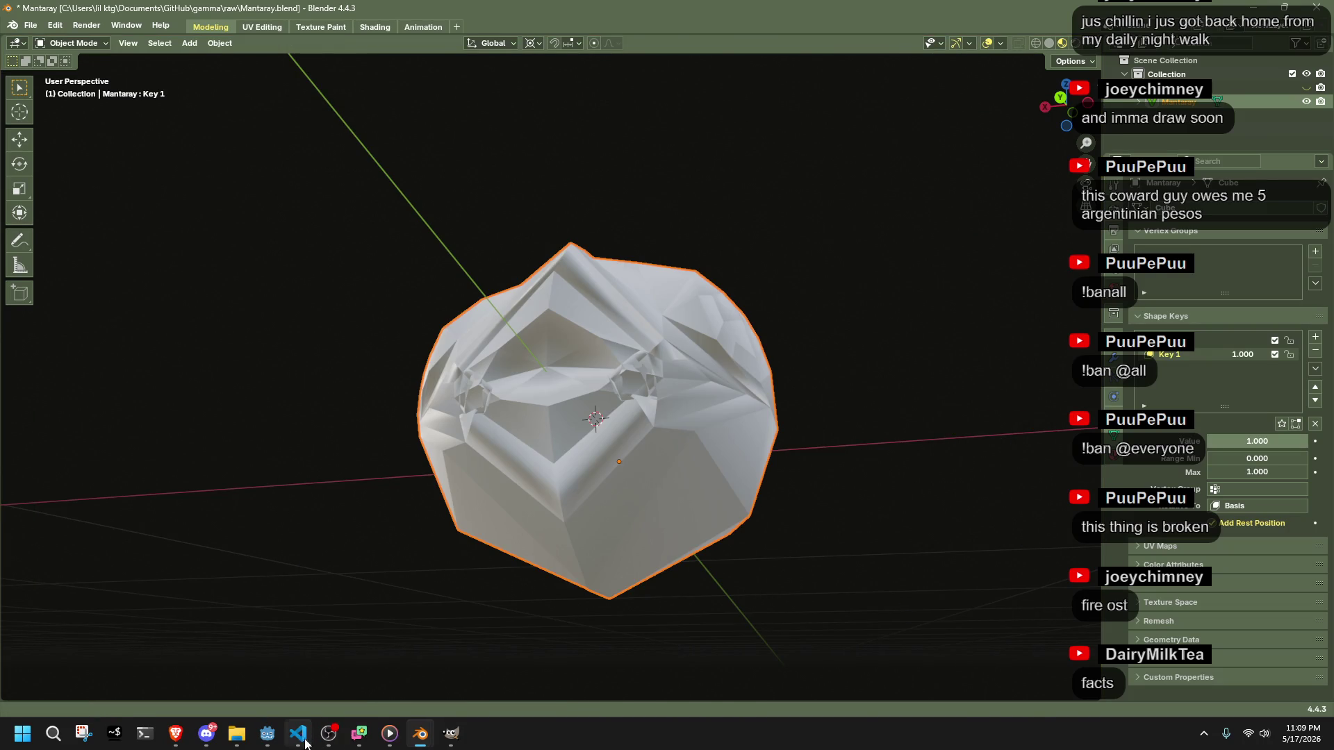
- Drop Mantaray.gltf into Godot's teleport_orb 3D viewport as a new instance
left_click(267, 734)
mouse_move(56, 581)
left_mouse_down()
mouse_move(181, 506)
mouse_move(417, 309)
mouse_move(524, 355)
left_mouse_up()
left_click_drag(592, 415, 772, 309)
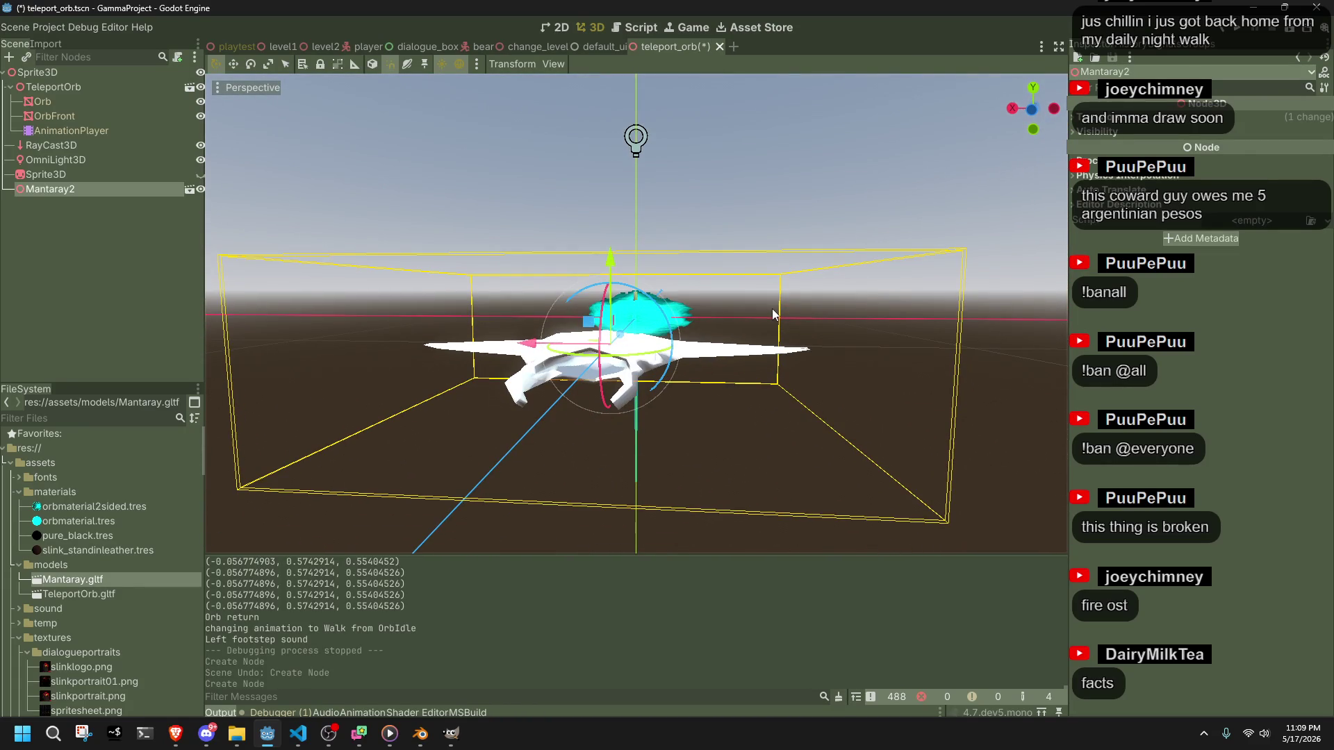
- Undo the added Mantaray2 node and clear the scene selection
key("ctrl+z")
left_click(596, 310)
left_click(269, 214)
left_click(69, 115)
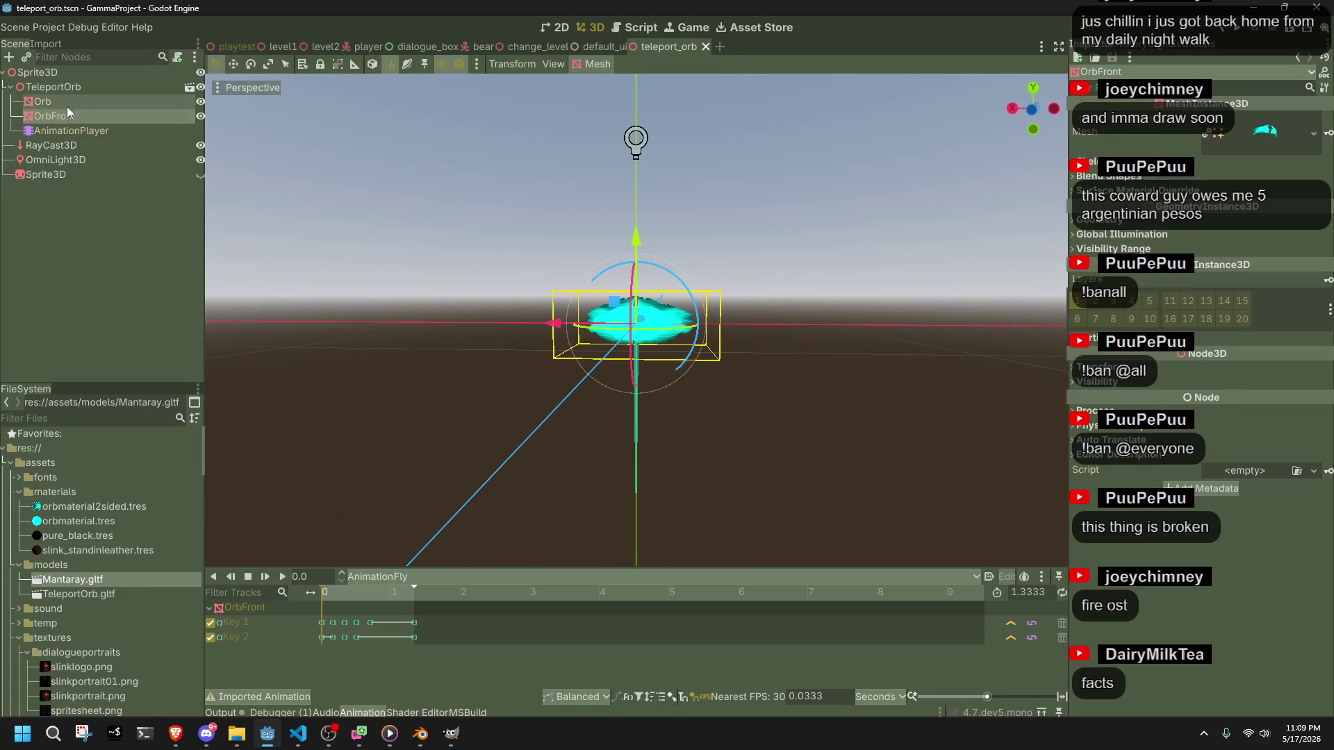
left_click(57, 73)
left_click(345, 314)
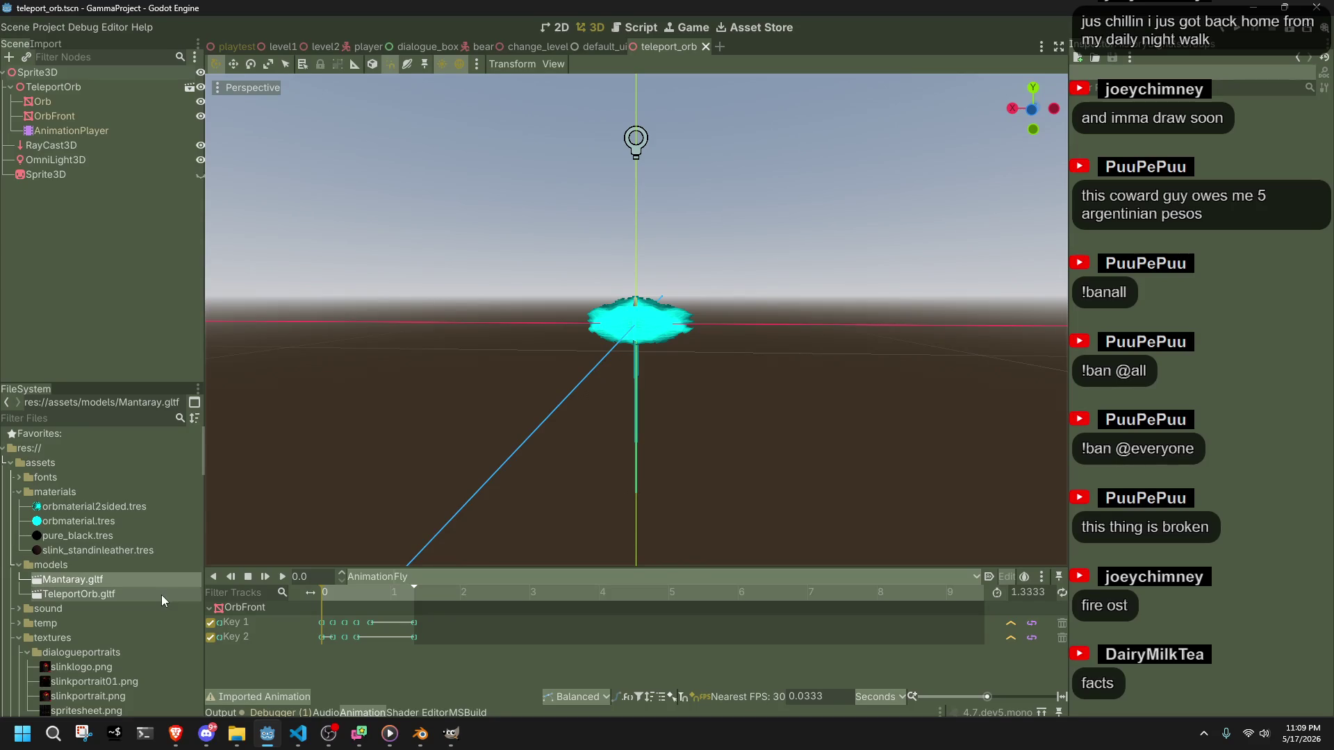
- Open Mantaray.gltf's advanced import settings and inspect the Mantaray_Cube mesh
double_click(129, 576)
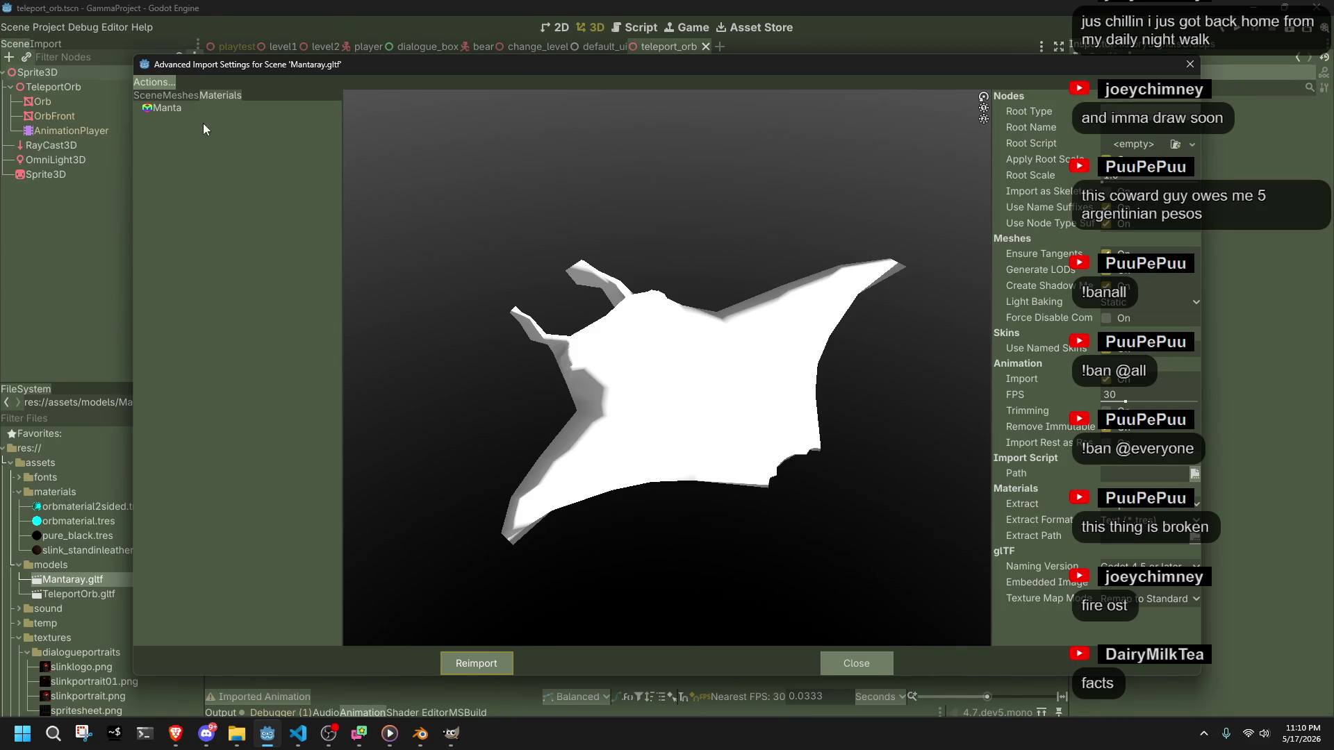
left_click(189, 110)
left_click(153, 98)
left_click(199, 137)
left_click(198, 150)
left_click(198, 125)
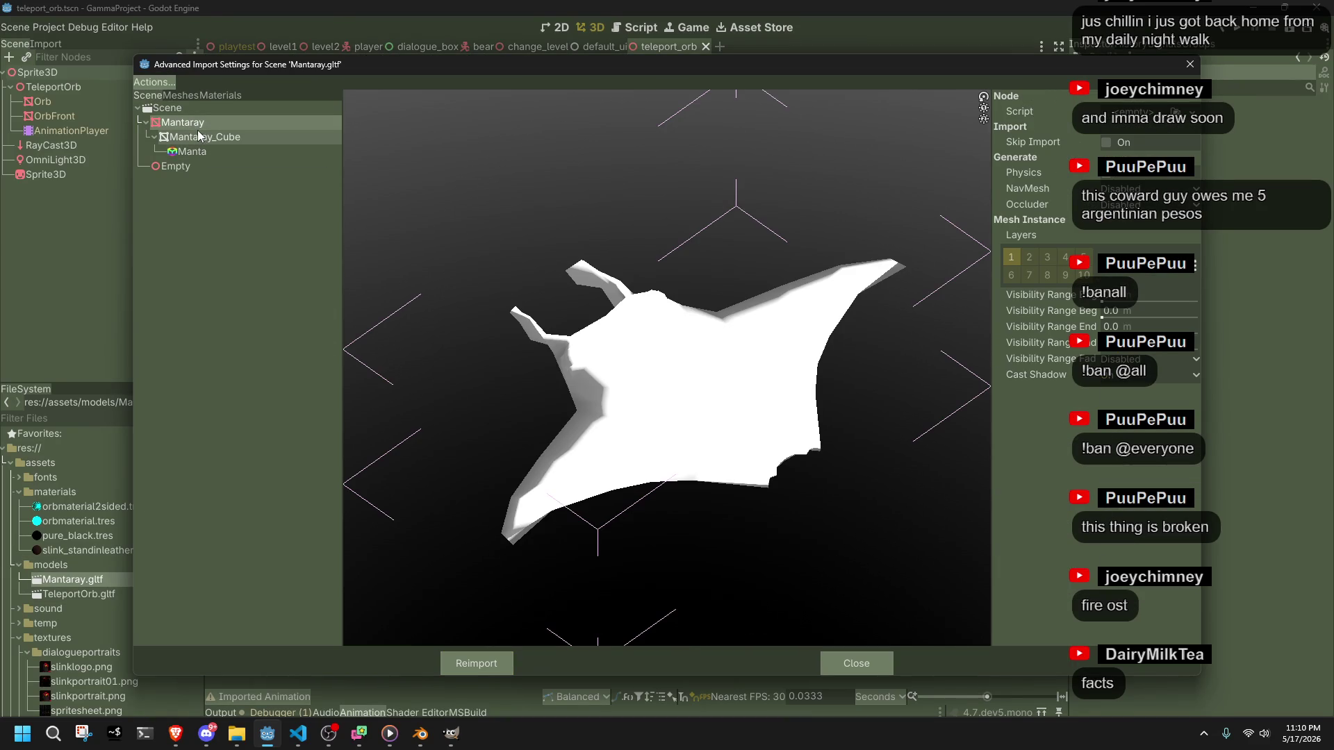
left_click(211, 139)
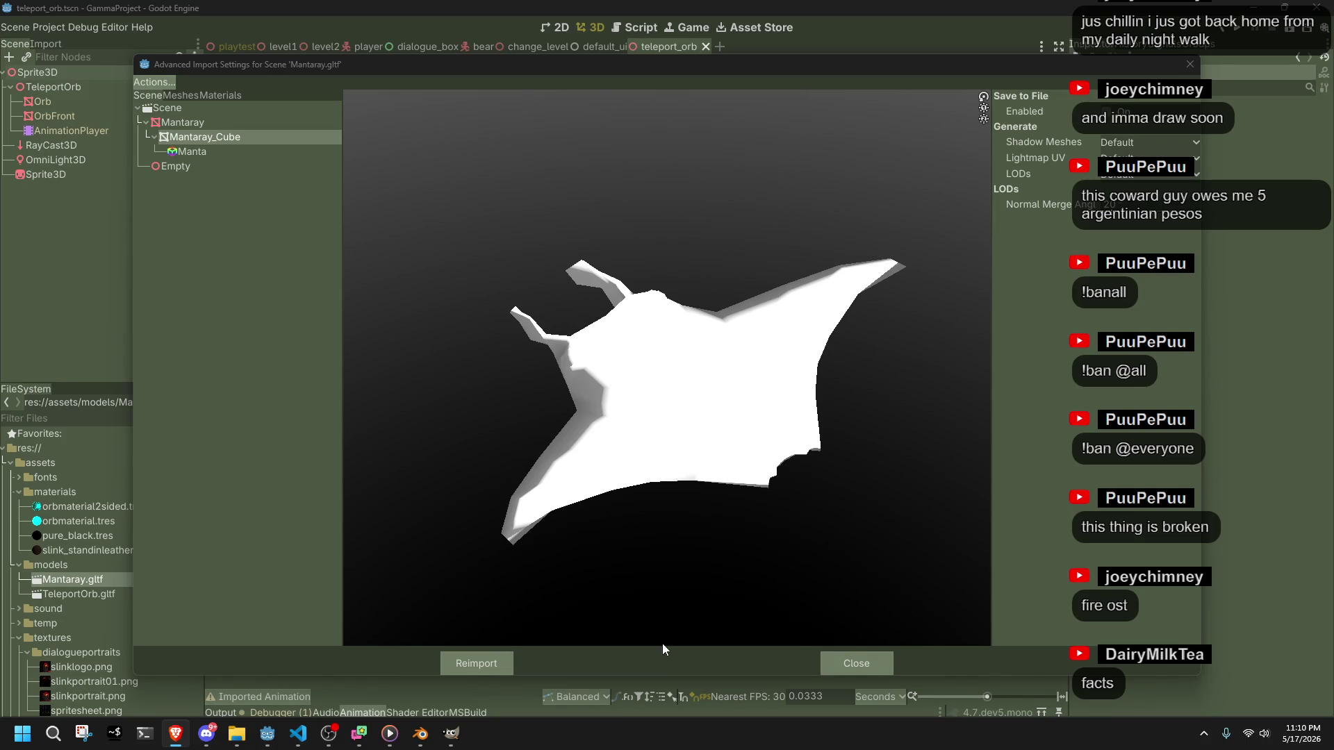
left_click(421, 734)
- Solo Key 1 and compare the Basis manta with the Key 1 ball, ending on Key 1
mouse_move(523, 691)
left_mouse_down()
mouse_move(876, 463)
mouse_move(1004, 507)
left_mouse_up()
left_click(1218, 340)
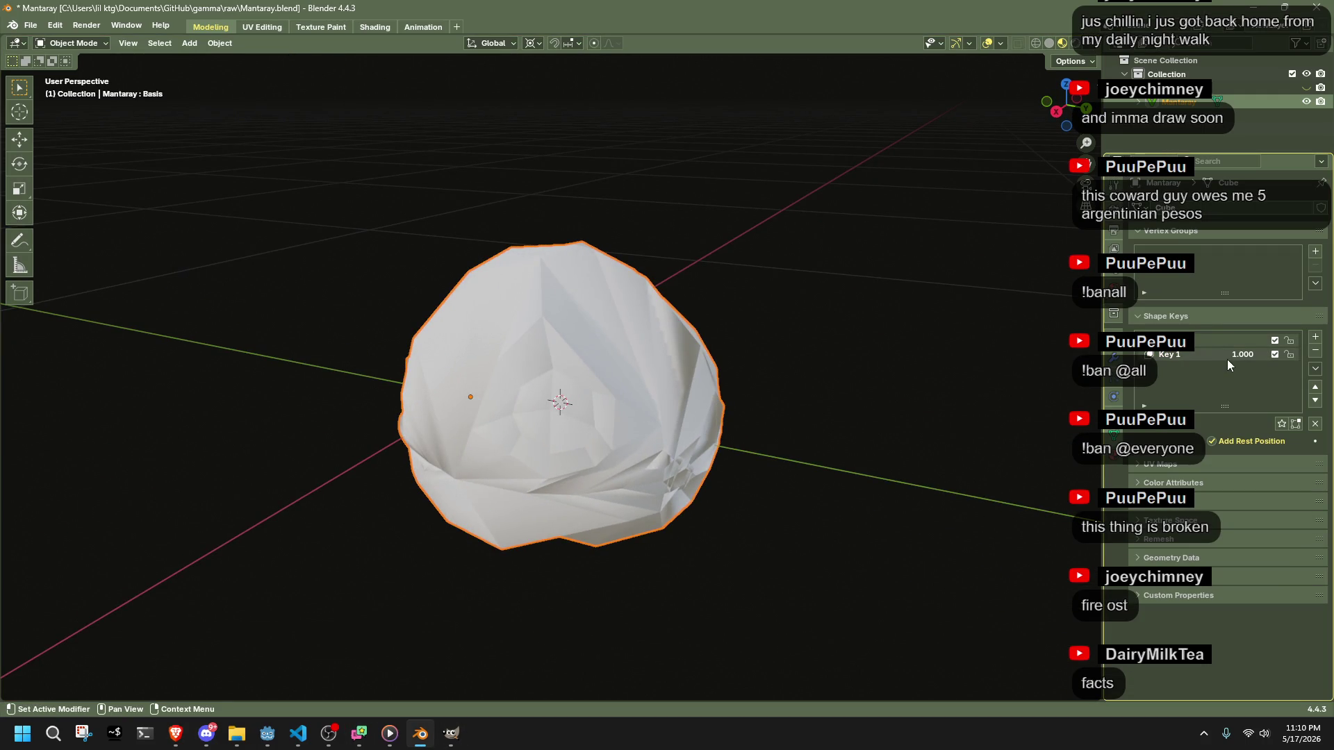
left_click(1201, 356)
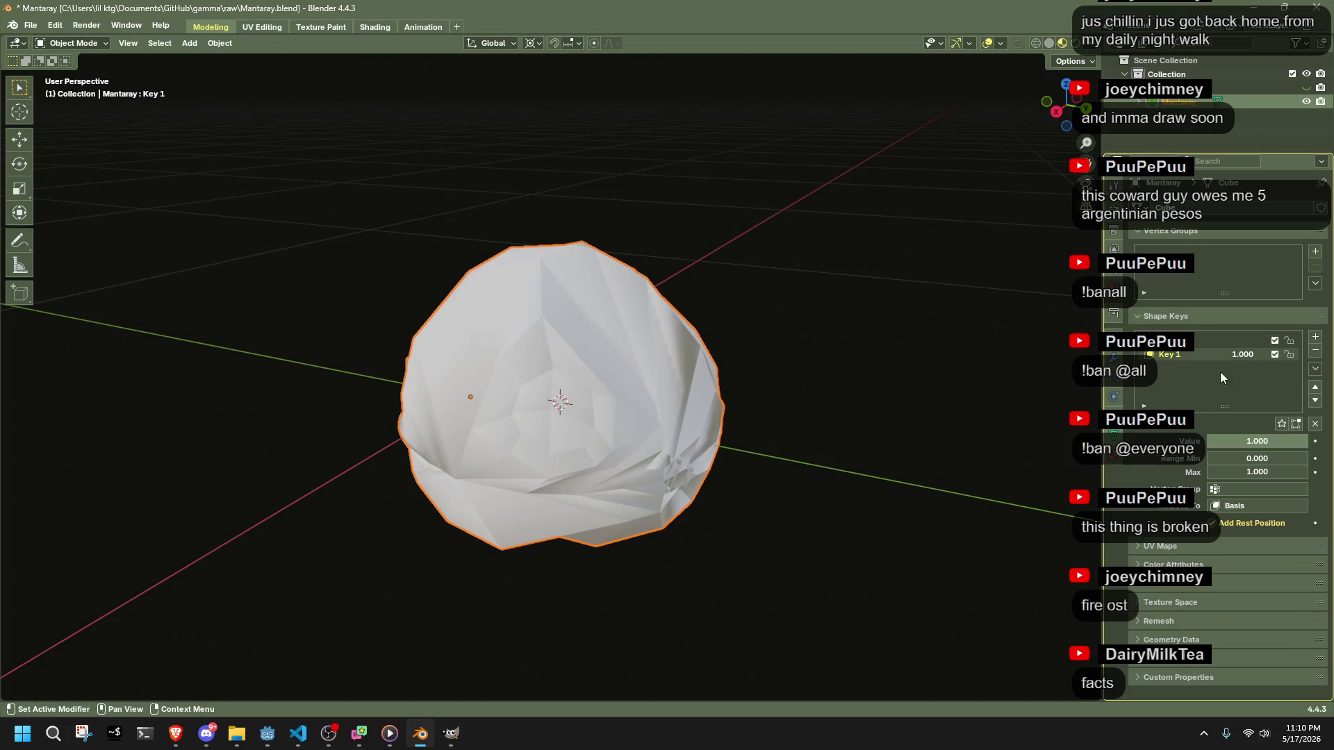
left_click(1282, 423)
left_click(1181, 340)
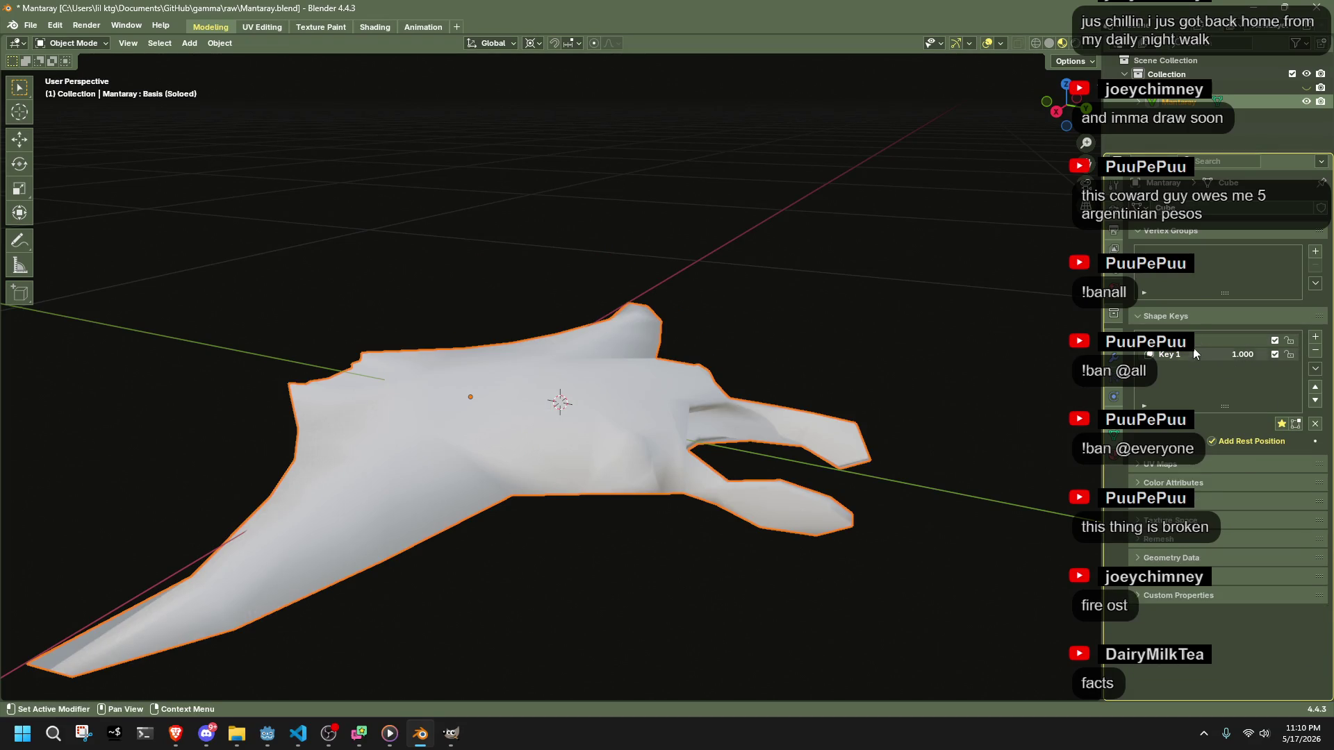
left_click(1179, 355)
left_click(1191, 341)
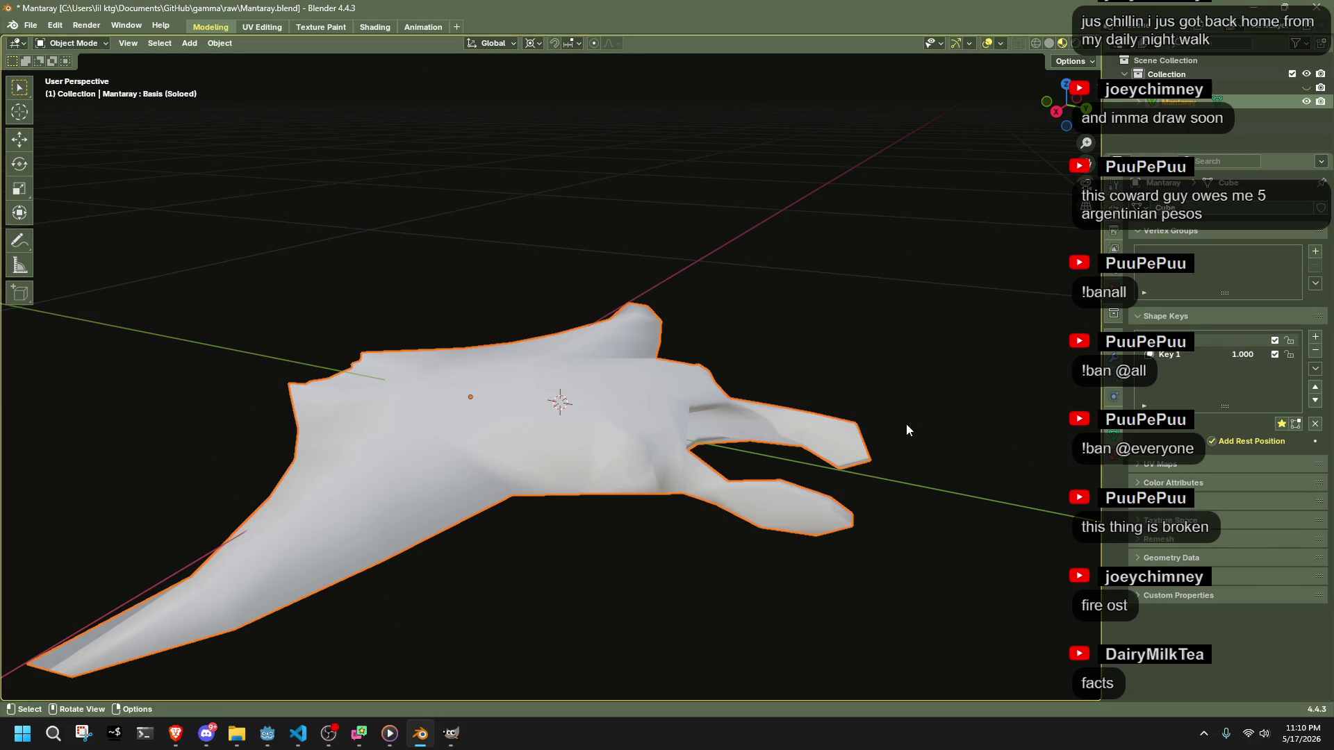
left_click(1179, 355)
left_click(1181, 341)
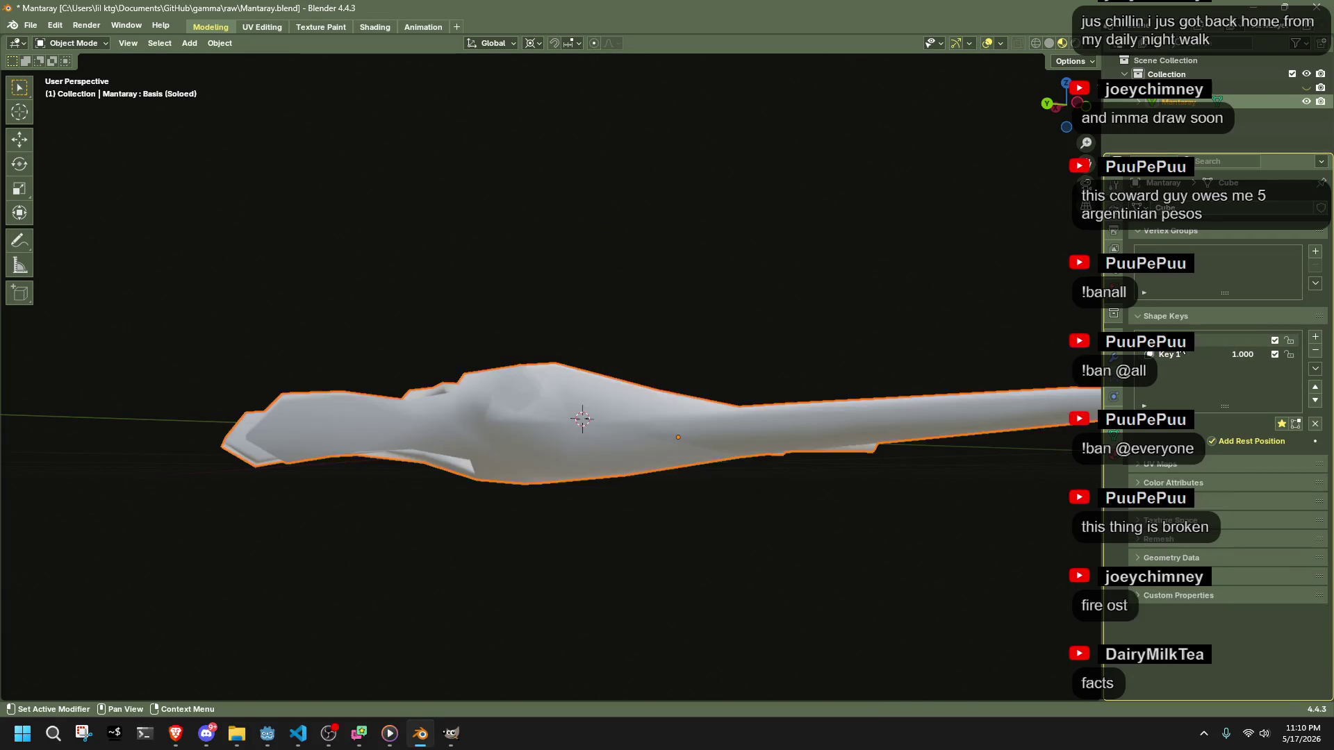
left_click(1179, 355)
left_click(1198, 344)
left_click(1204, 353)
left_click(1202, 344)
left_click(1203, 354)
- Save Mantaray.blend and export the mantaray as a glTF file
key("ctrl+s")
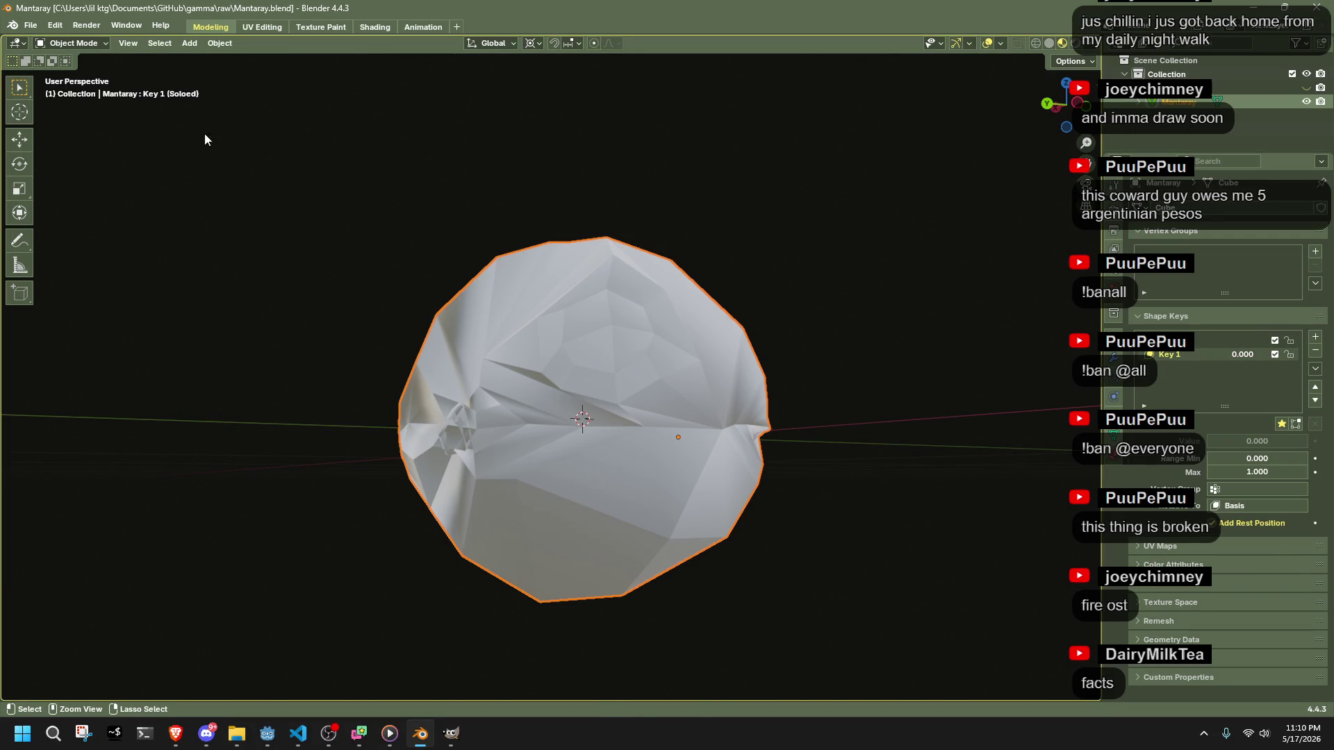
key("F3")
key("Return")
left_click(887, 586)
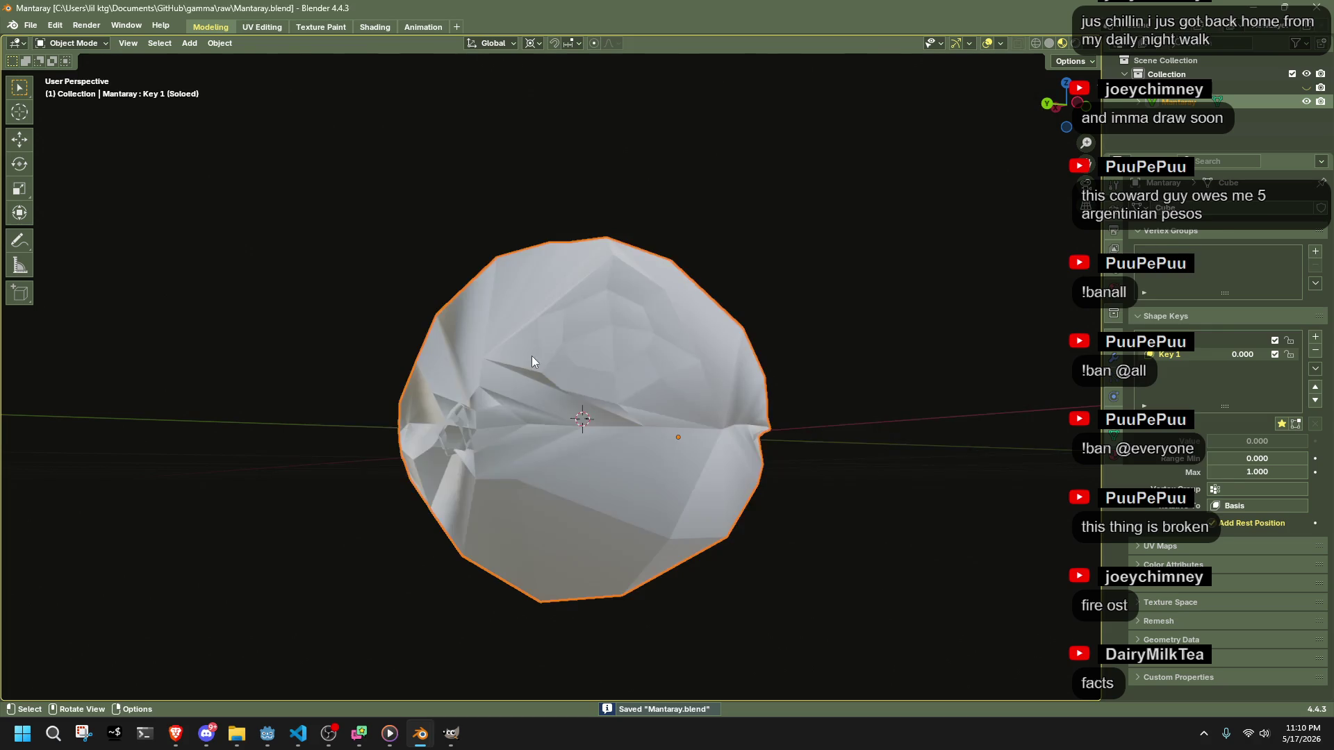
key("alt+Tab")
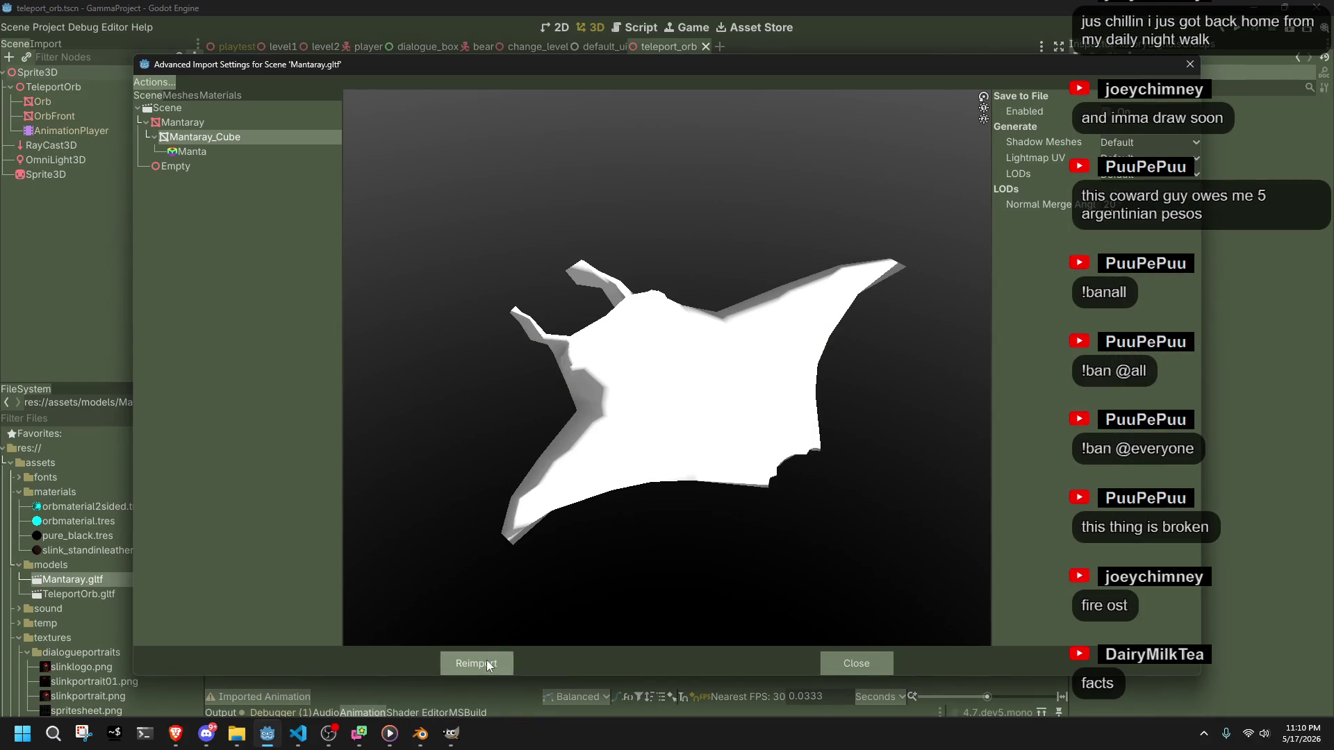
- Reimport Mantaray.gltf in Godot, then start and cancel a glTF export in Blender
left_click(488, 658)
key("alt+Tab")
left_click(30, 25)
key("q")
left_click(486, 201)
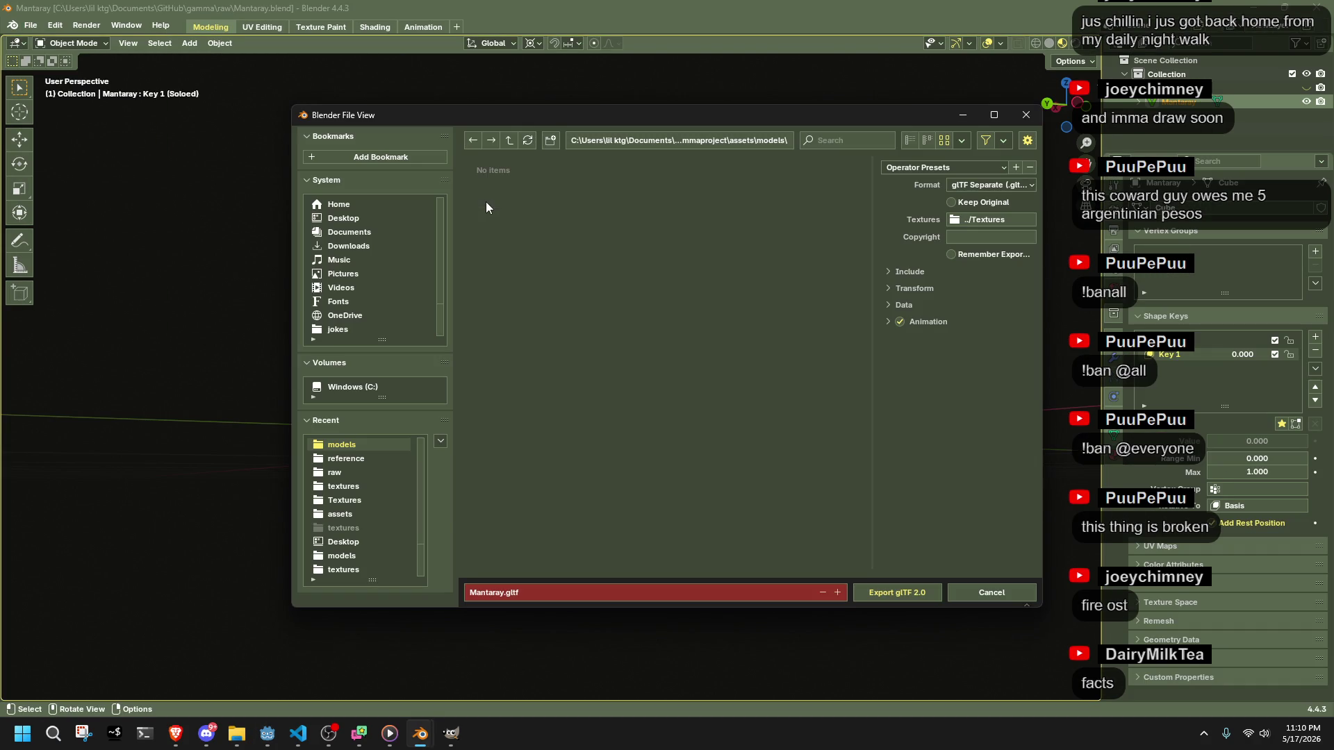
left_click(1006, 596)
- Delete the old Mantaray.gltf from Godot's FileSystem
key("alt+Tab")
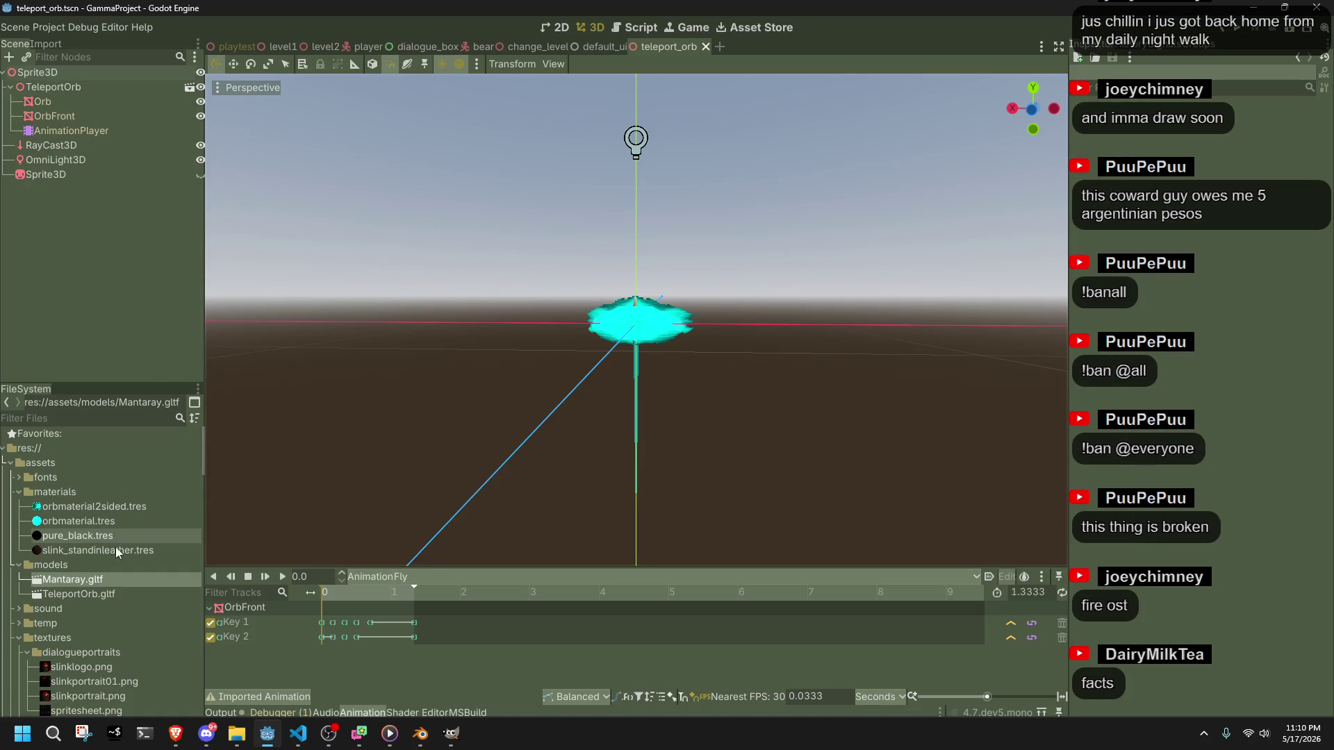
key("Delete")
left_click(547, 438)
- Re-export Mantaray.gltf into the models folder and drop it into the teleport orb scene
key("alt+Tab")
key("q")
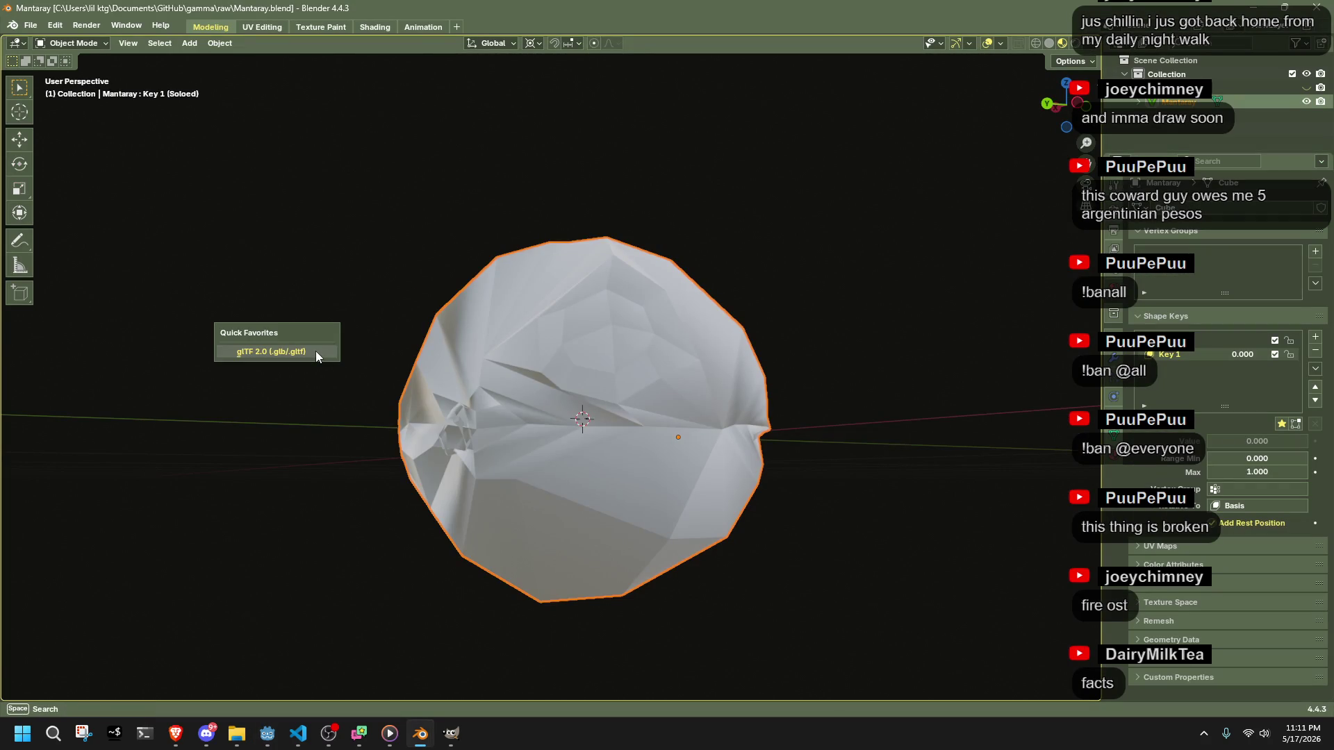
left_click(315, 353)
left_click(733, 136)
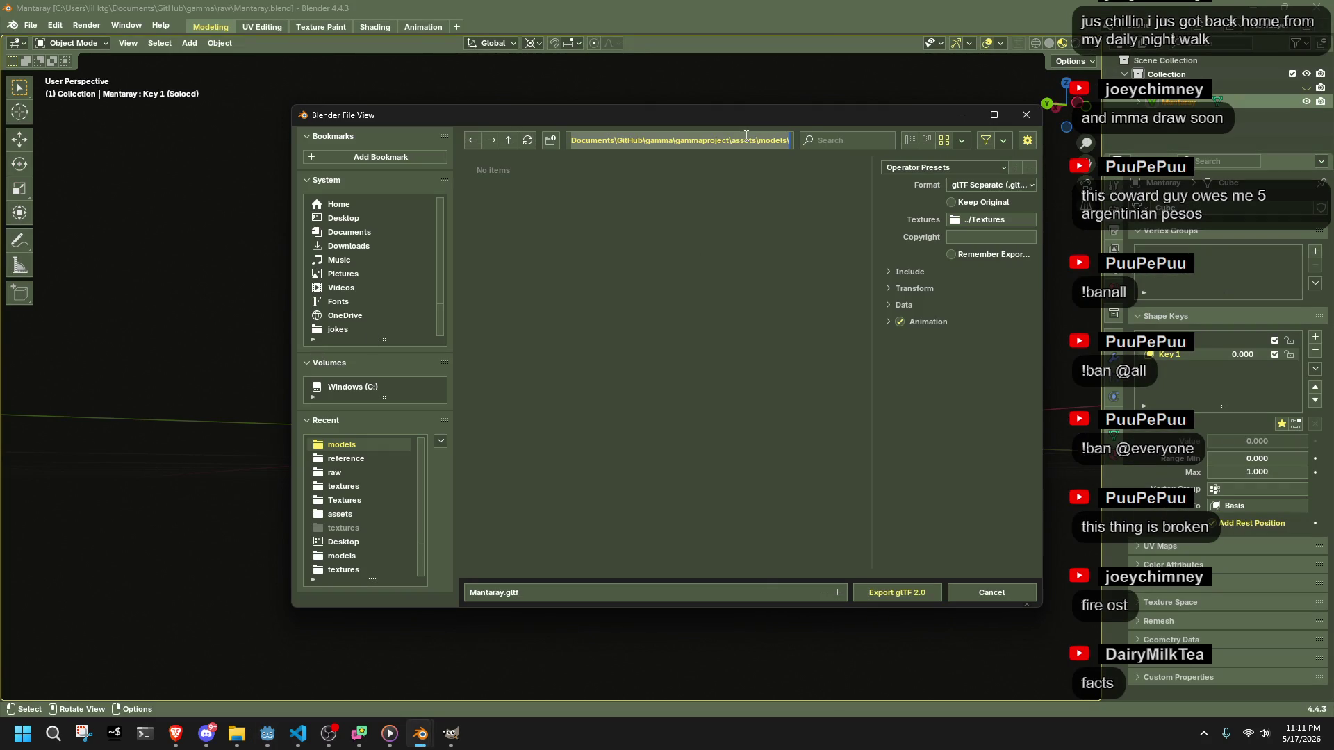
key("Return")
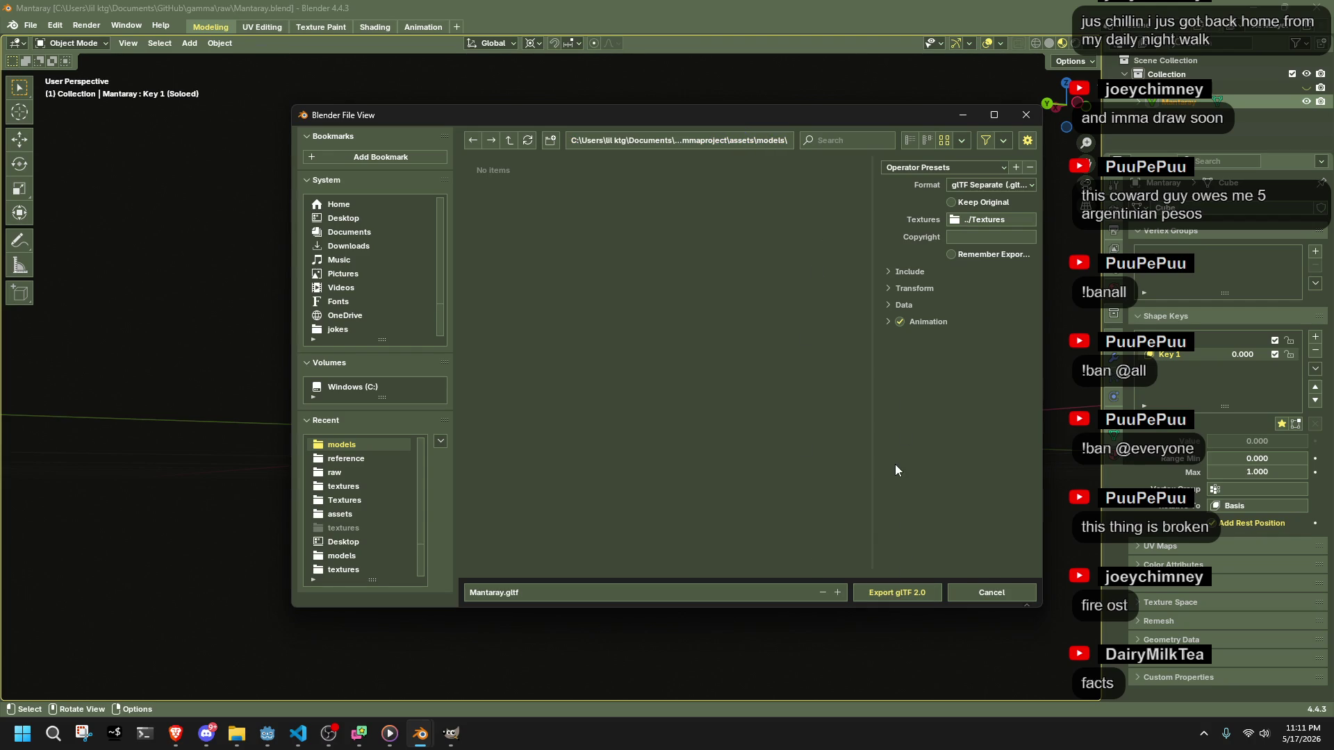
left_click(884, 586)
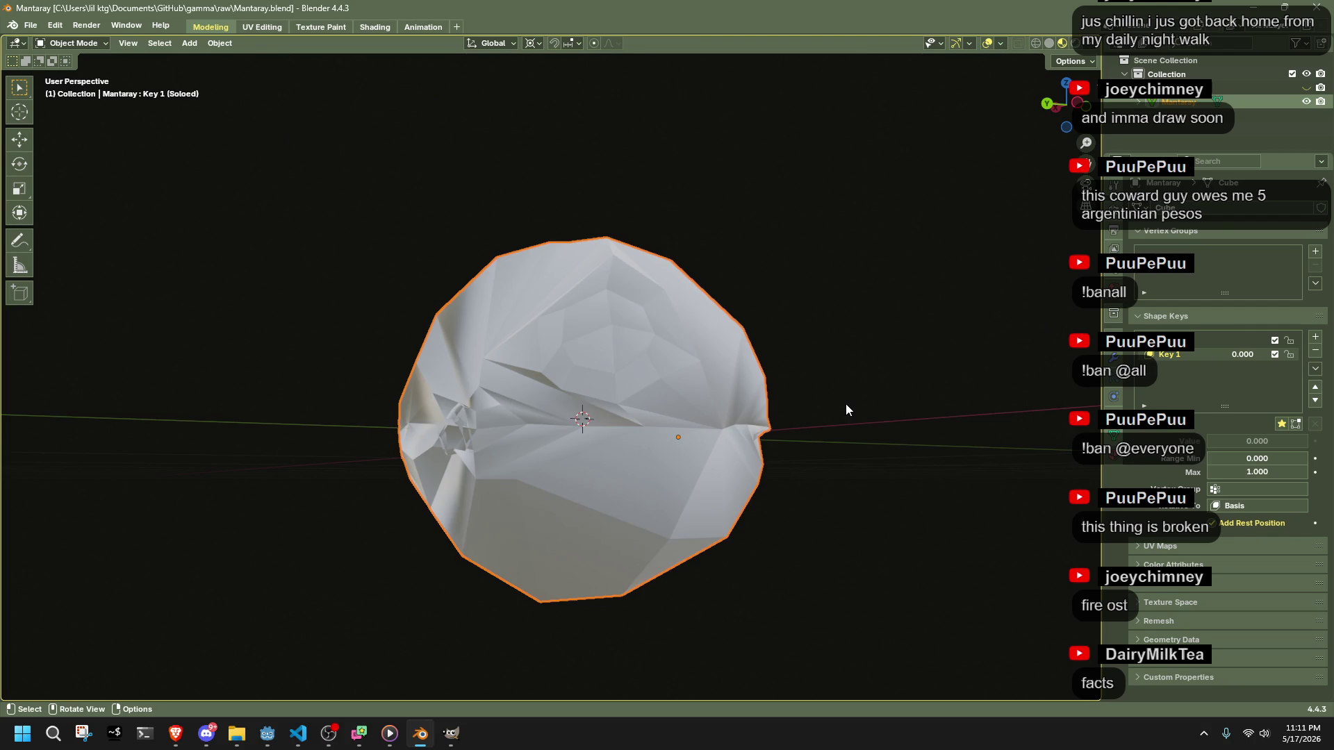
key("alt+Tab")
mouse_move(104, 580)
left_mouse_down()
mouse_move(226, 558)
mouse_move(596, 375)
mouse_move(551, 334)
left_mouse_up()
- Orbit around the placed Mantaray2, open the player scene, then return to Blender
left_click_drag(825, 528, 503, 268)
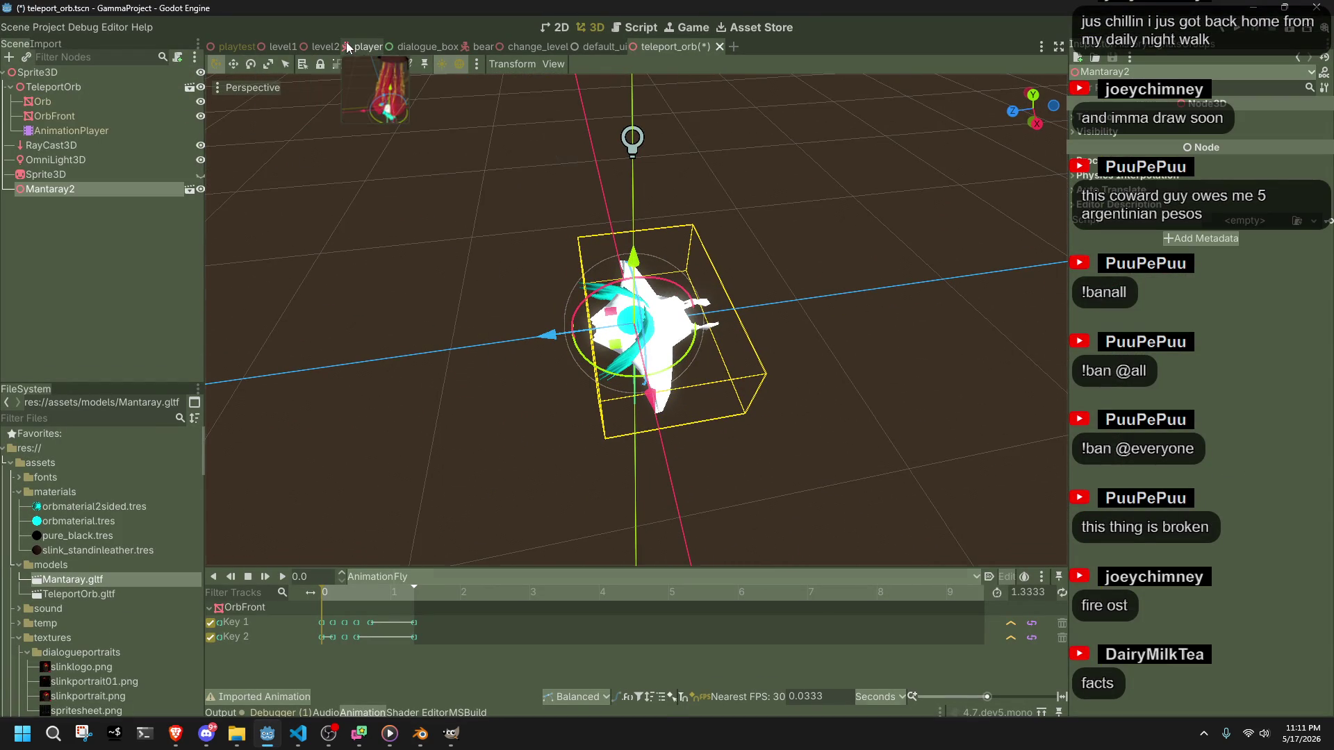
left_click(366, 47)
scroll(877, 140, "down", 4)
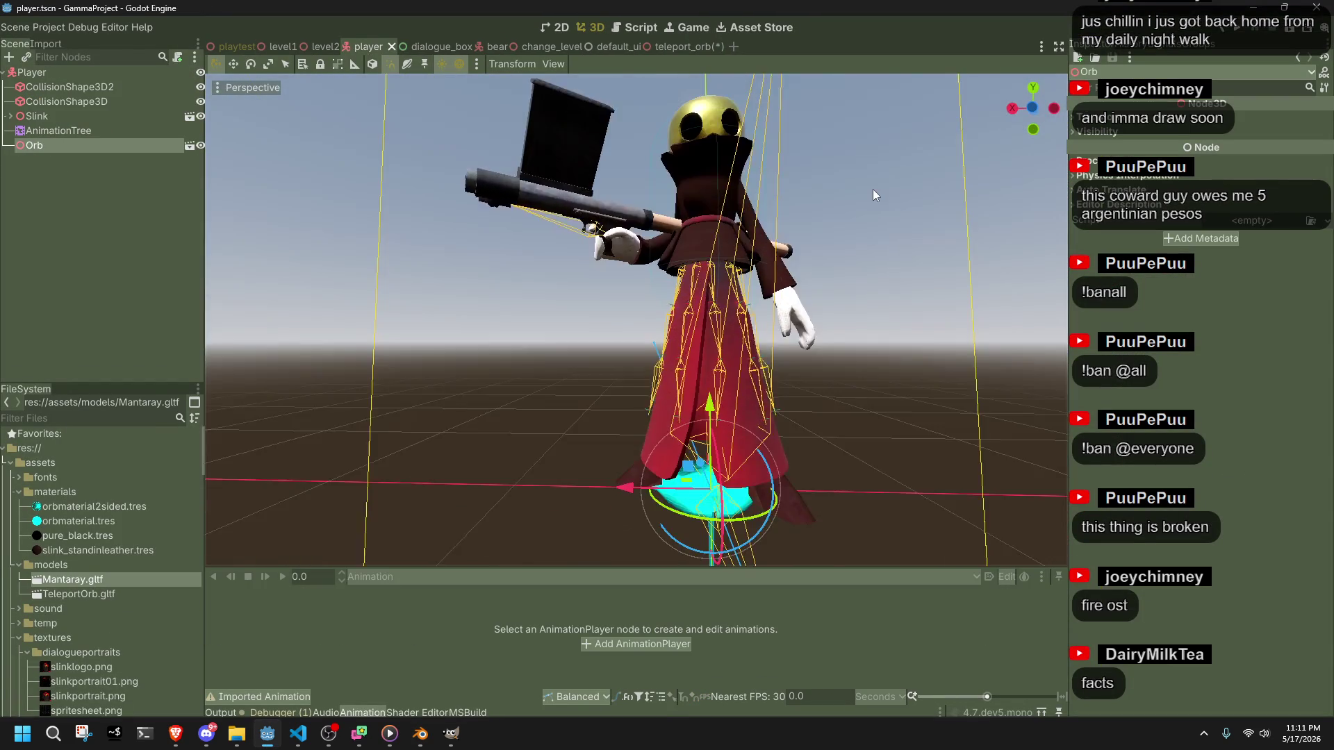
key("alt+Tab")
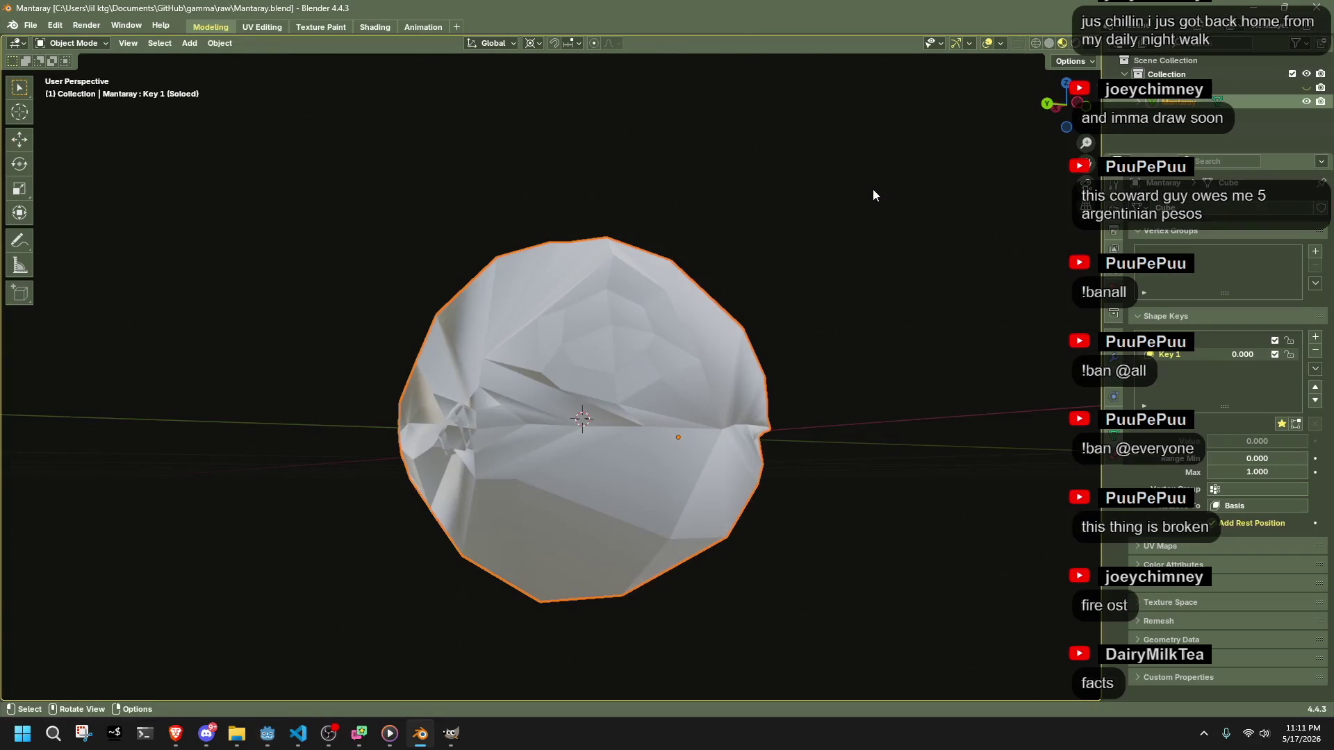
- With Basis active, scale the whole mesh up 3.562 times in Edit Mode
left_click(1181, 340)
key("Tab")
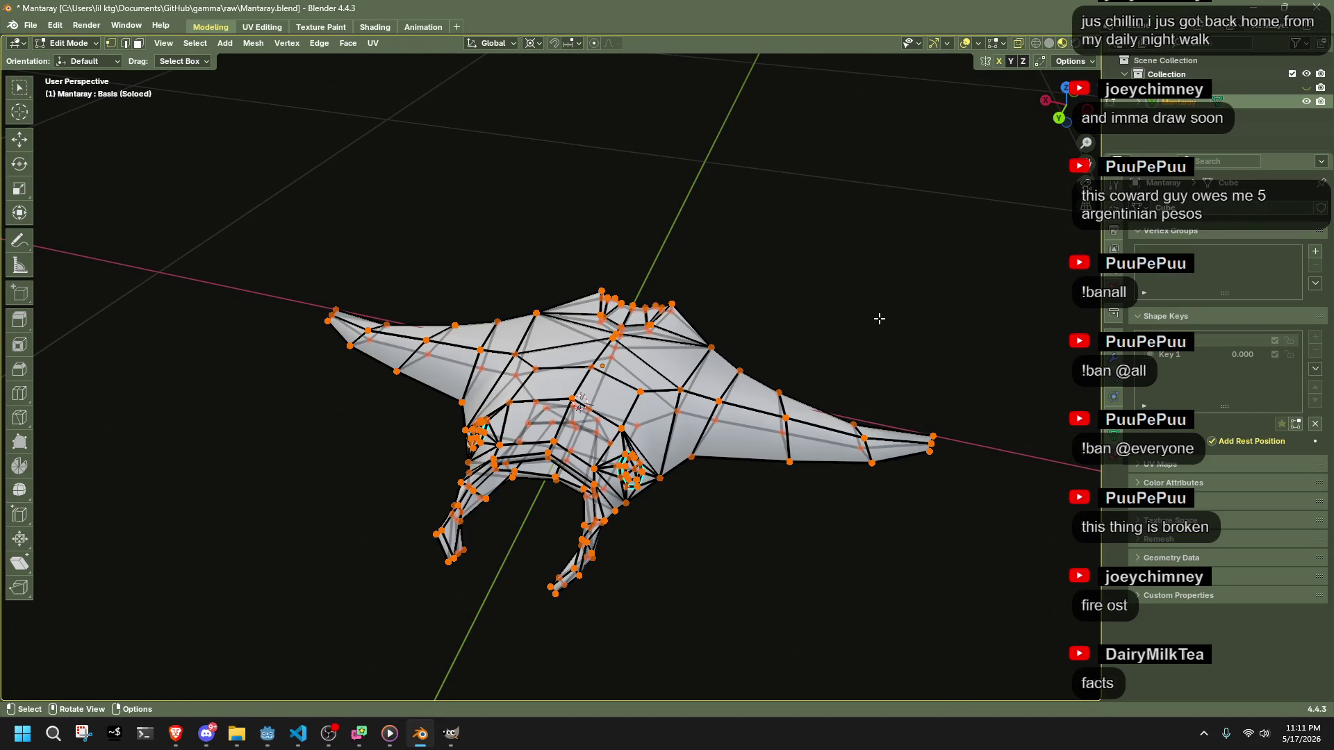
key("s")
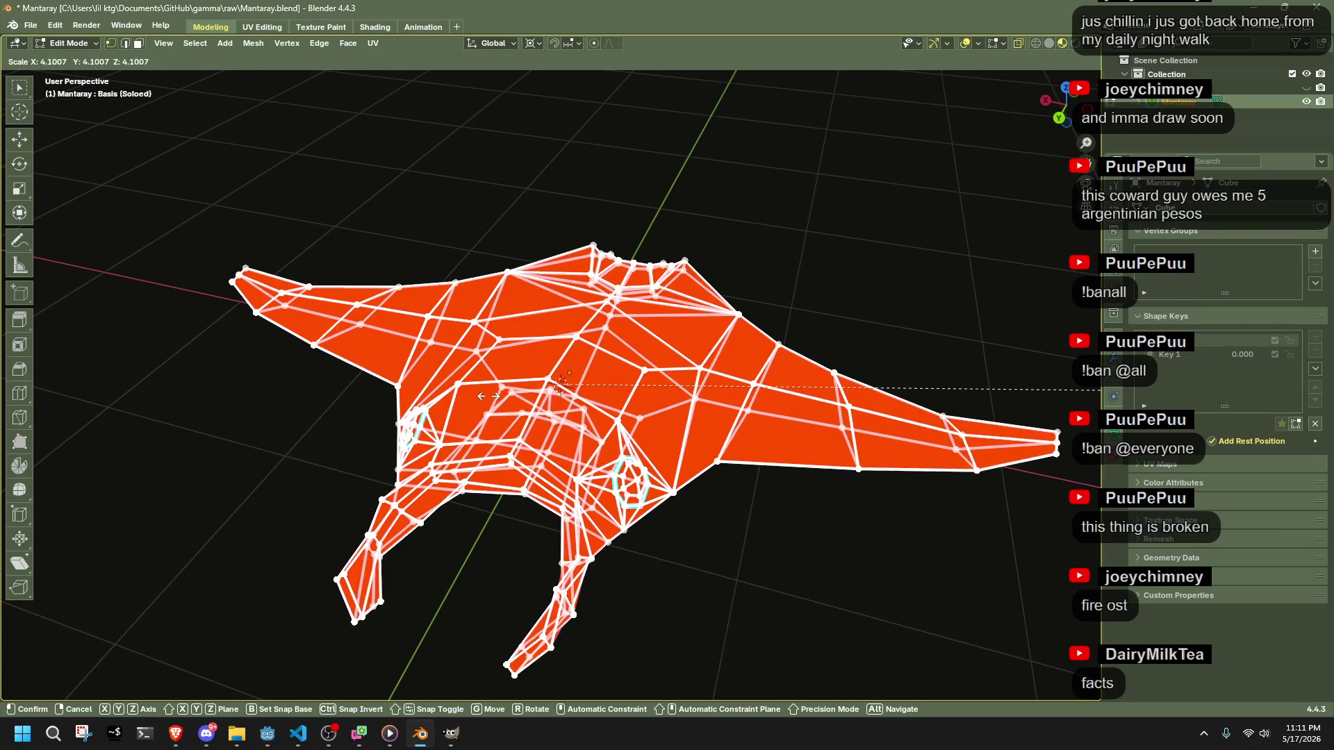
key("Return")
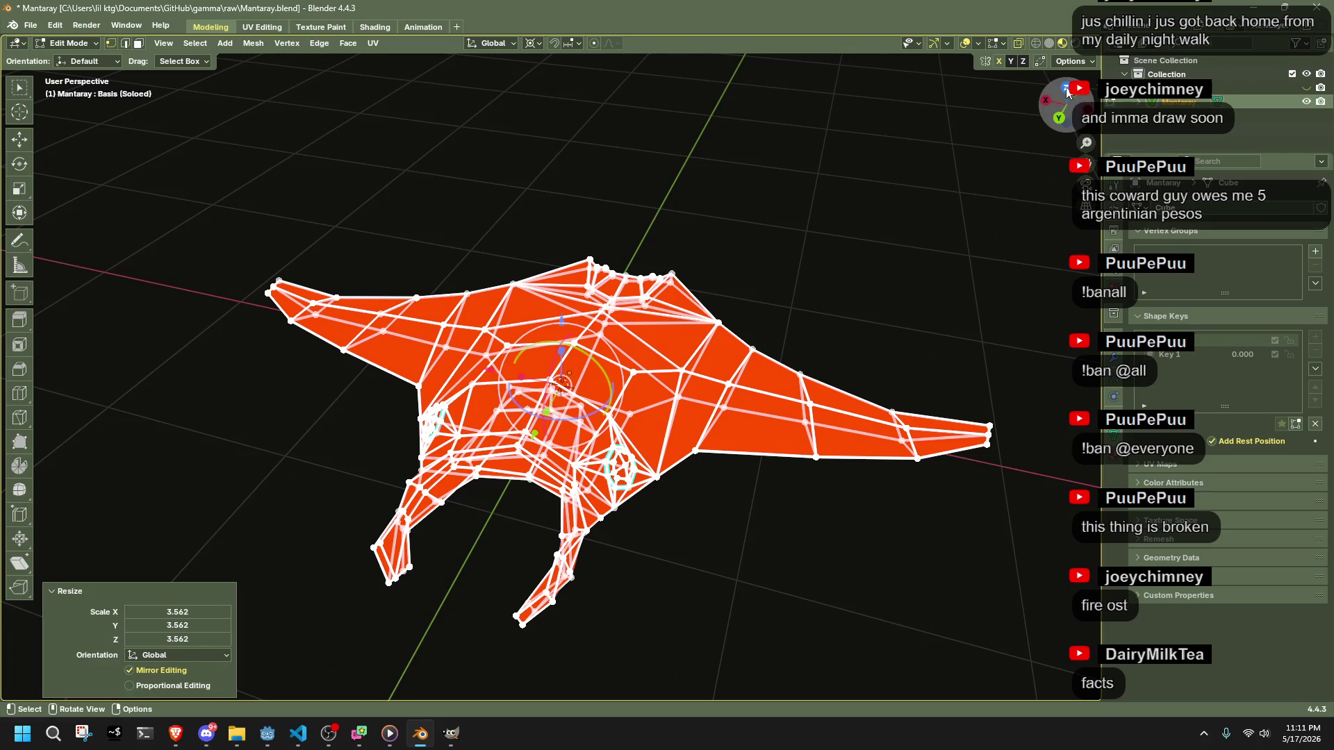
left_click(1068, 89)
scroll(800, 288, "down", 3)
scroll(876, 313, "up", 1)
key("s")
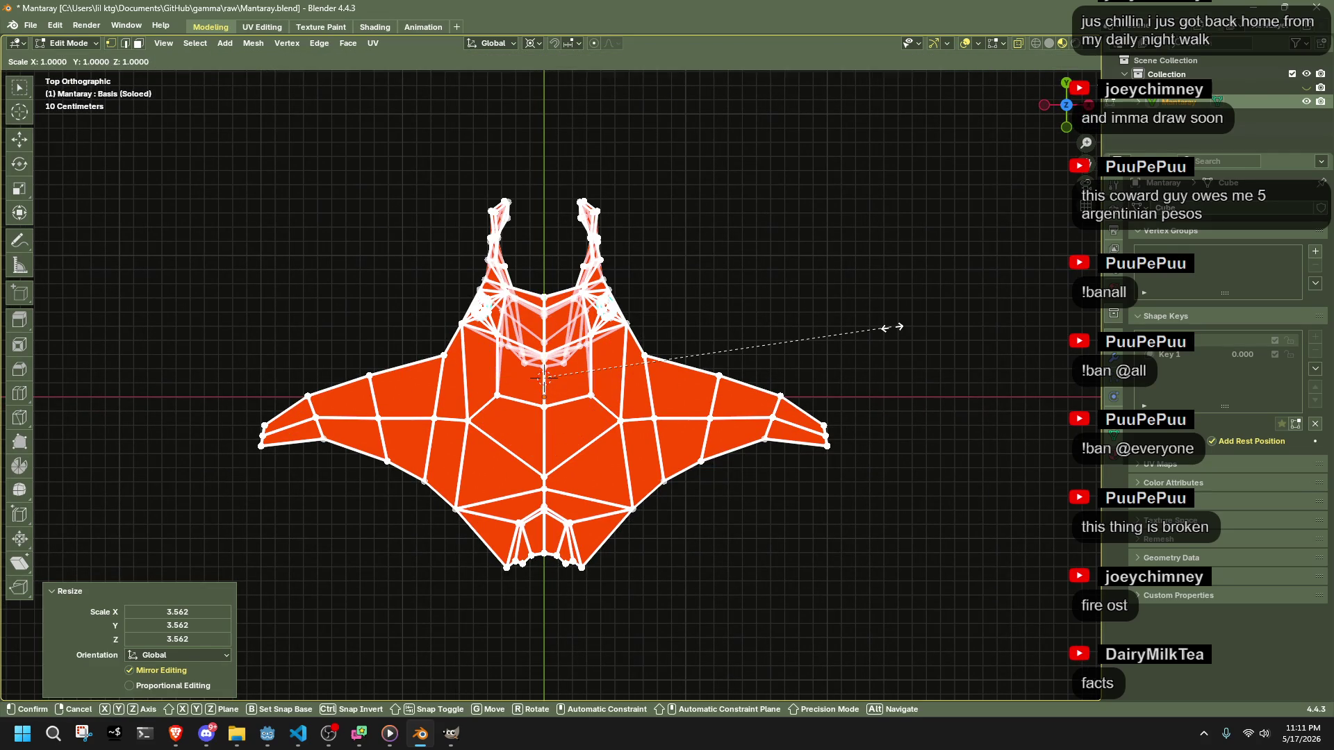
key("g")
scroll(887, 313, "down", 3)
left_click(884, 312)
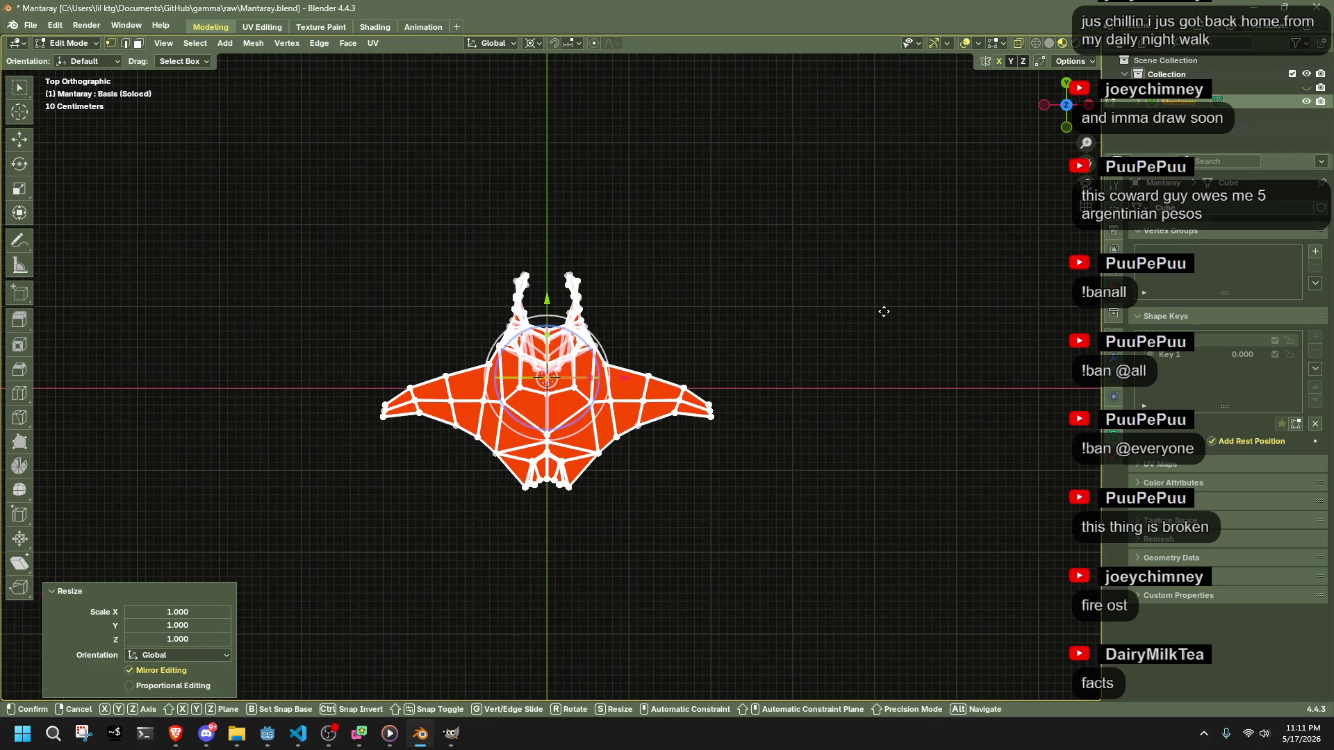
scroll(884, 312, "down", 5)
scroll(883, 312, "down", 5)
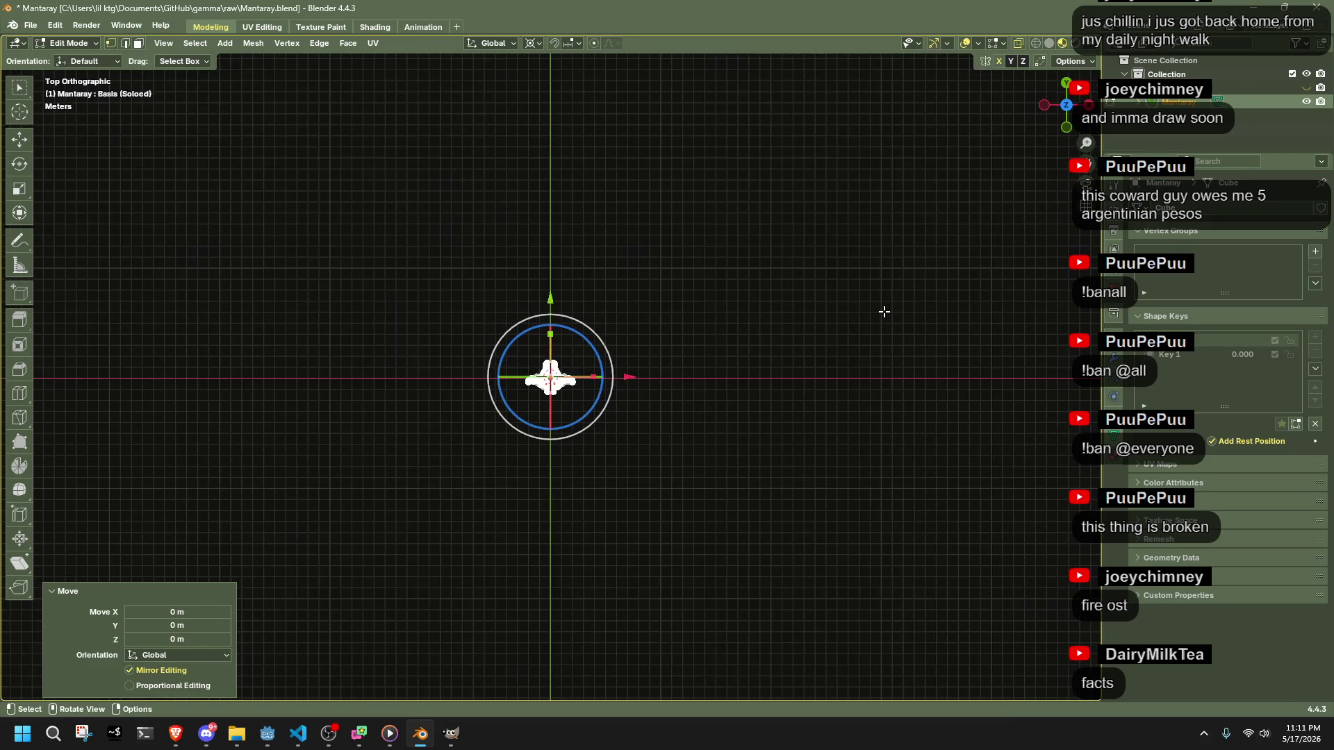
scroll(884, 312, "down", 4)
scroll(884, 312, "up", 4)
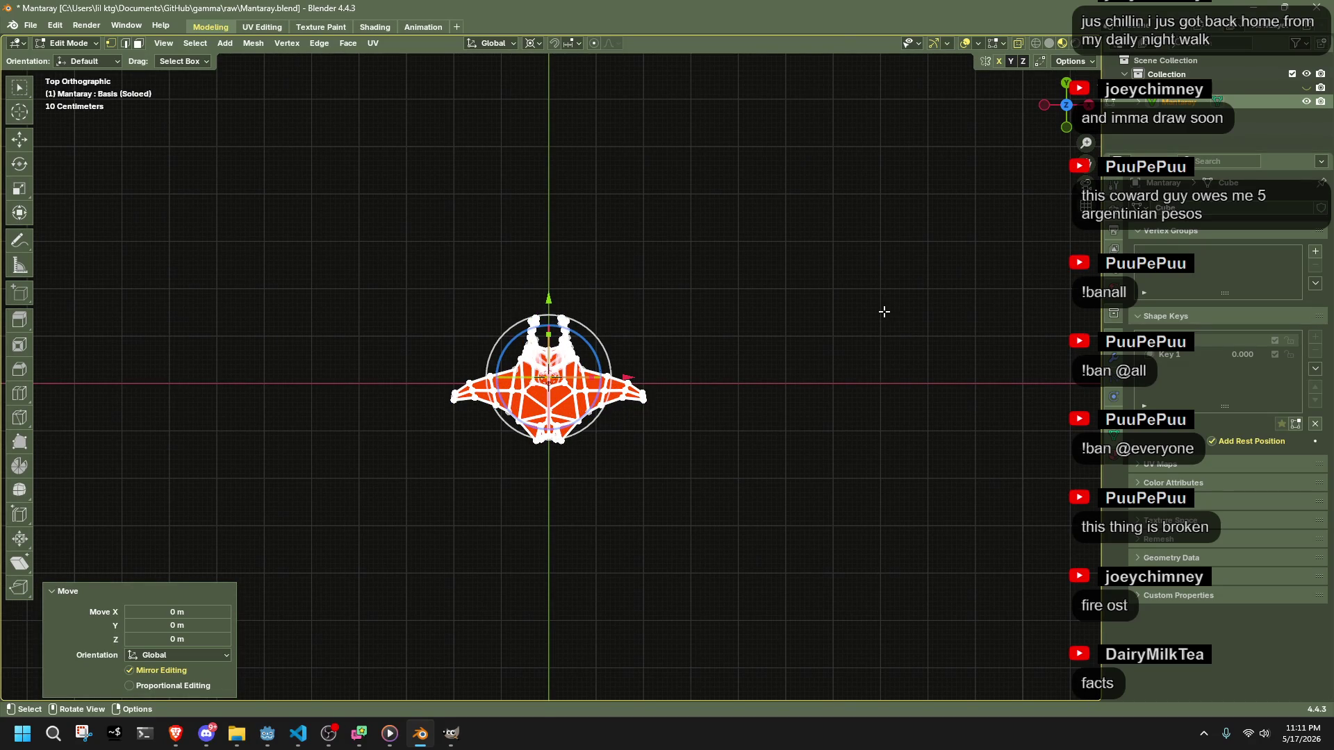
left_click_drag(827, 327, 792, 262)
- Leave Edit Mode and start a glTF 2.0 export
key("Tab")
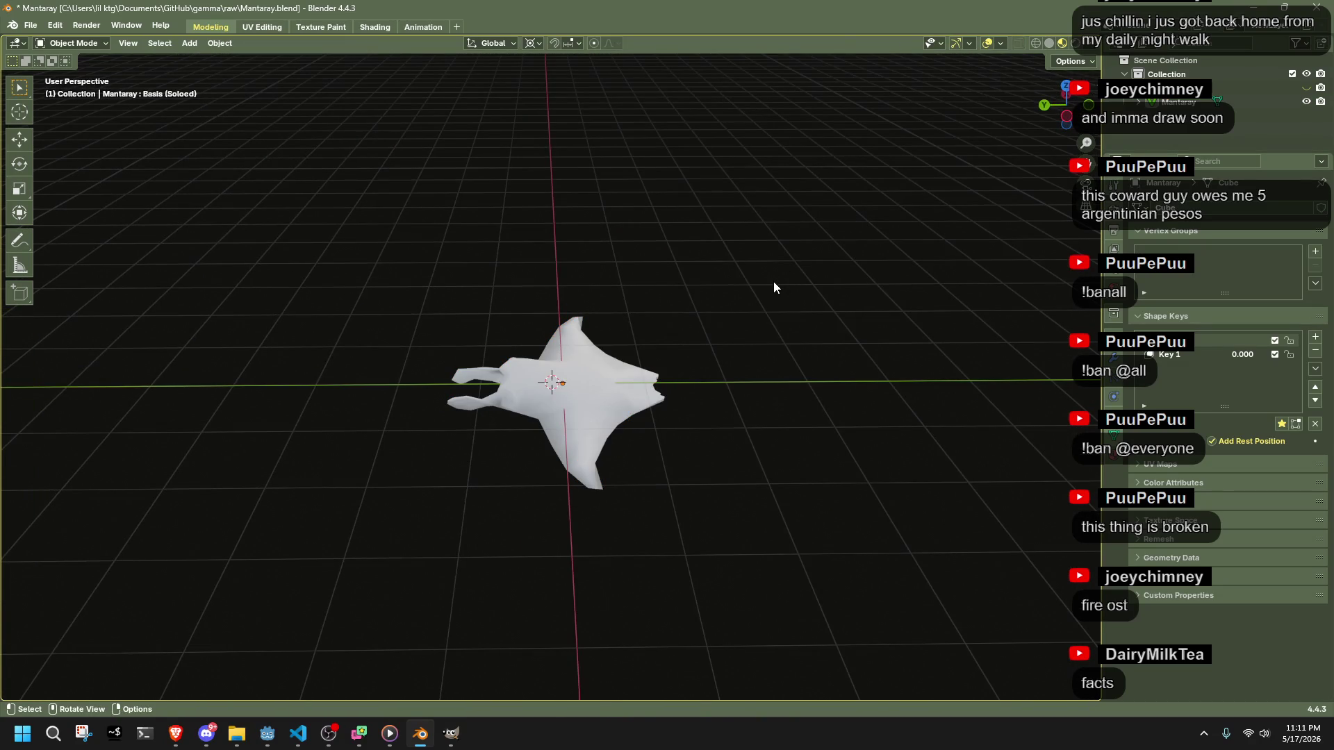
key("F3")
key("Return")
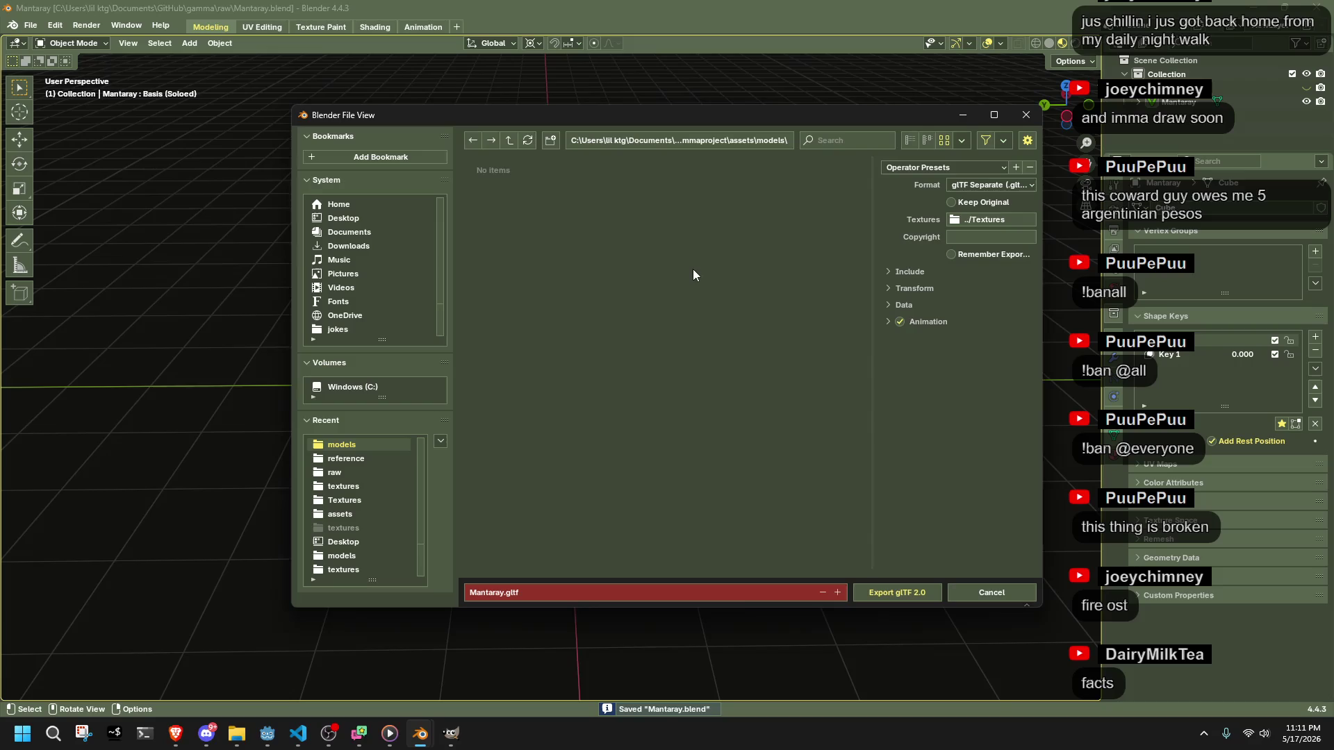
- Export the enlarged mantaray over Mantaray.gltf and save Godot's teleport_orb scene
left_click(870, 590)
key("alt+Tab")
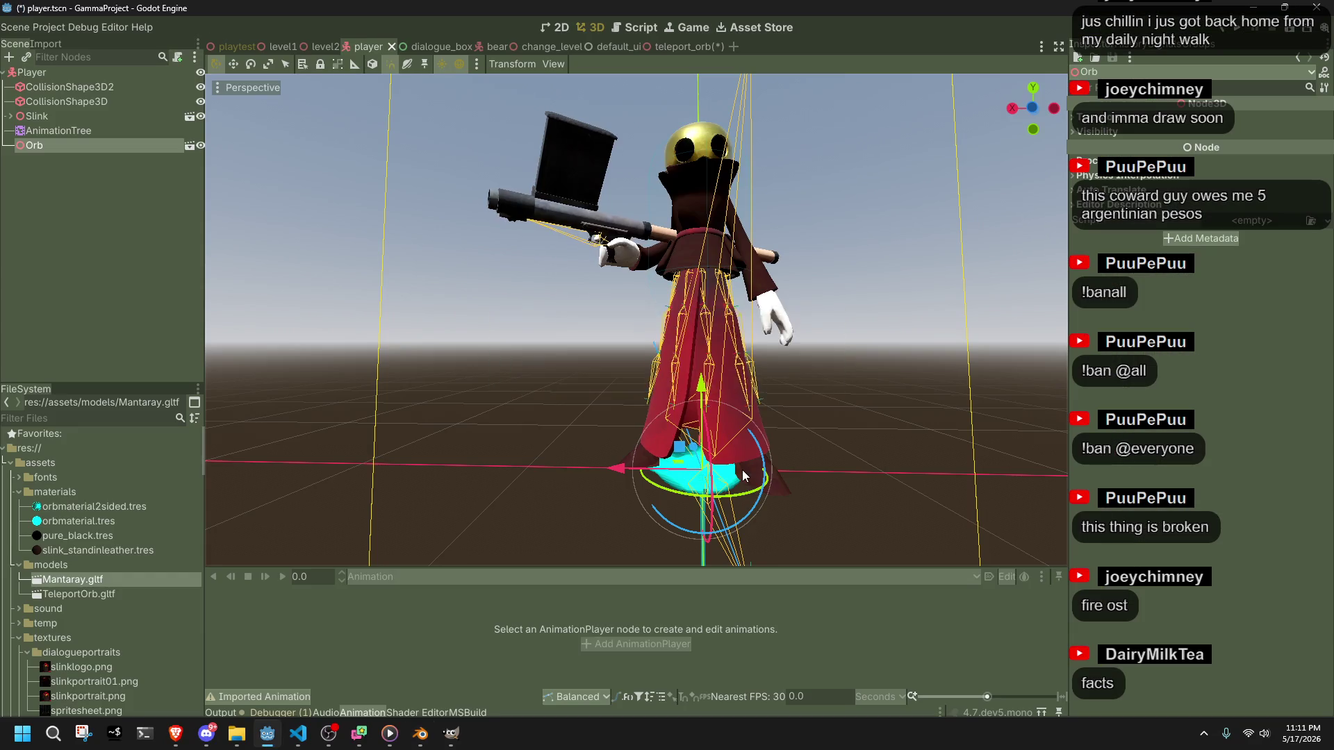
left_click(682, 43)
mouse_move(737, 104)
left_mouse_down()
mouse_move(799, 157)
mouse_move(909, 93)
mouse_move(995, 90)
mouse_move(314, 136)
mouse_move(395, 135)
left_mouse_up()
key("ctrl+s")
scroll(390, 134, "down", 2)
mouse_move(531, 156)
left_mouse_down()
mouse_move(578, 207)
mouse_move(436, 234)
mouse_move(464, 234)
left_mouse_up()
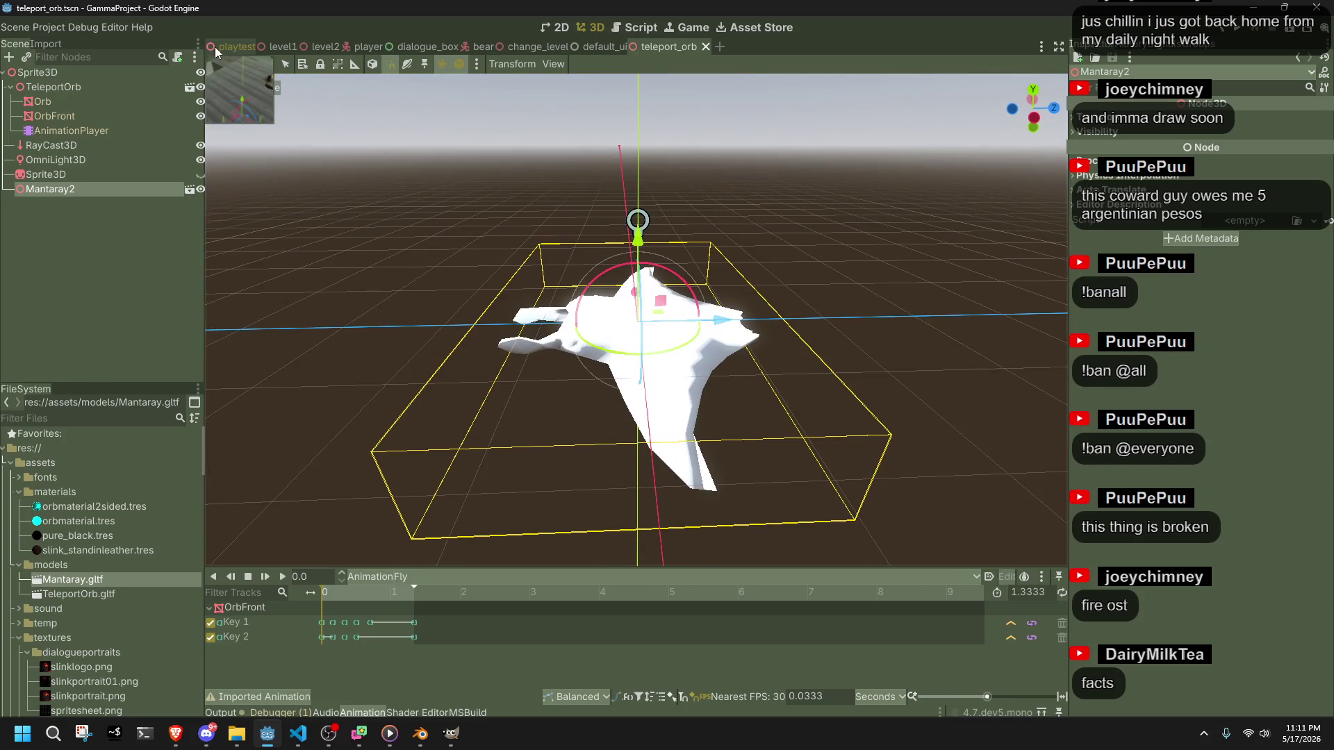
- Open the playtest level scene and run the game
left_click(215, 48)
scroll(574, 228, "down", 4)
mouse_move(564, 224)
left_mouse_down()
mouse_move(565, 193)
mouse_move(709, 252)
left_mouse_up()
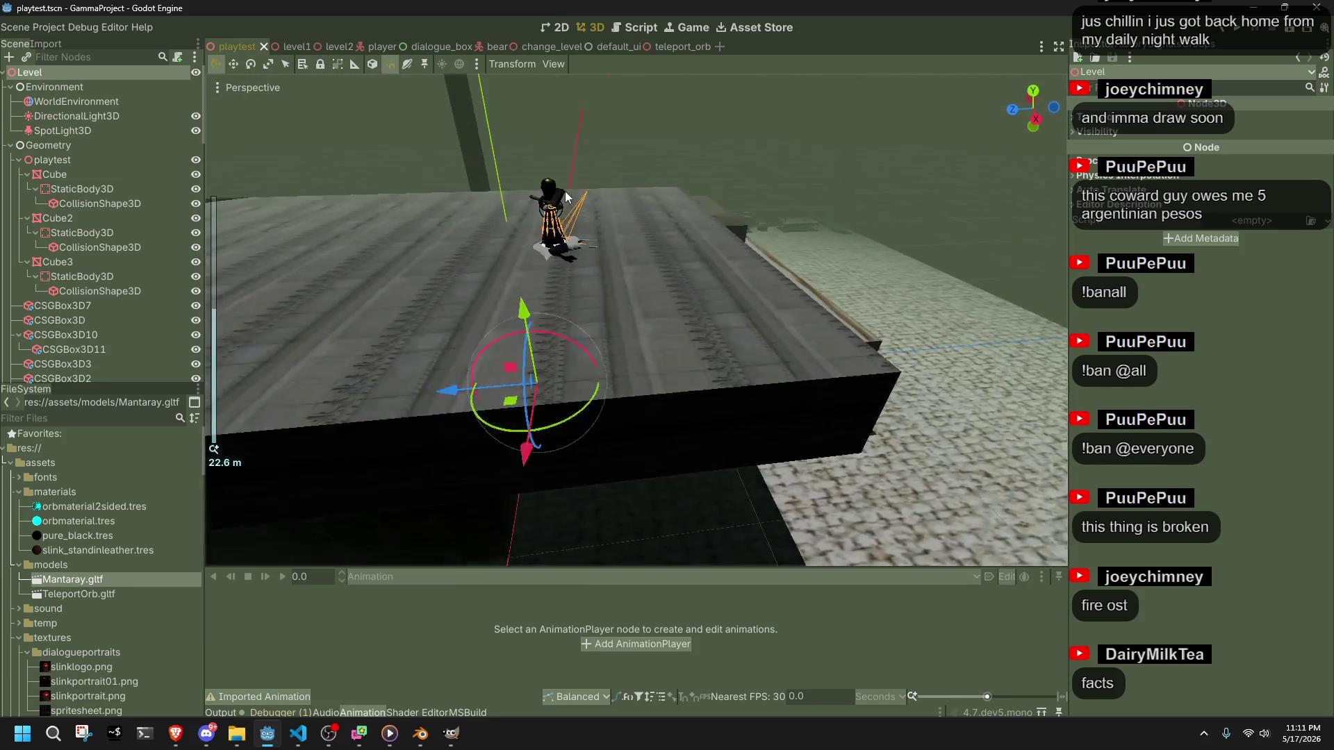
scroll(569, 194, "down", 2)
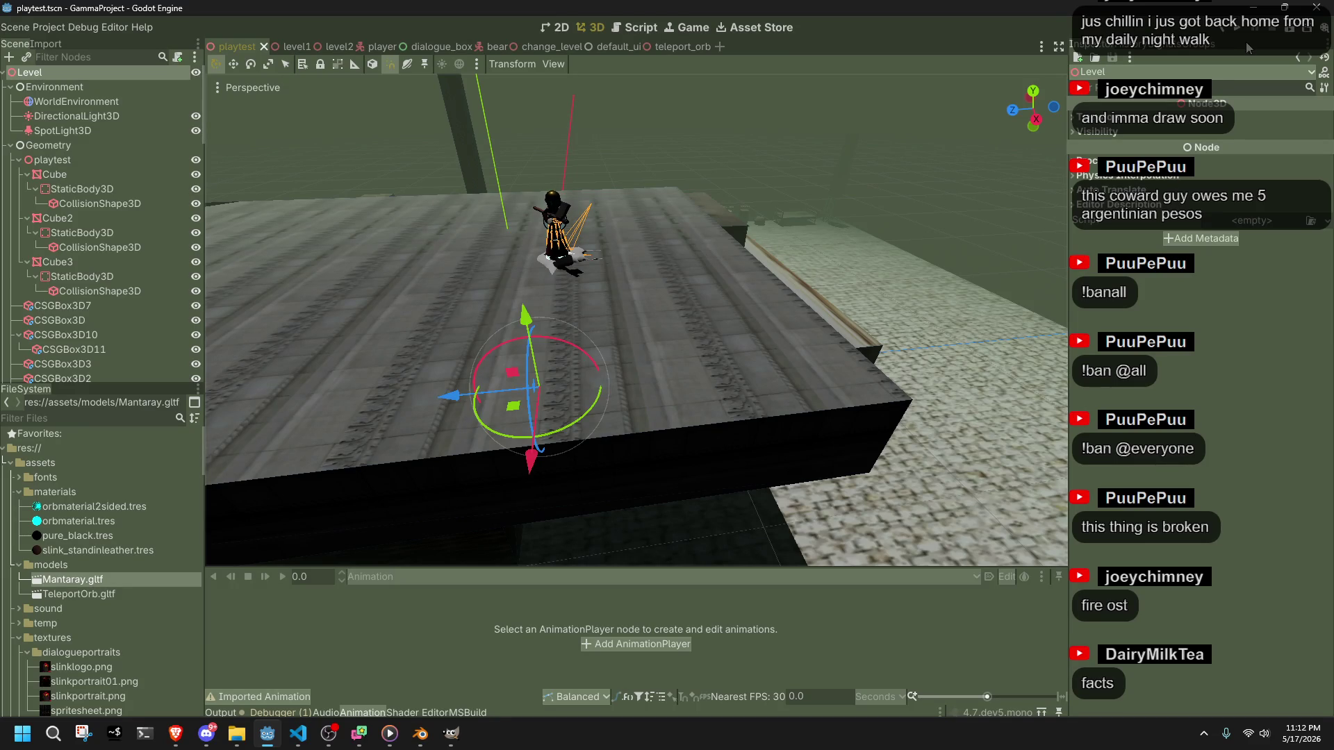
left_click(1237, 35)
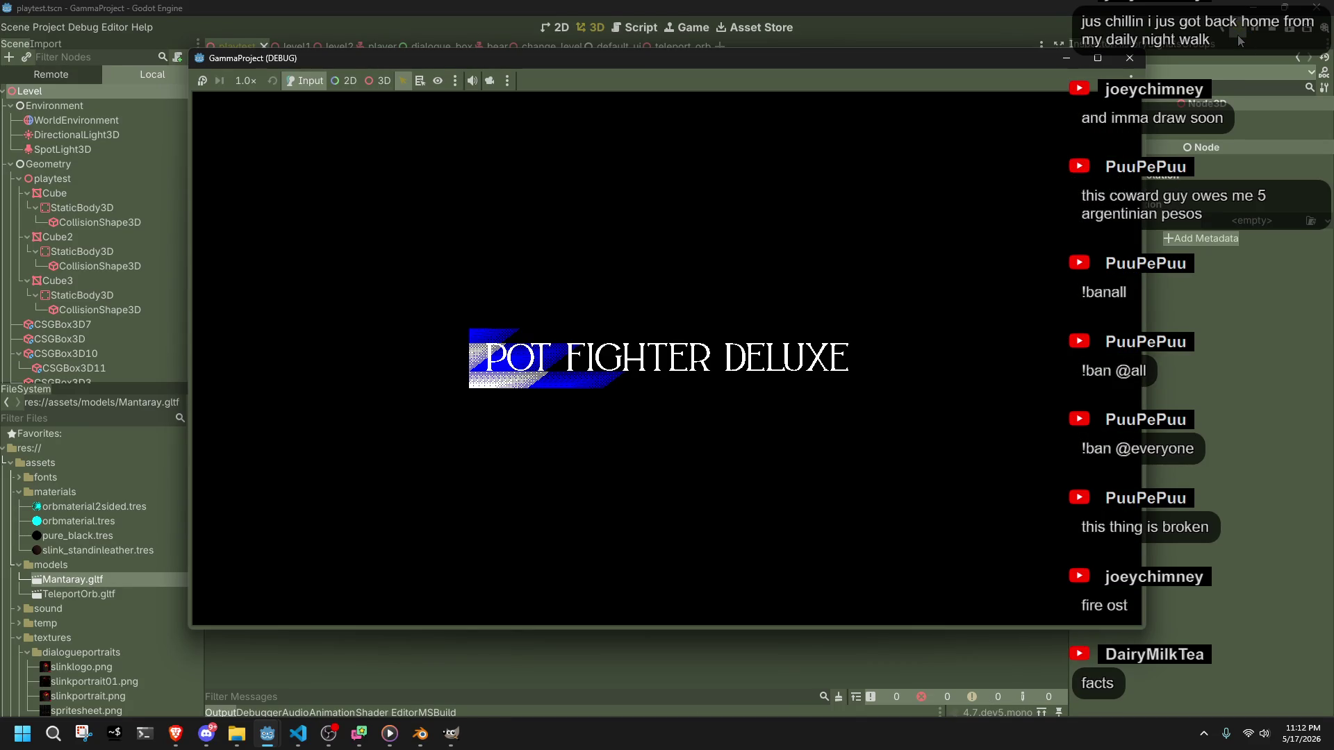
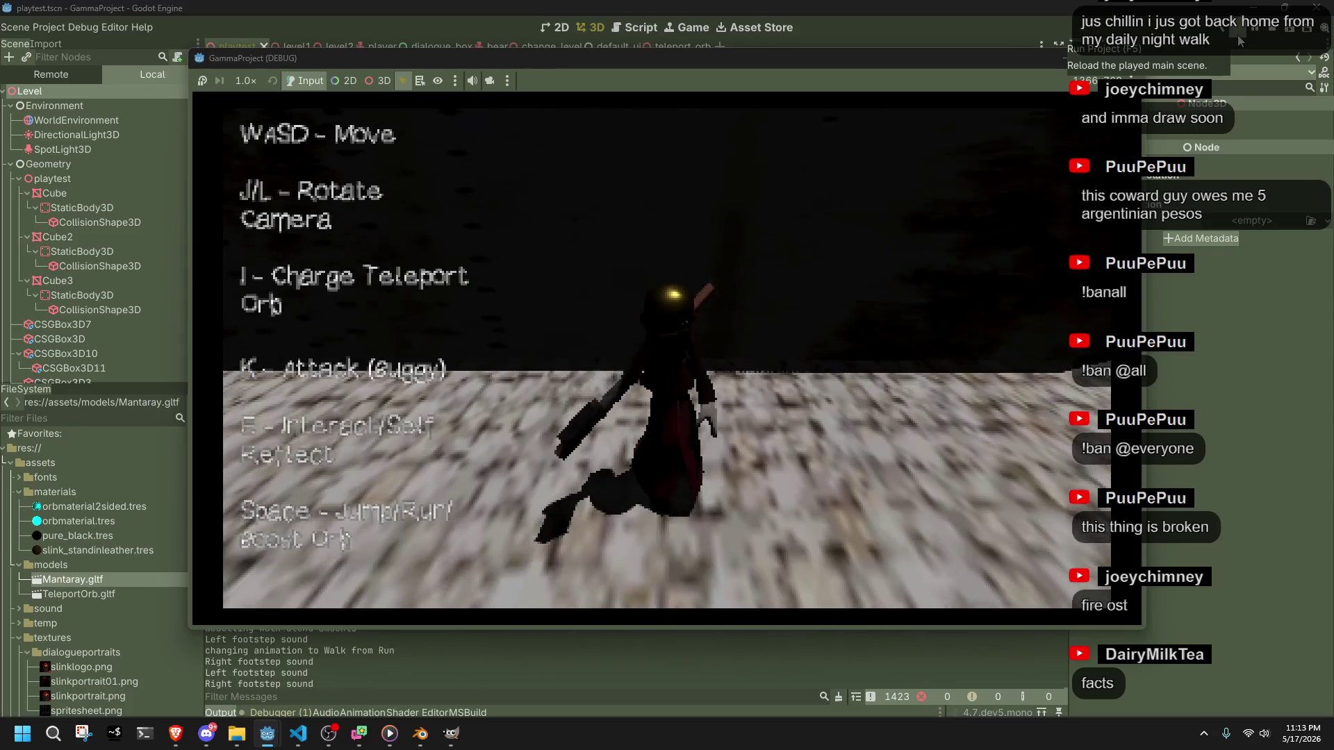
- Jump the character twice in the playtest, then stop the running game
key("space")
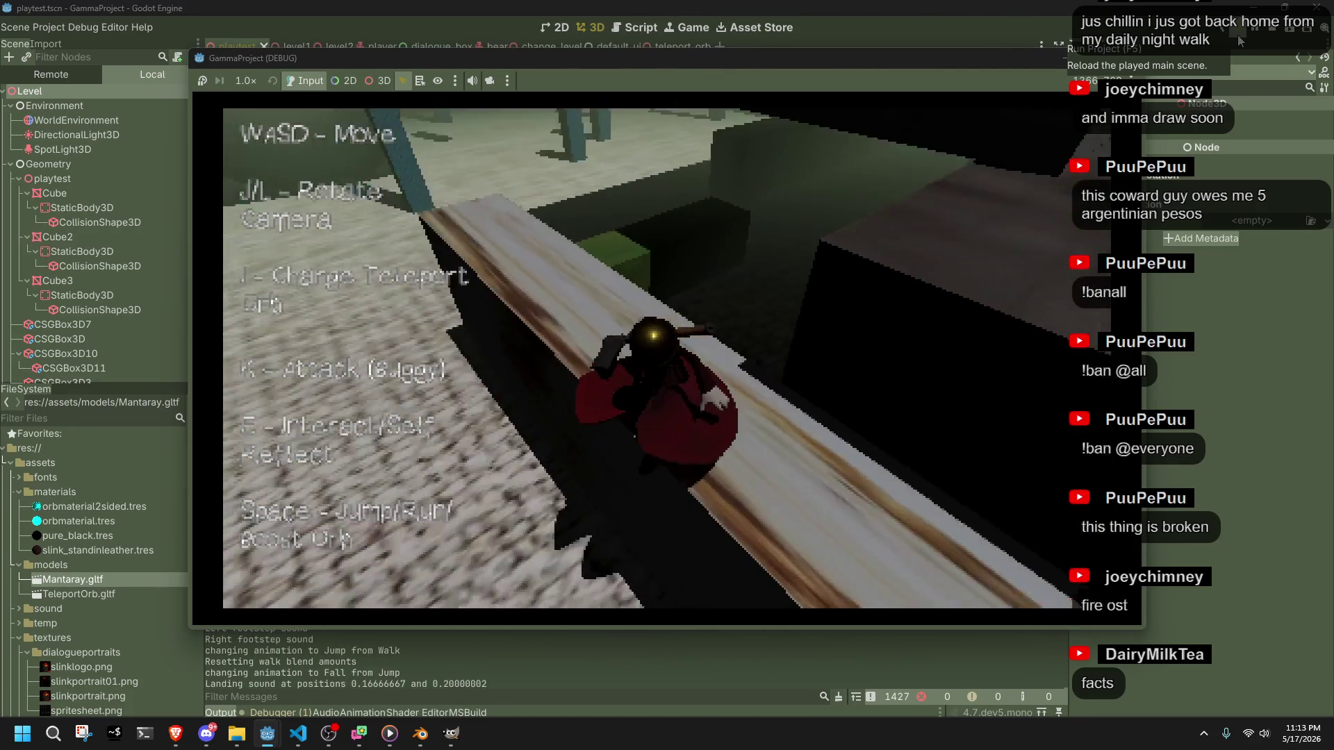
key("space")
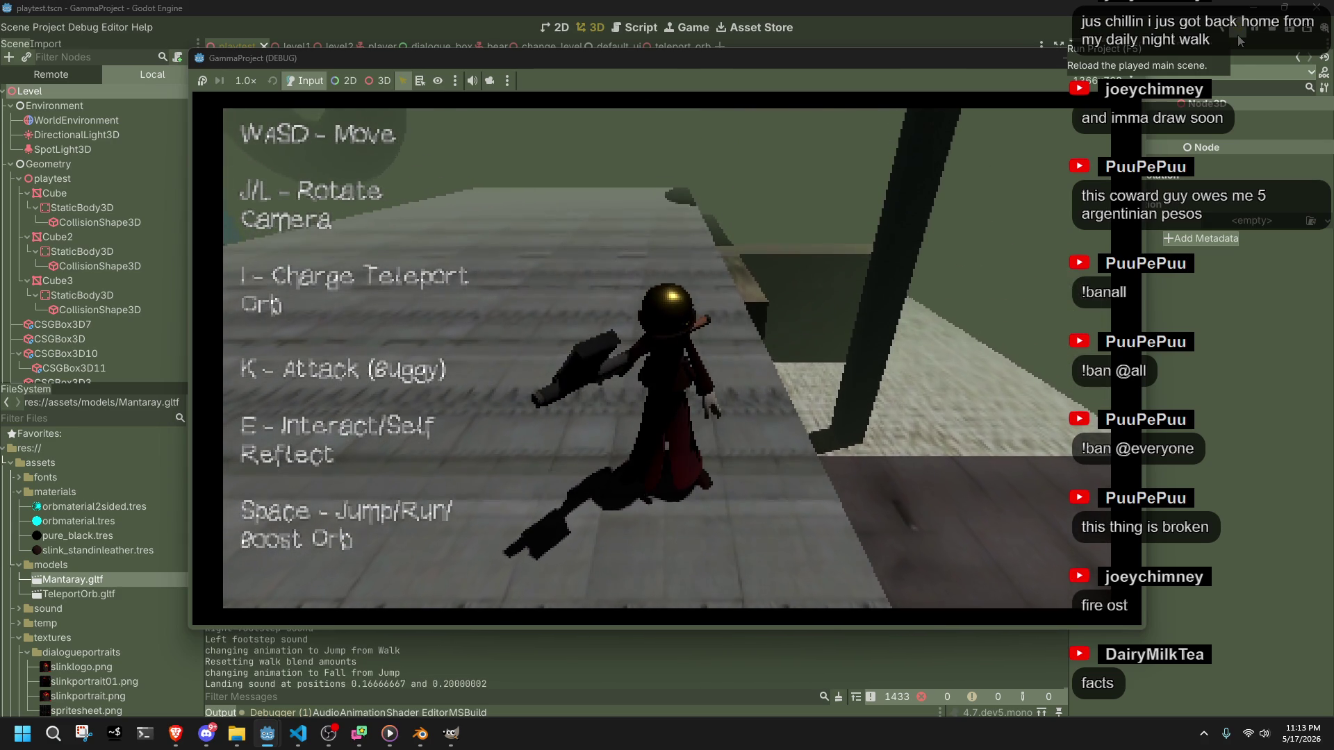
left_click(1128, 64)
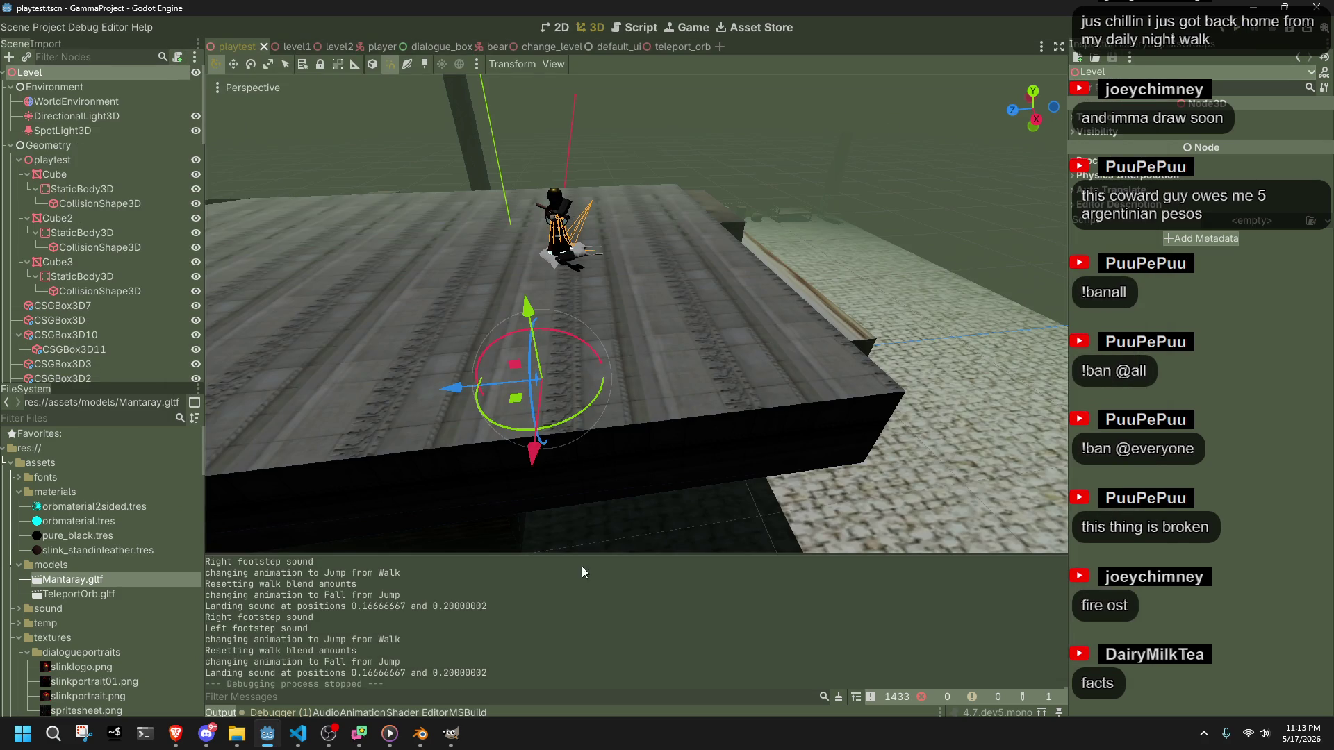
left_click(432, 732)
scroll(736, 464, "up", 4)
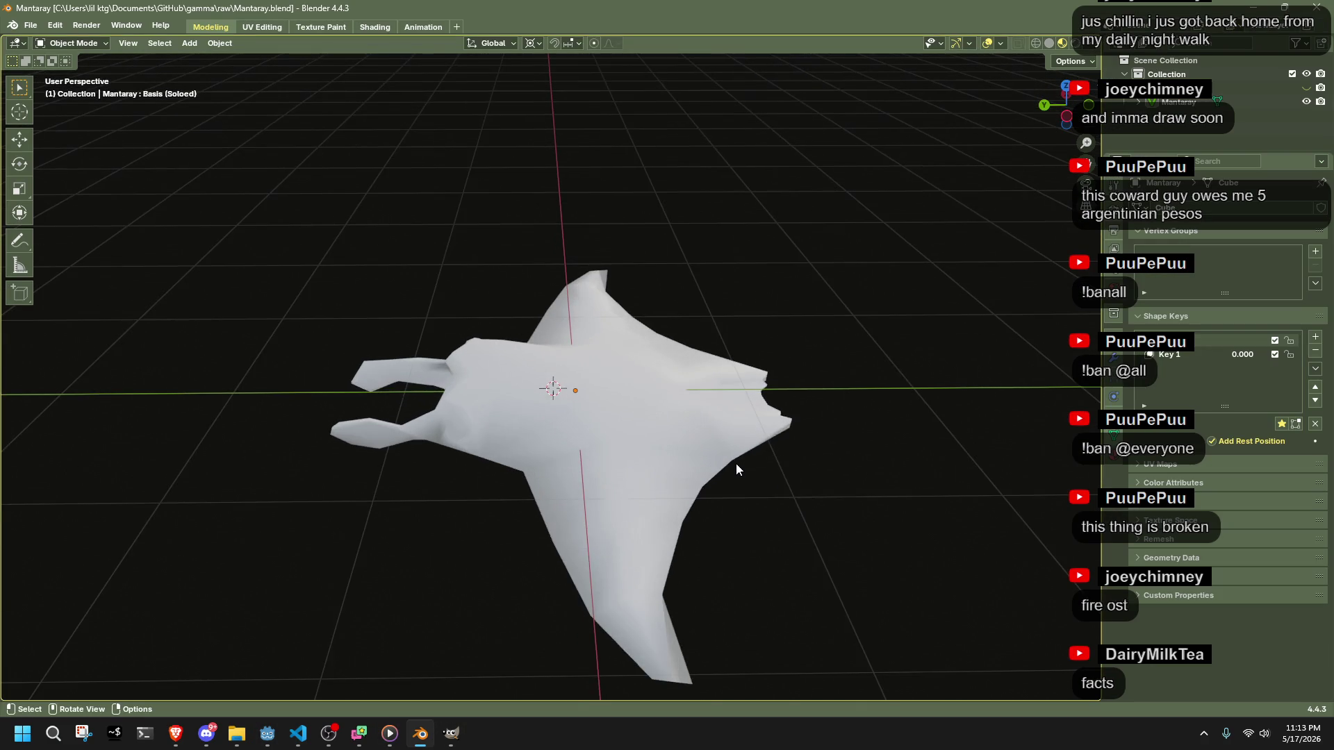
scroll(732, 467, "down", 2)
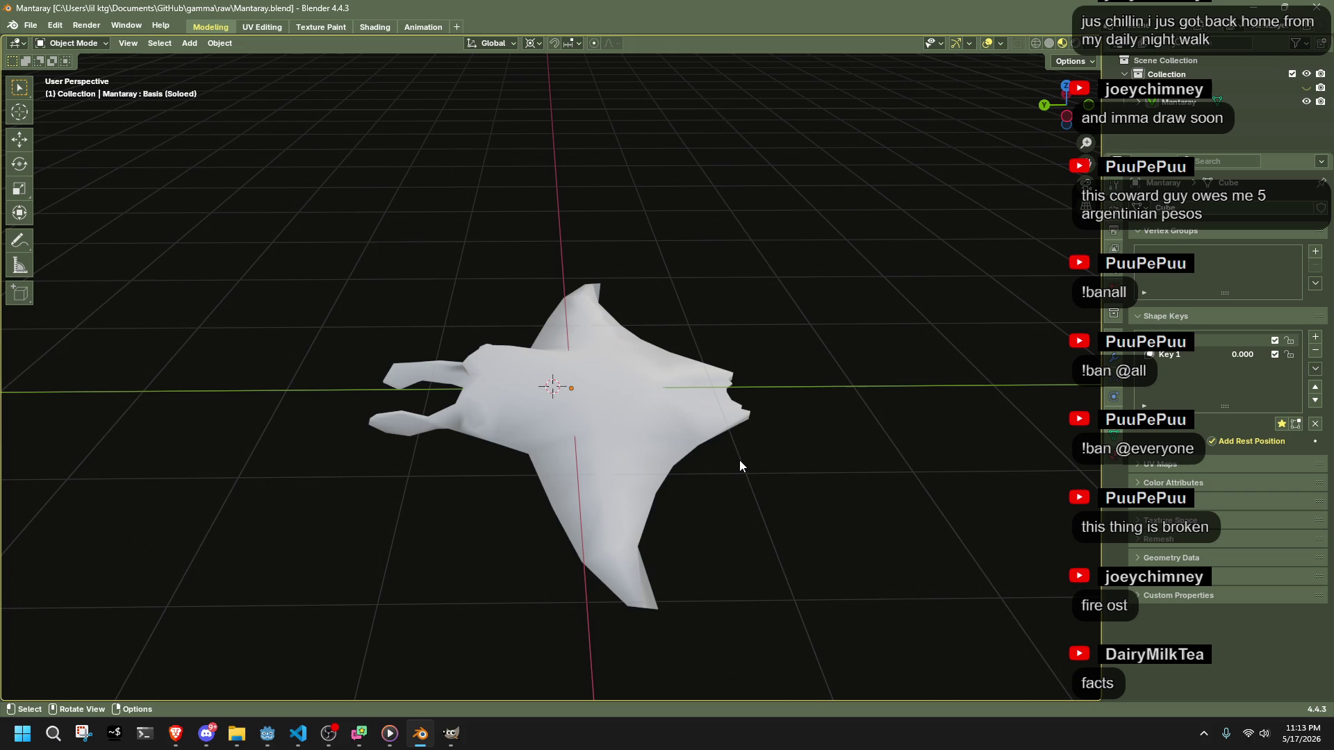
mouse_move(744, 459)
left_mouse_down()
mouse_move(799, 443)
mouse_move(856, 390)
left_mouse_up()
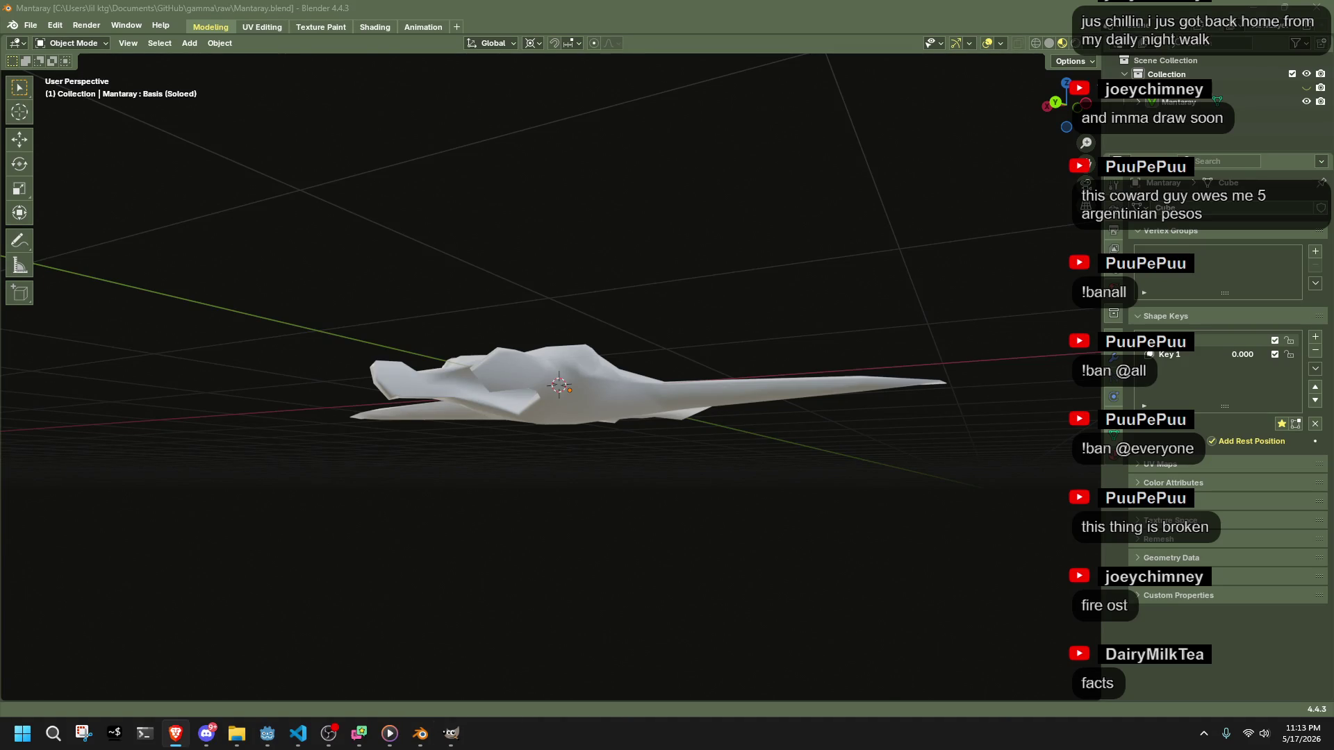
key("alt+Tab")
key("Tab")
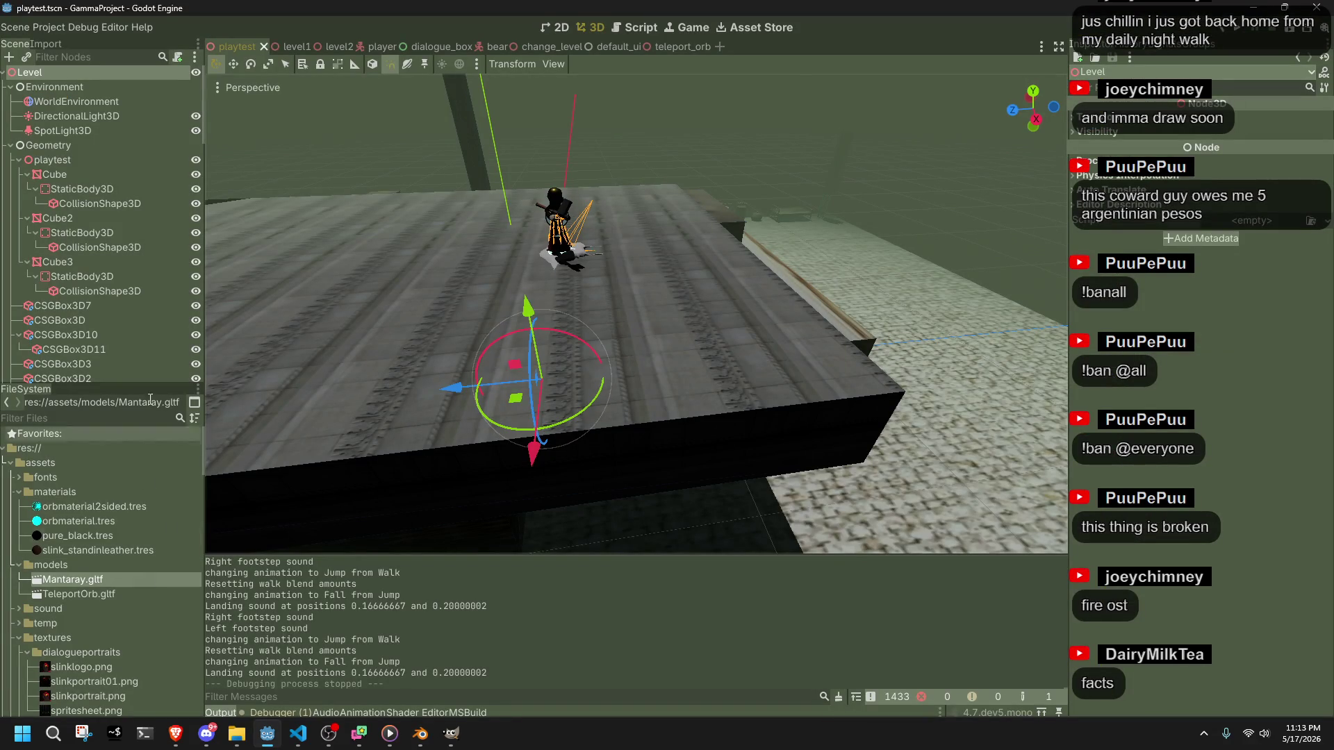
- In teleport_orb, turn on Editable Children for Mantaray2 and select its Mantaray node
left_click(678, 46)
right_click(121, 195)
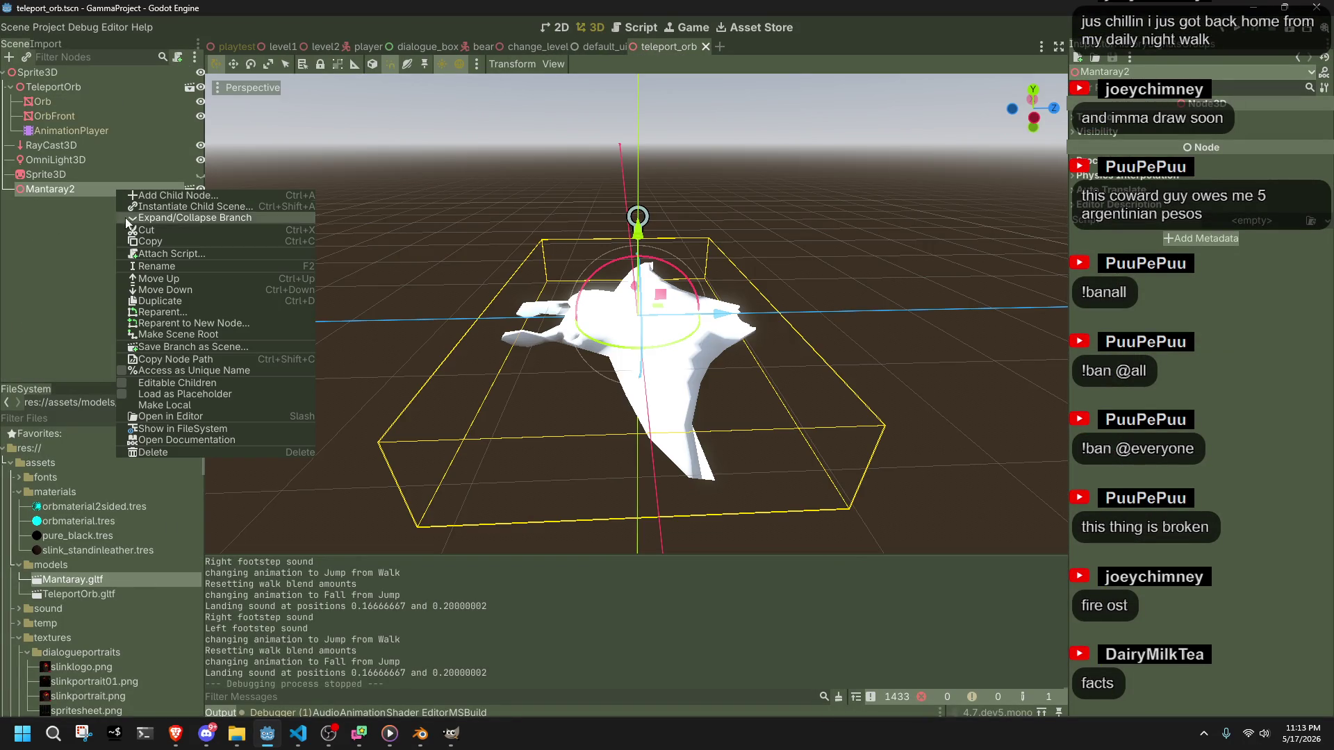
left_click(166, 383)
left_click(82, 202)
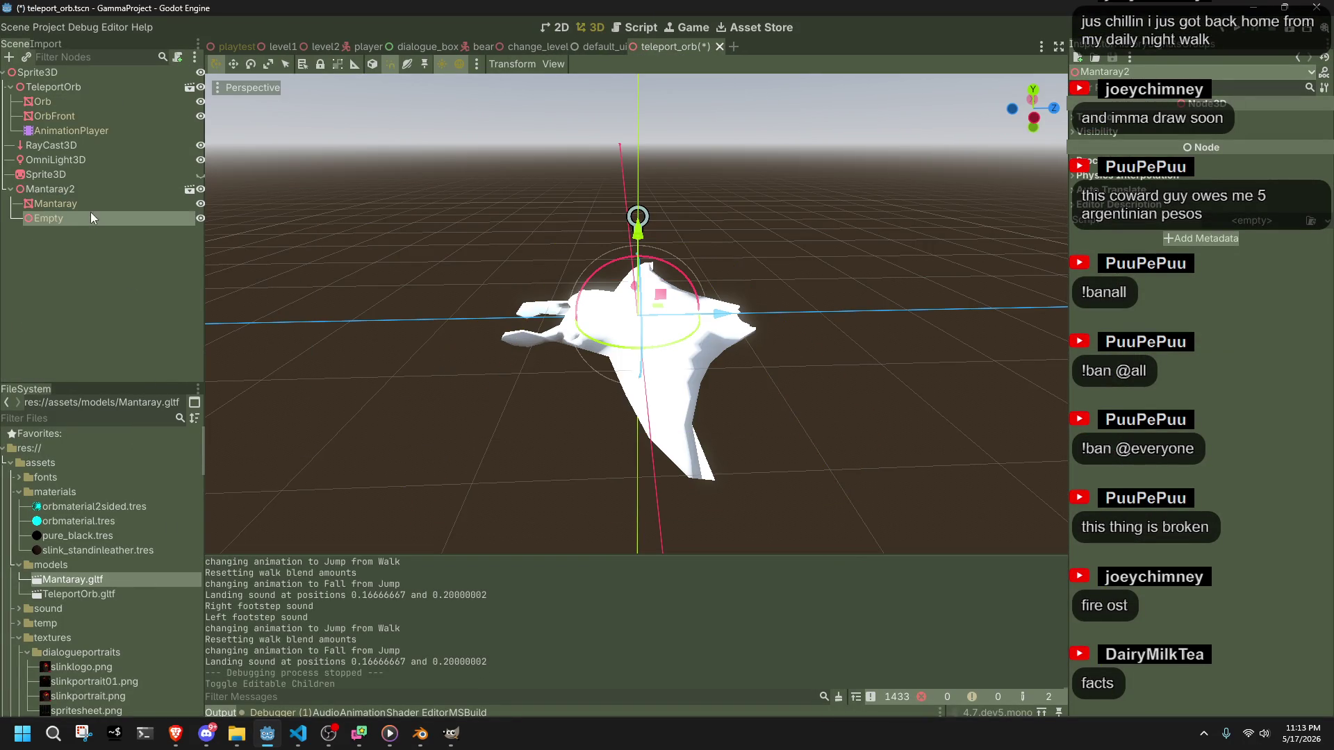
key("alt+Tab")
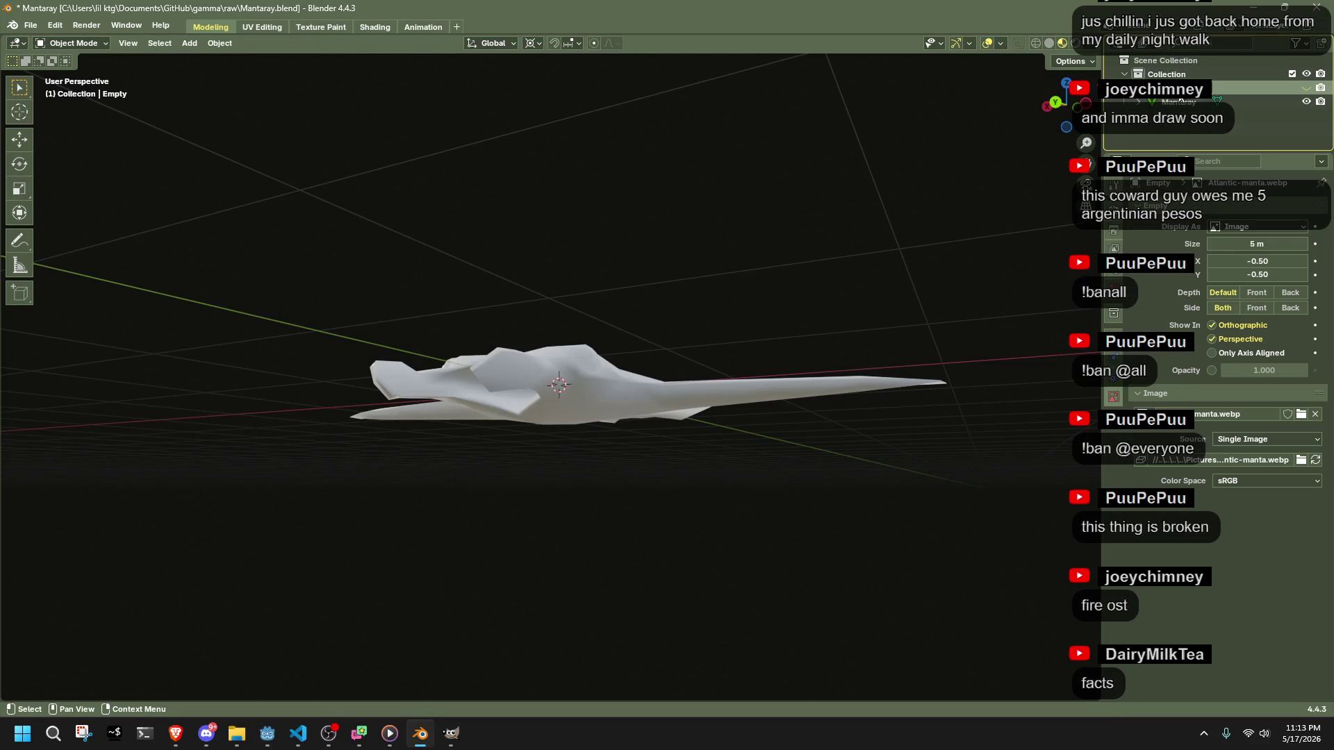
- Delete the Empty and save Mantaray.blend
key("Delete")
key("ctrl+s")
mouse_move(720, 253)
left_mouse_down()
mouse_move(827, 304)
mouse_move(924, 274)
mouse_move(786, 283)
mouse_move(845, 371)
mouse_move(615, 323)
left_mouse_up()
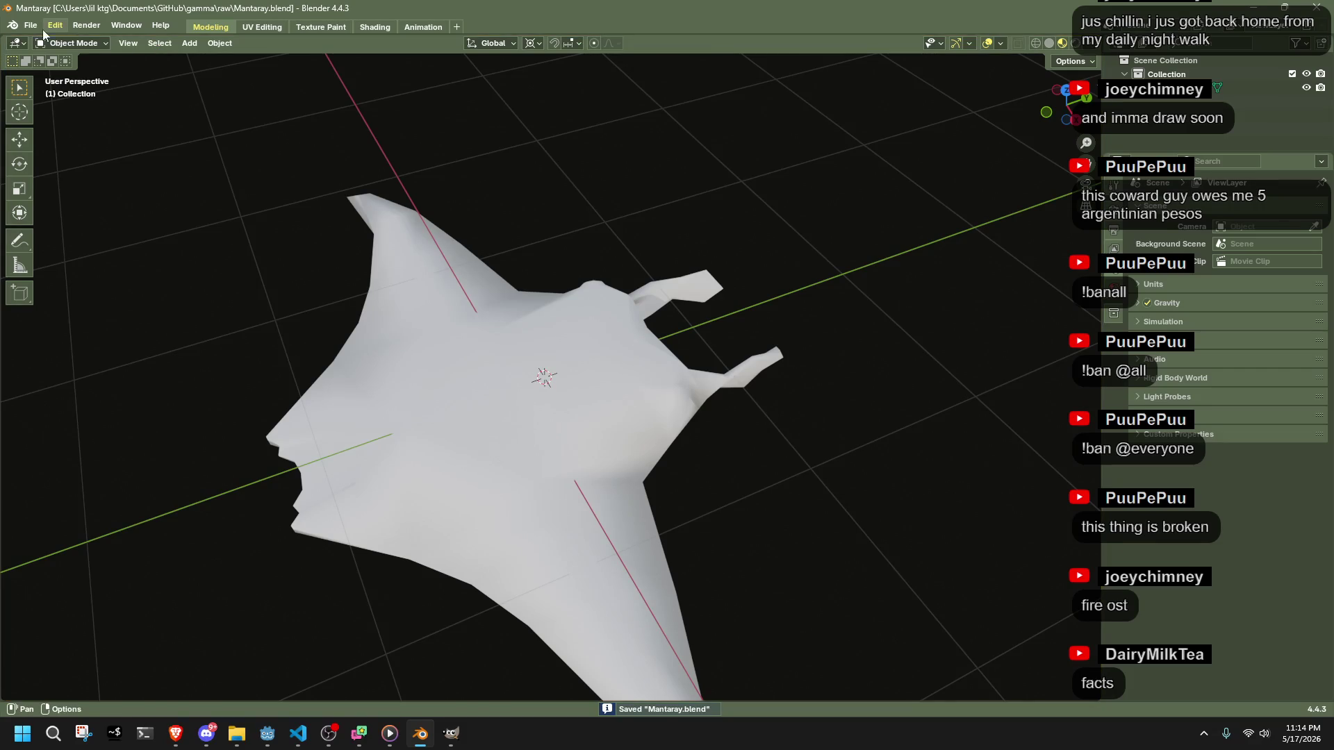
key("alt+Tab")
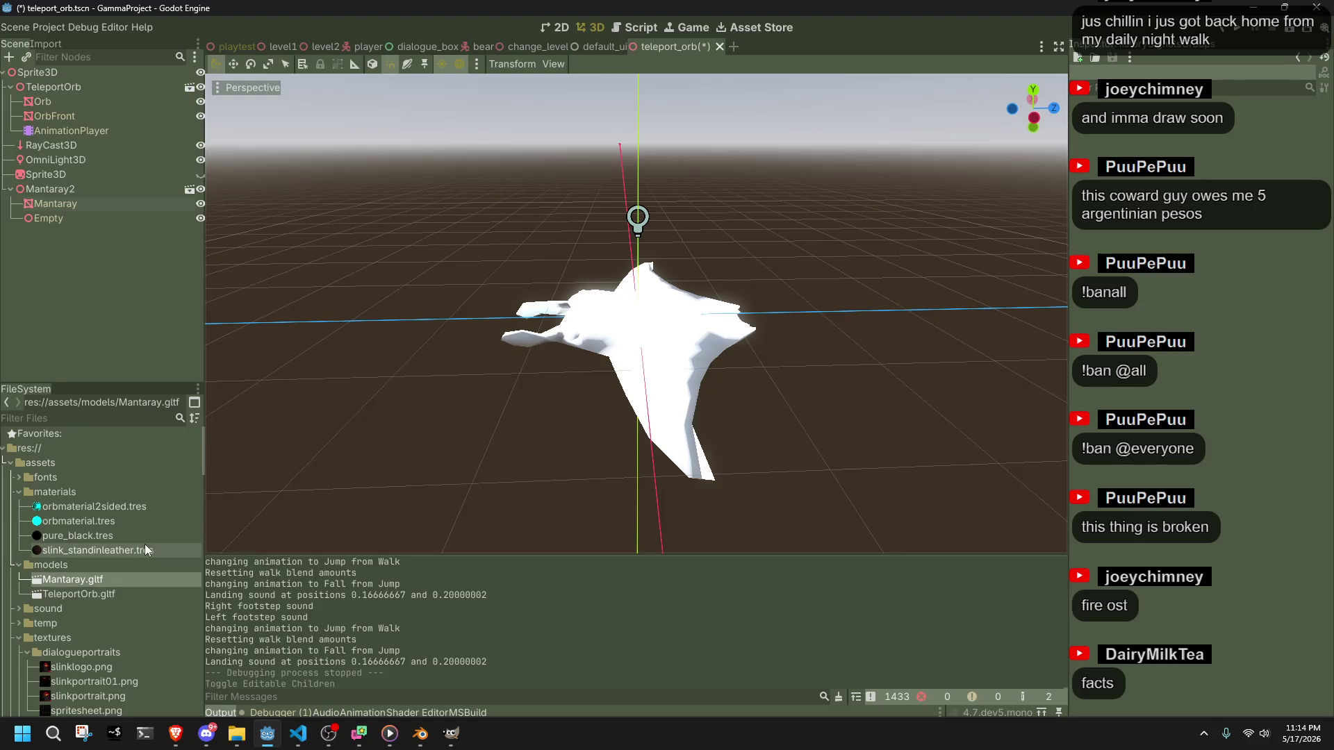
- Inspect Mantaray.gltf in the Advanced Import Settings from a side view
double_click(113, 578)
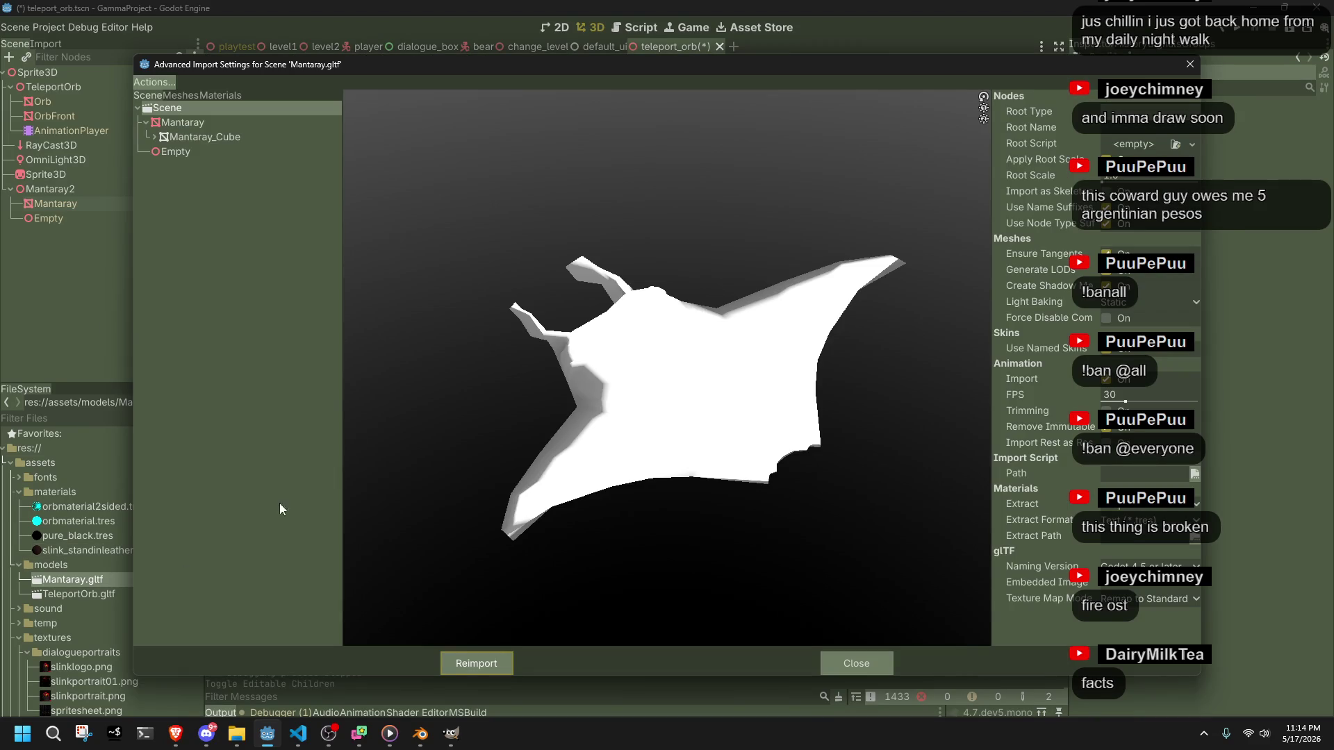
mouse_move(691, 428)
left_mouse_down()
mouse_move(754, 416)
mouse_move(774, 387)
mouse_move(718, 407)
mouse_move(240, 207)
left_mouse_up()
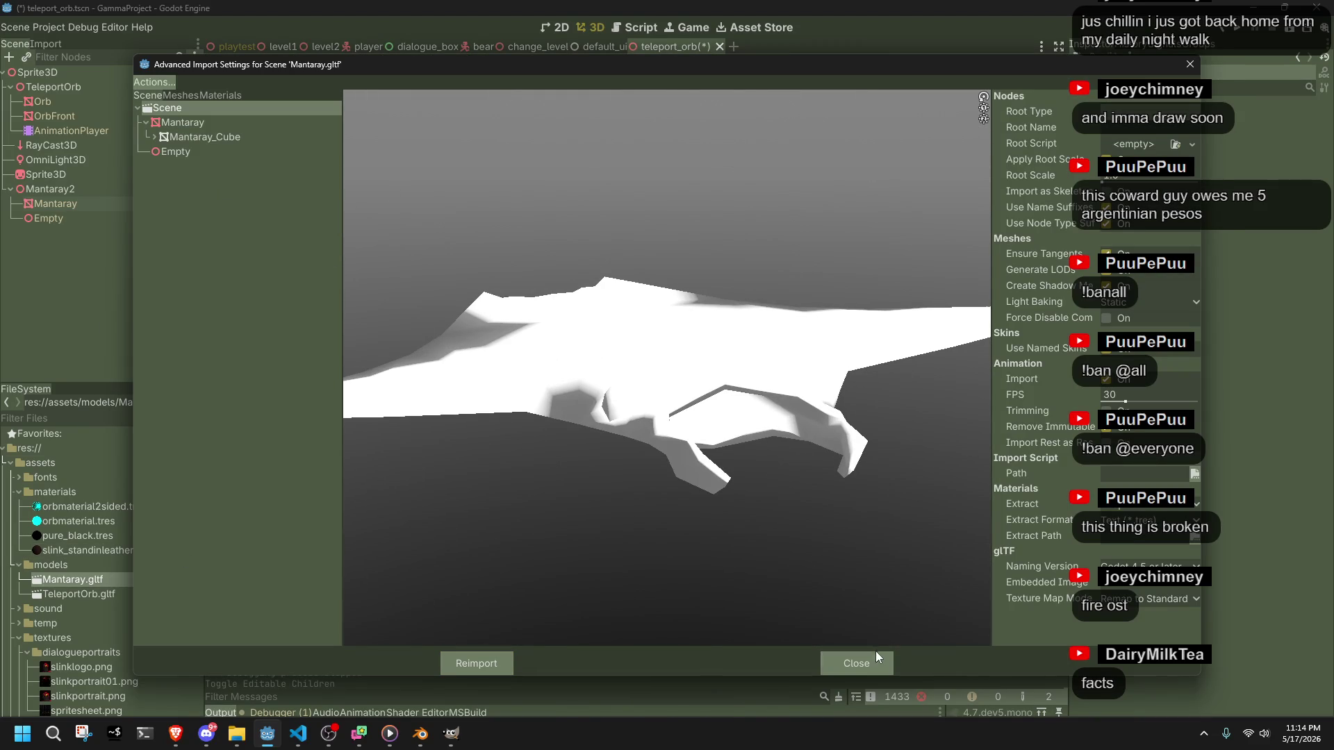
left_click(876, 654)
double_click(139, 578)
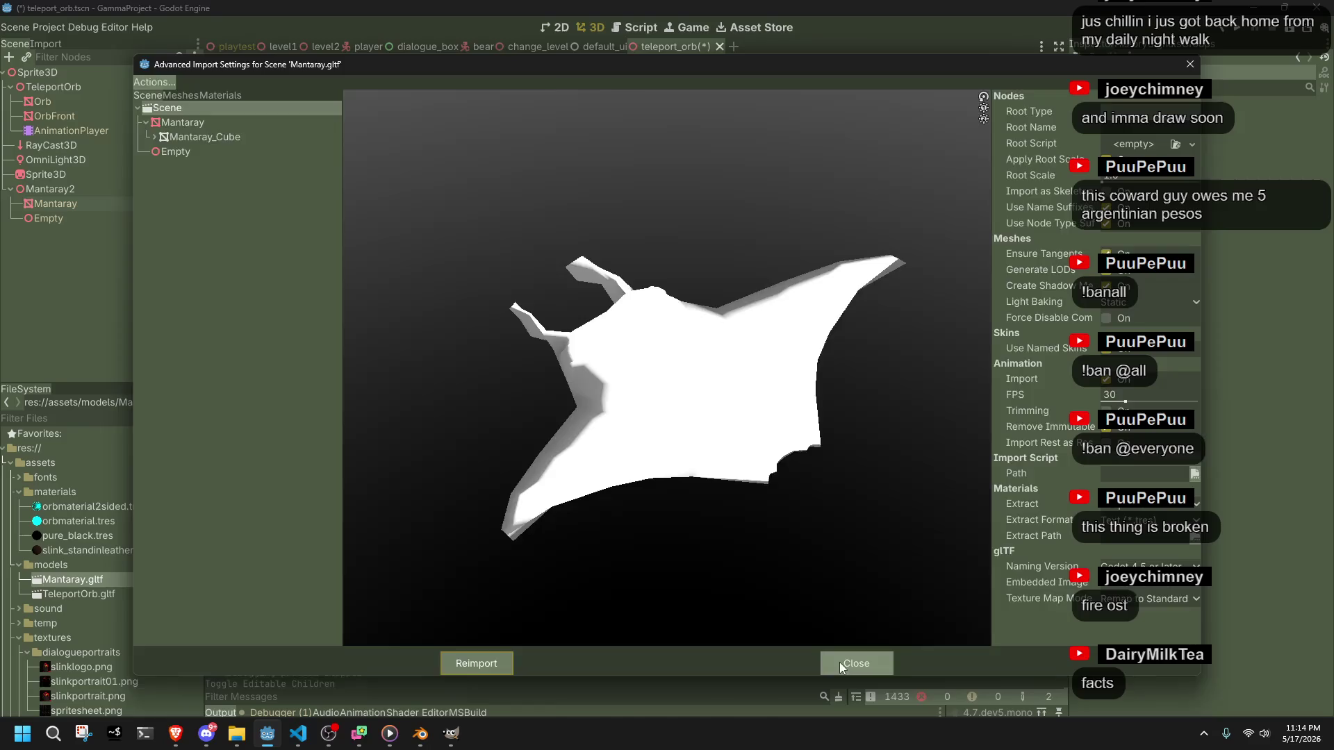
- Re-export the Mantaray model from Blender as glTF 2.0 via Quick Favorites
key("alt+Tab")
key("F3")
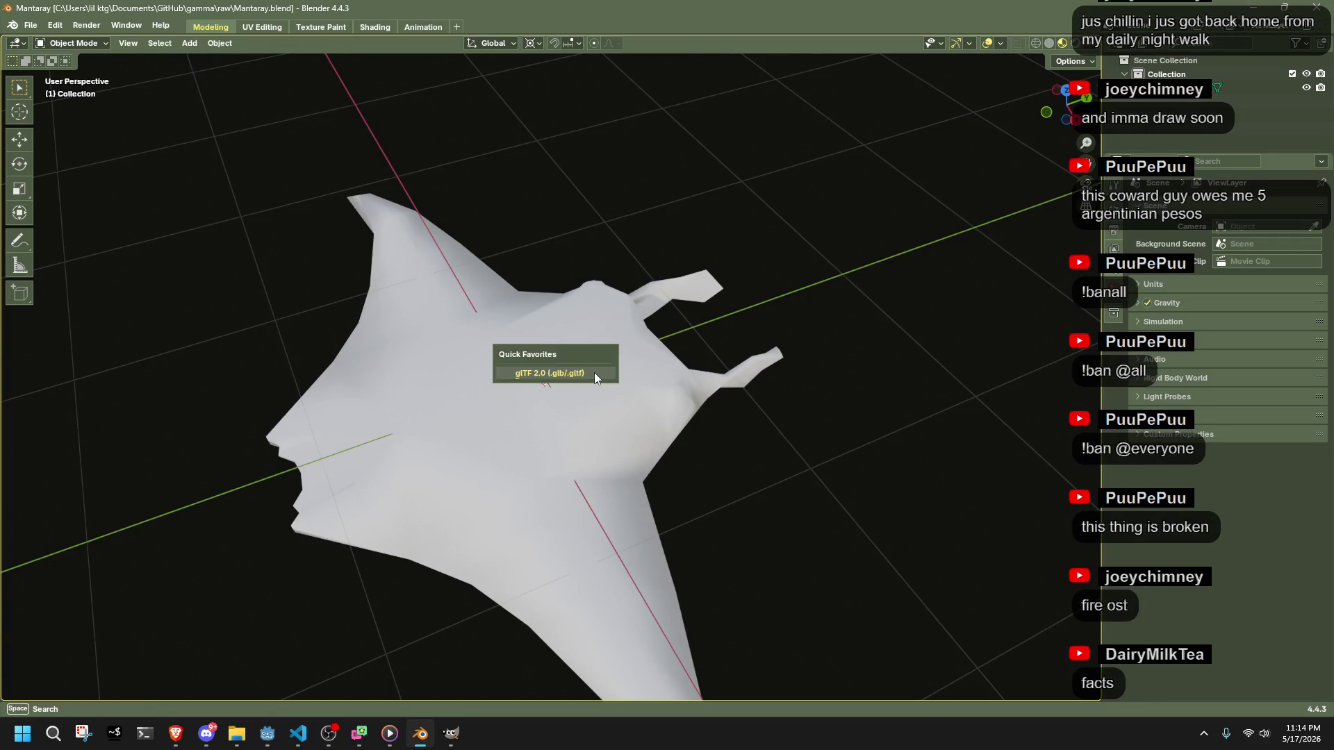
key("Return")
left_click(894, 594)
key("alt+Tab")
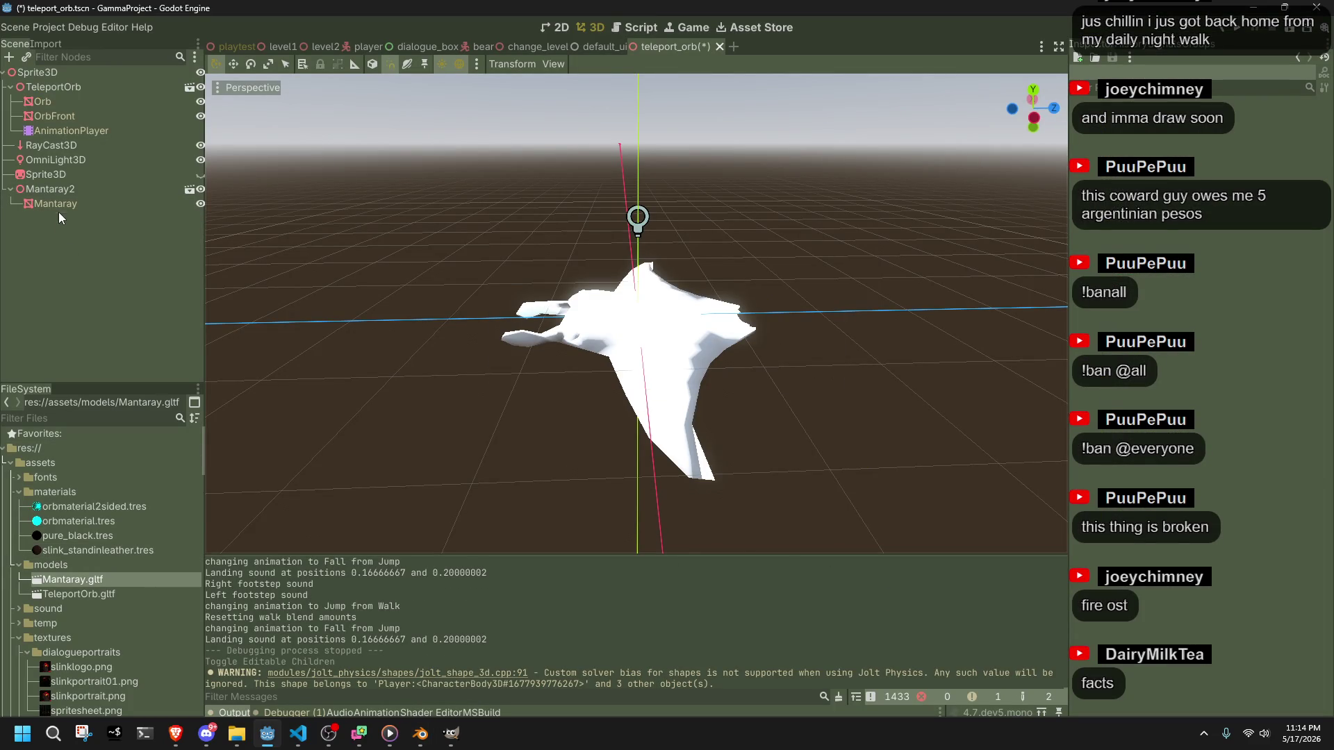
- Set the Mantaray mesh's Key 1 blend shape to about 0.85
left_click(112, 204)
left_click(1151, 177)
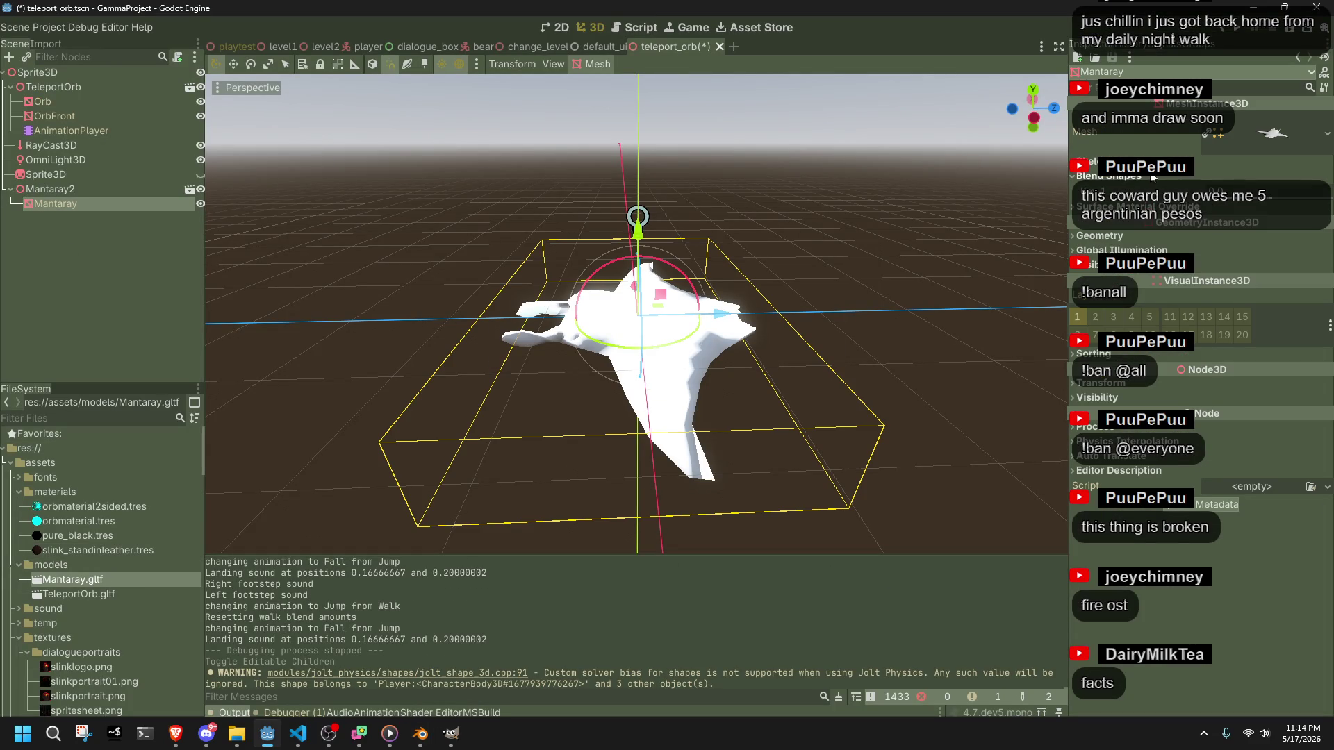
mouse_move(1267, 199)
left_mouse_down()
mouse_move(1325, 206)
mouse_move(1251, 198)
mouse_move(1210, 210)
mouse_move(1331, 237)
left_mouse_up()
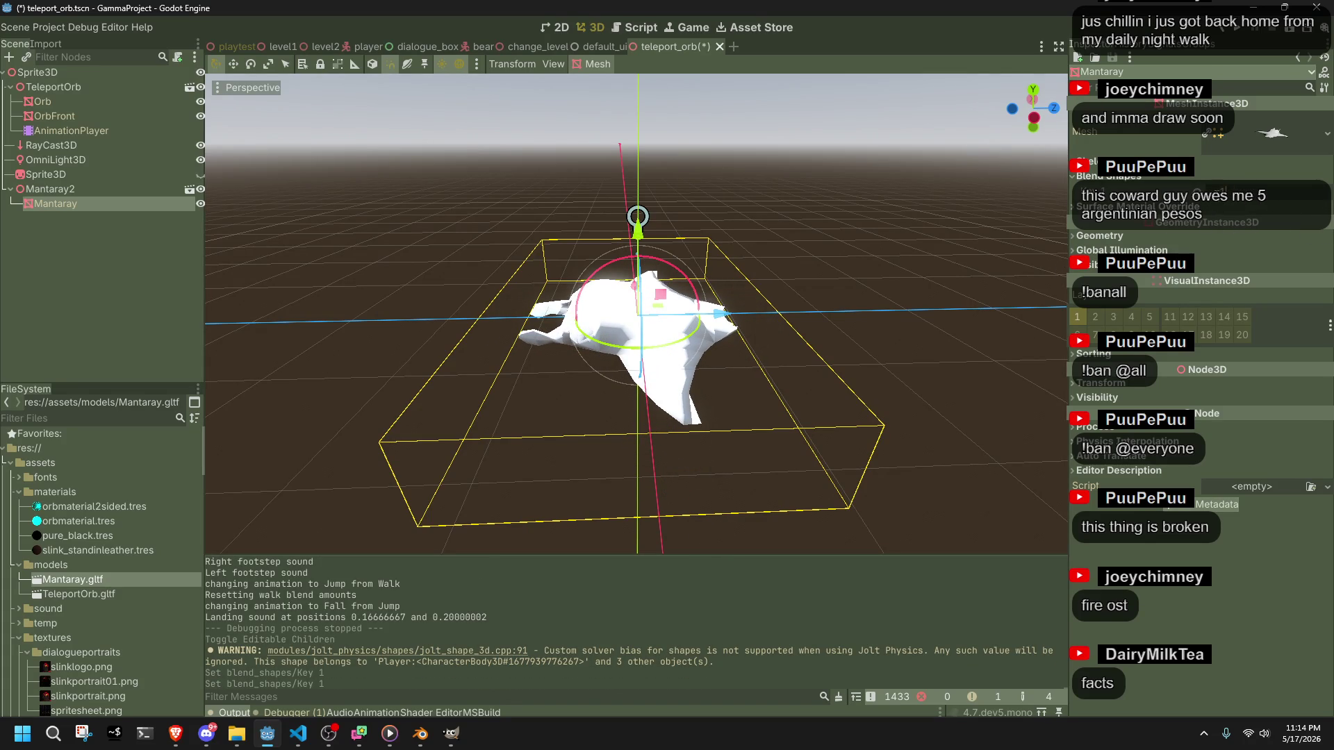
scroll(552, 264, "up", 3)
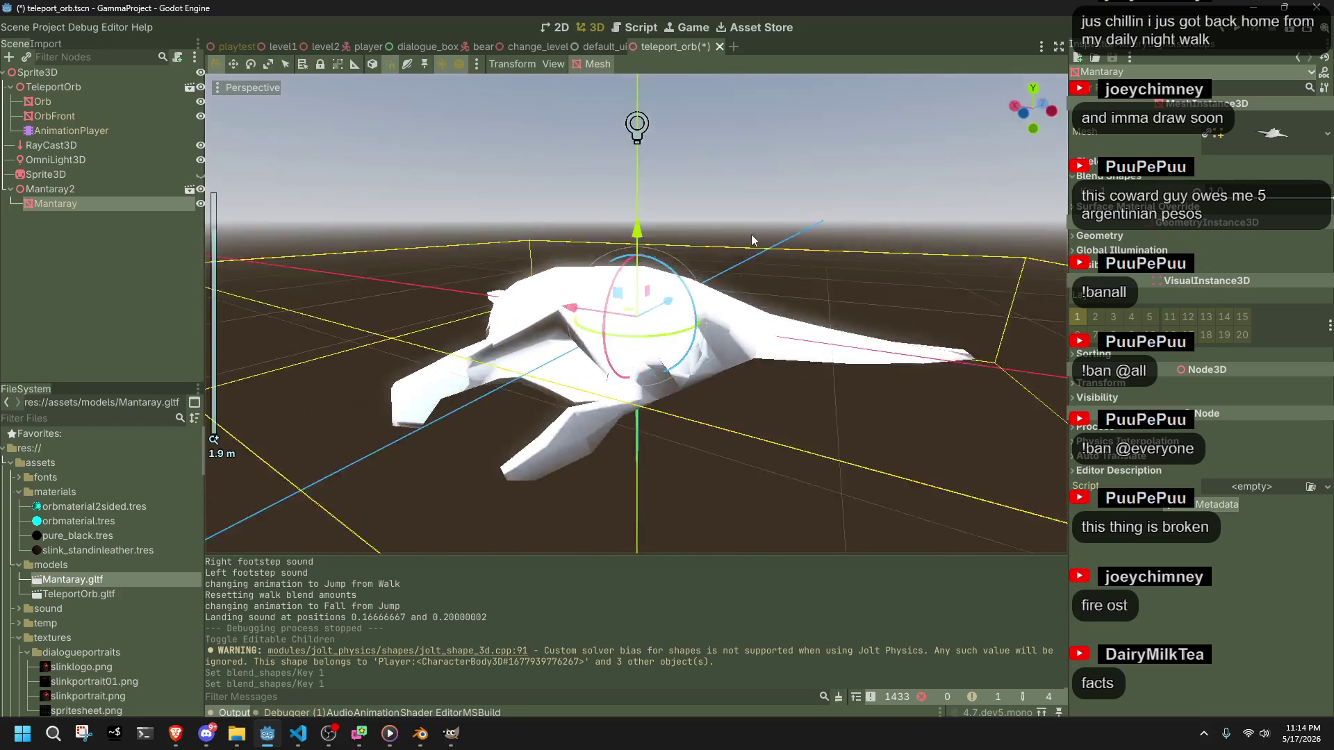
key("alt+Tab")
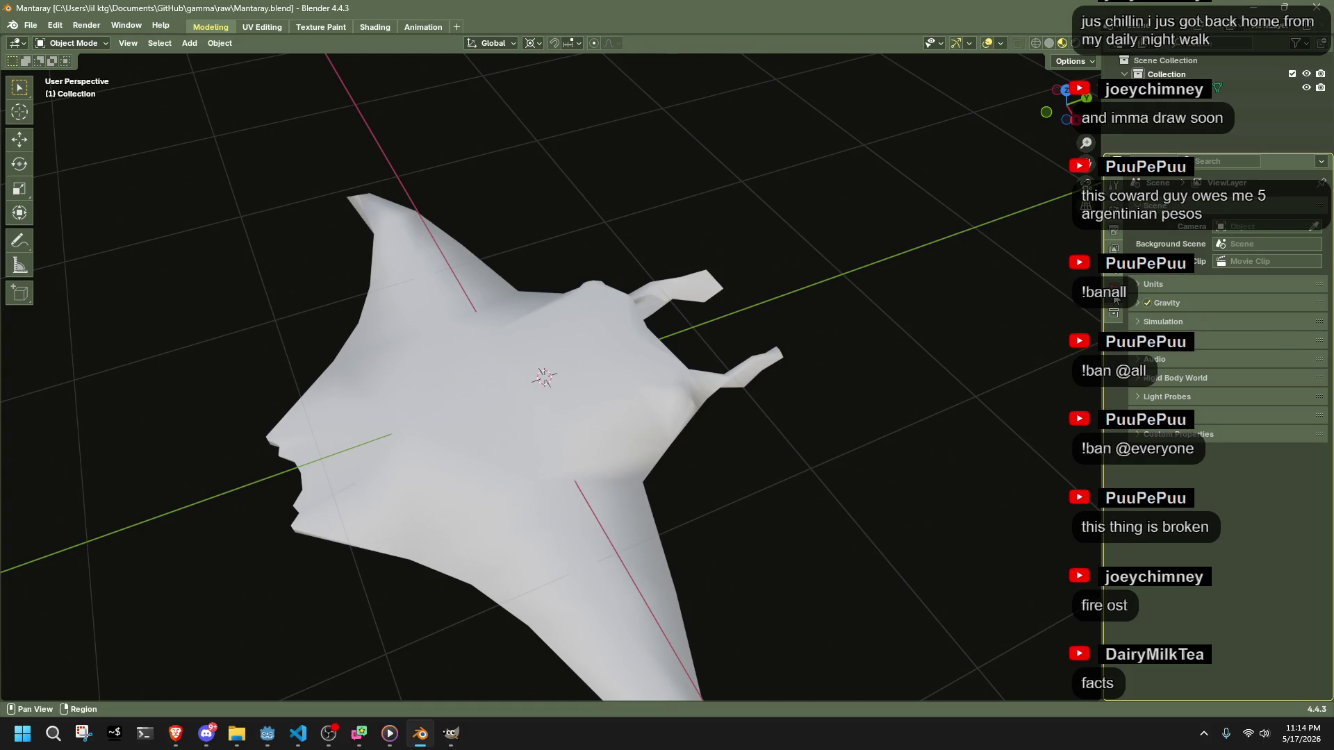
- Reset Key 1's minimum range to default and stop soloing the Key 1 shape
left_click(430, 317)
left_click(1166, 355)
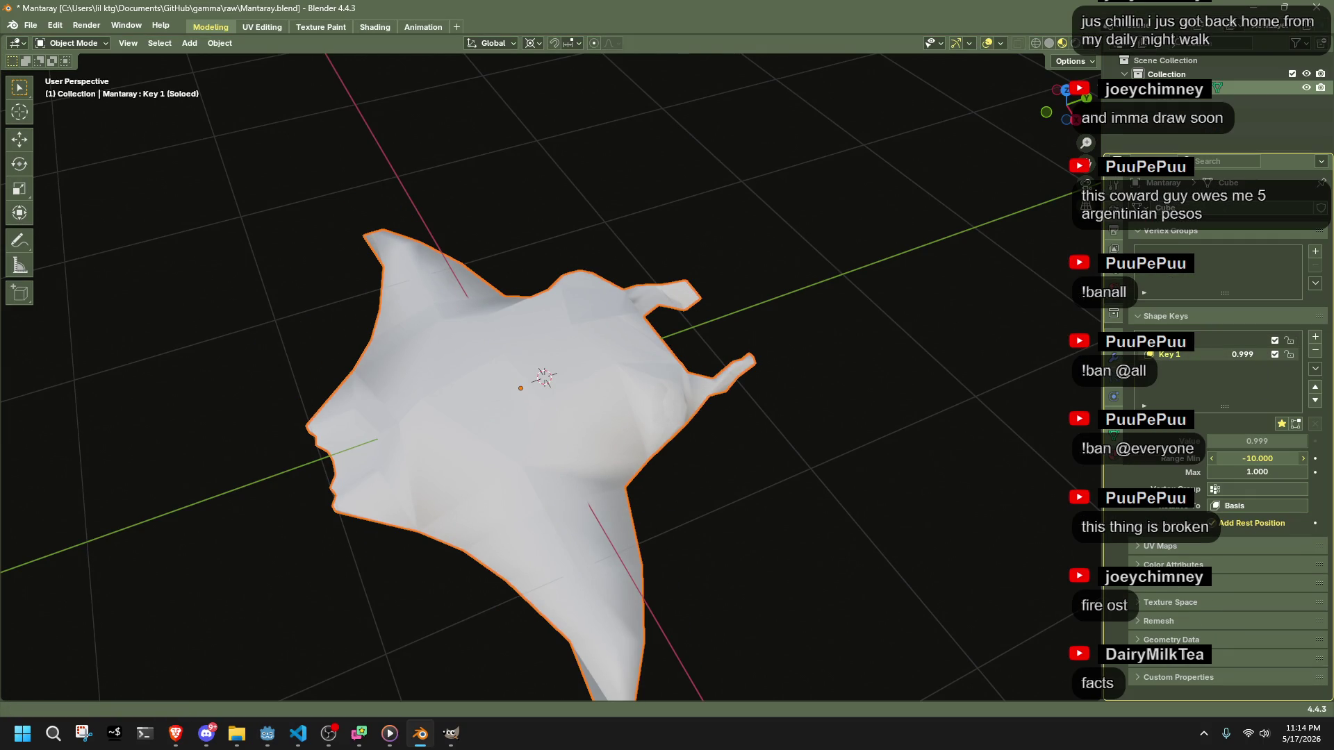
right_click(1281, 456)
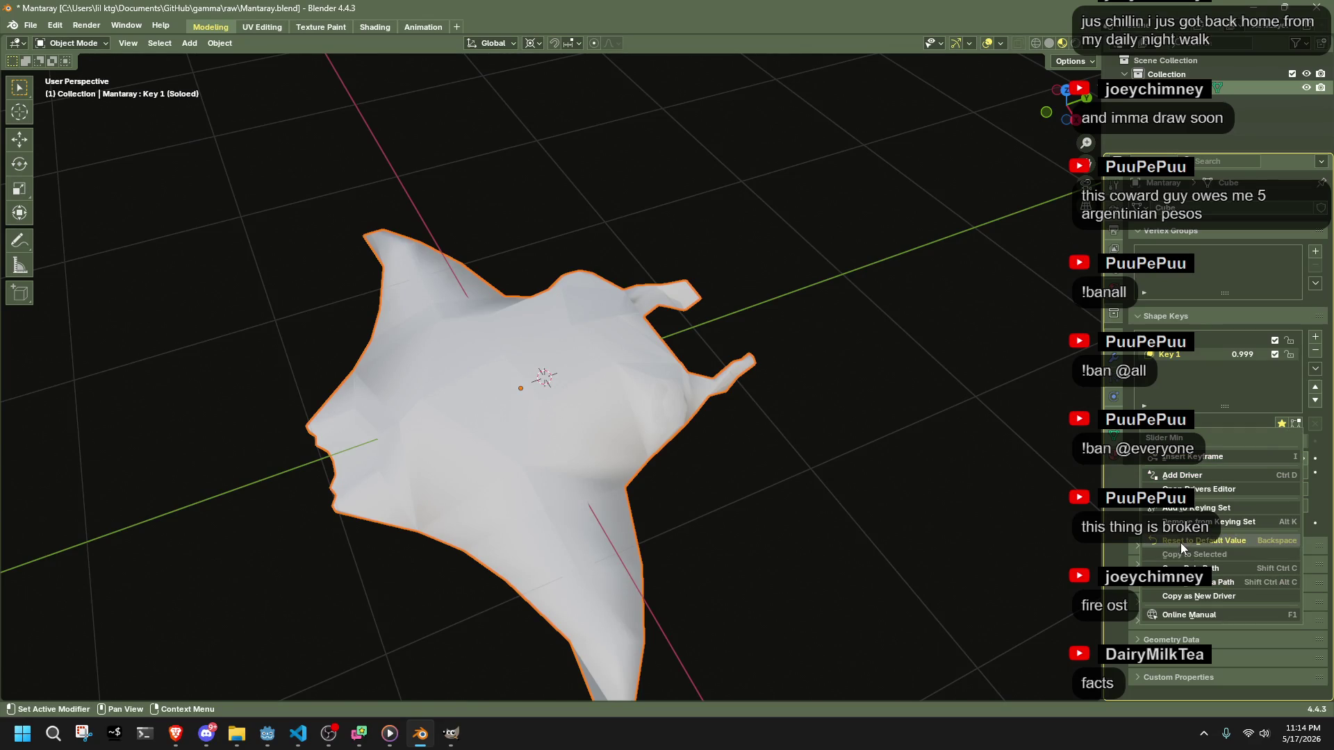
left_click(1181, 544)
left_click(1280, 428)
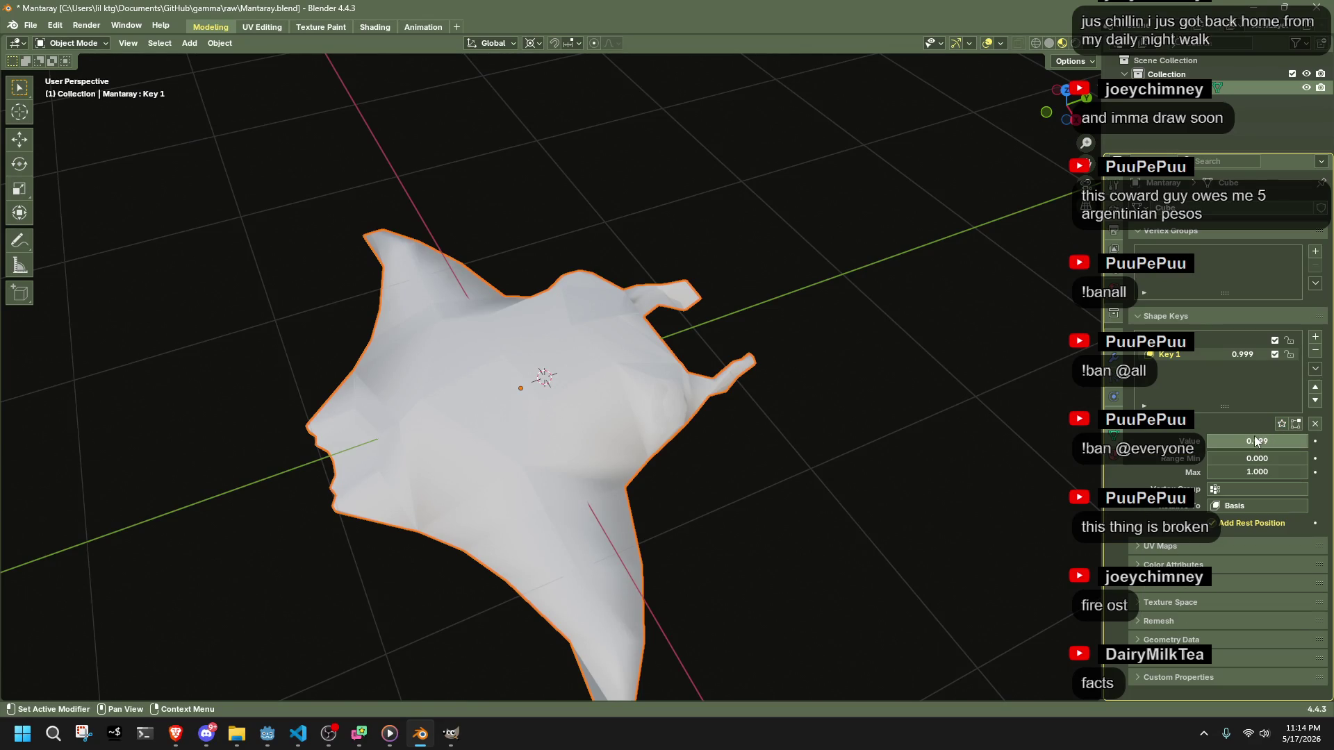
mouse_move(912, 360)
left_mouse_down()
mouse_move(435, 257)
mouse_move(571, 303)
left_mouse_up()
- Try rounding the Basis mesh into a sphere, then undo the change
left_click(1224, 340)
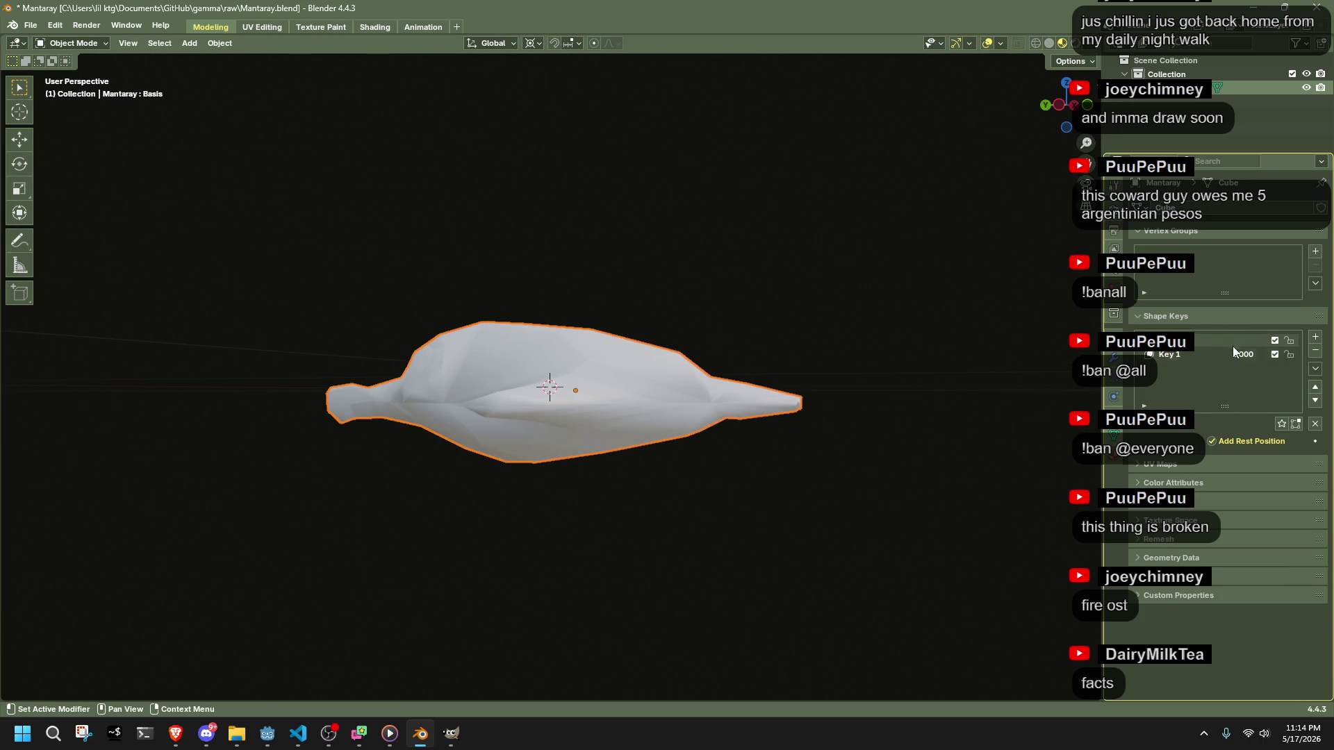
left_click_drag(625, 417, 717, 517)
key("Tab")
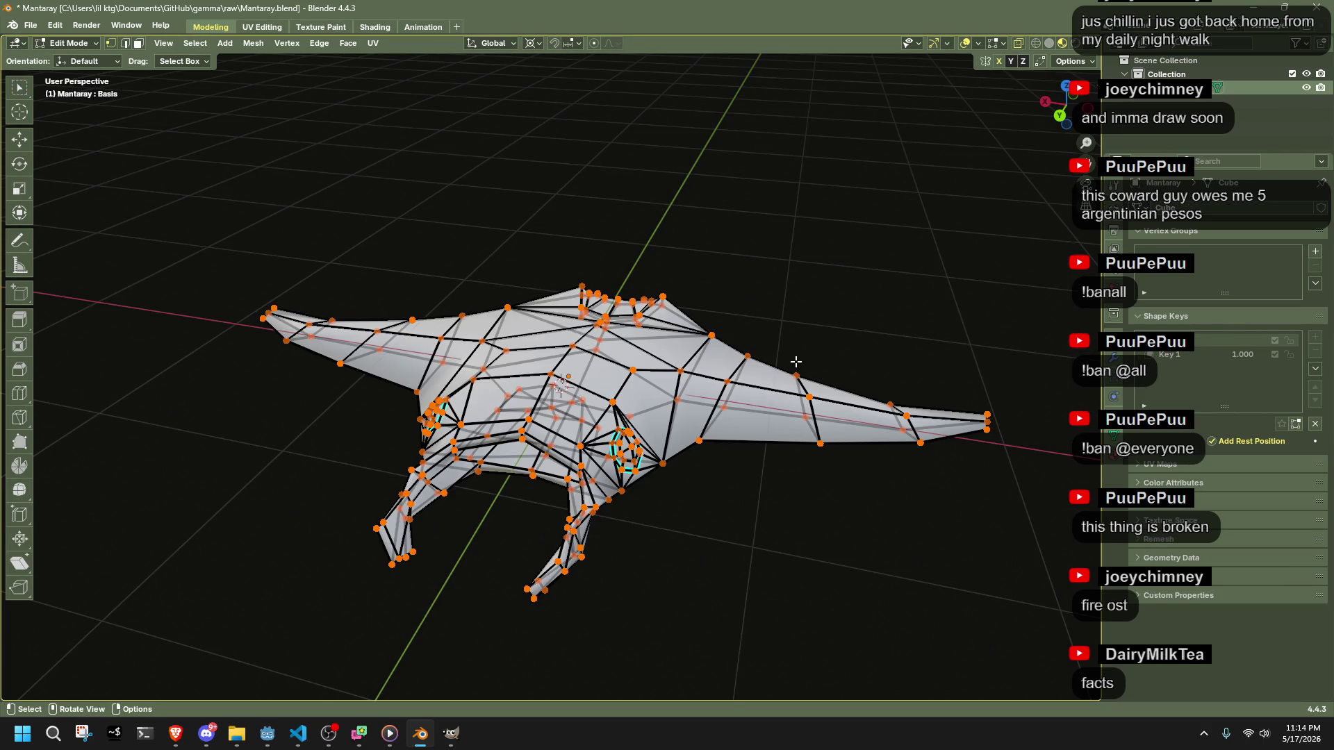
key("shift+alt+s")
left_click(511, 383)
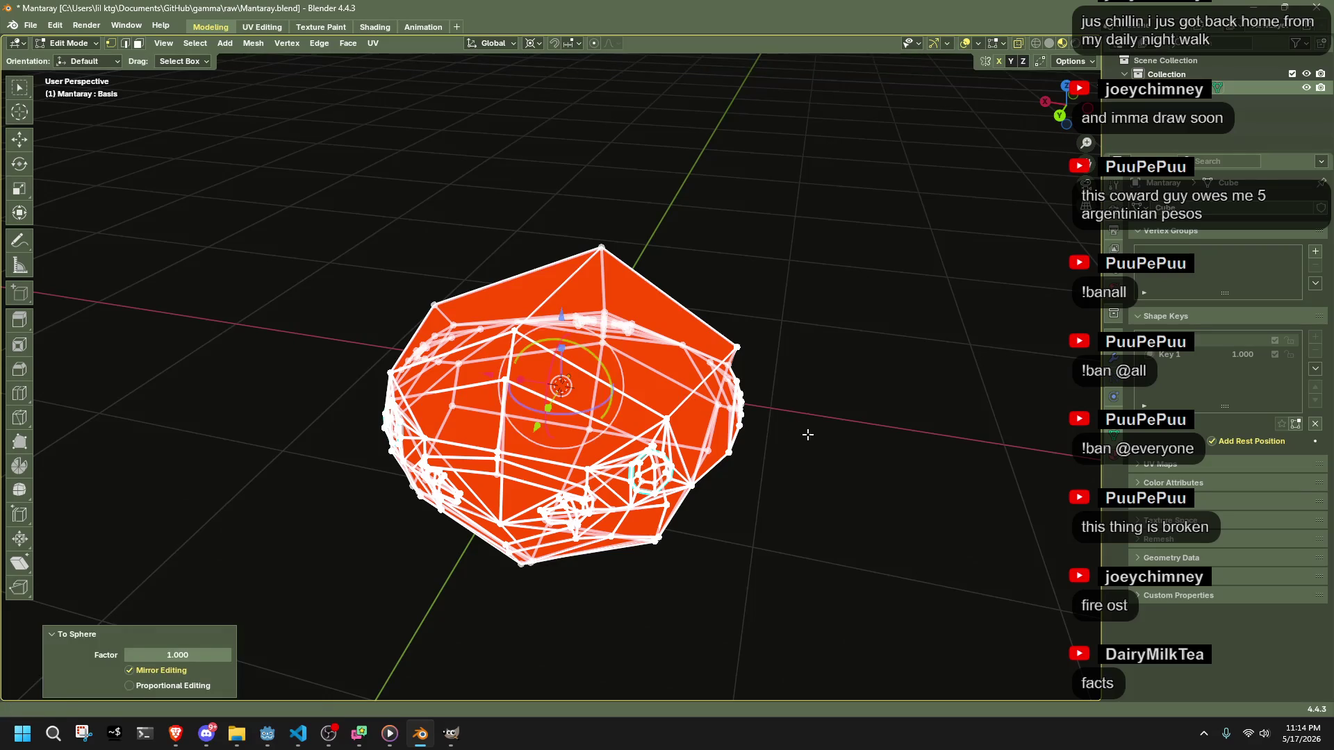
key("Tab")
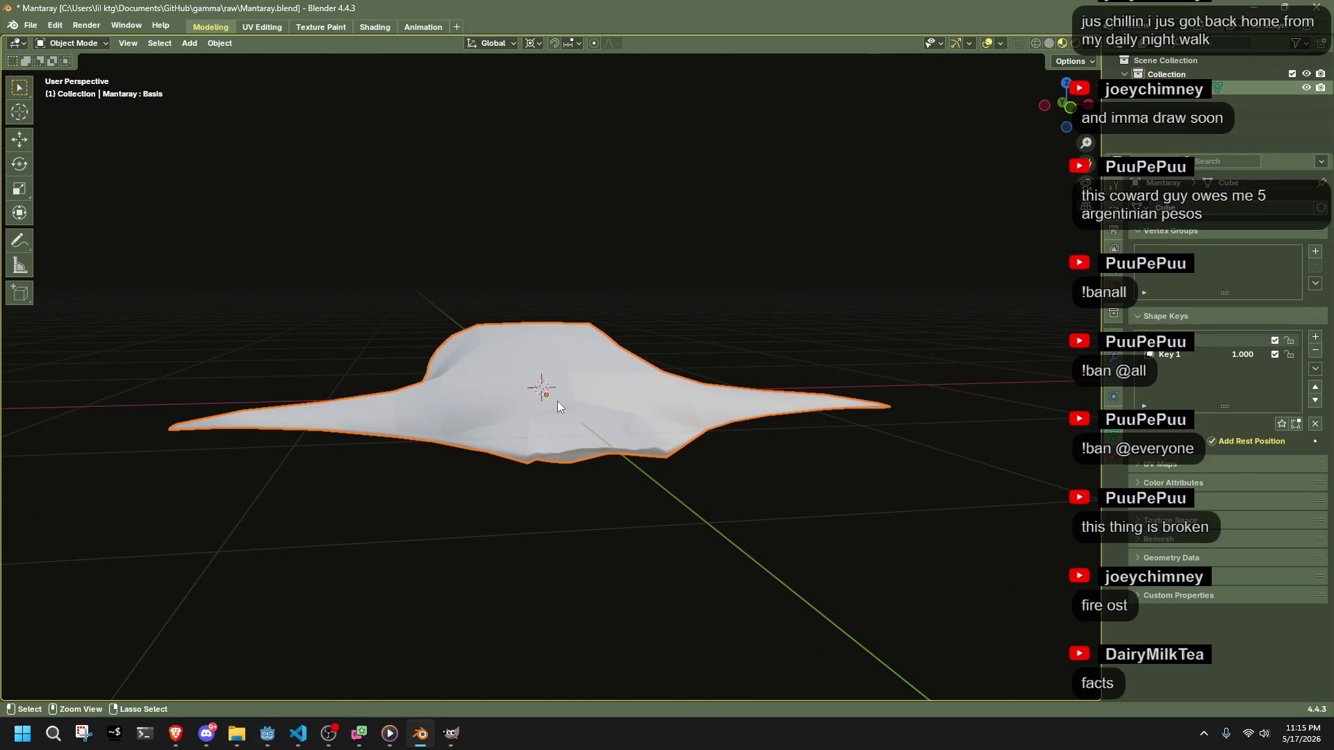
key("ctrl+z")
key("ctrl+z")
key("ctrl+z")
key("ctrl+z")
key("ctrl+z")
key("ctrl+z")
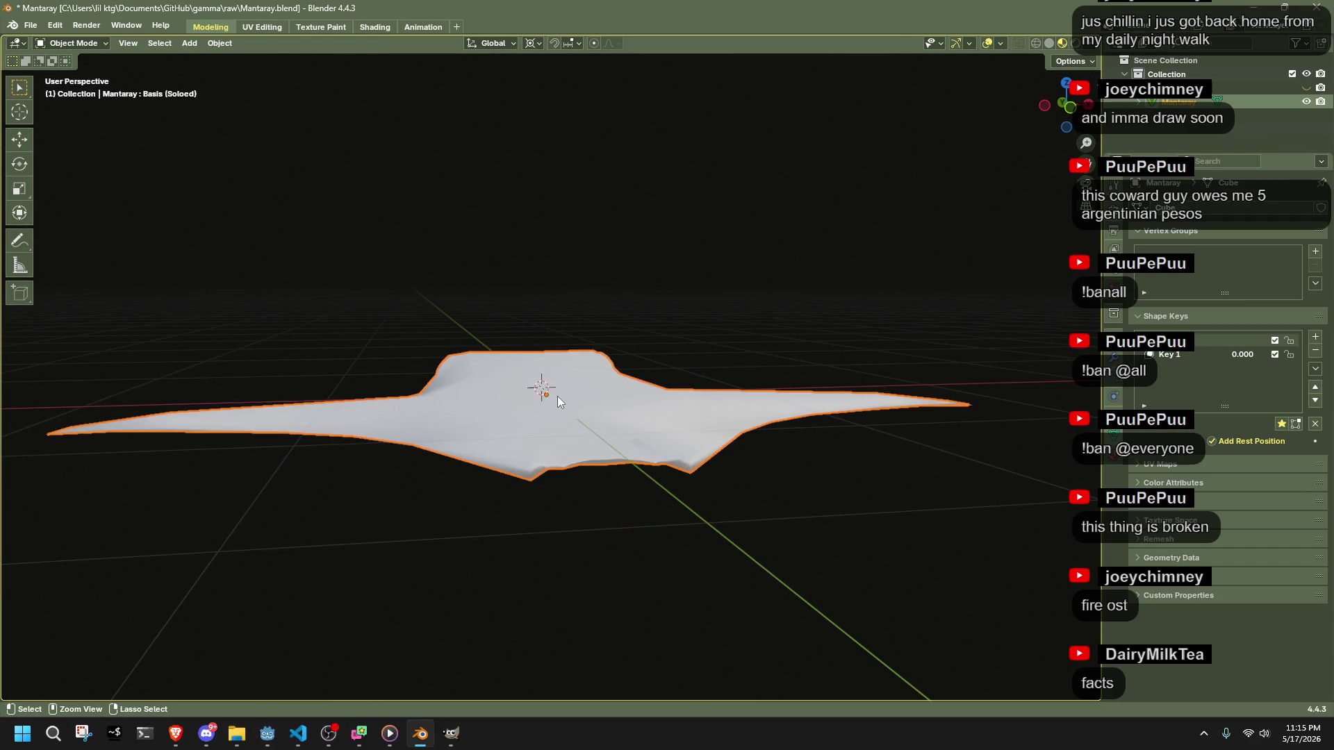
key("ctrl+z")
key("ctrl+z")
key("ctrl+z")
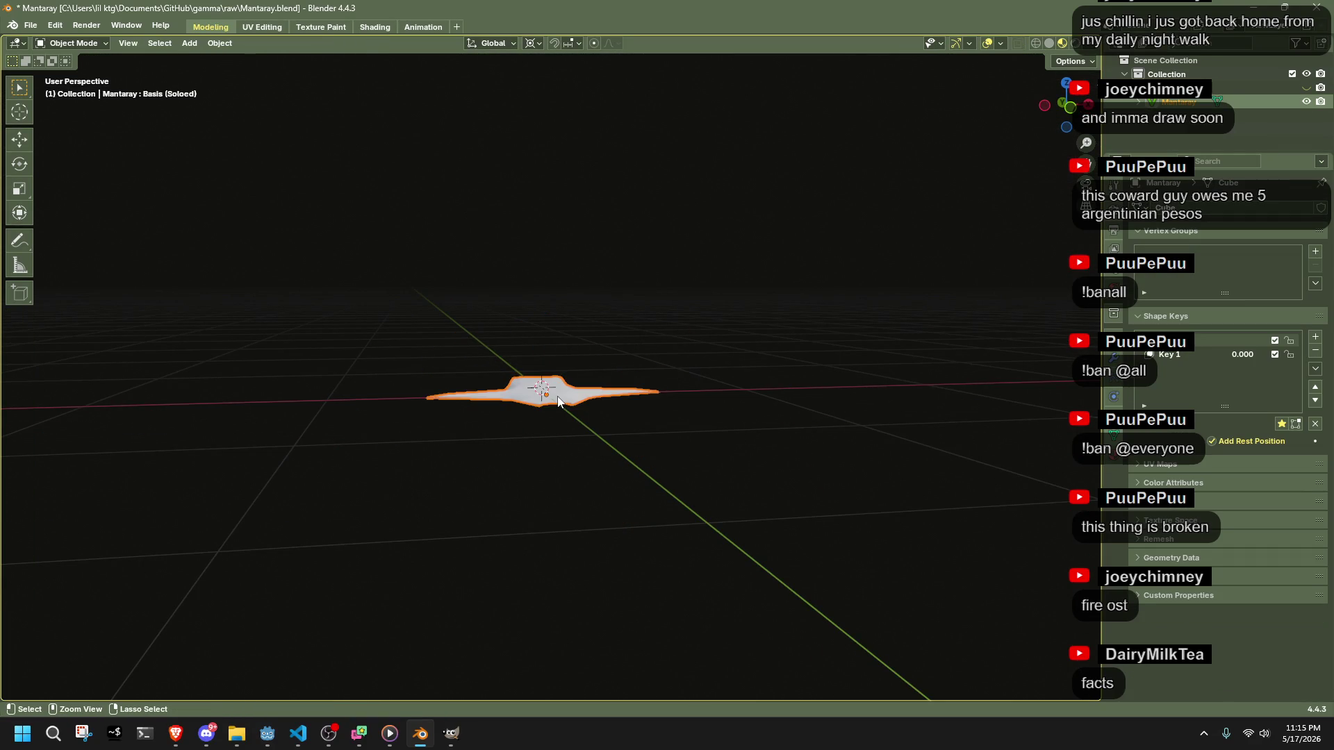
- Check which shape Key 1 is relative to and reselect the Mantaray object
scroll(559, 401, "up", 3)
mouse_move(663, 427)
left_mouse_down()
mouse_move(831, 473)
mouse_move(915, 472)
left_mouse_up()
left_click(1264, 504)
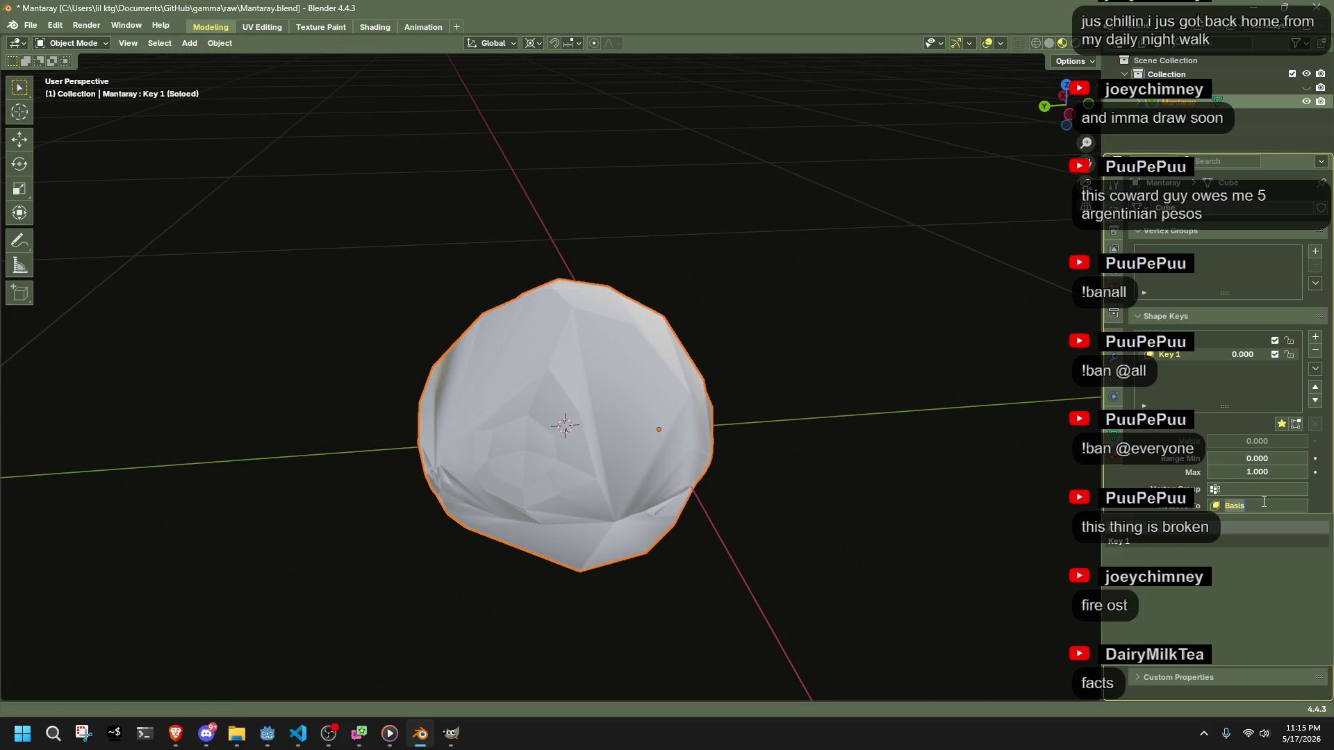
key("Escape")
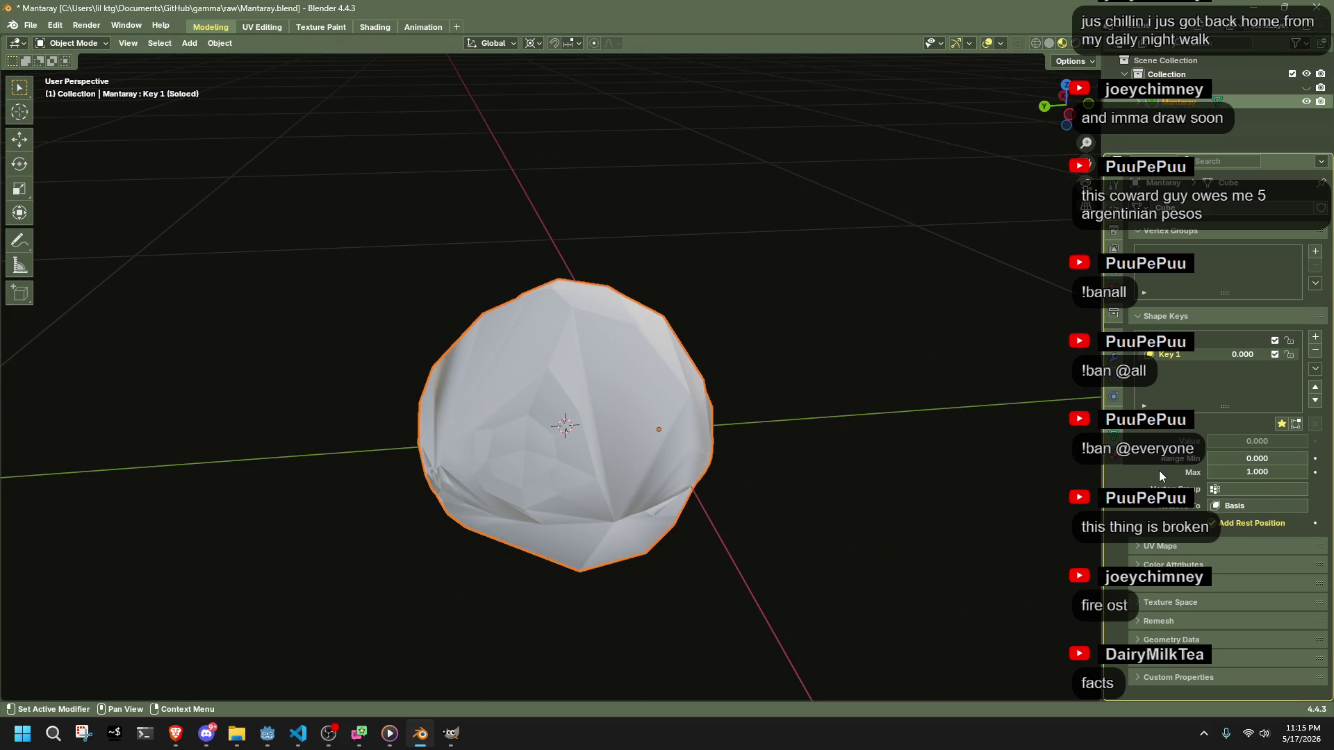
mouse_move(681, 417)
left_mouse_down()
mouse_move(809, 422)
mouse_move(872, 372)
left_mouse_up()
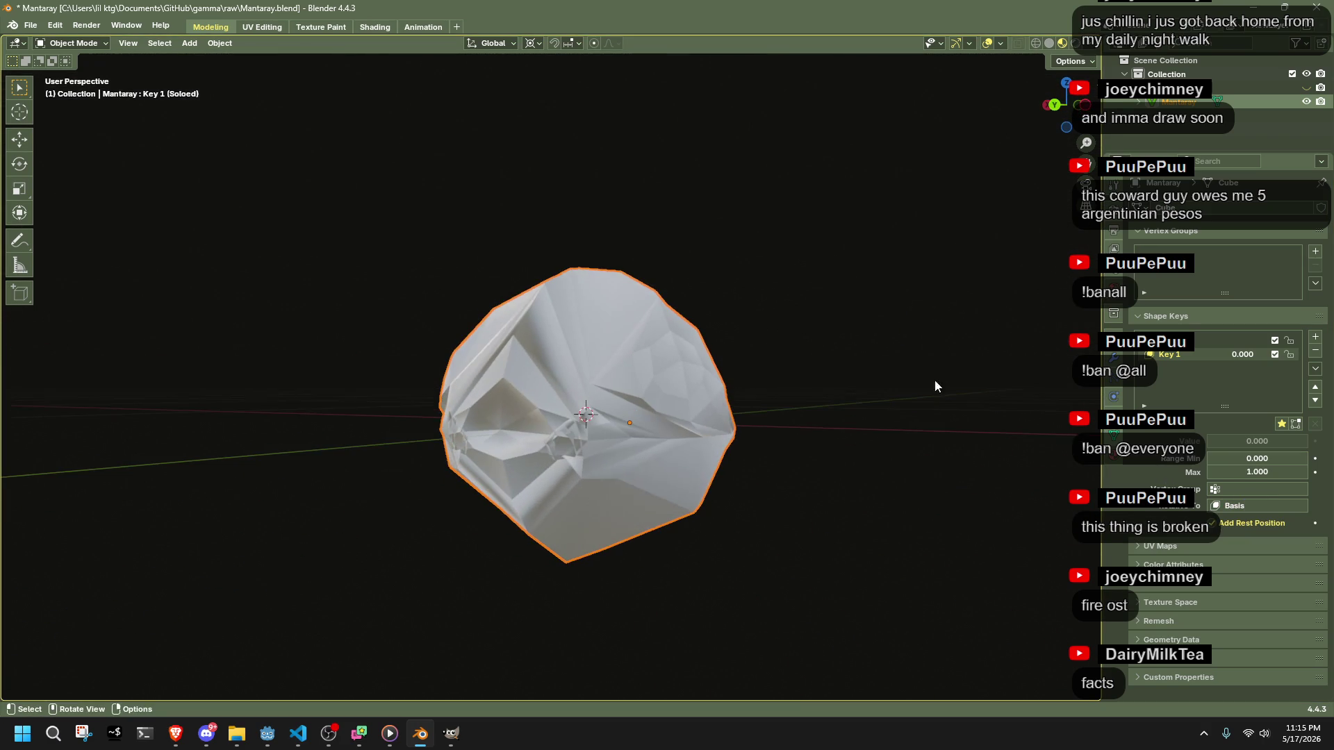
left_click(847, 452)
left_click(653, 398)
- Make the Basis shape active and enter Edit Mode with all of it selected
key("Tab")
key("Tab")
left_click(874, 435)
left_click(1167, 342)
left_click(1165, 355)
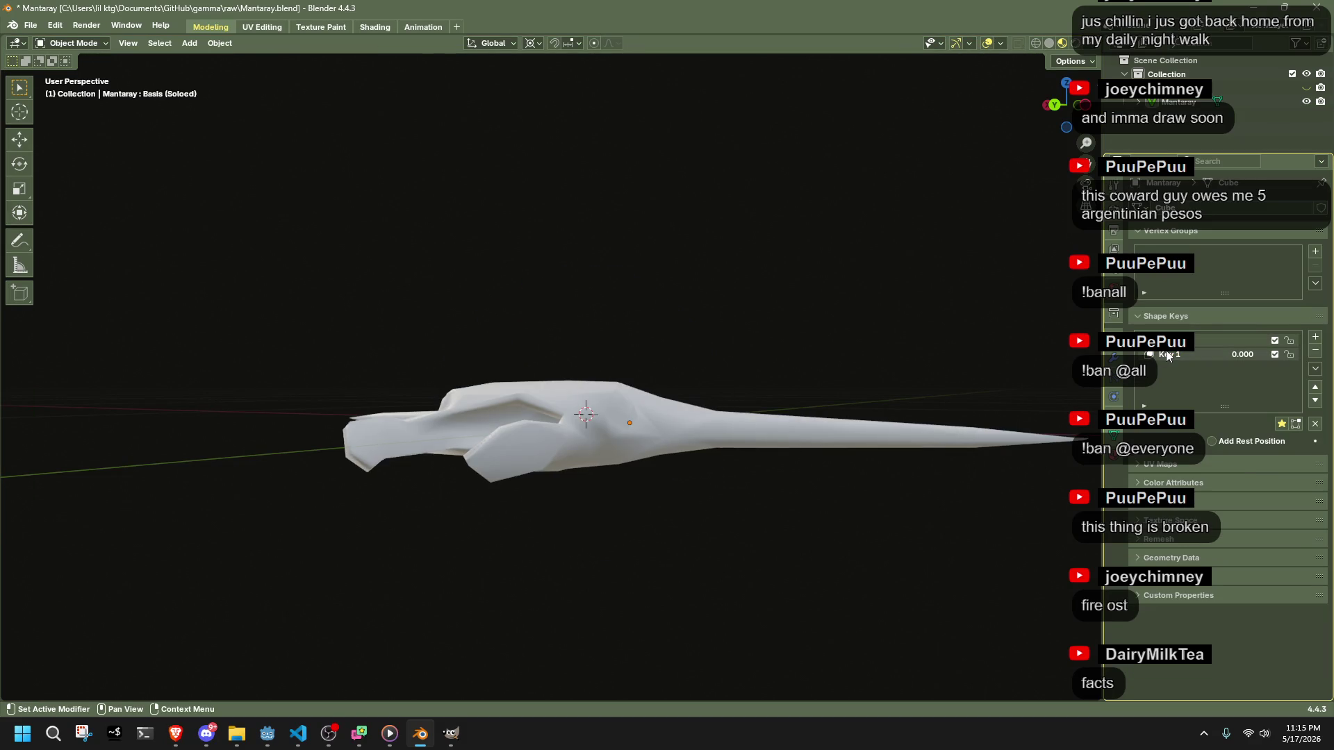
left_click(1168, 342)
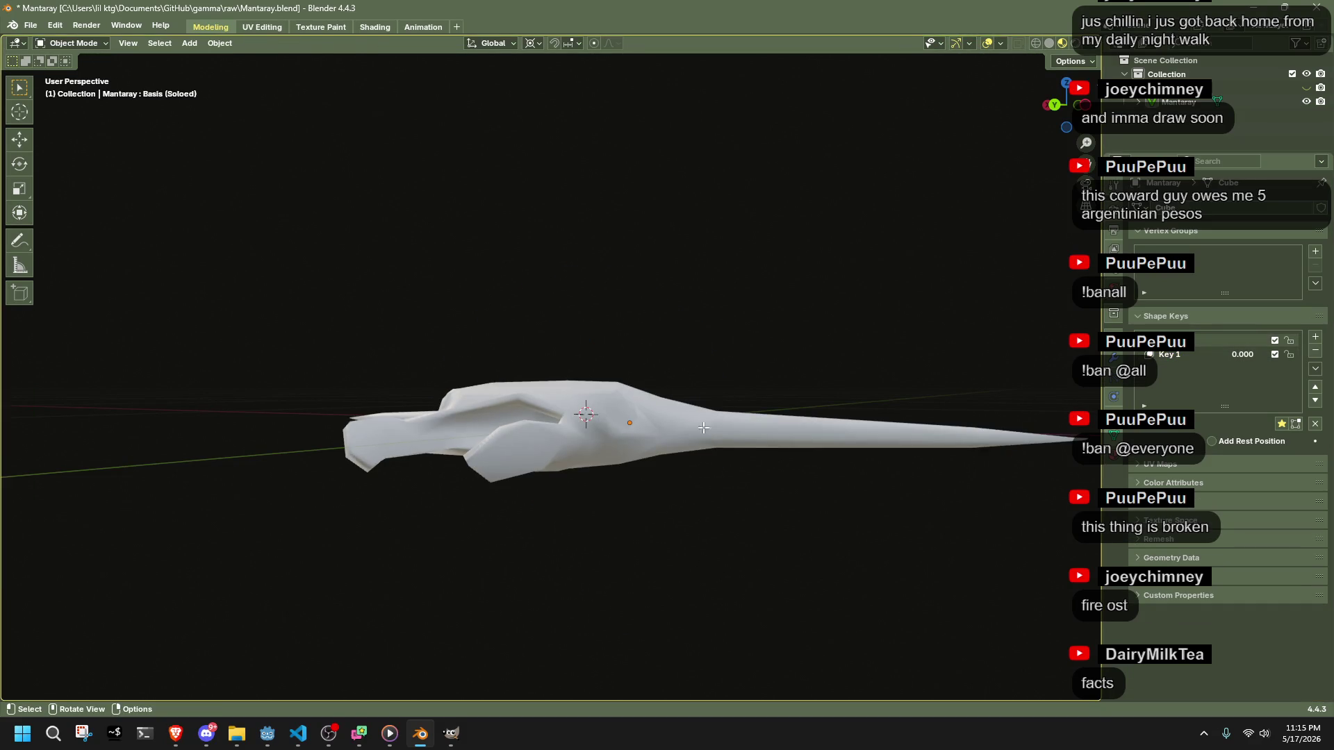
key("Tab")
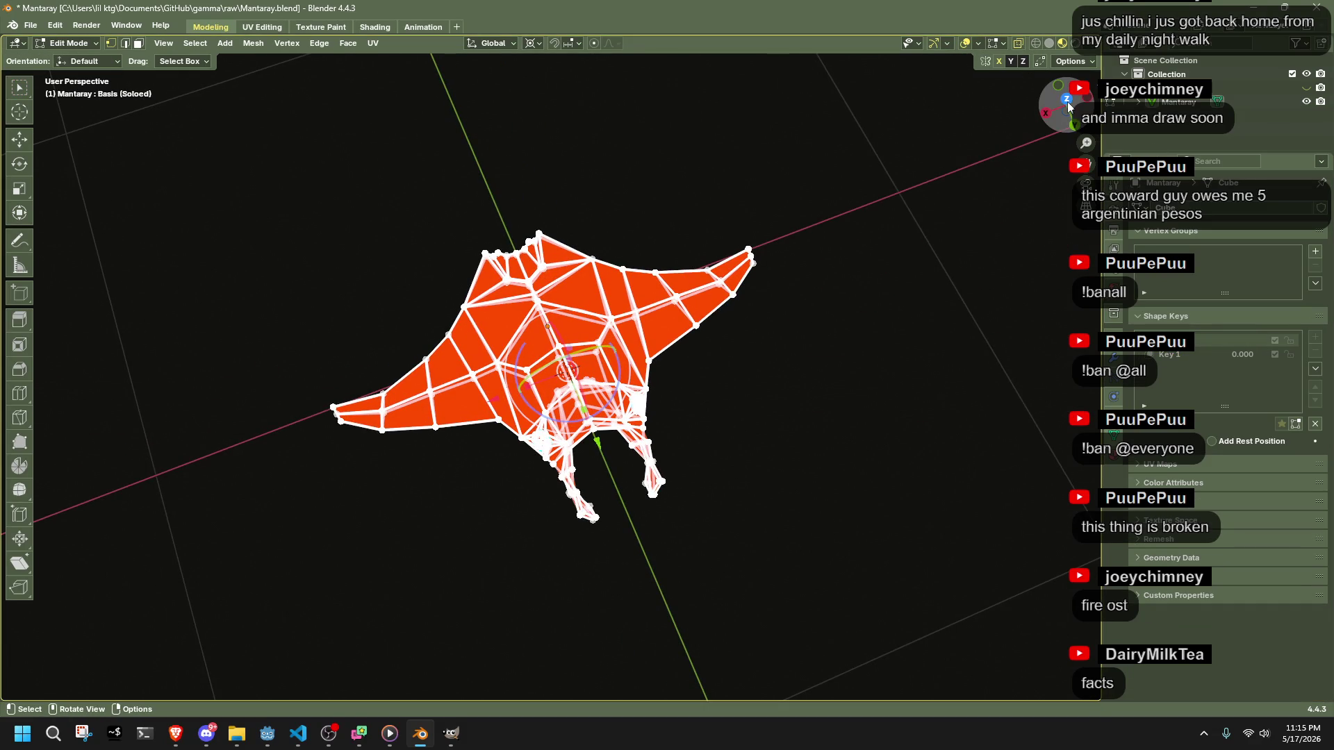
- Scale up the Basis mesh from Top view
left_click(1067, 102)
scroll(723, 340, "down", 7)
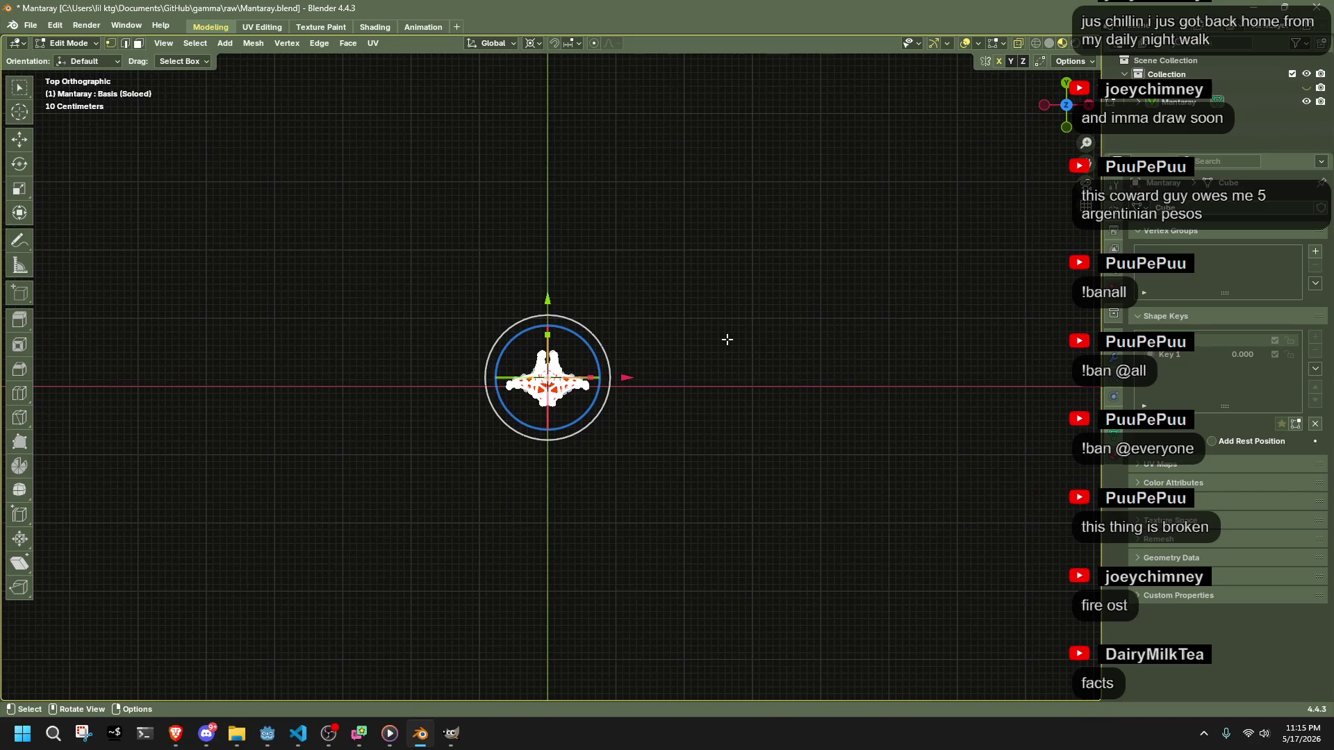
key("s")
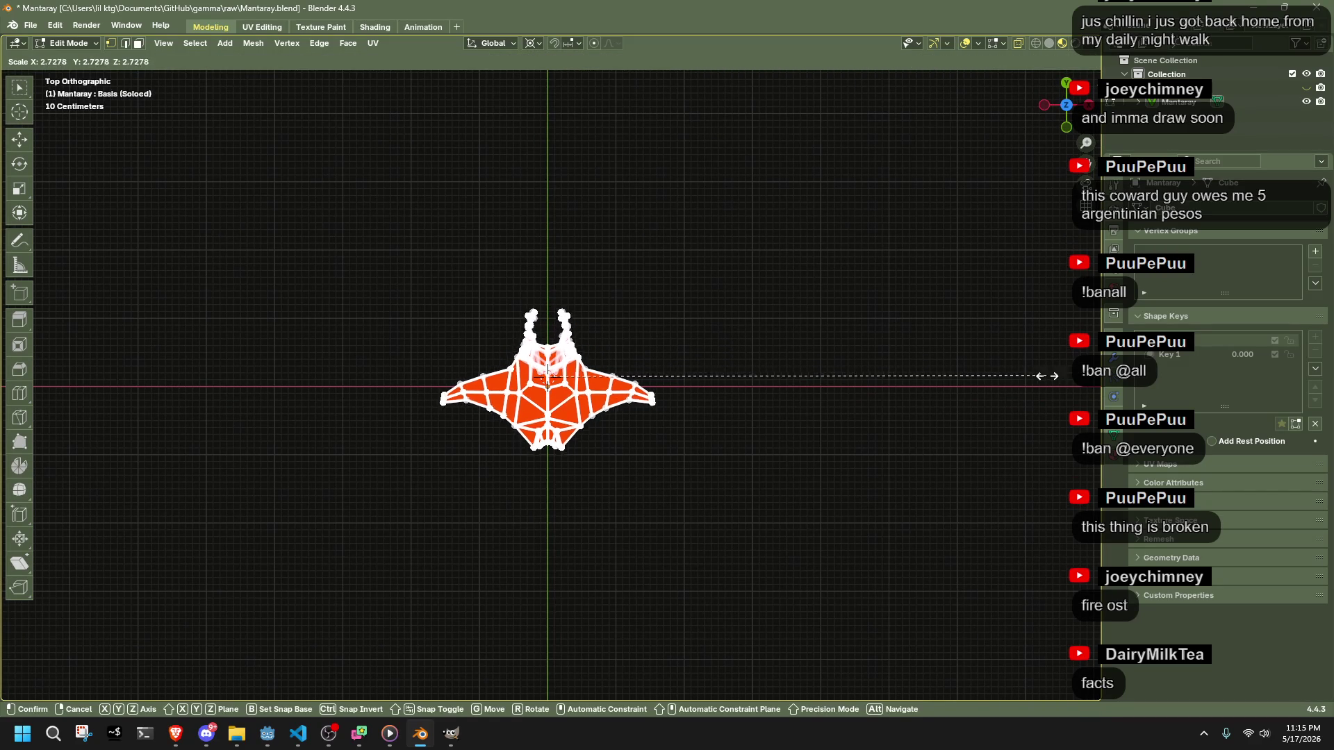
left_click(925, 369)
key("Tab")
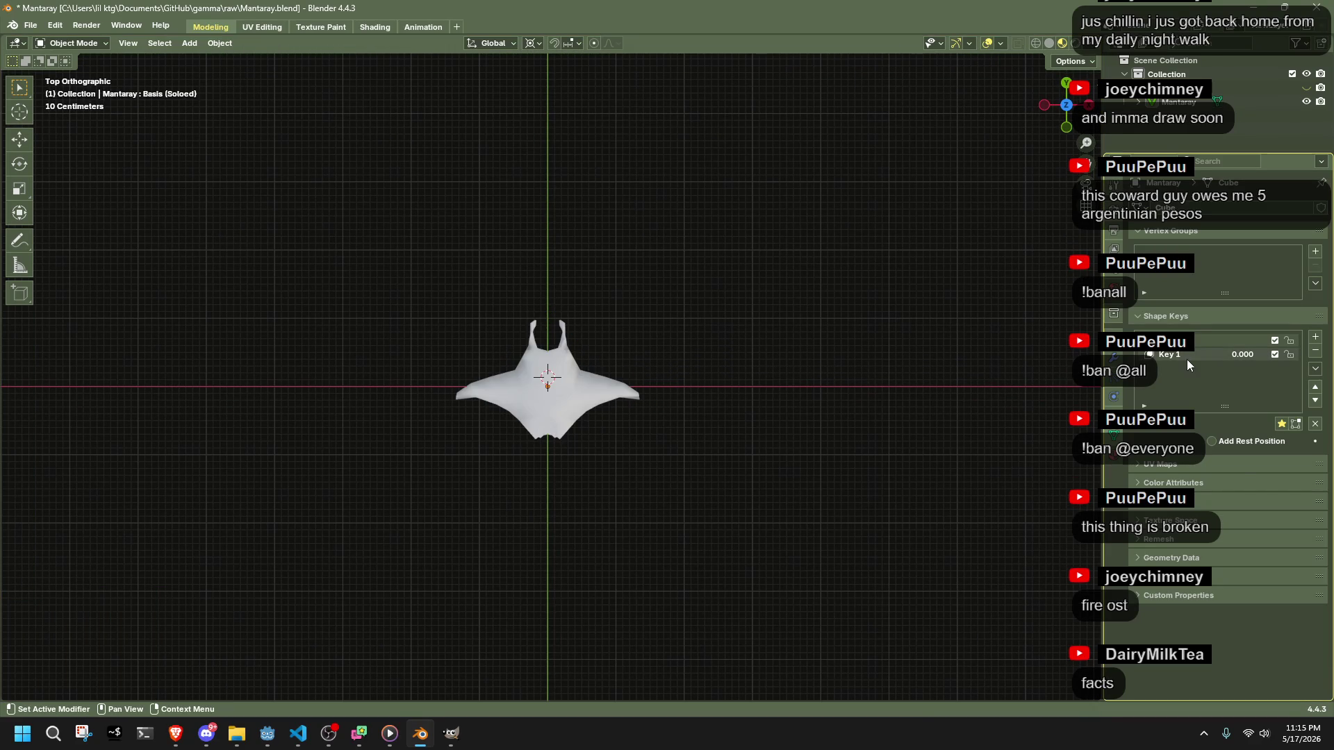
- Turn the Key 1 mesh into a full sphere with To Sphere factor 1
left_click(1192, 360)
mouse_move(849, 354)
left_mouse_down()
mouse_move(881, 426)
mouse_move(873, 310)
left_mouse_up()
key("Tab")
scroll(828, 324, "up", 3)
key("shift+alt+s")
type("1")
key("Return")
- Select the whole Key 1 mesh and snap the 3D cursor to the selection
key("alt+a")
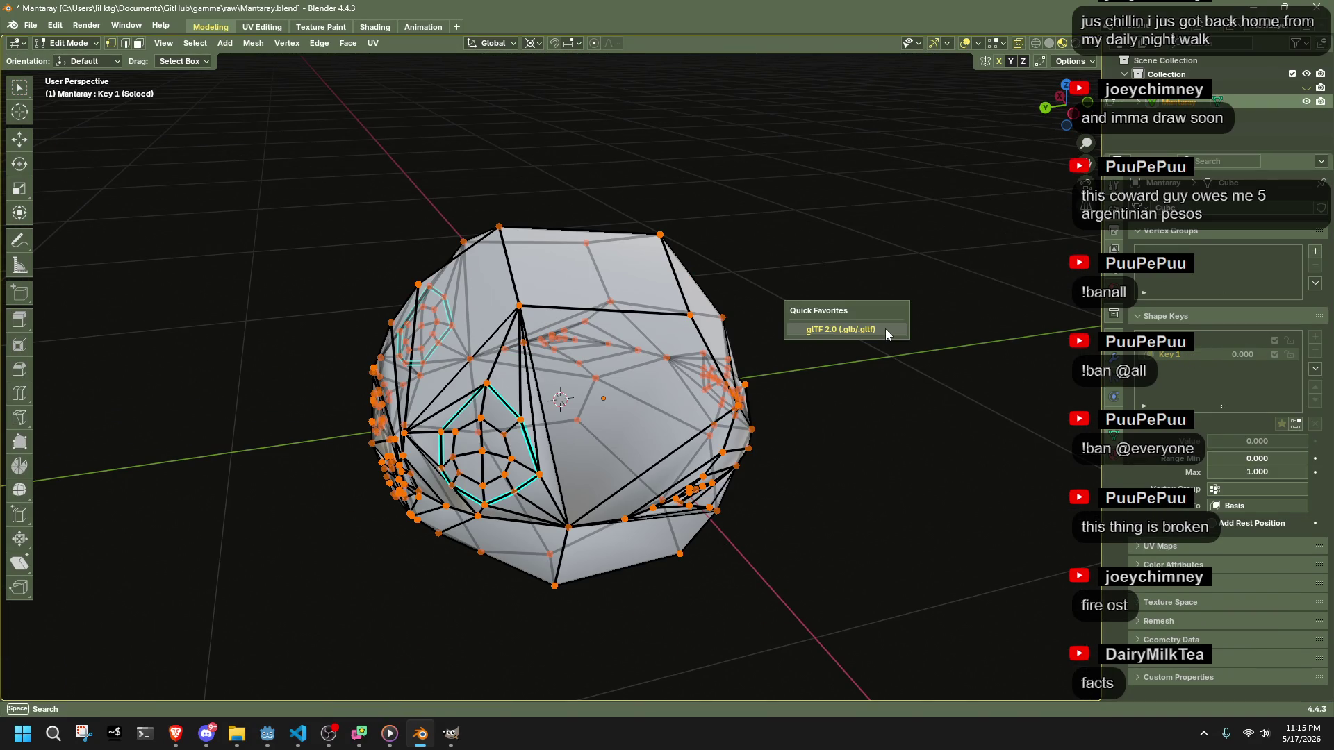
key("a")
key("shift+s")
left_click(820, 395)
key("shift+s")
left_click(807, 310)
key("Tab")
- Compare the Basis and Key 1 orb shapes and save Mantaray.blend
mouse_move(844, 395)
left_mouse_down()
mouse_move(712, 340)
mouse_move(369, 410)
mouse_move(179, 408)
mouse_move(1056, 415)
mouse_move(660, 429)
left_mouse_up()
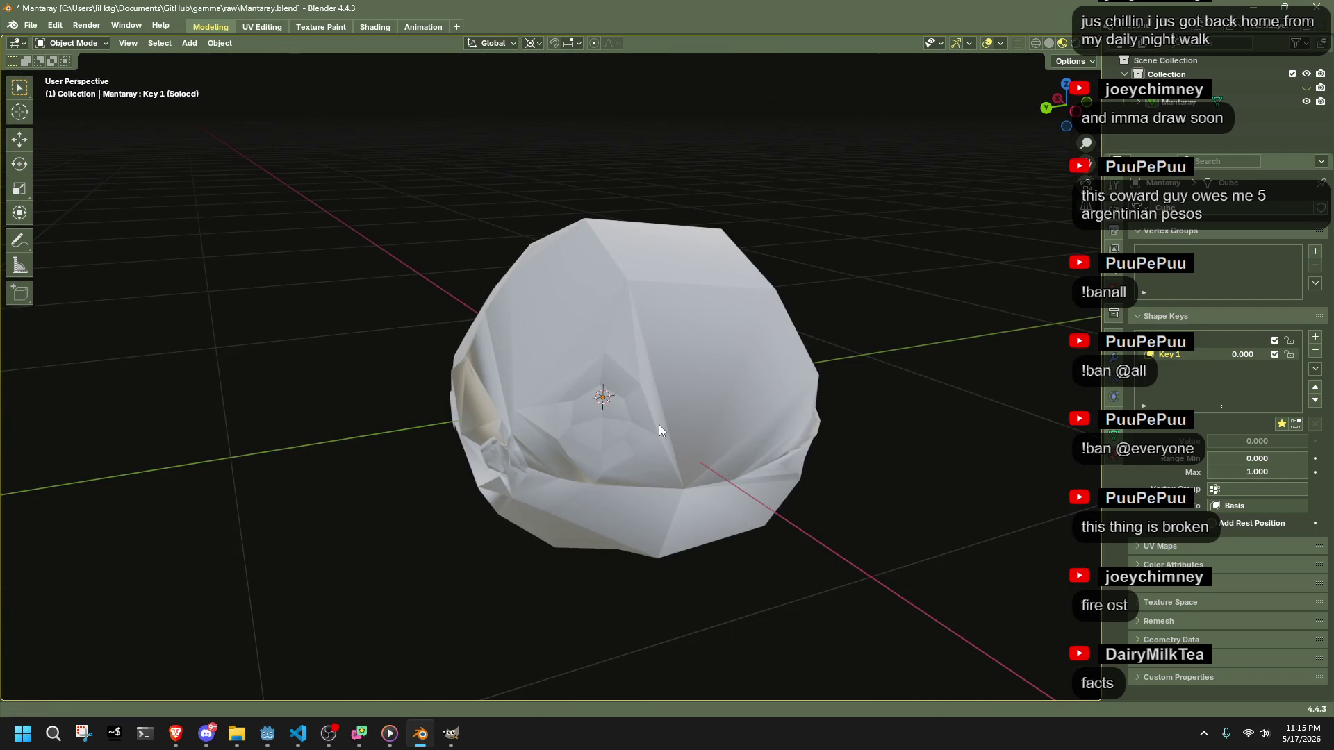
scroll(806, 453, "down", 3)
mouse_move(806, 453)
left_mouse_down()
mouse_move(904, 465)
mouse_move(899, 426)
left_mouse_up()
key("ctrl+s")
scroll(899, 426, "up", 5)
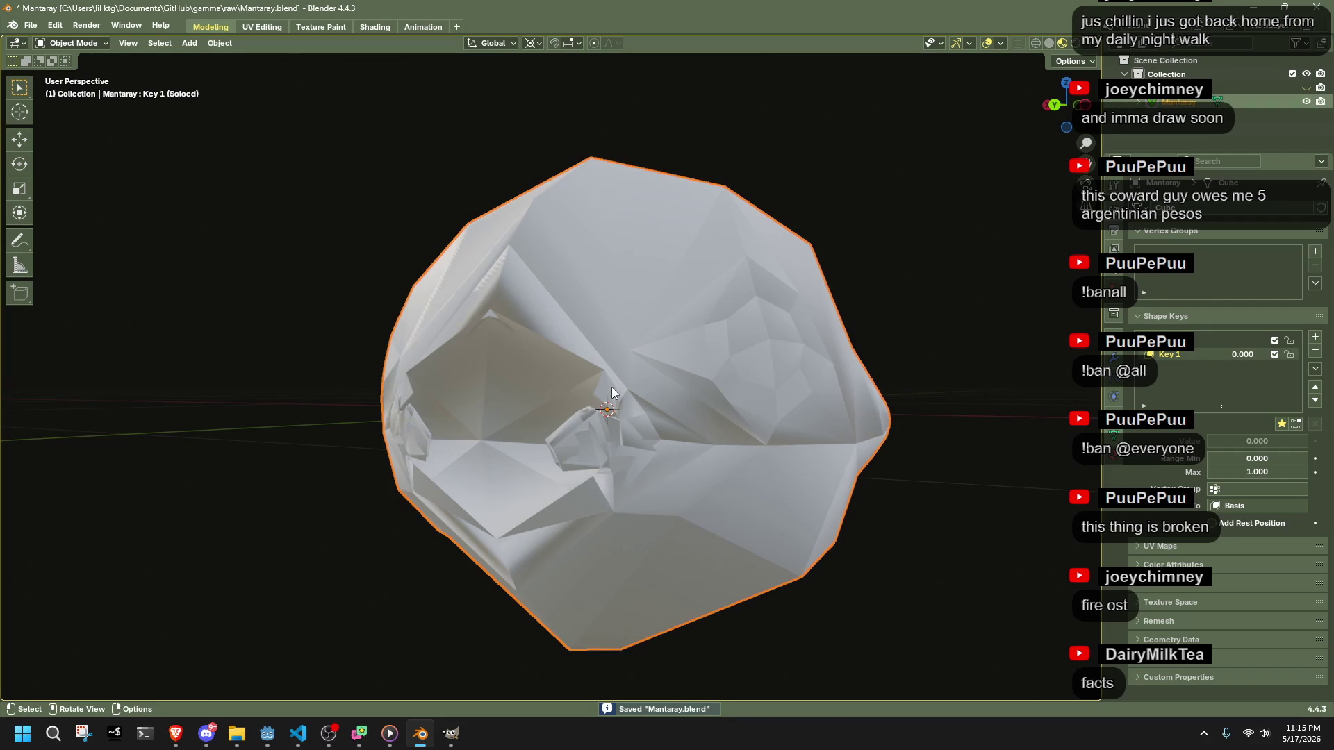
left_click(834, 417)
left_click(1181, 341)
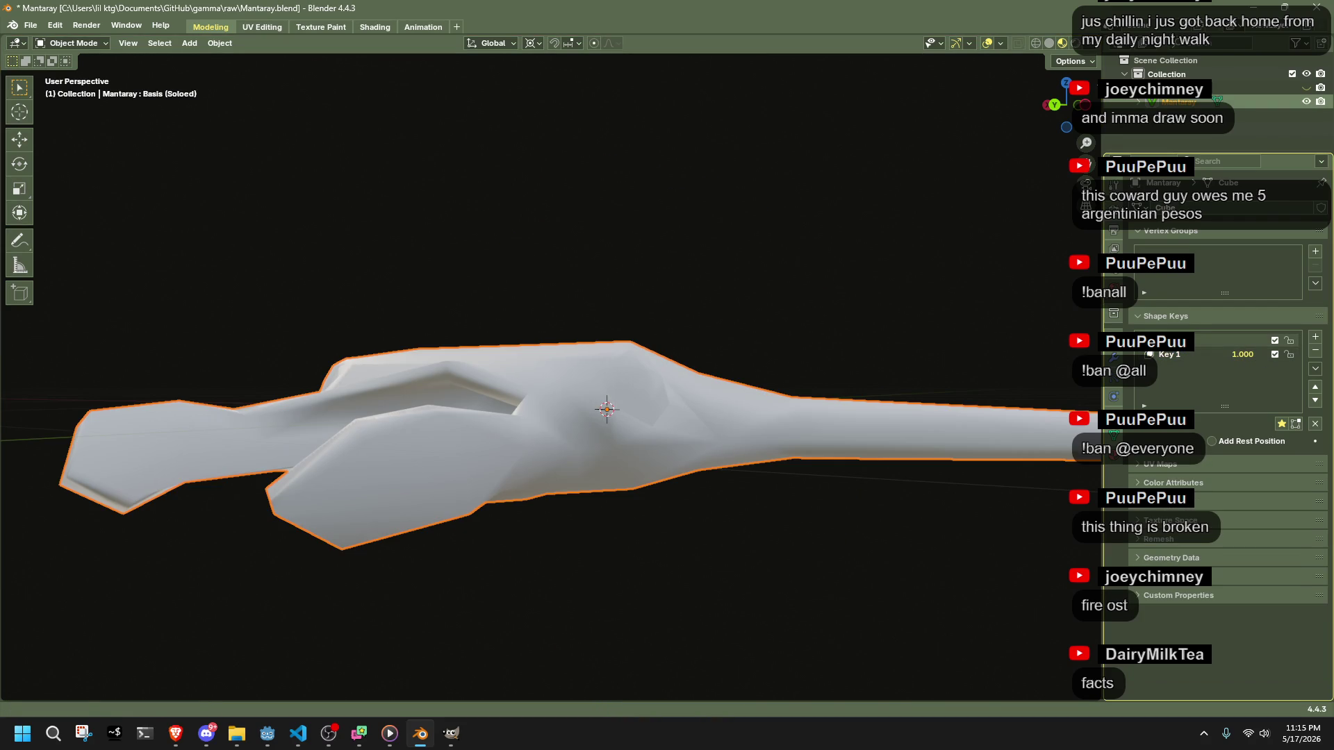
left_click(1188, 355)
left_click(1190, 341)
left_click(1198, 357)
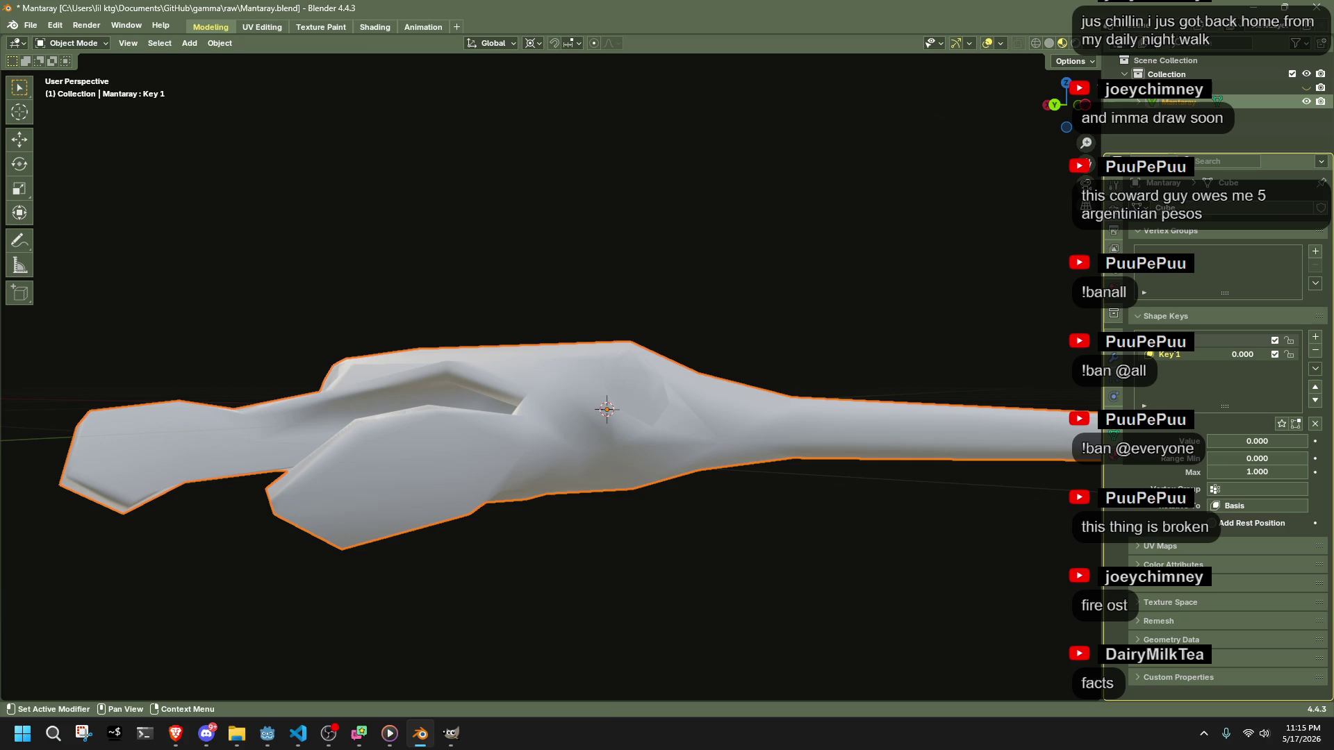
key("ctrl+s")
- Export the model as glTF 2.0 from the File > Export menu
left_click(31, 25)
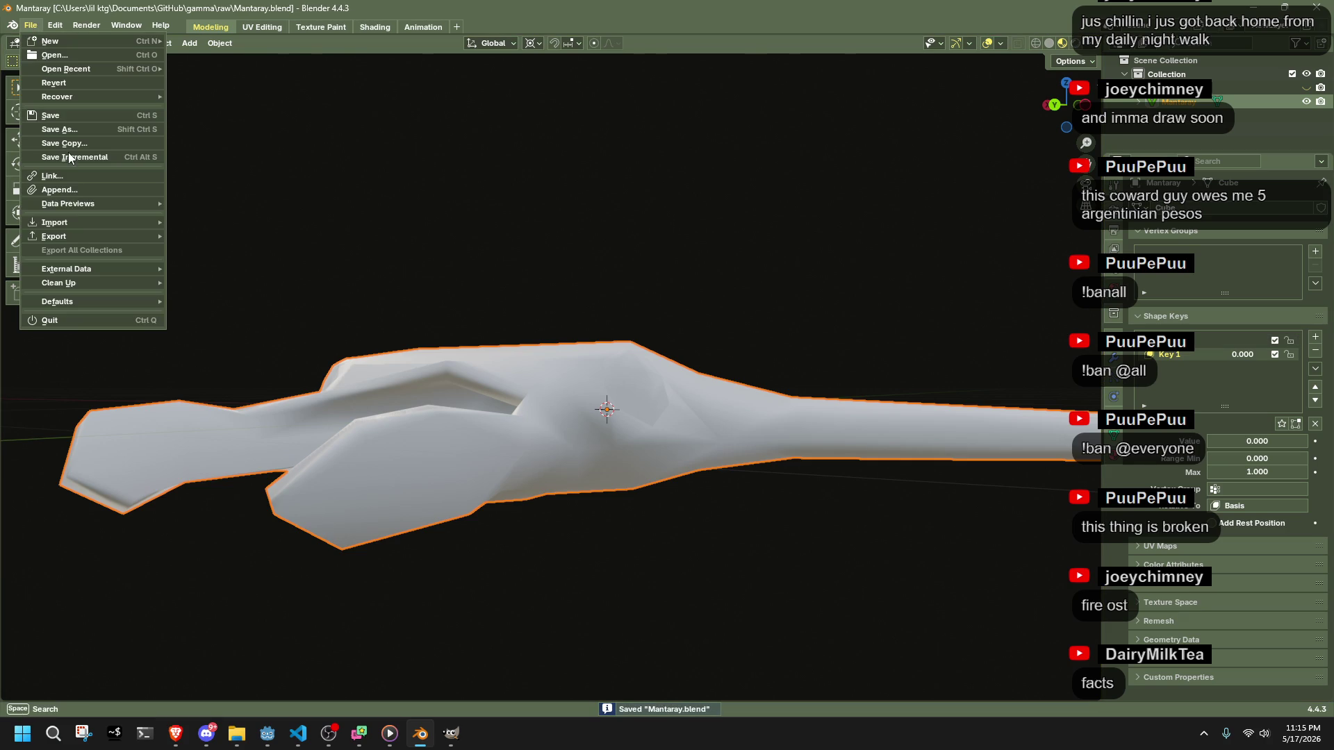
mouse_move(66, 227)
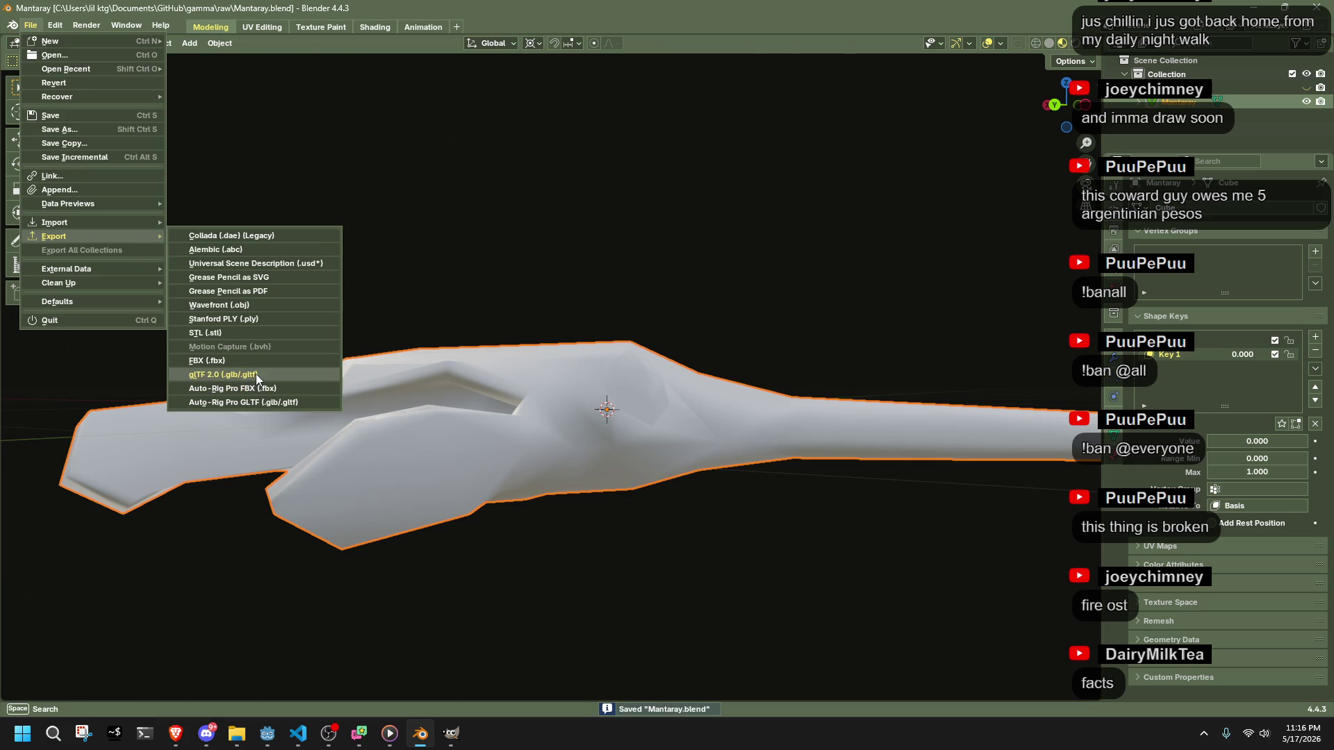
left_click(256, 374)
left_click(882, 589)
key("alt+Tab")
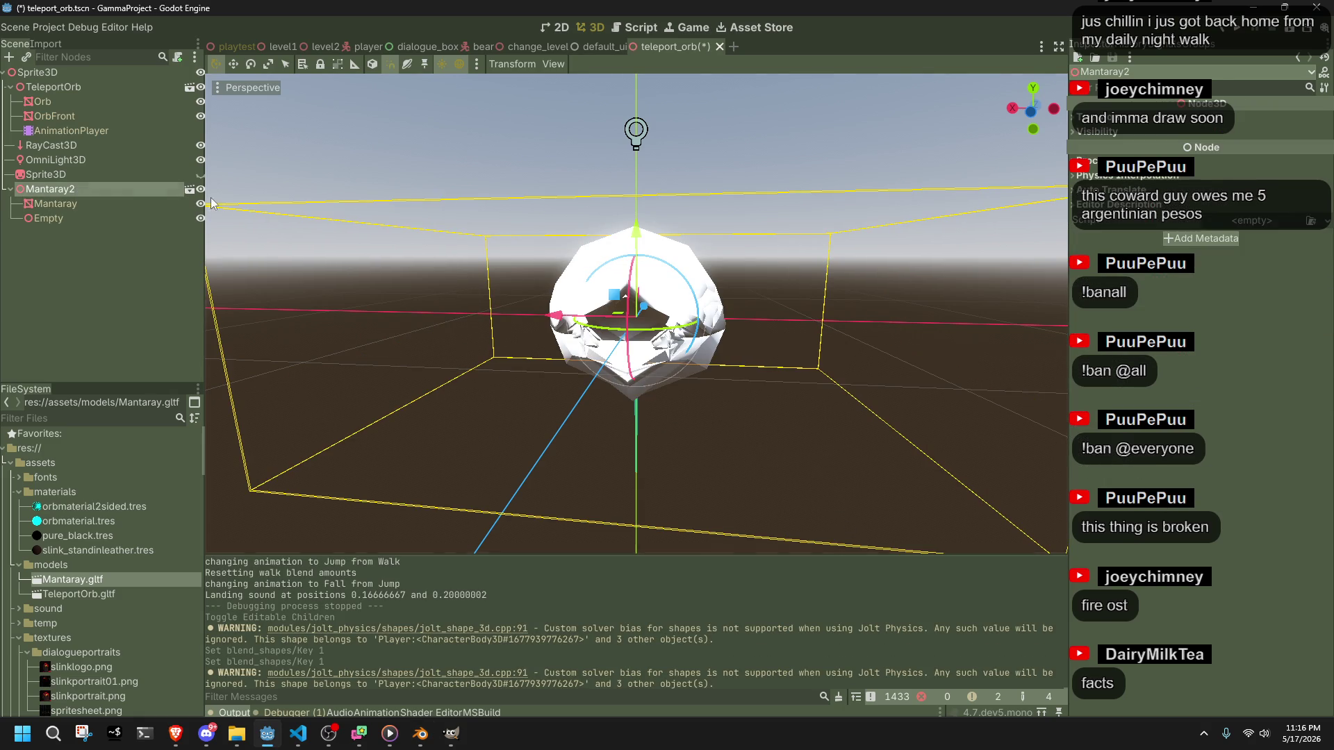
- Delete the Empty in Blender and re-export the model as glTF
key("alt+Tab")
key("Delete")
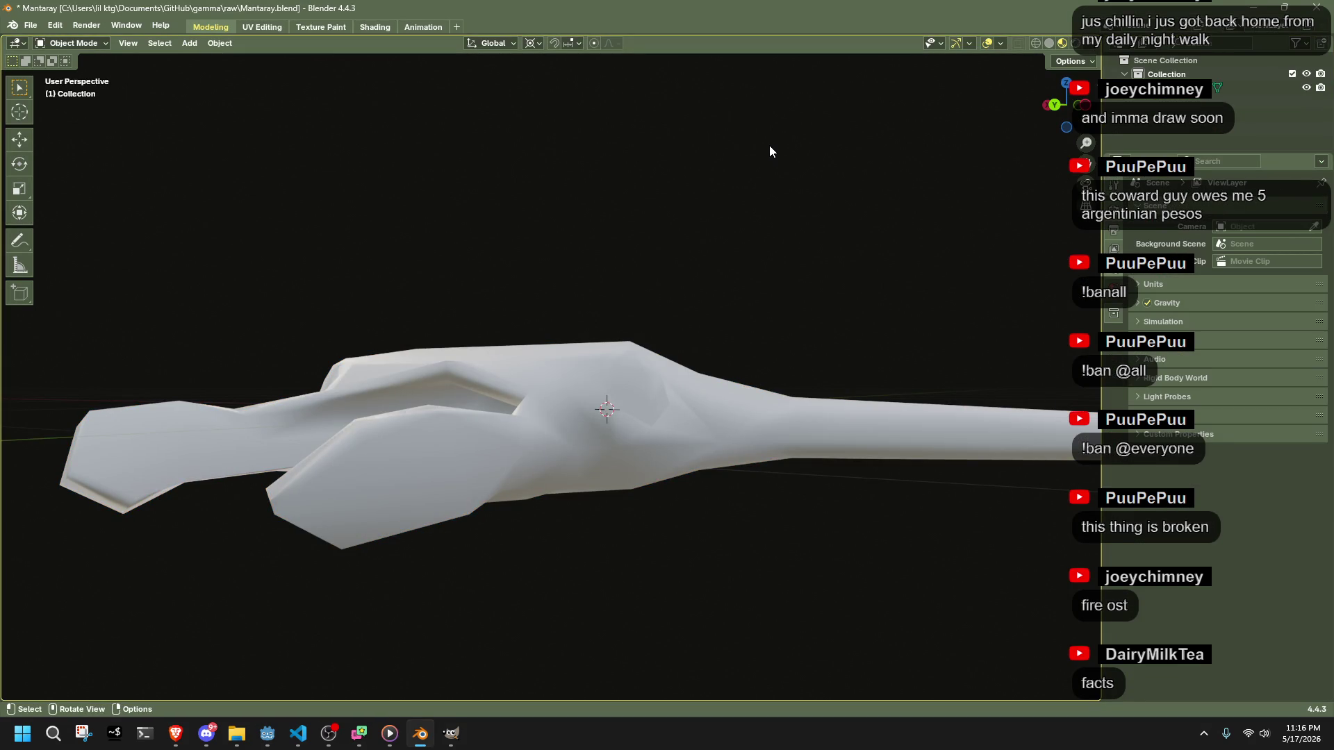
key("F3")
key("Return")
left_click(871, 592)
key("alt+Tab")
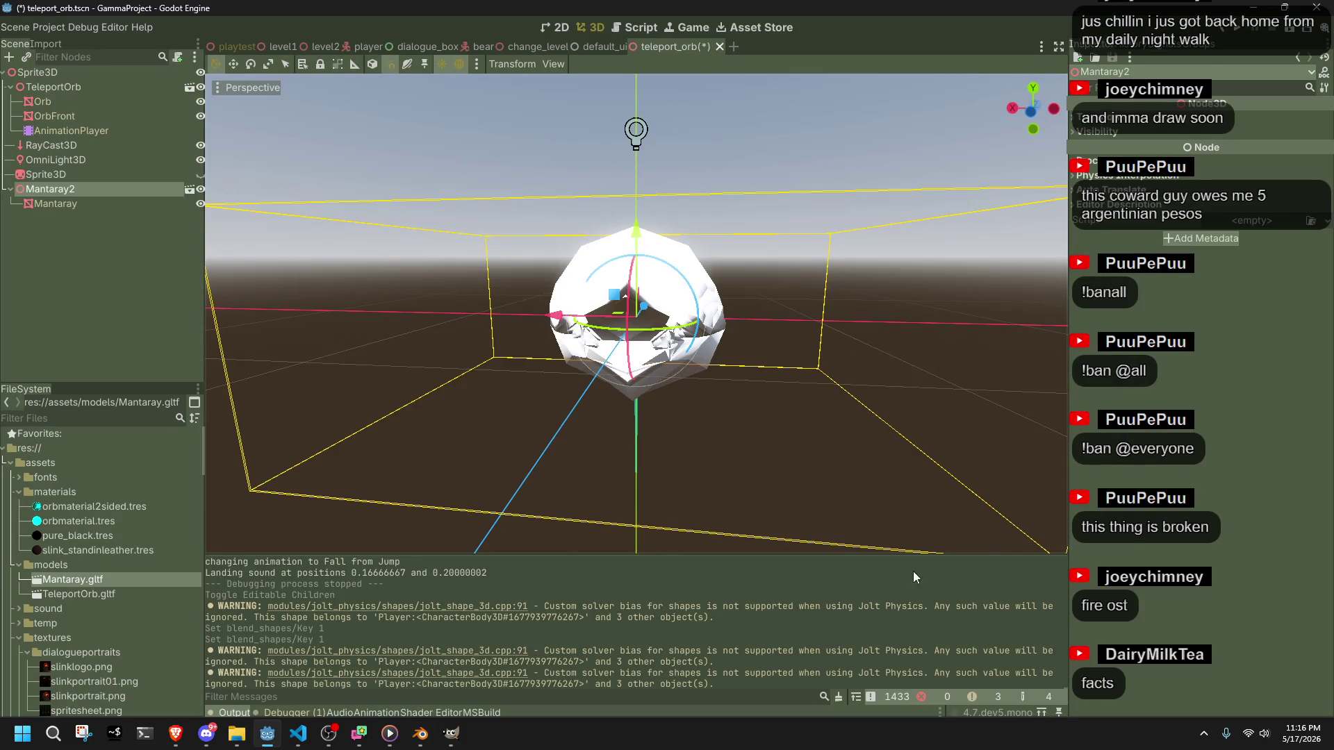
- Slide the Mantaray's Key 1 blend shape between the manta ray at 0 and the orb
left_click(126, 203)
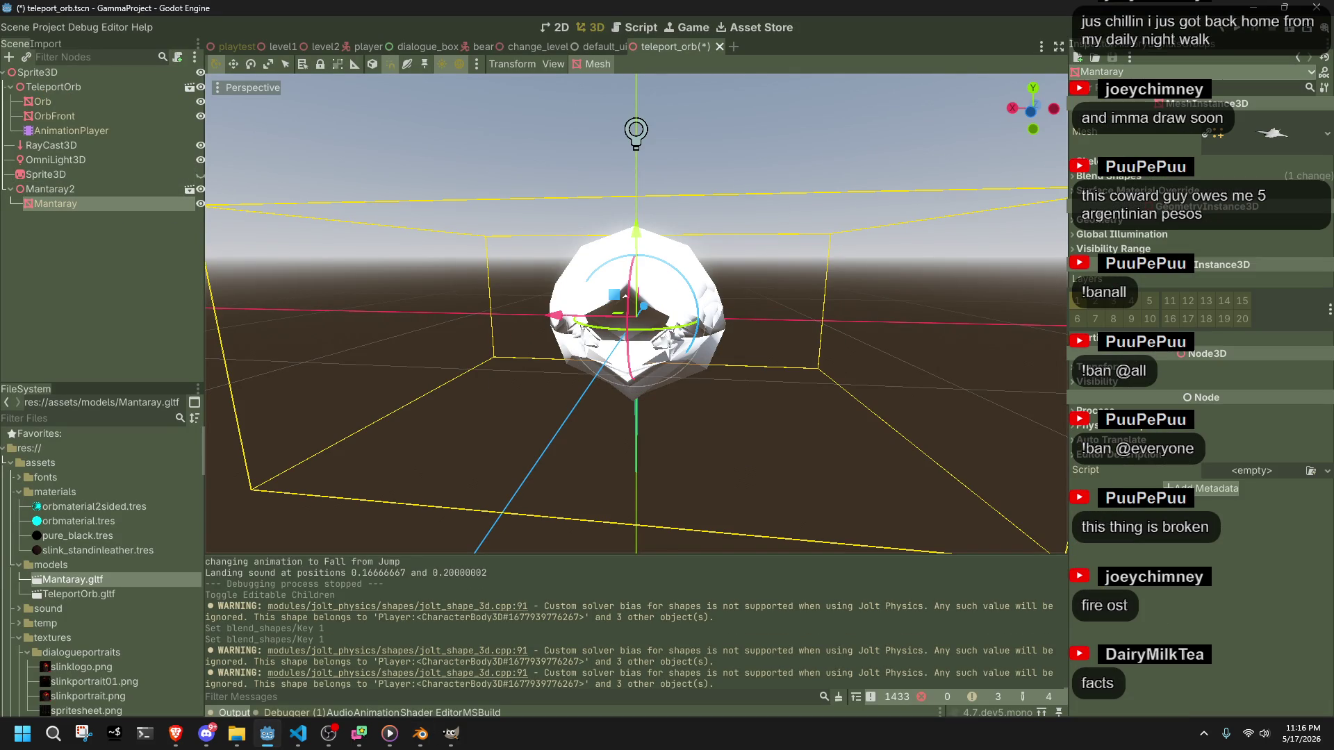
left_click(1181, 178)
left_click_drag(1238, 200, 1174, 201)
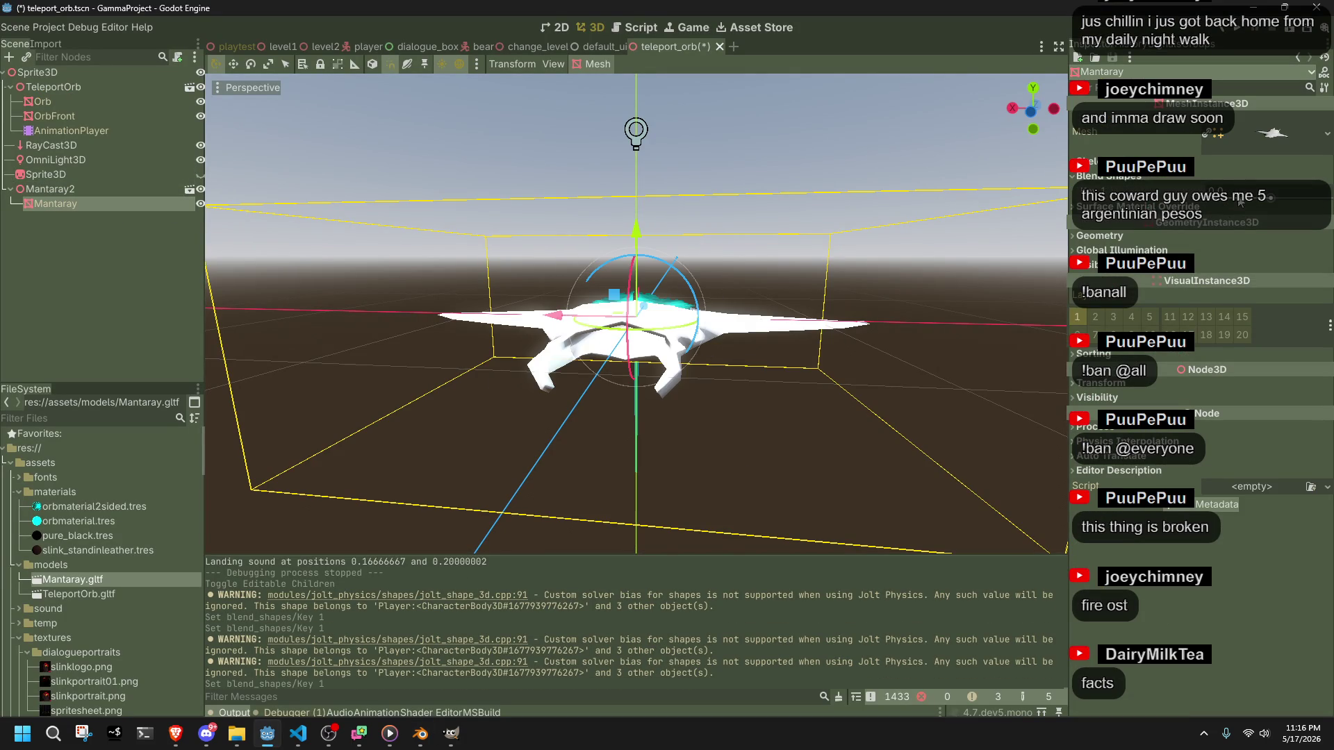
mouse_move(1263, 204)
left_mouse_down()
mouse_move(1320, 203)
mouse_move(1244, 203)
left_mouse_up()
key("alt+Tab")
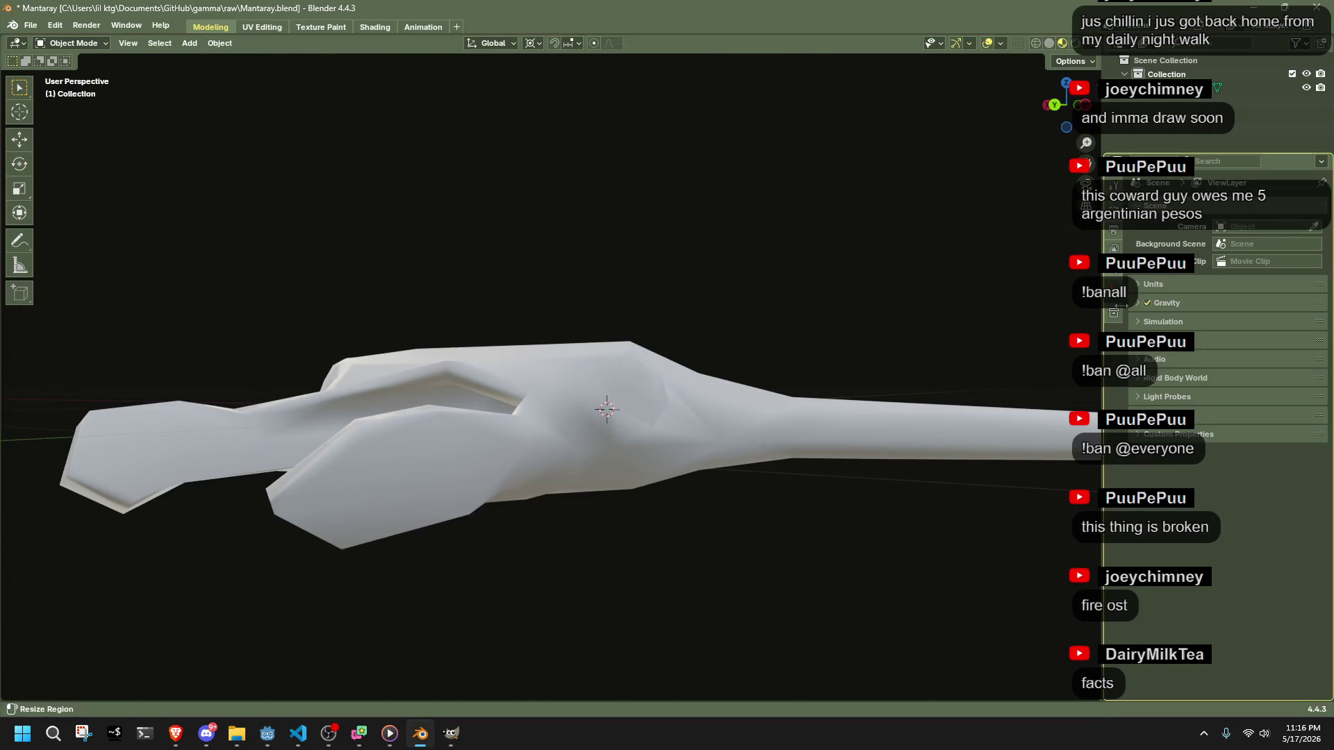
- Set Key 1 to 1.000, shrink the orb object to 0.218, and save
mouse_move(604, 397)
left_mouse_down()
mouse_move(563, 285)
mouse_move(623, 378)
left_mouse_up()
left_click(623, 378)
scroll(623, 378, "down", 2)
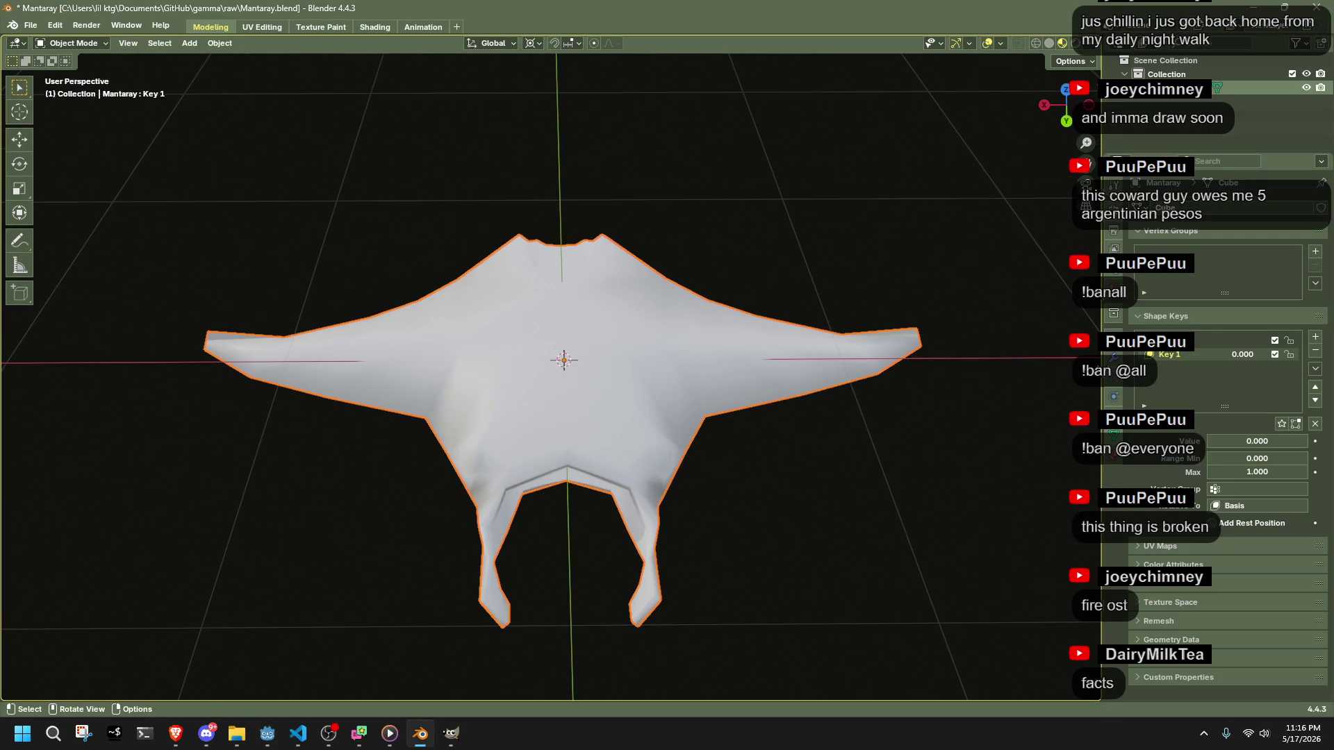
left_click_drag(1262, 360, 1320, 360)
mouse_move(995, 349)
left_mouse_down()
mouse_move(978, 304)
mouse_move(938, 274)
left_mouse_up()
key("s")
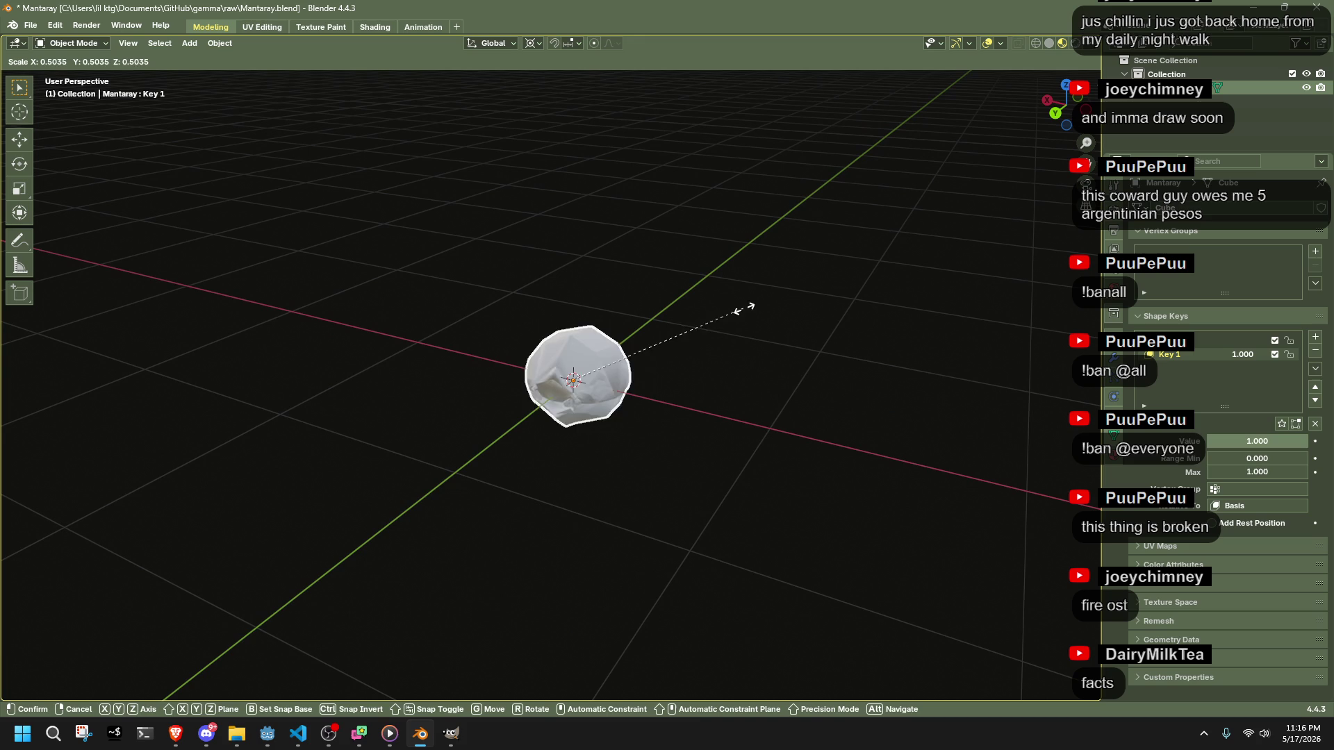
left_click(652, 367)
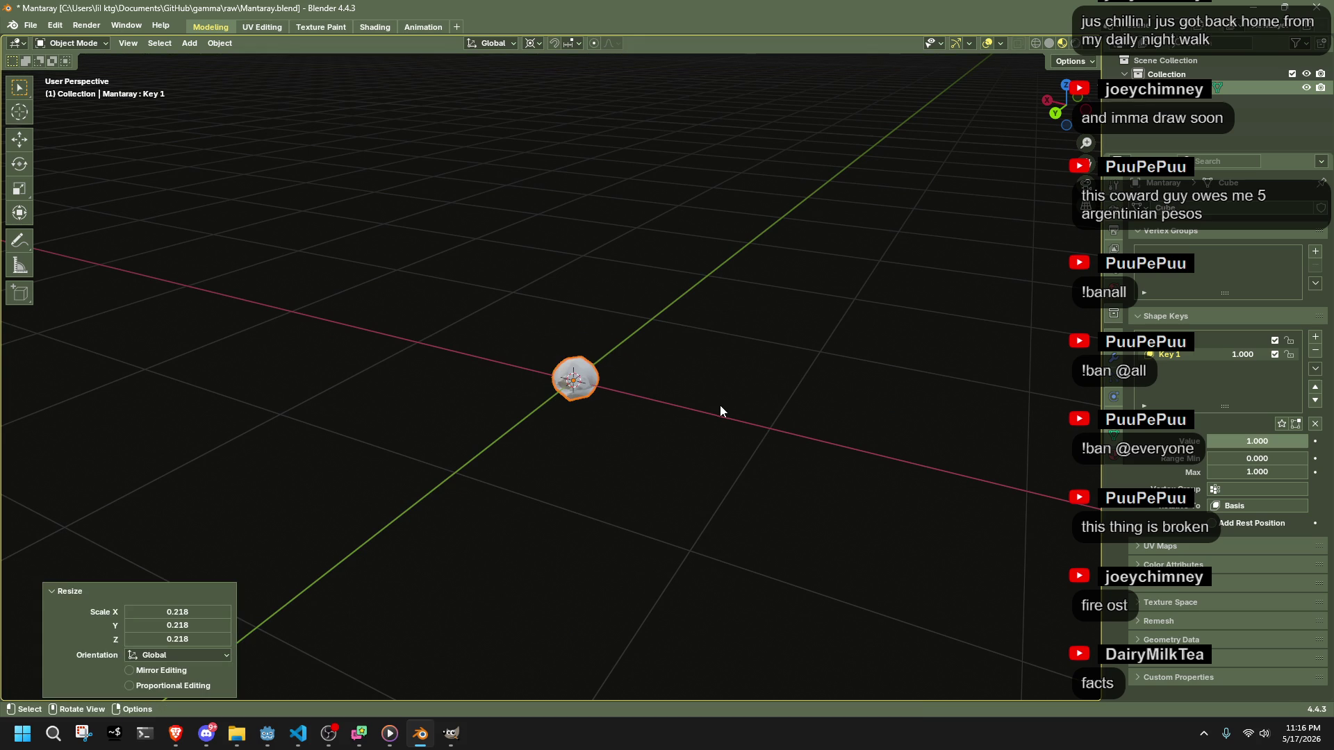
key("ctrl+s")
- Export the model to Mantaray.gltf with the glTF exporter
key("alt+Tab")
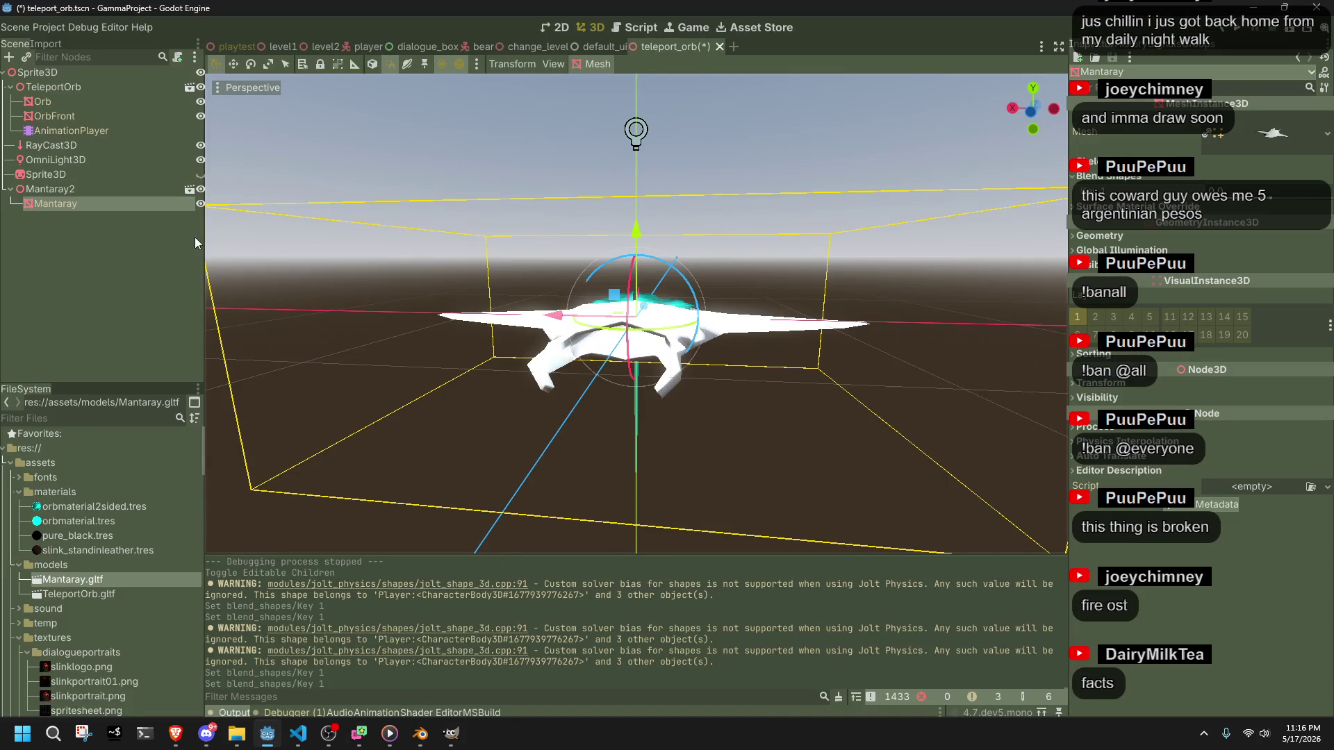
key("alt+Tab")
key("ctrl+shift+e")
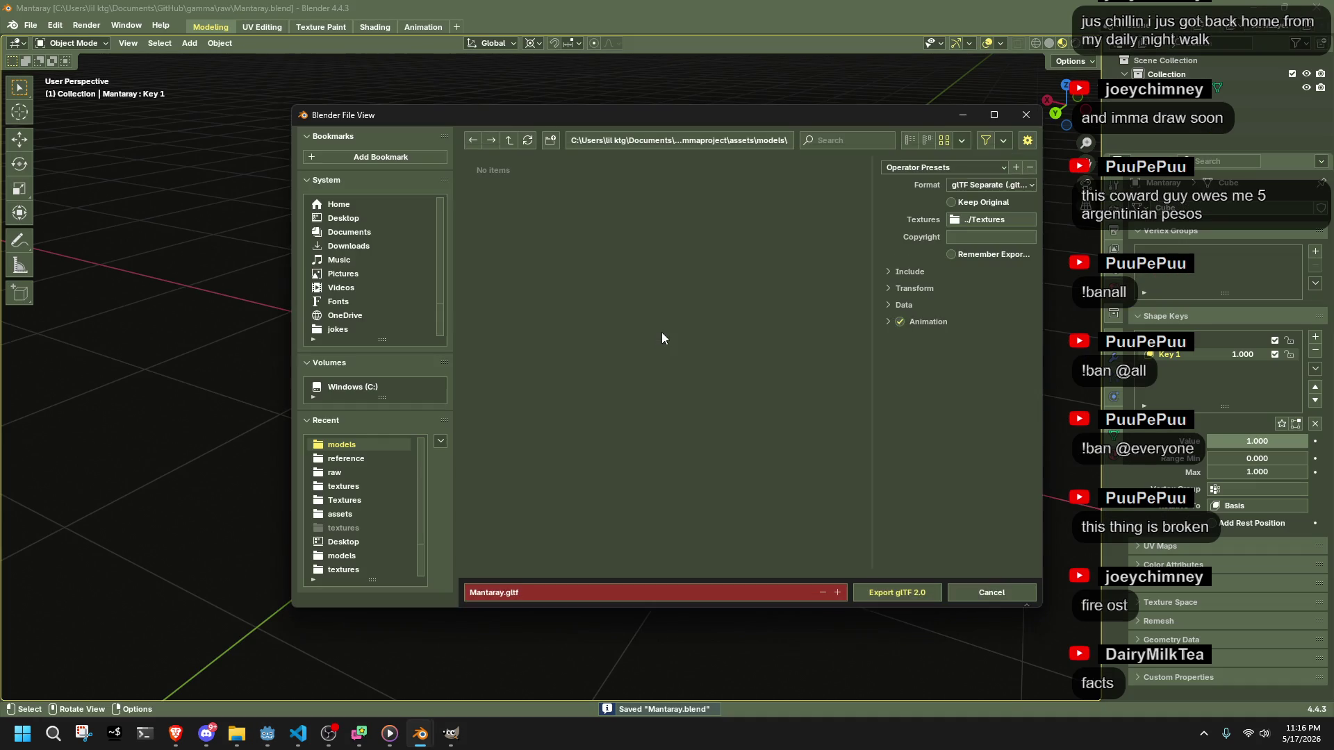
left_click(906, 587)
key("alt+Tab")
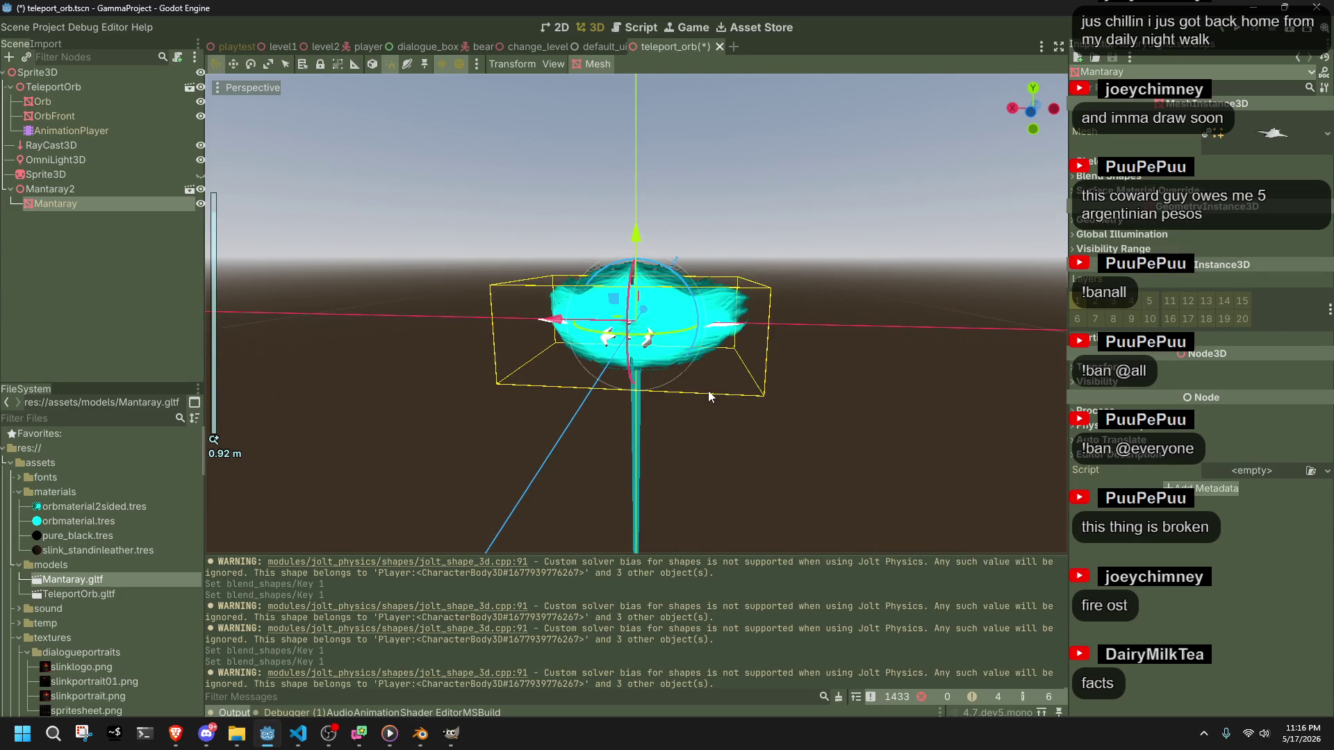
key("alt+Tab")
- Switch between Basis and Key 1, keeping the Key 1 orb fully on
left_click(1167, 342)
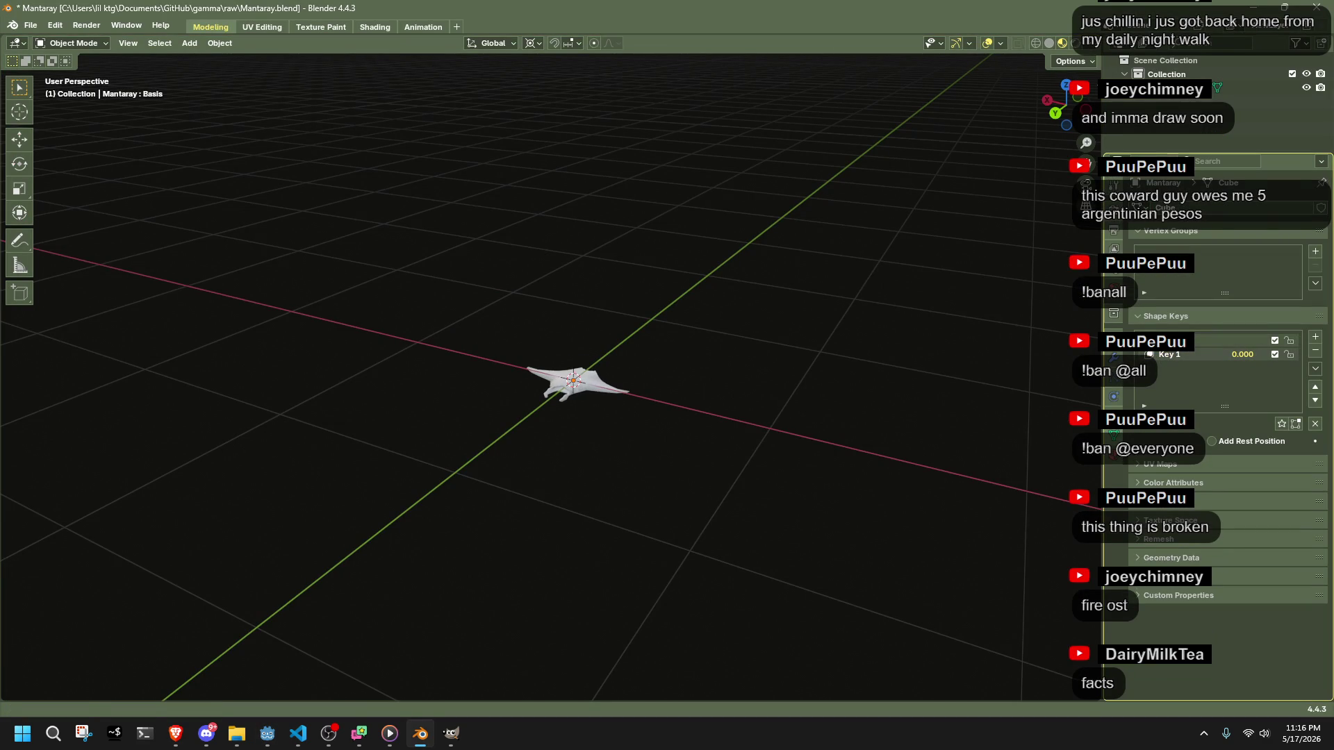
key("ctrl+z")
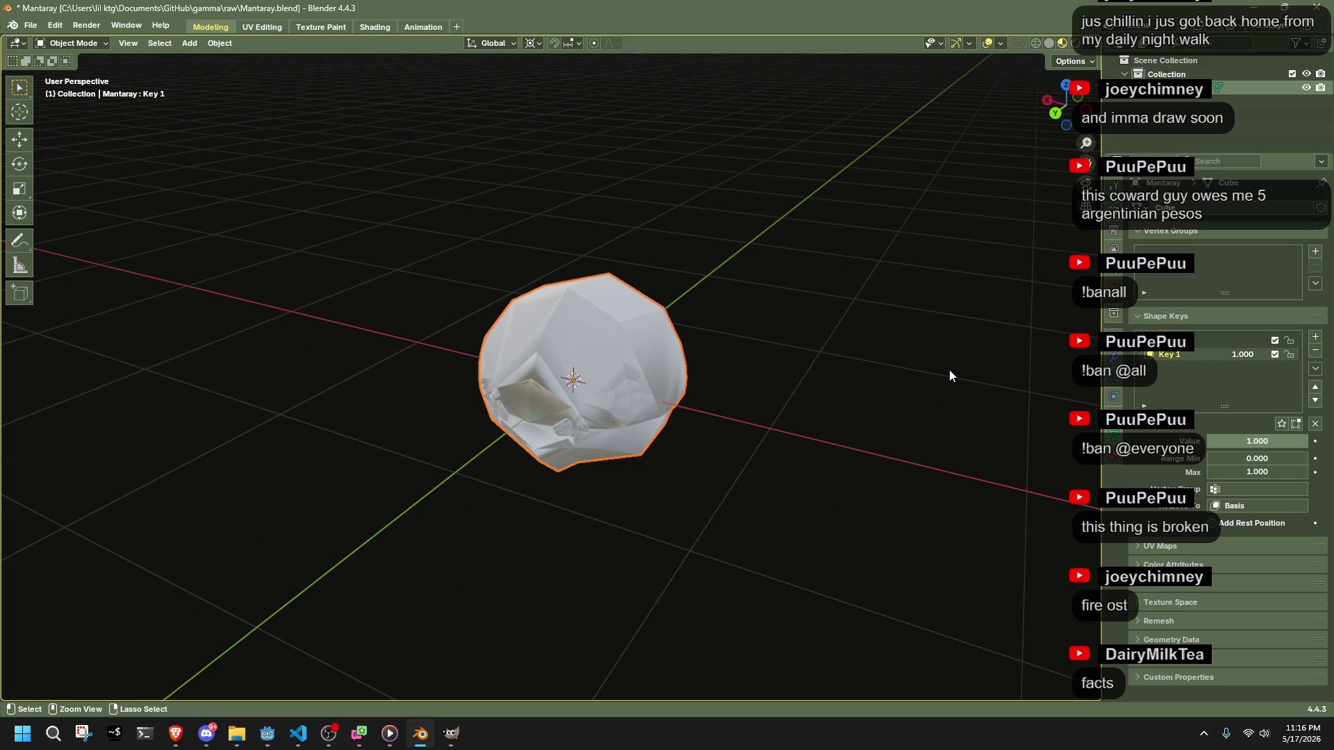
left_click(1182, 341)
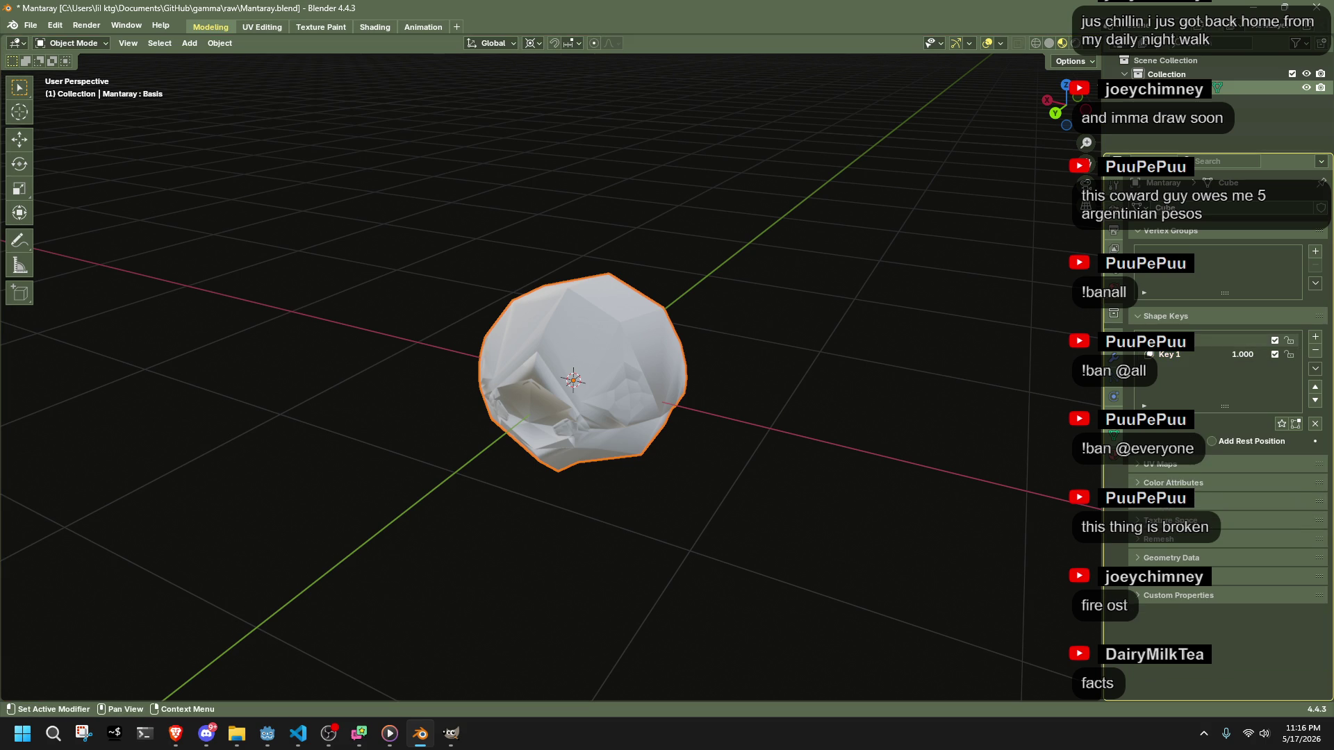
left_click(1199, 357)
left_click_drag(1250, 357, 1181, 357)
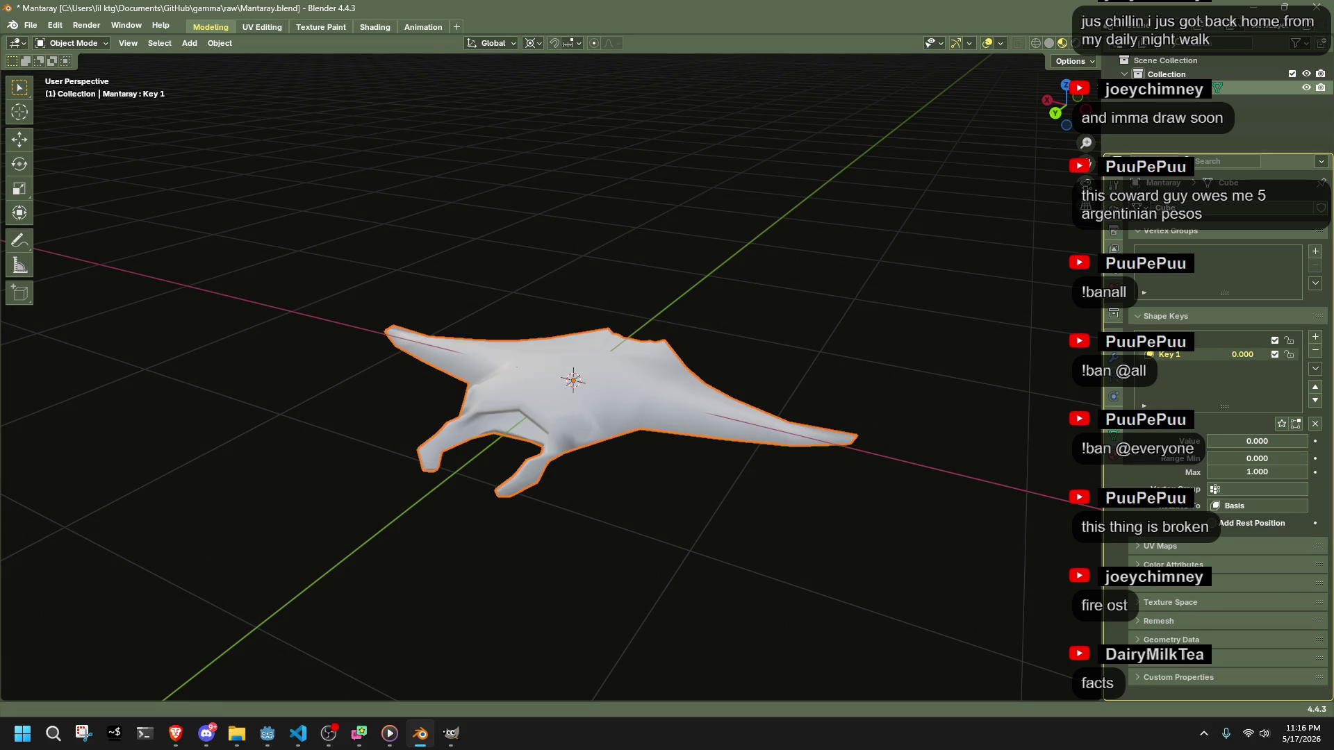
key("ctrl+z")
- Scale the Key 1 orb mesh to 0.1 in Edit Mode and save Mantaray.blend
key("Tab")
key("s")
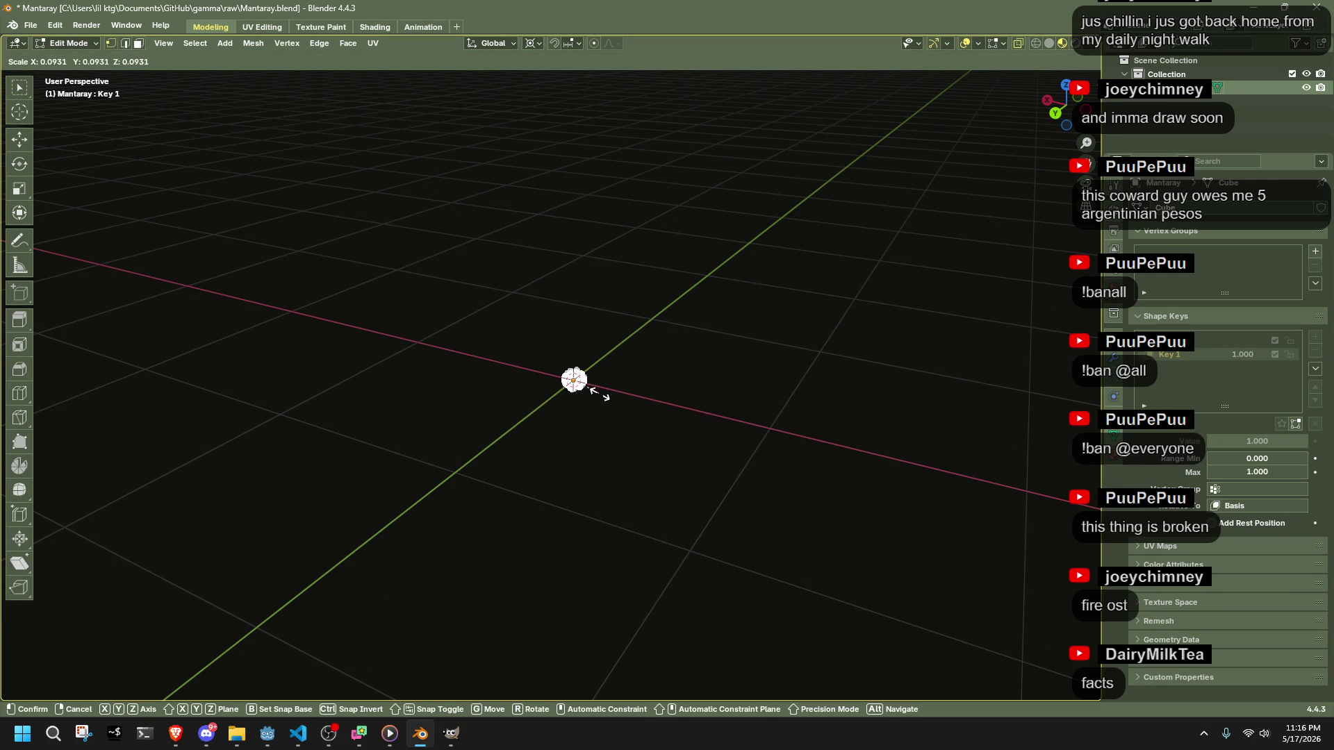
type(".1")
key("Return")
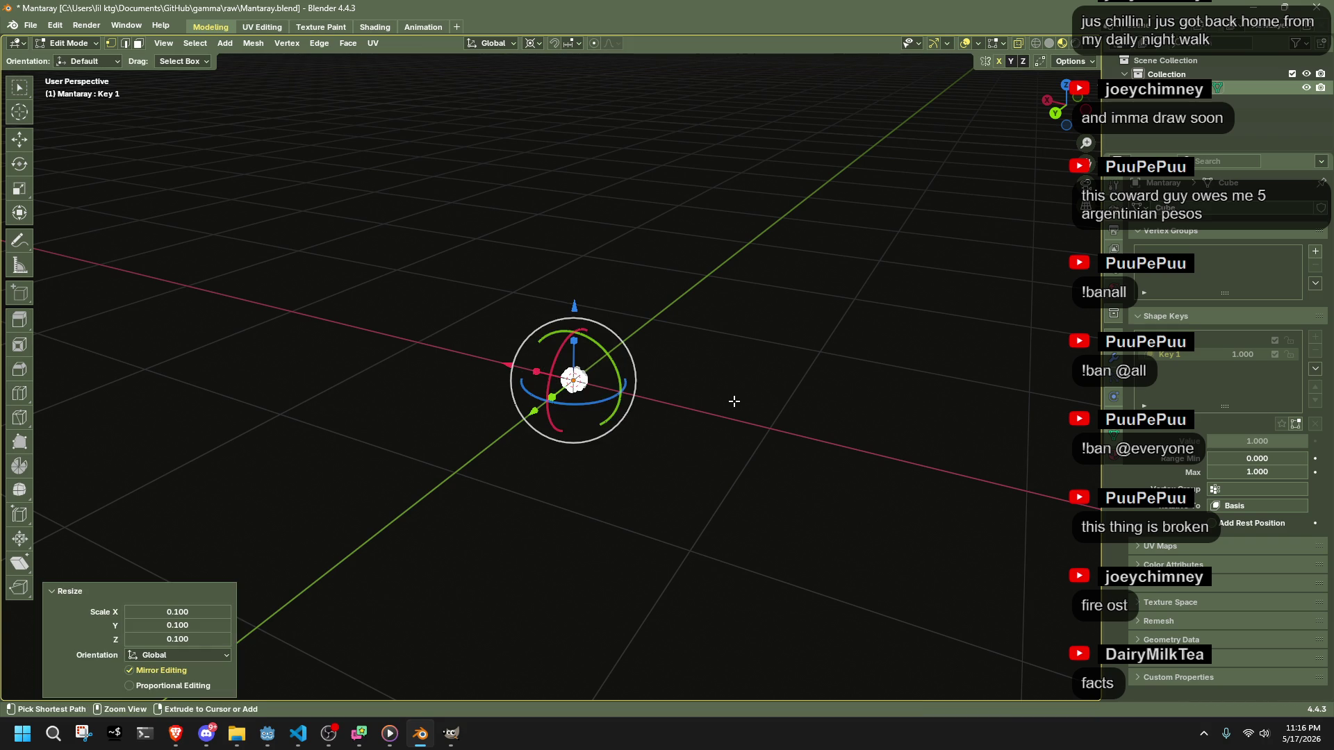
key("ctrl+s")
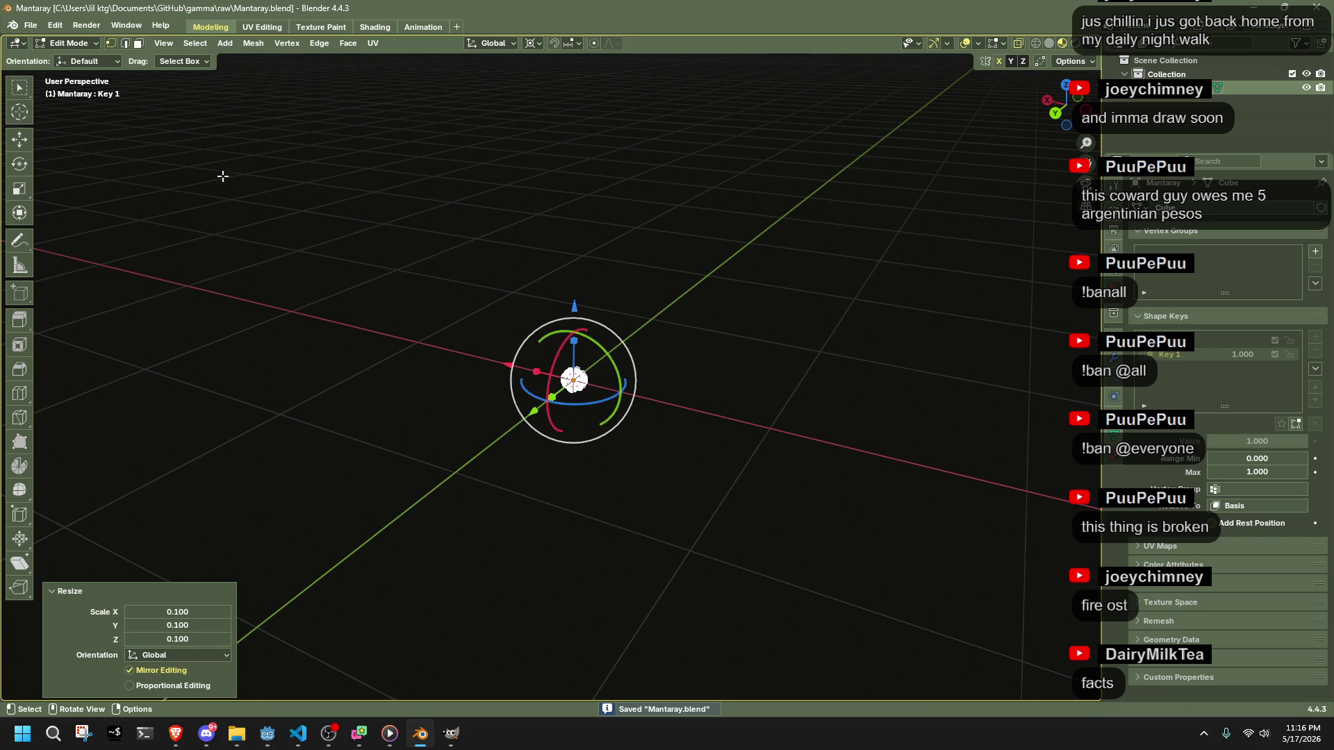
- Export the model as glTF again via Quick Favorites
key("alt+Tab")
key("alt+Tab")
key("F3")
key("Return")
left_click(912, 589)
key("alt+Tab")
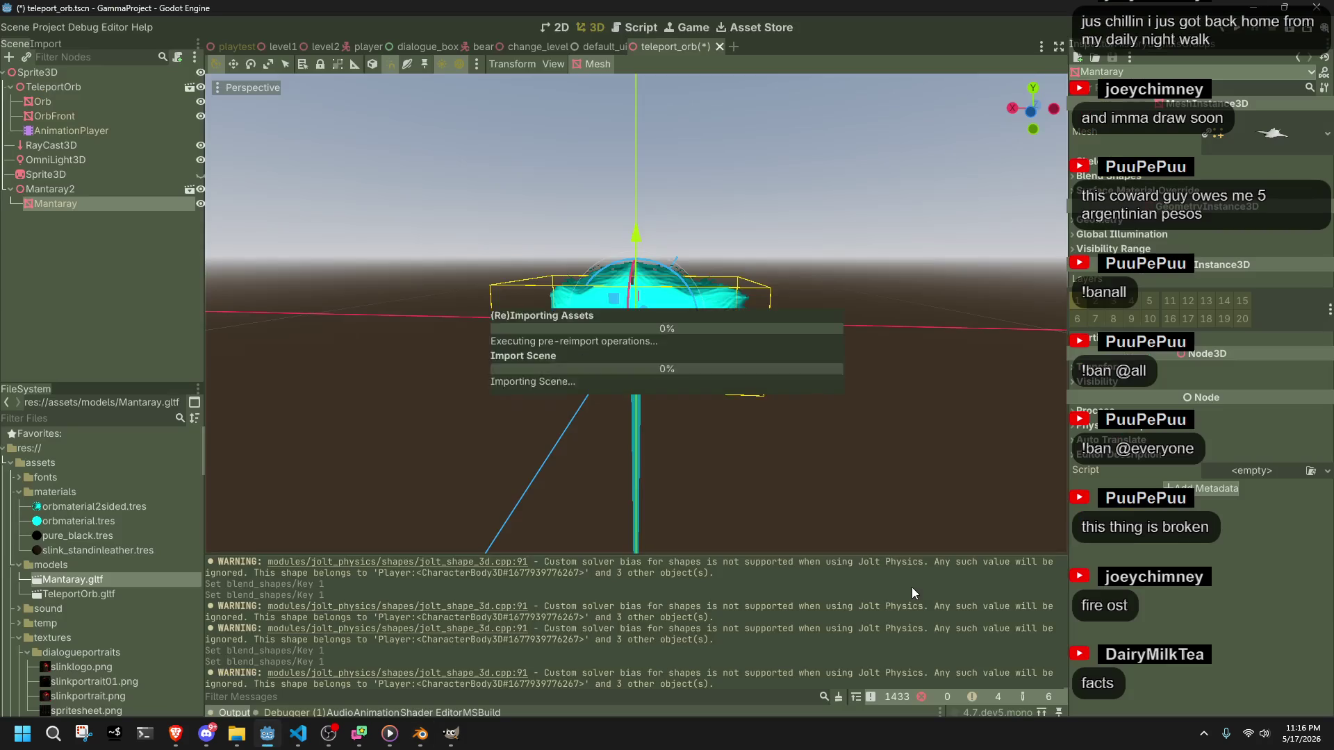
- Save the teleport_orb scene and drag the Mantaray's Key 1 blend shape to 1.0
left_click_drag(849, 456, 598, 470)
key("ctrl+s")
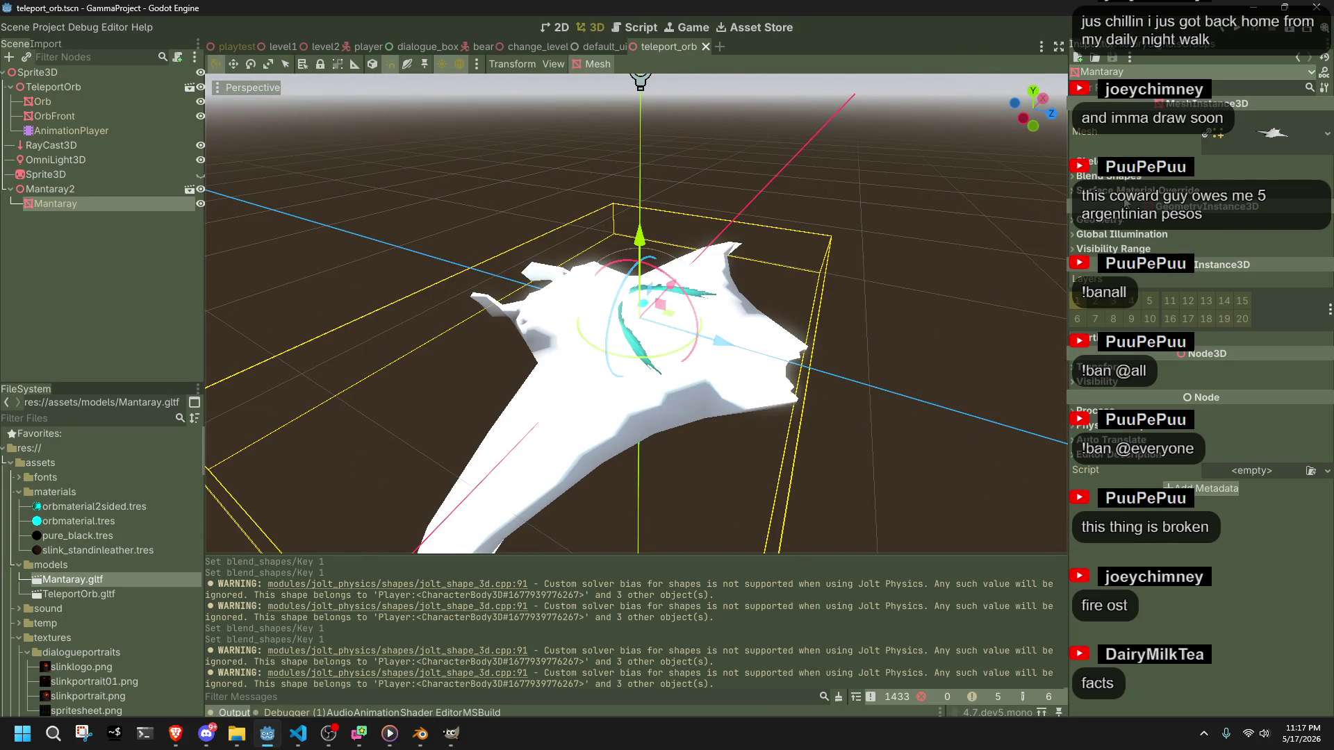
left_click(1109, 176)
left_click_drag(1230, 197, 1331, 198)
scroll(803, 315, "up", 8)
key("alt+Tab")
key("Tab")
- Scale the orb mesh up 2.644 times in Blender, export it as glTF, and check it in Godot
key("s")
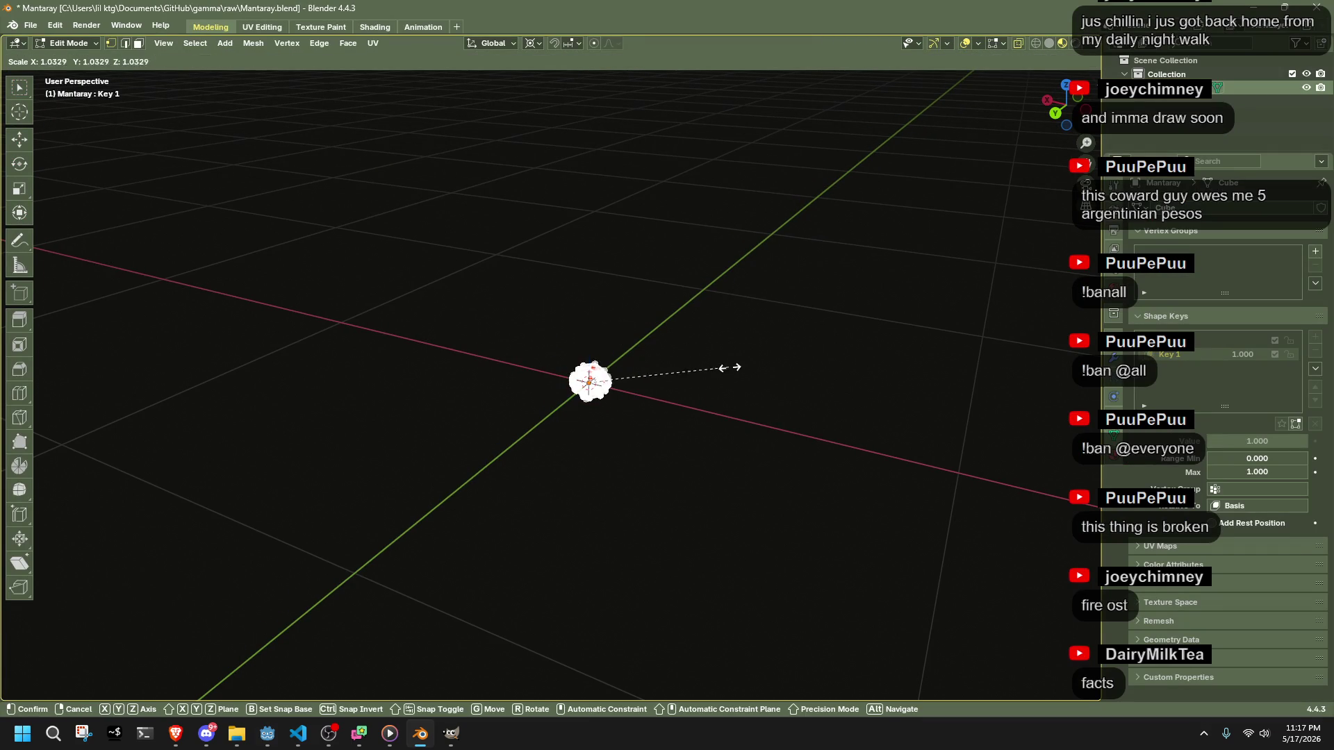
left_click(949, 420)
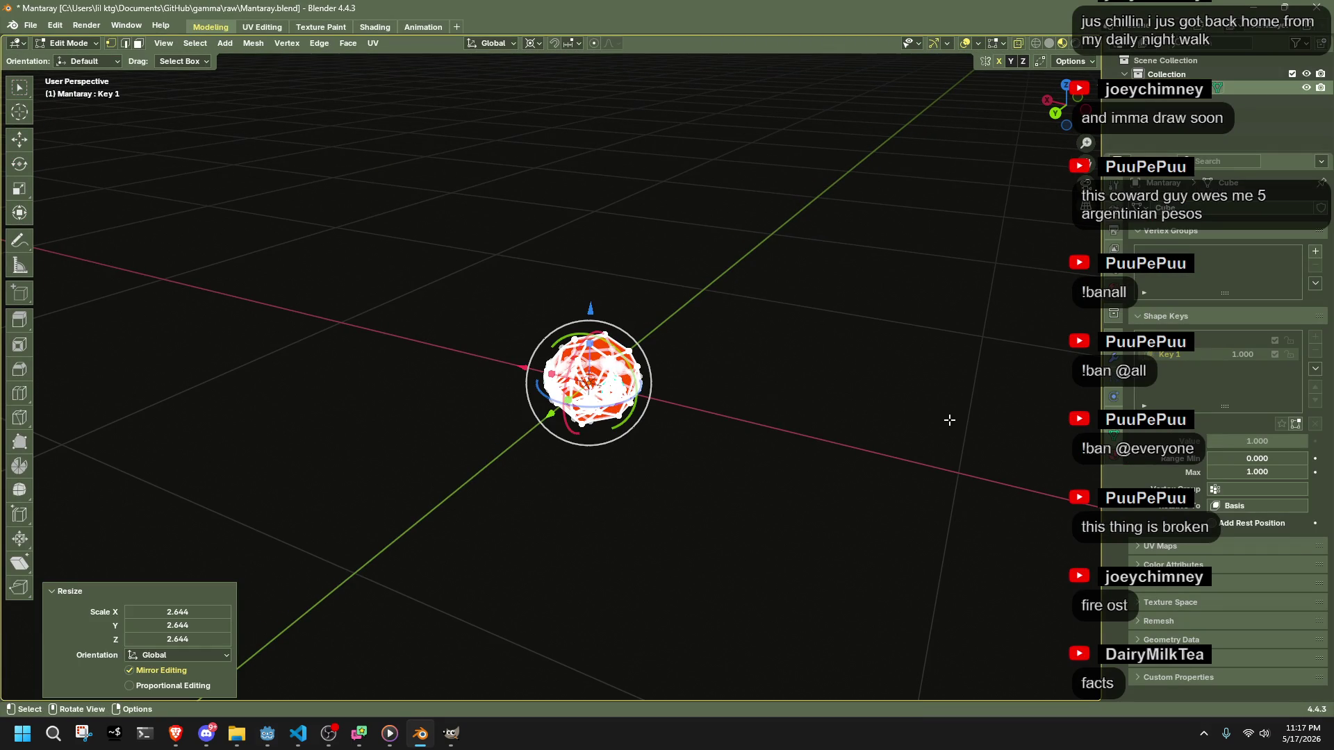
key("Tab")
key("F3")
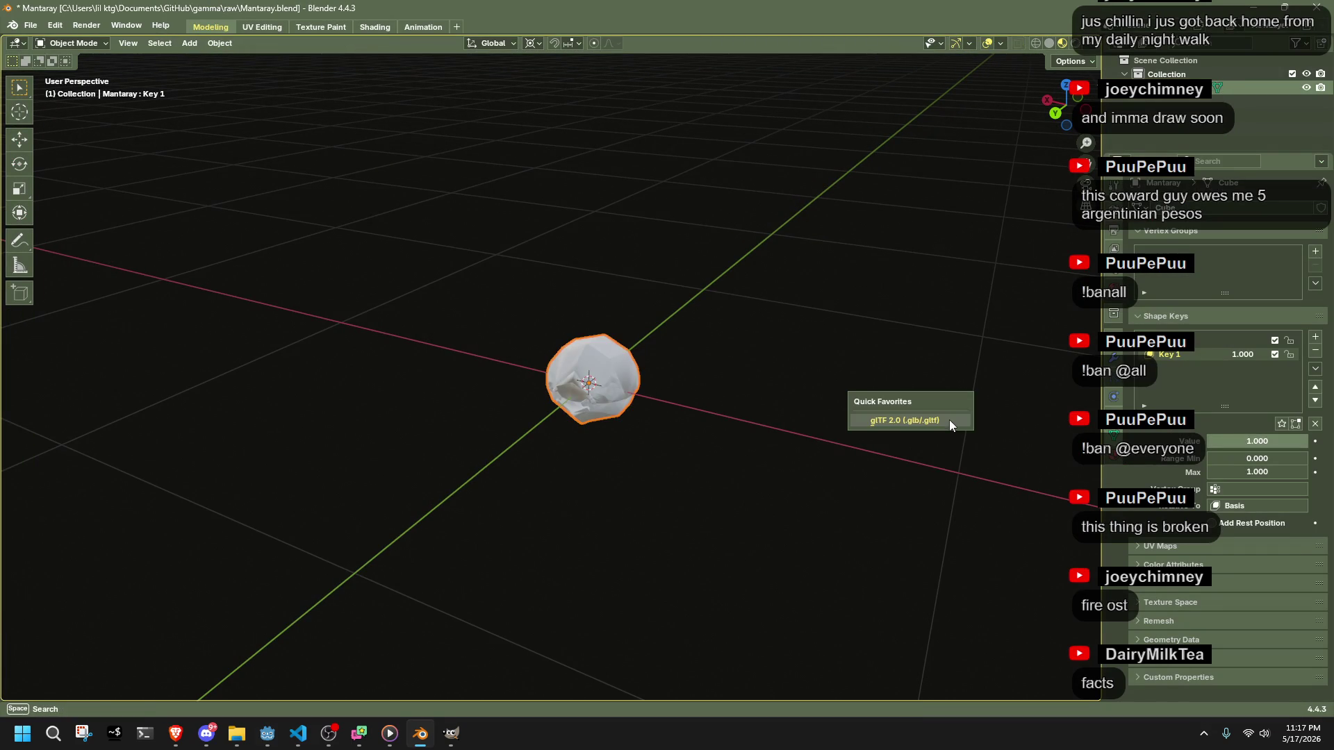
key("Return")
left_click(887, 592)
key("alt+Tab")
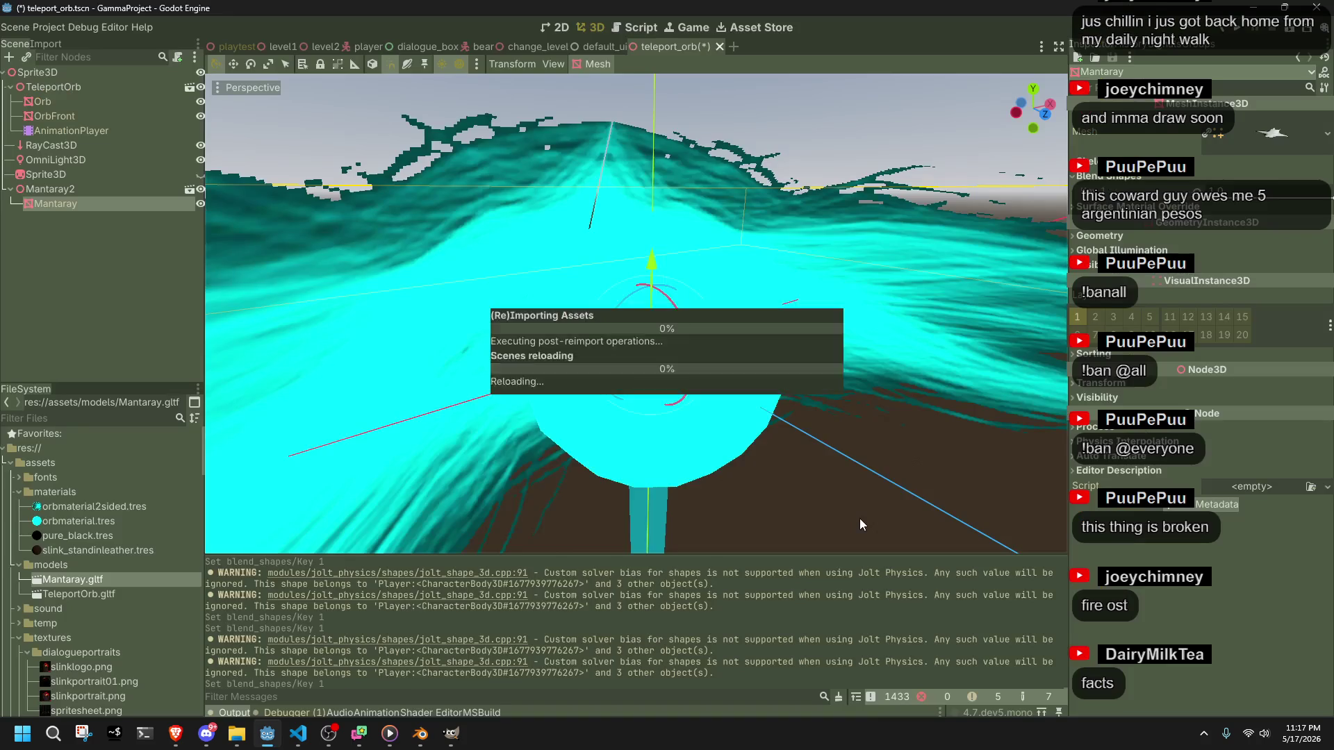
mouse_move(803, 436)
left_mouse_down()
mouse_move(408, 424)
mouse_move(540, 304)
mouse_move(598, 319)
left_mouse_up()
- Save Mantaray.blend, export the glTF again, and check the reimported orb in Godot
key("alt+Tab")
key("Tab")
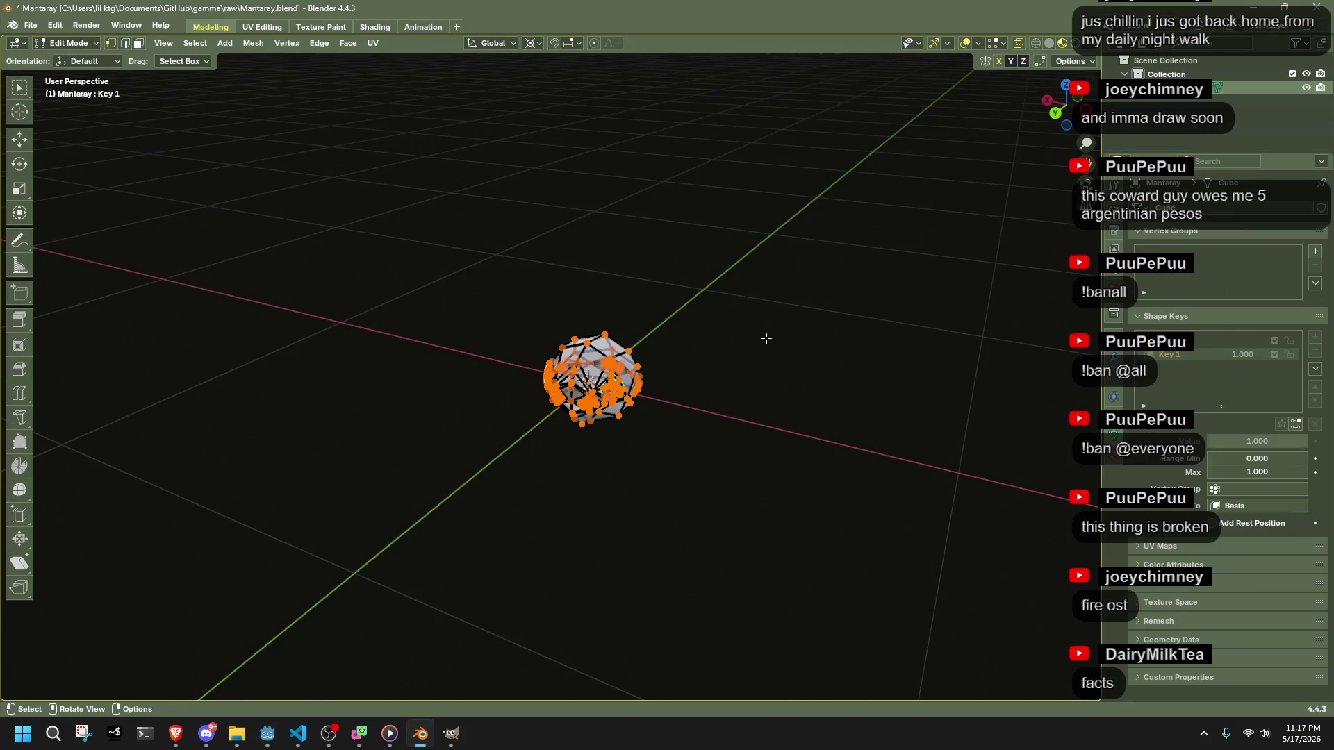
key("Tab")
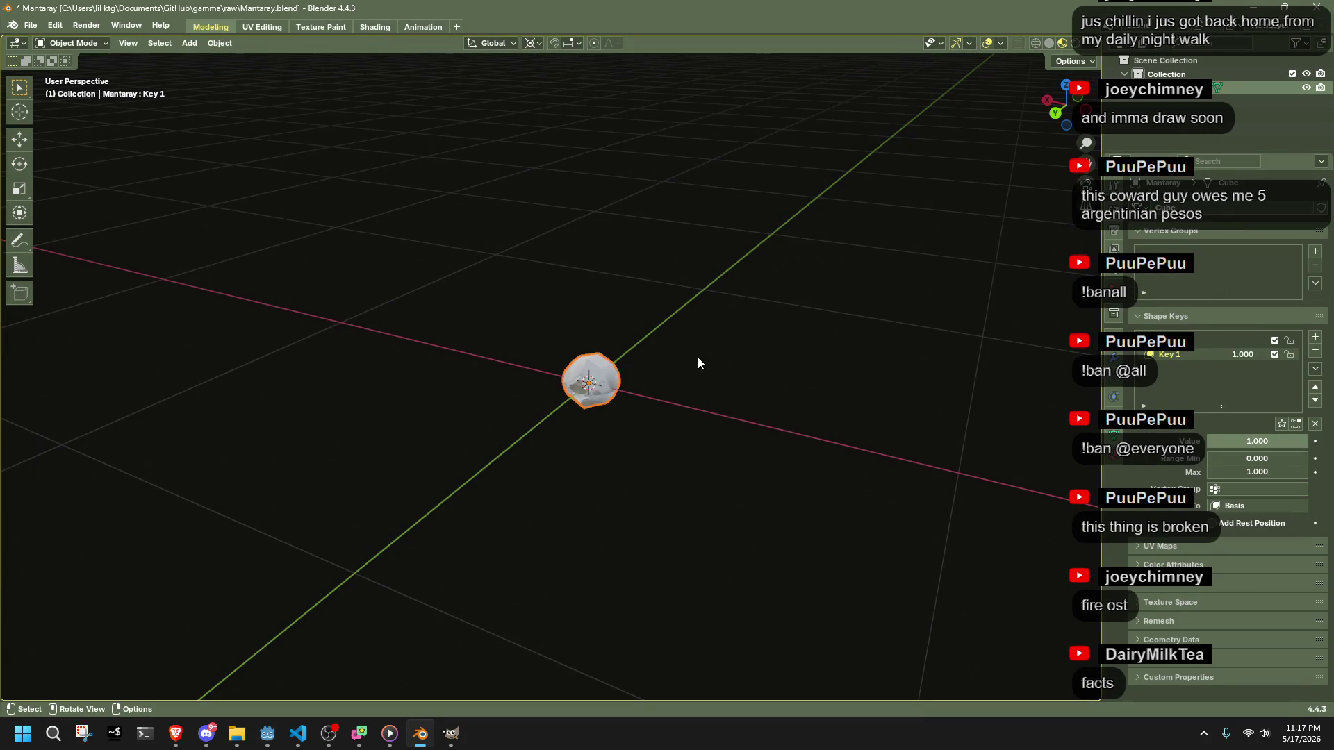
key("ctrl+s")
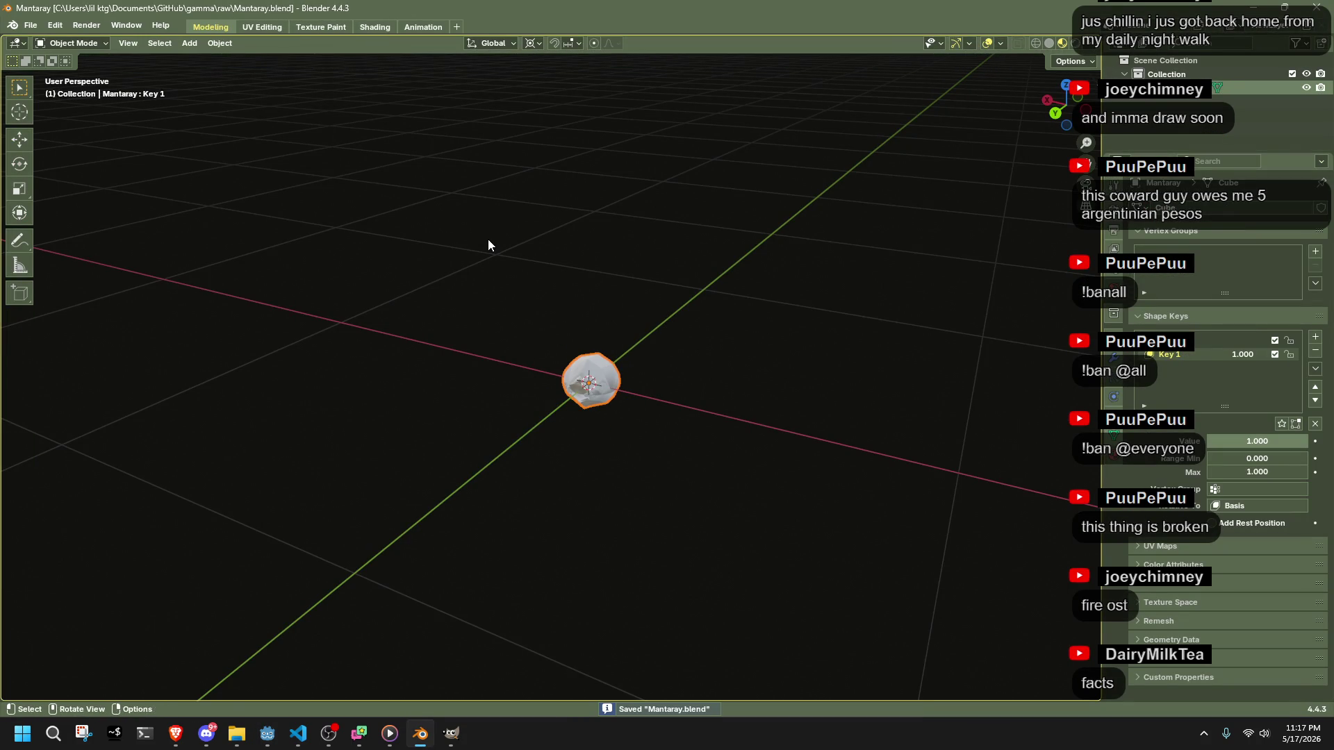
left_click(488, 239)
left_click(886, 595)
key("alt+Tab")
mouse_move(835, 434)
left_mouse_down()
mouse_move(1010, 502)
mouse_move(736, 514)
mouse_move(511, 477)
mouse_move(612, 474)
left_mouse_up()
- Re-export Mantaray.gltf from Blender into the project's assets/models folder
key("alt+Tab")
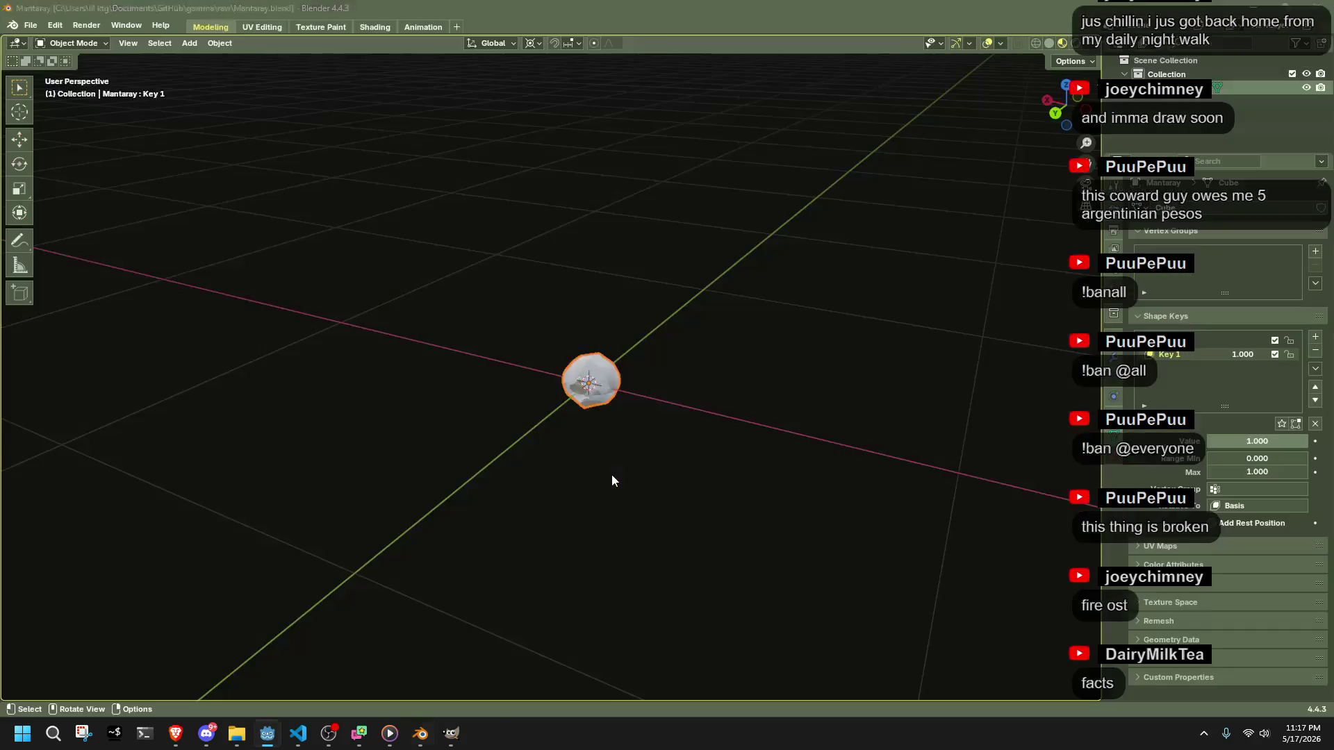
key("Tab")
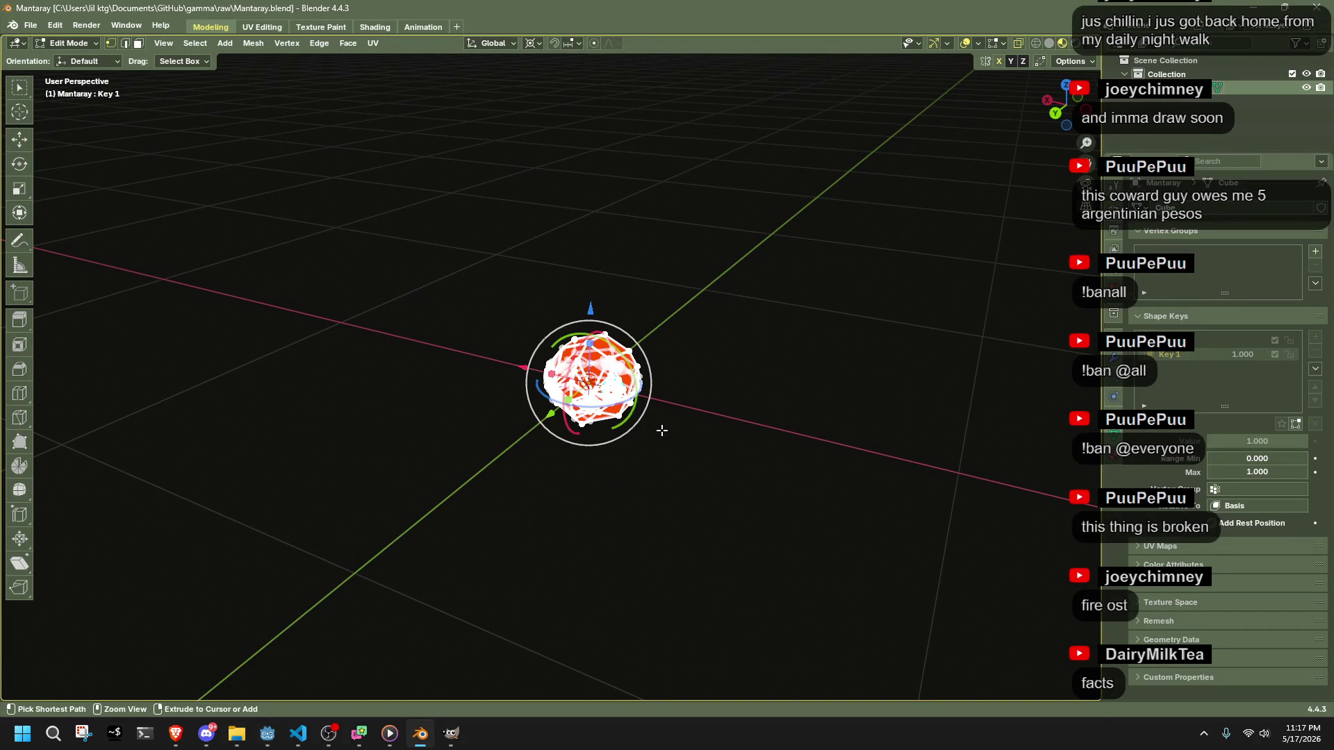
left_click(31, 26)
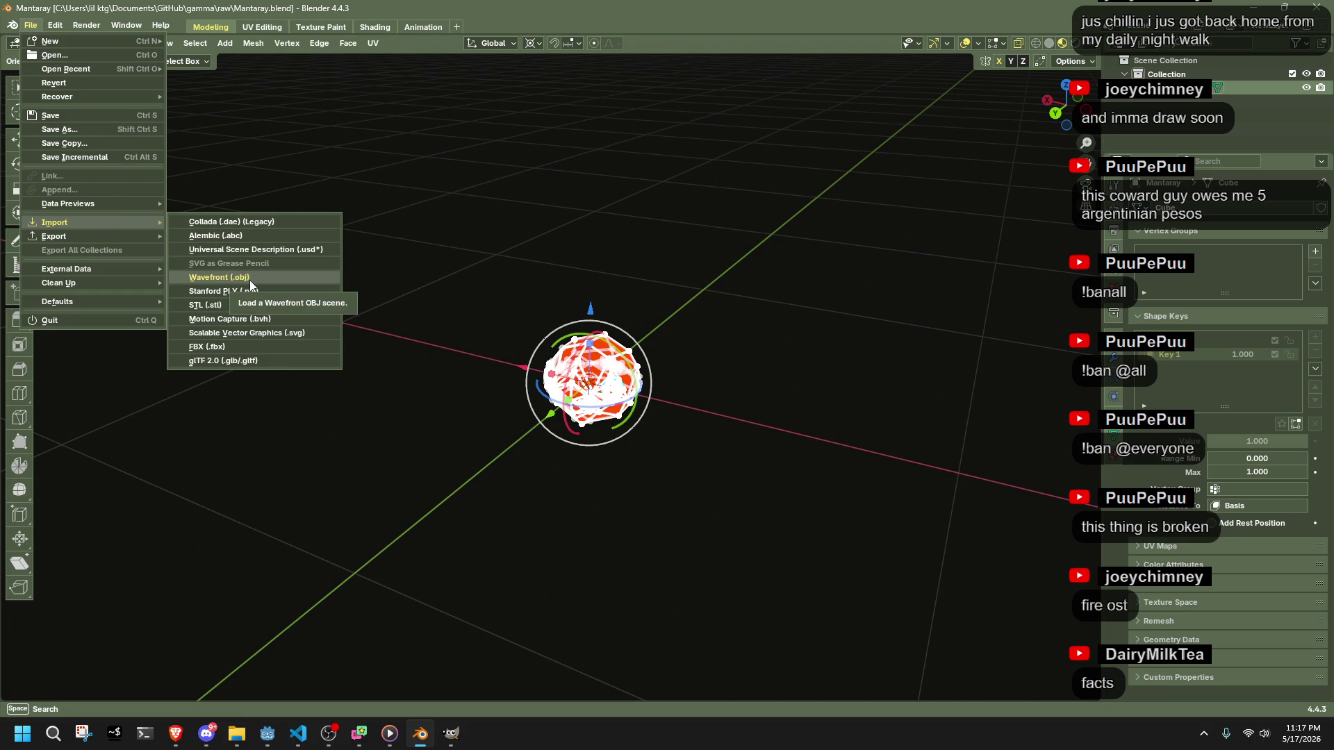
key("F3")
left_click(673, 263)
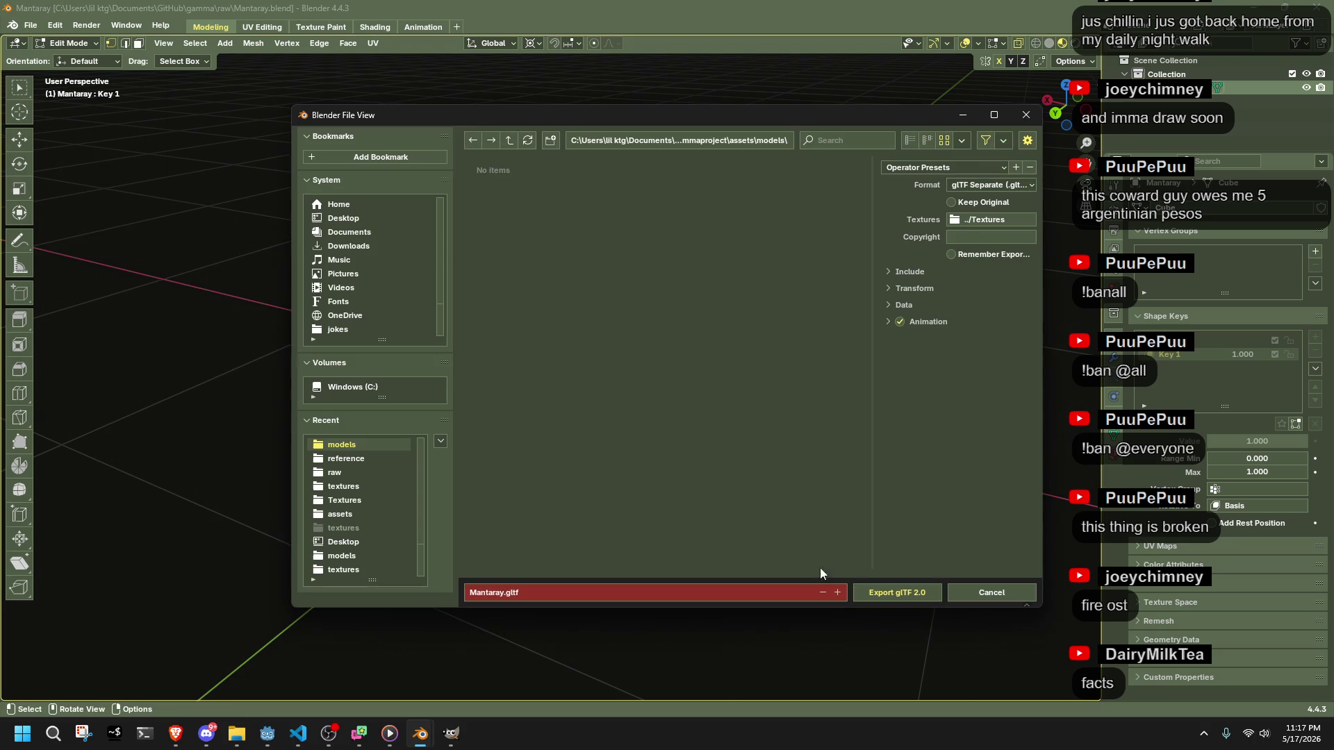
left_click(888, 599)
key("alt+Tab")
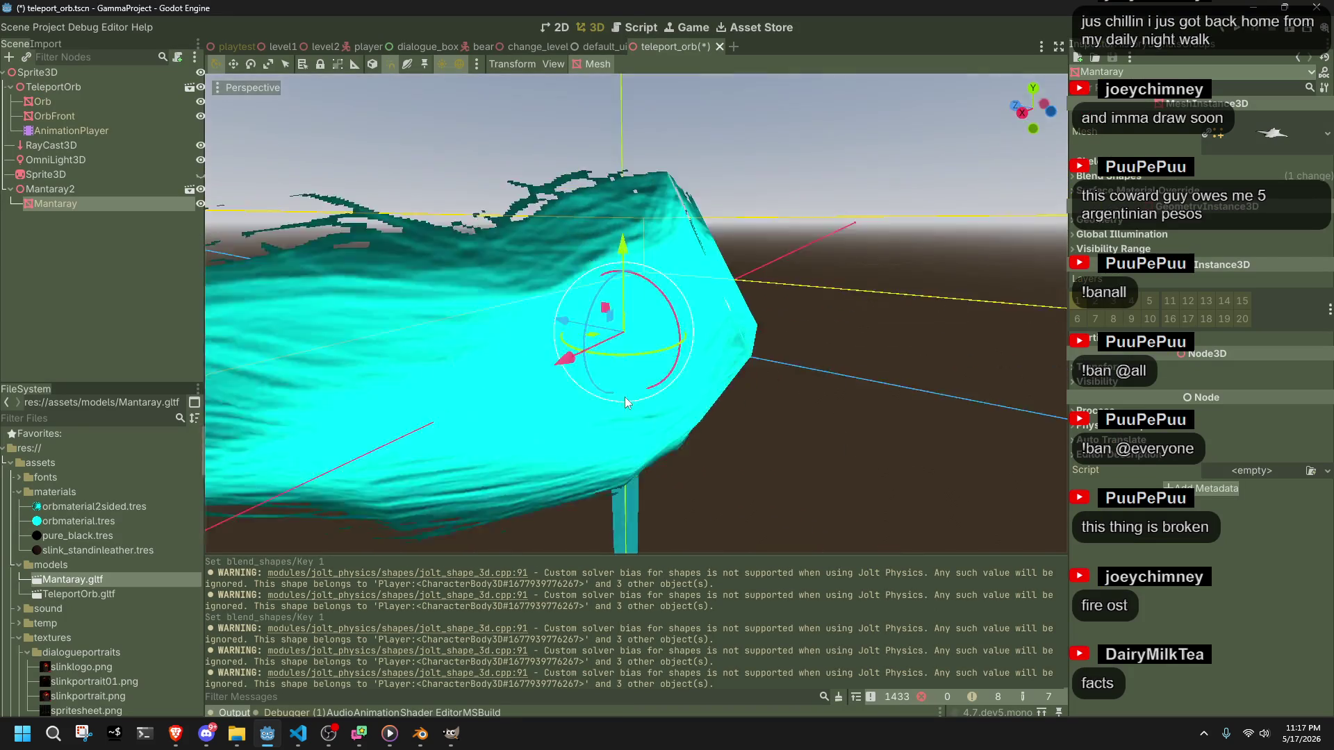
- Hide the Orb and OrbFront nodes under TeleportOrb, frame the orb, save teleport_orb, and select Mantaray.gltf
mouse_move(624, 398)
left_mouse_down()
mouse_move(274, 453)
mouse_move(24, 210)
left_mouse_up()
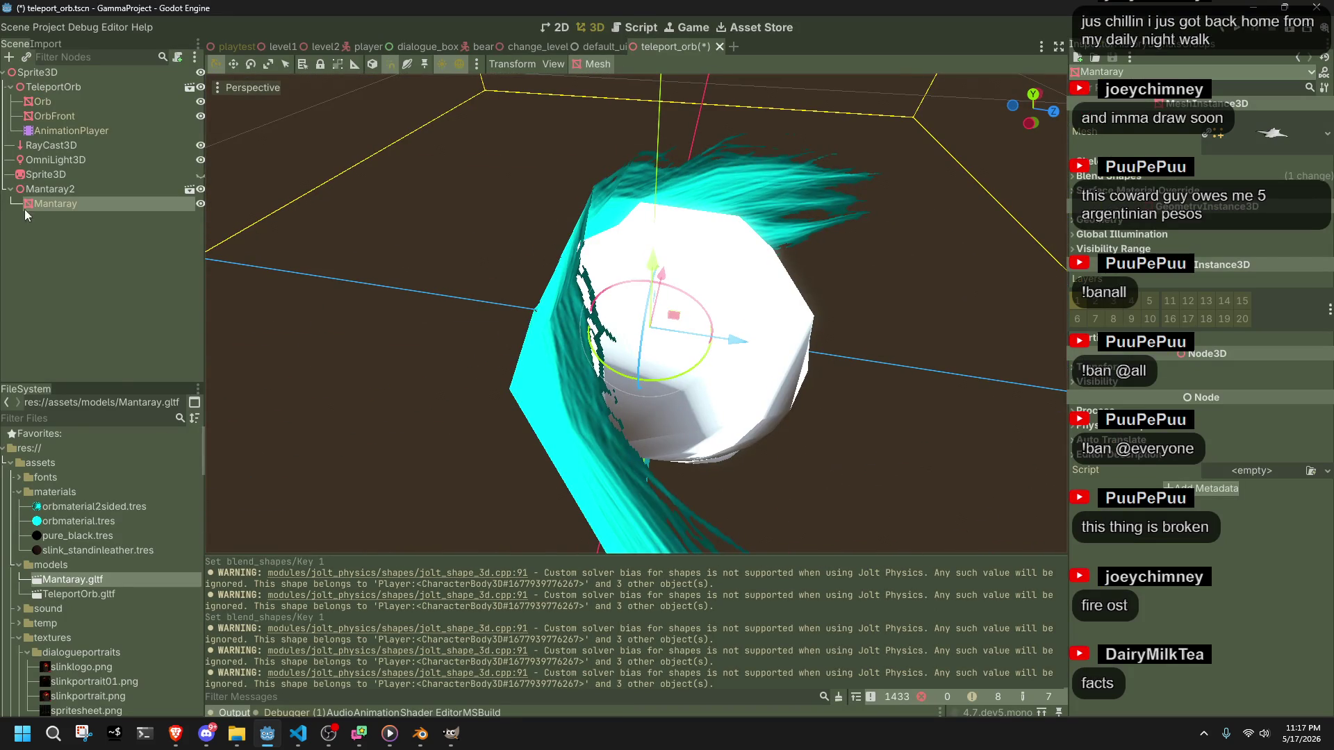
left_click(59, 87)
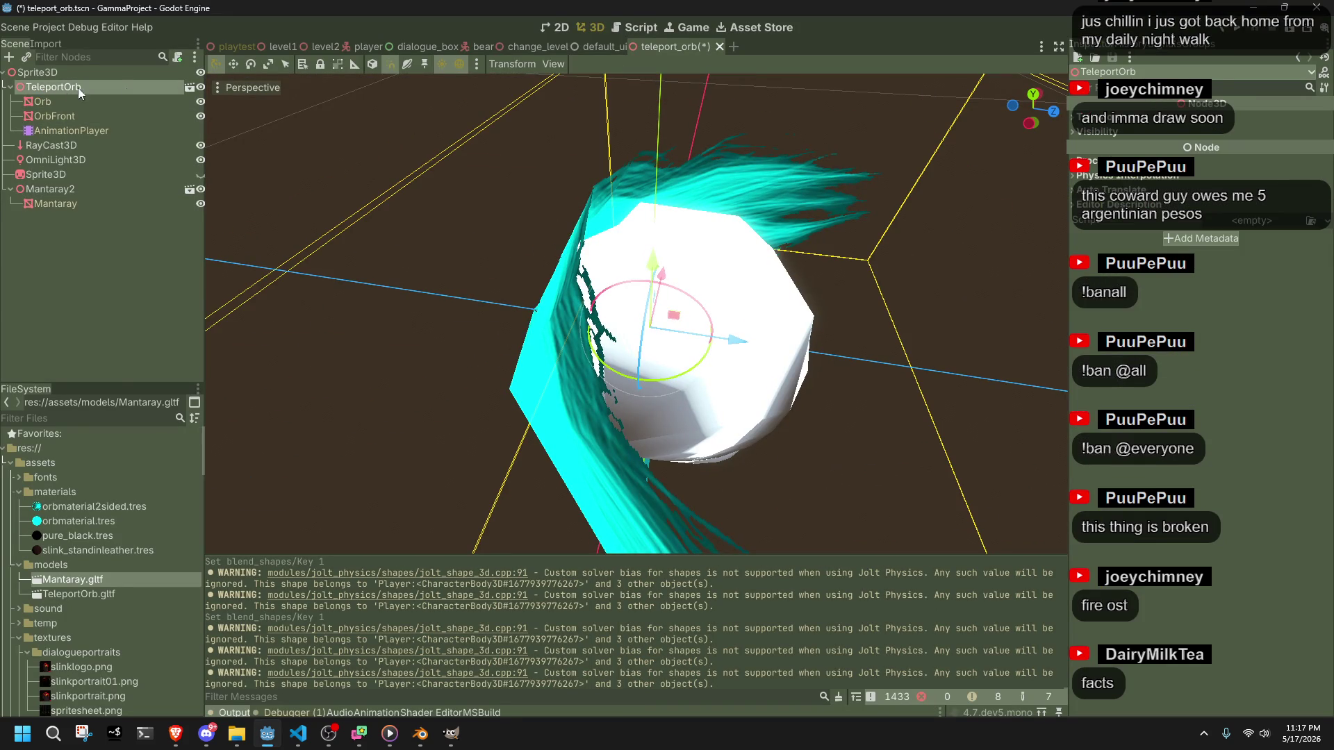
left_click(200, 102)
left_click(200, 116)
key("f")
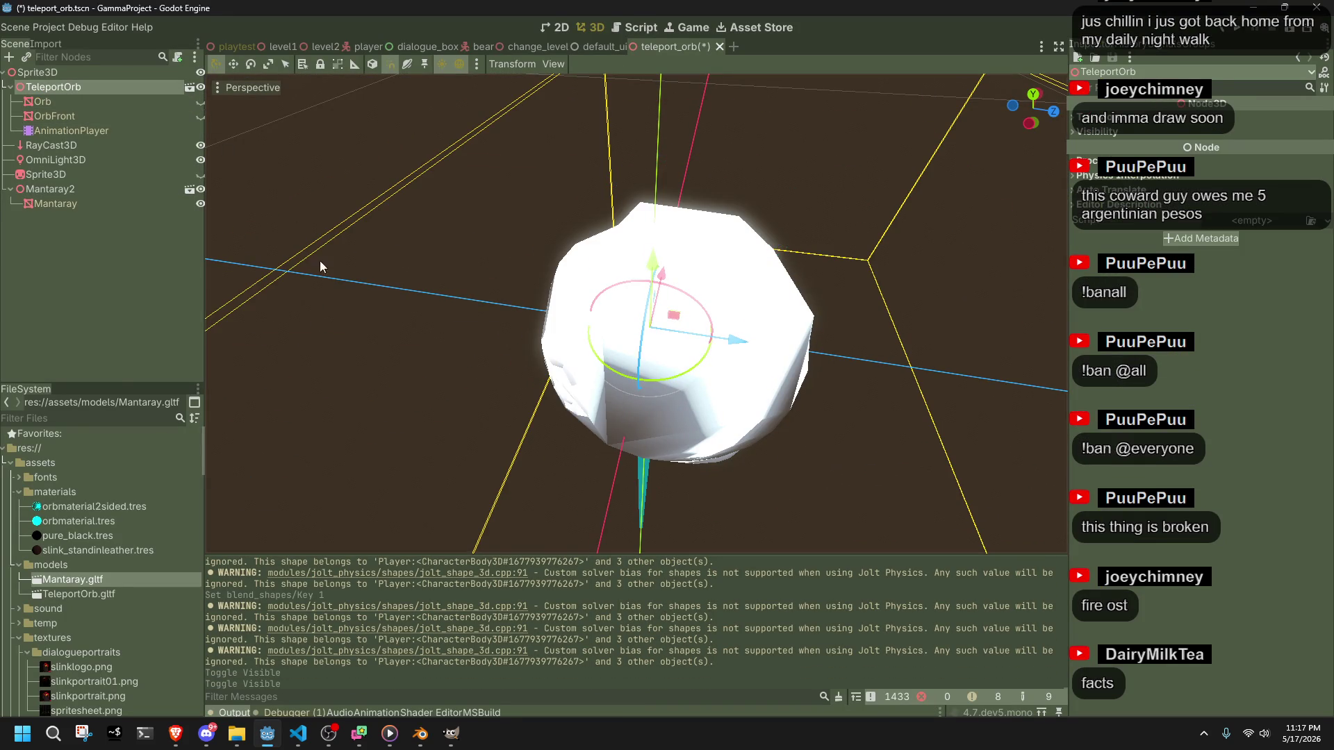
key("ctrl+s")
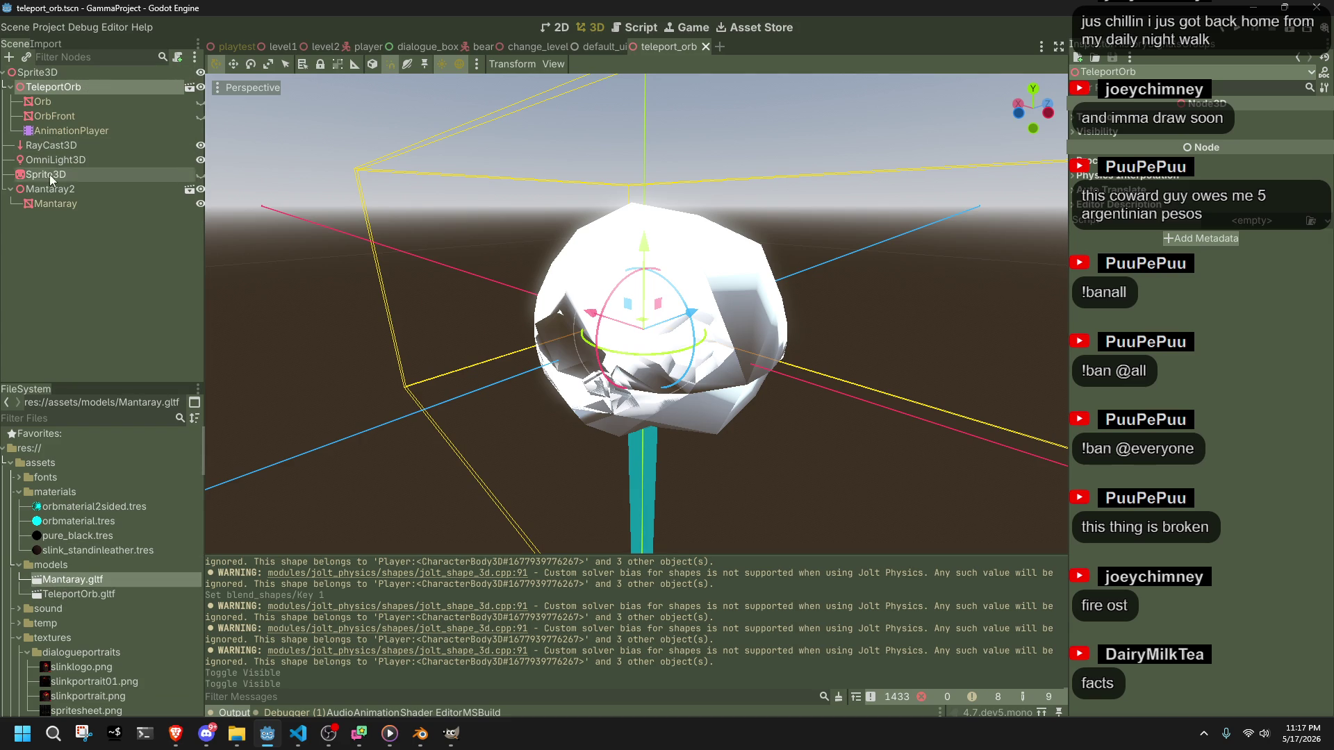
left_click(49, 44)
- Point Mantaray.gltf's Manta material at external orbmaterial.tres, reimport, and run the project
left_click(64, 375)
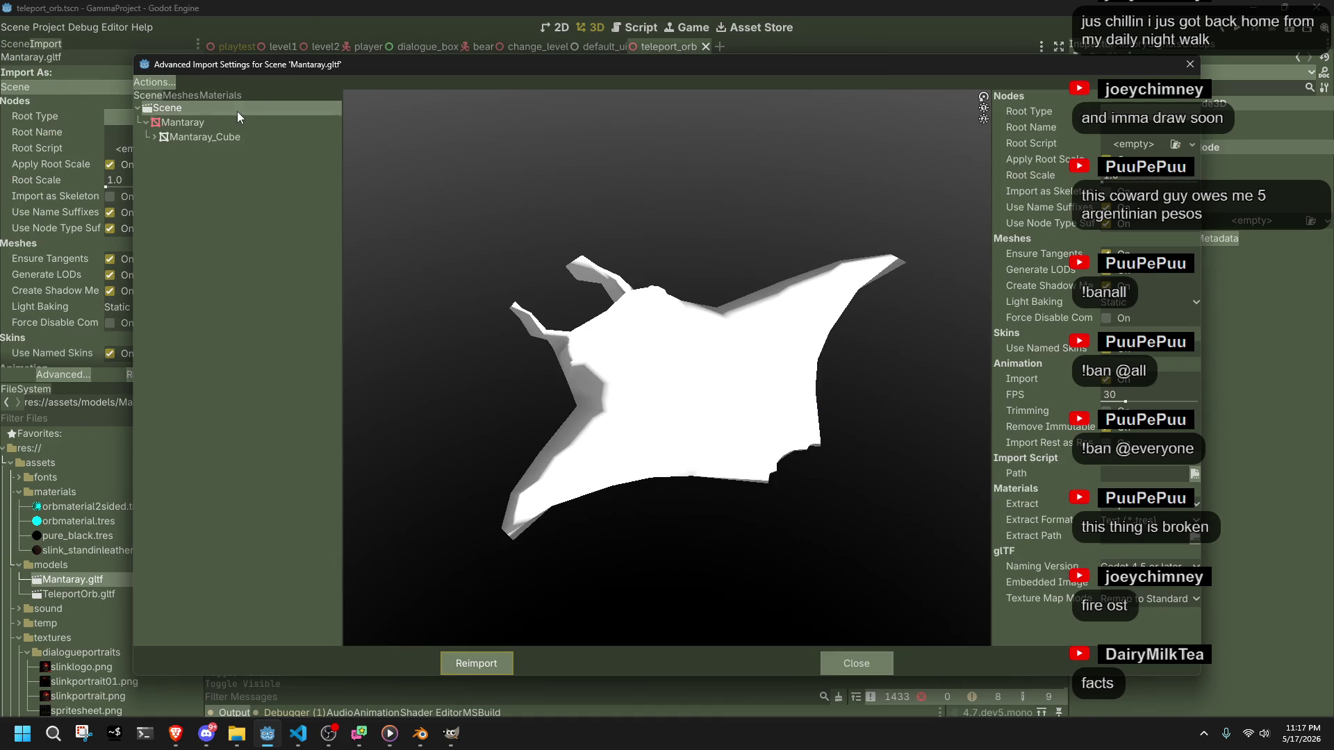
left_click(208, 95)
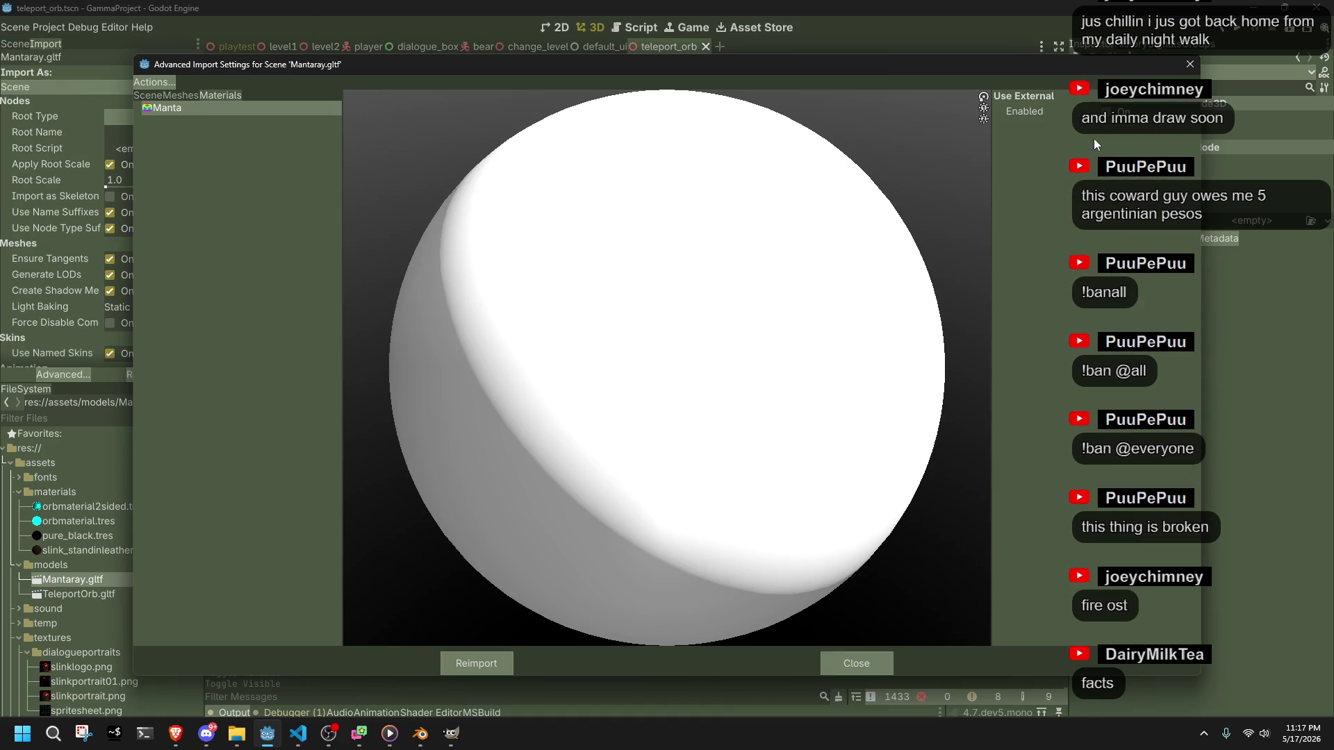
left_click(1194, 133)
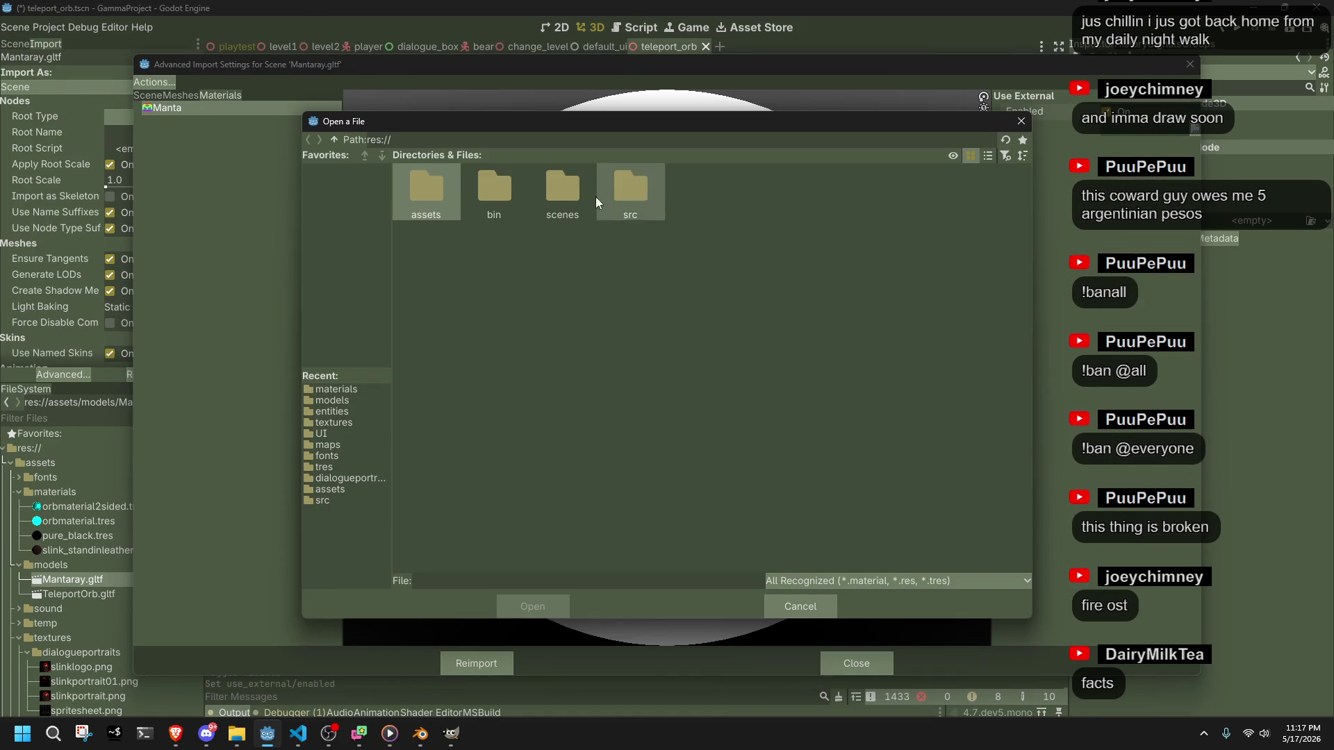
double_click(487, 191)
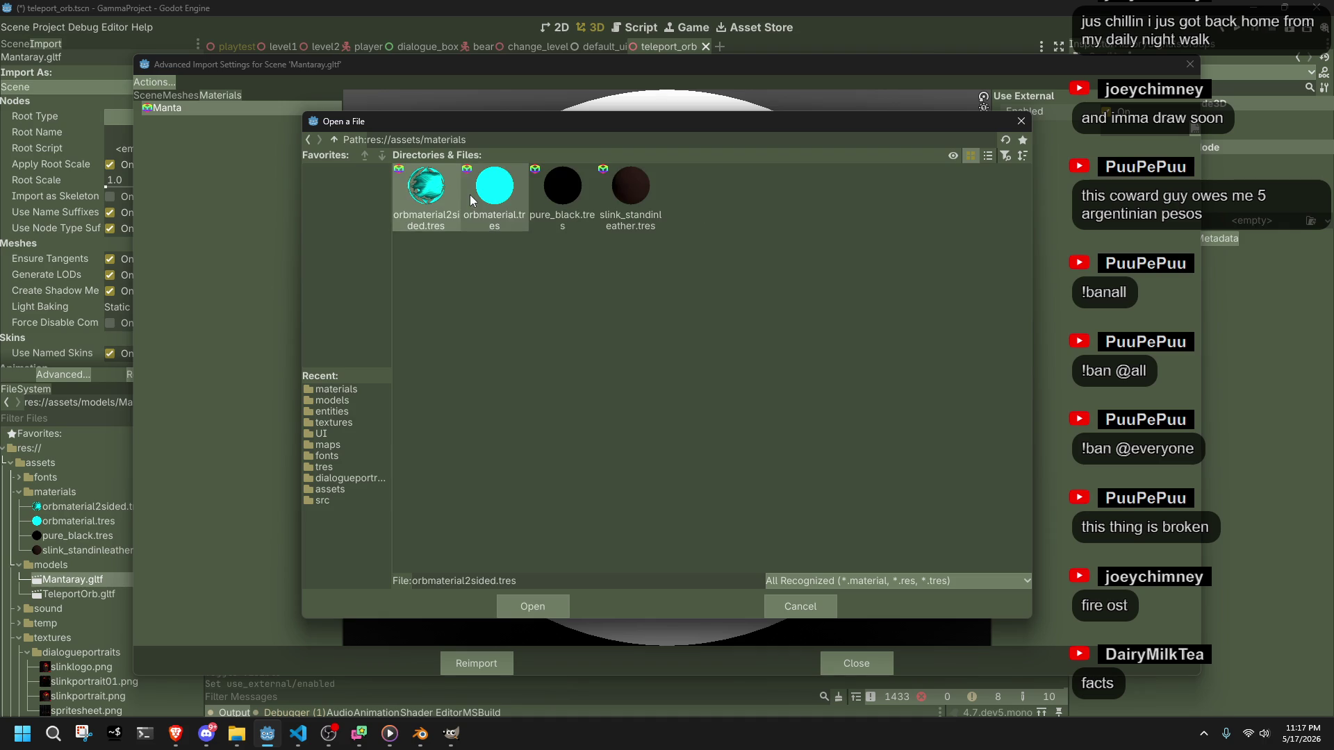
double_click(482, 216)
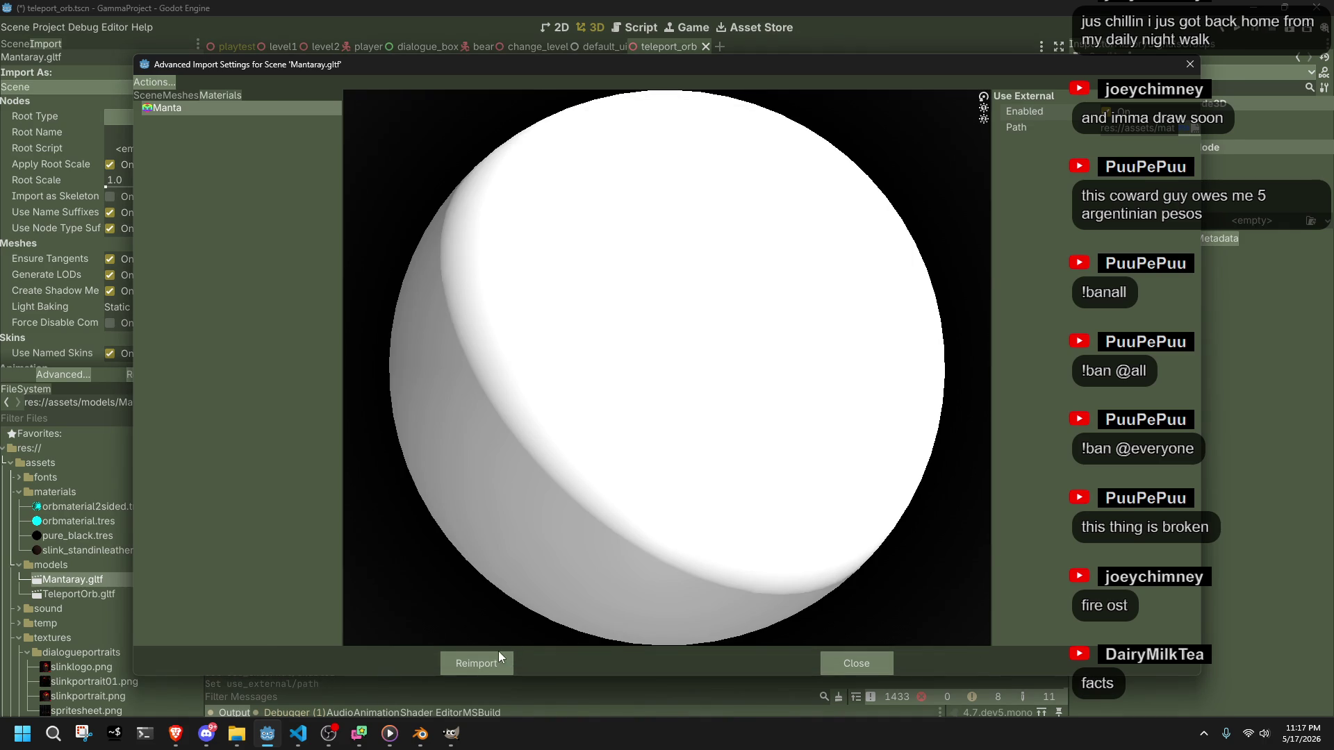
left_click(499, 656)
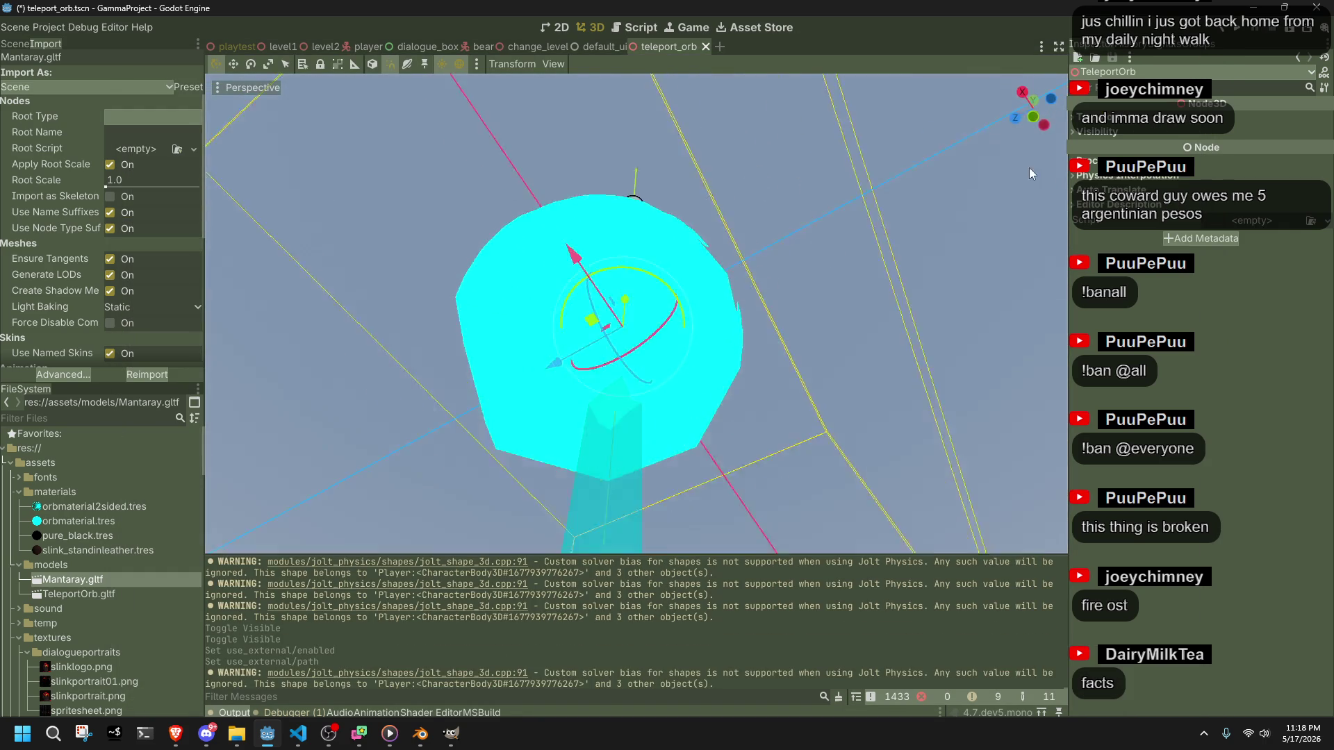
left_click(1238, 32)
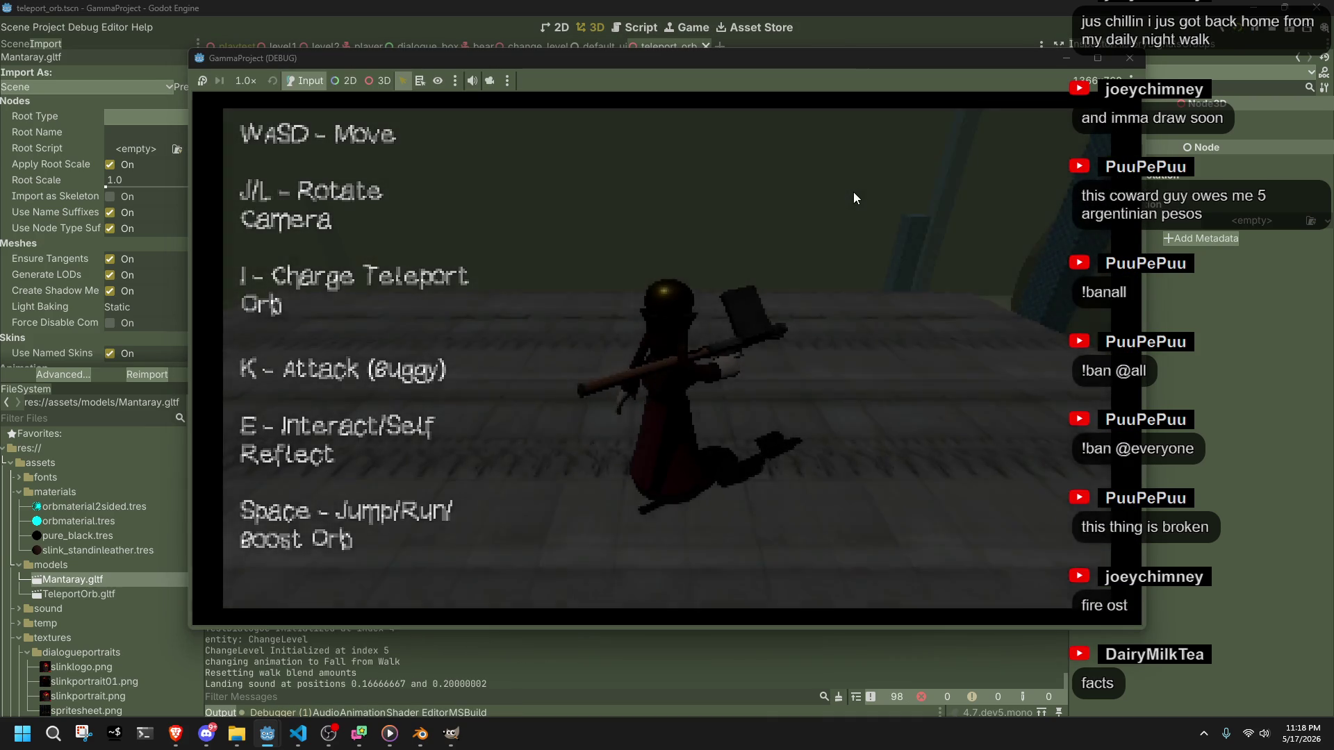
- Walk forward, fire the orb, steer it past the donut shapes and dark torus, then recall it
key("w")
key("i")
key("l")
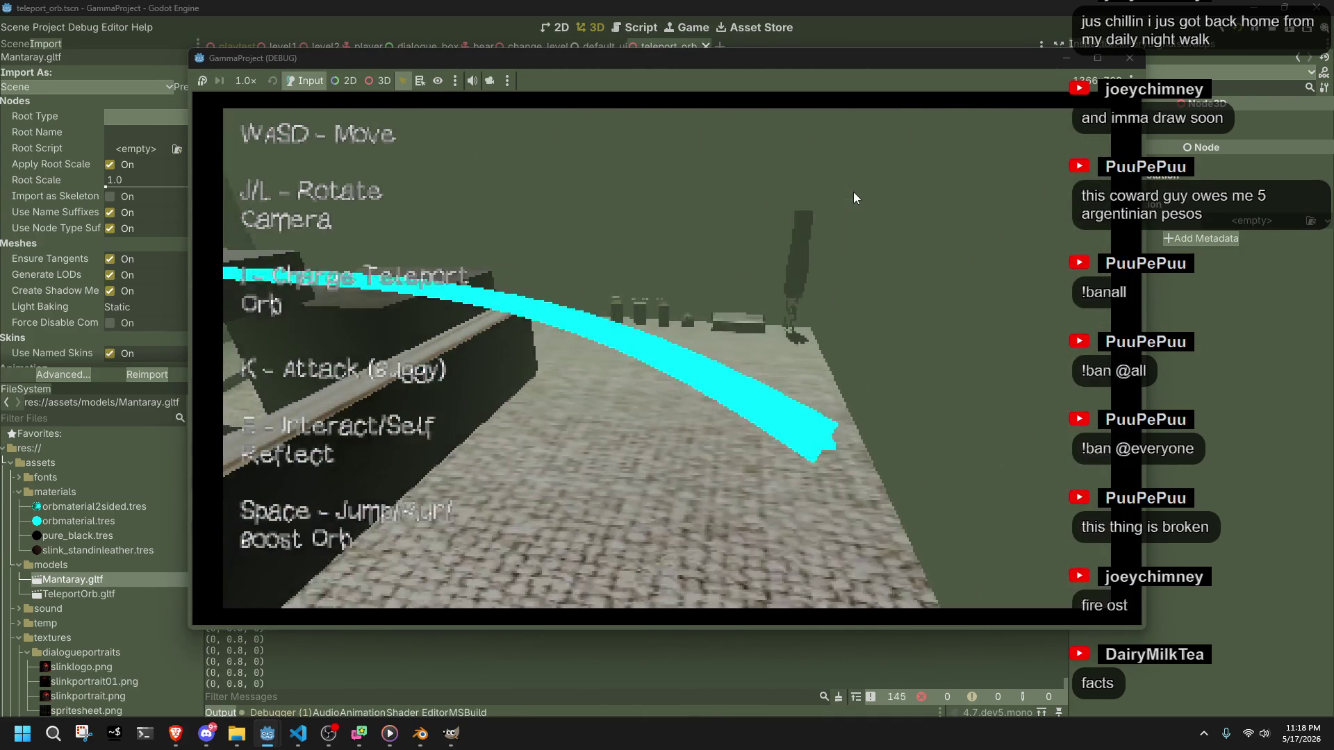
key("i")
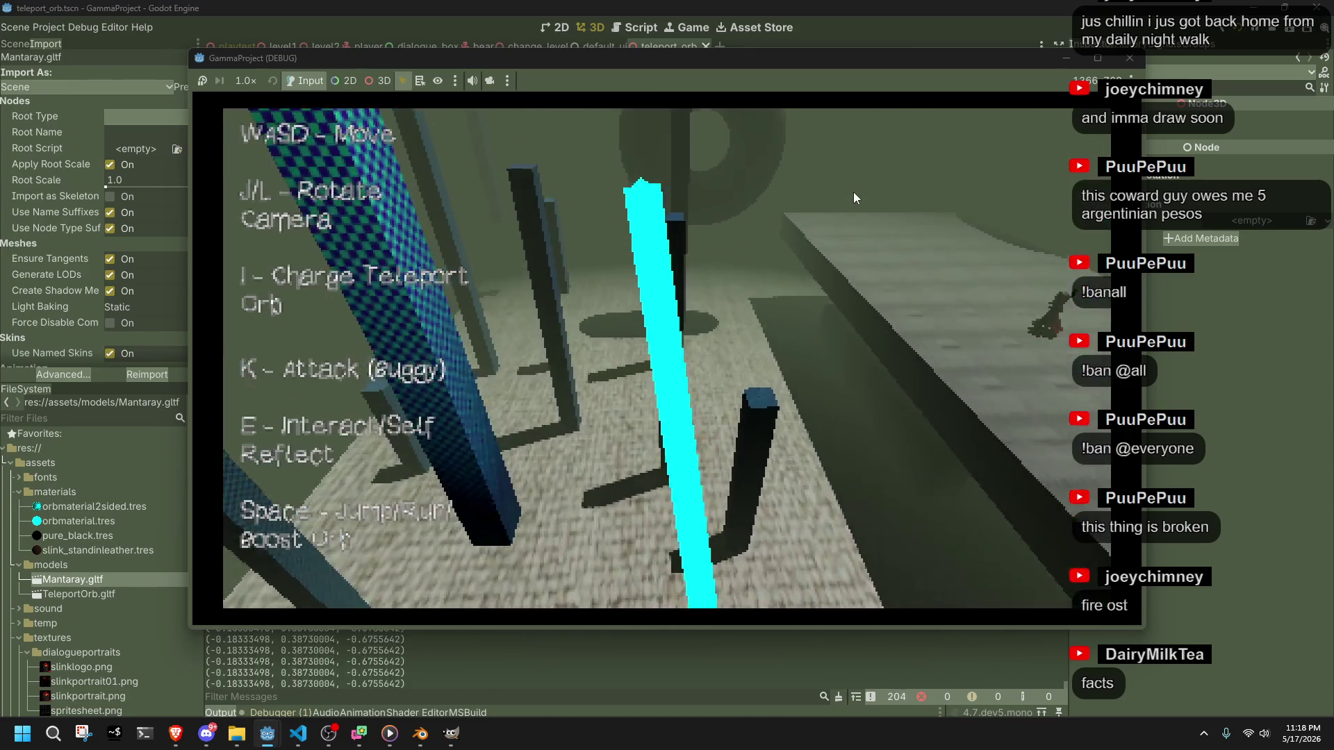
key("l")
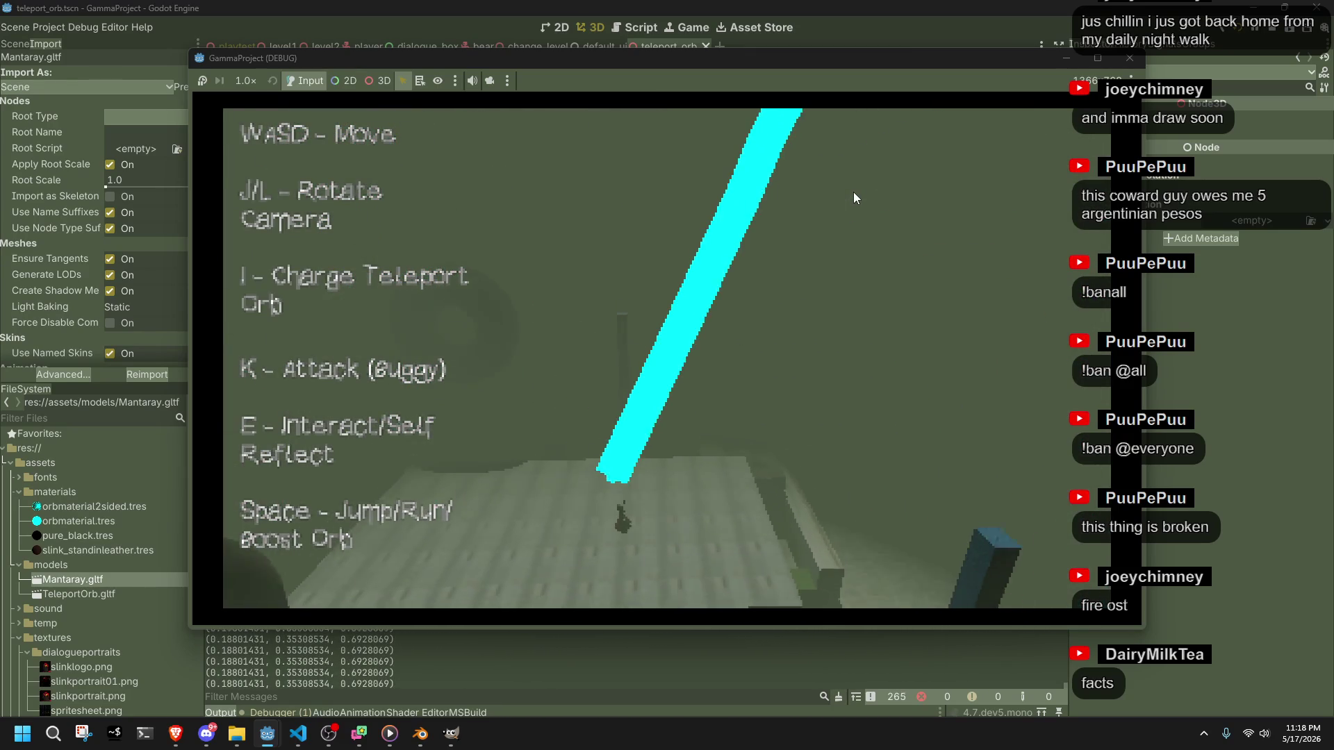
key("l")
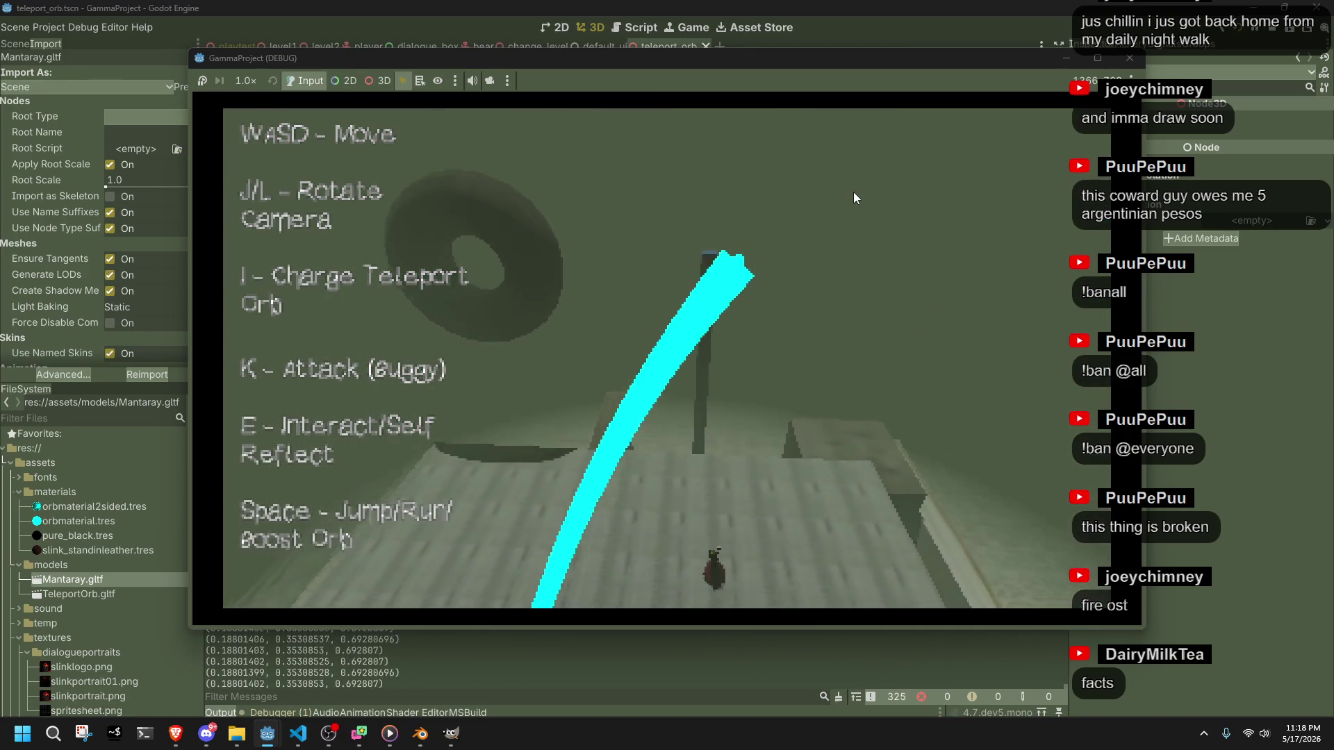
key("l")
key("w")
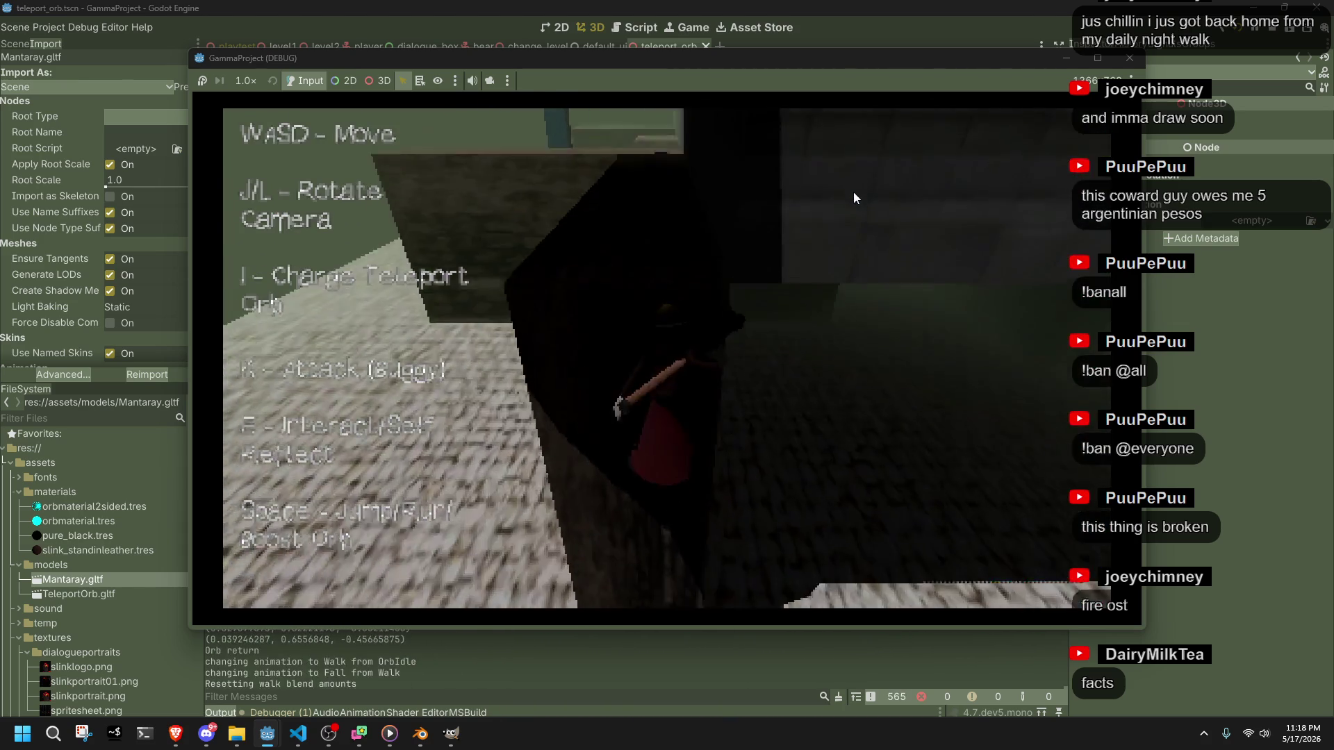
key("w")
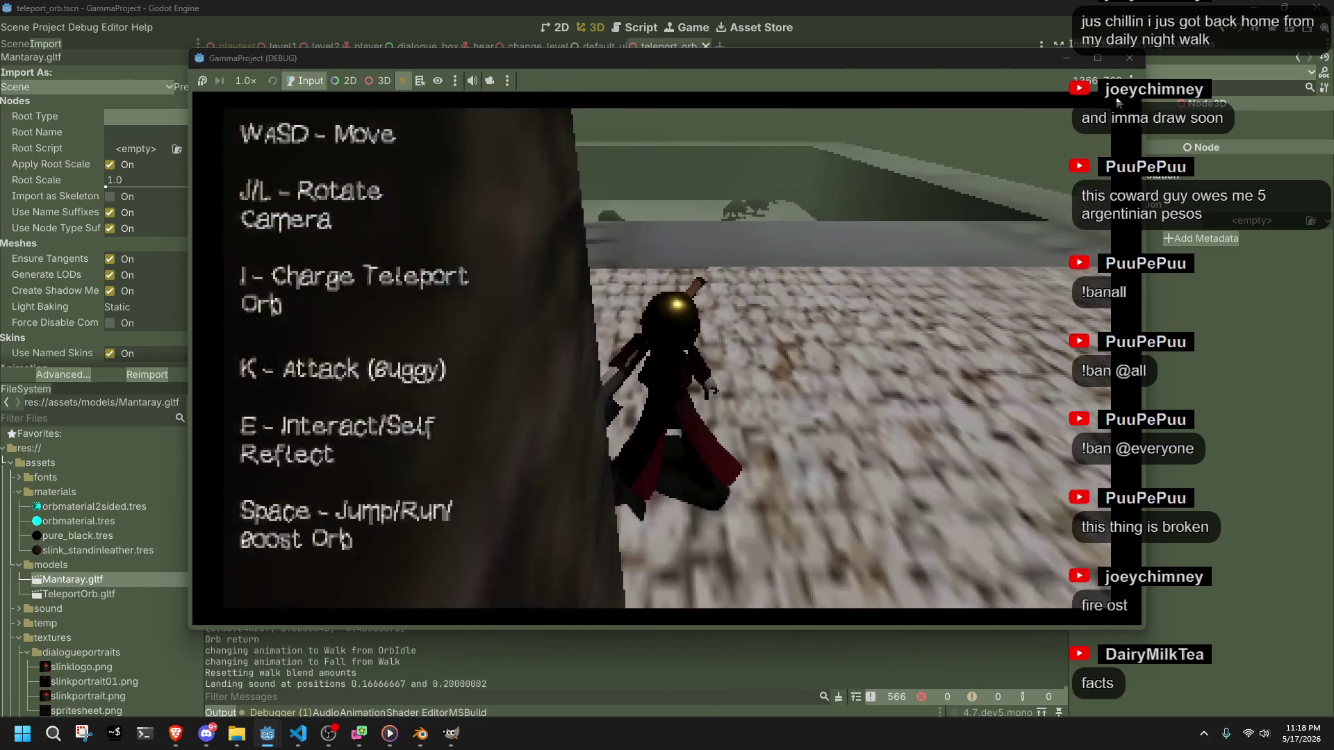
- Close the running game and switch over to the code editor
left_click(1130, 58)
key("alt+Tab")
key("alt+Tab")
key("alt+Tab")
key("alt+Tab")
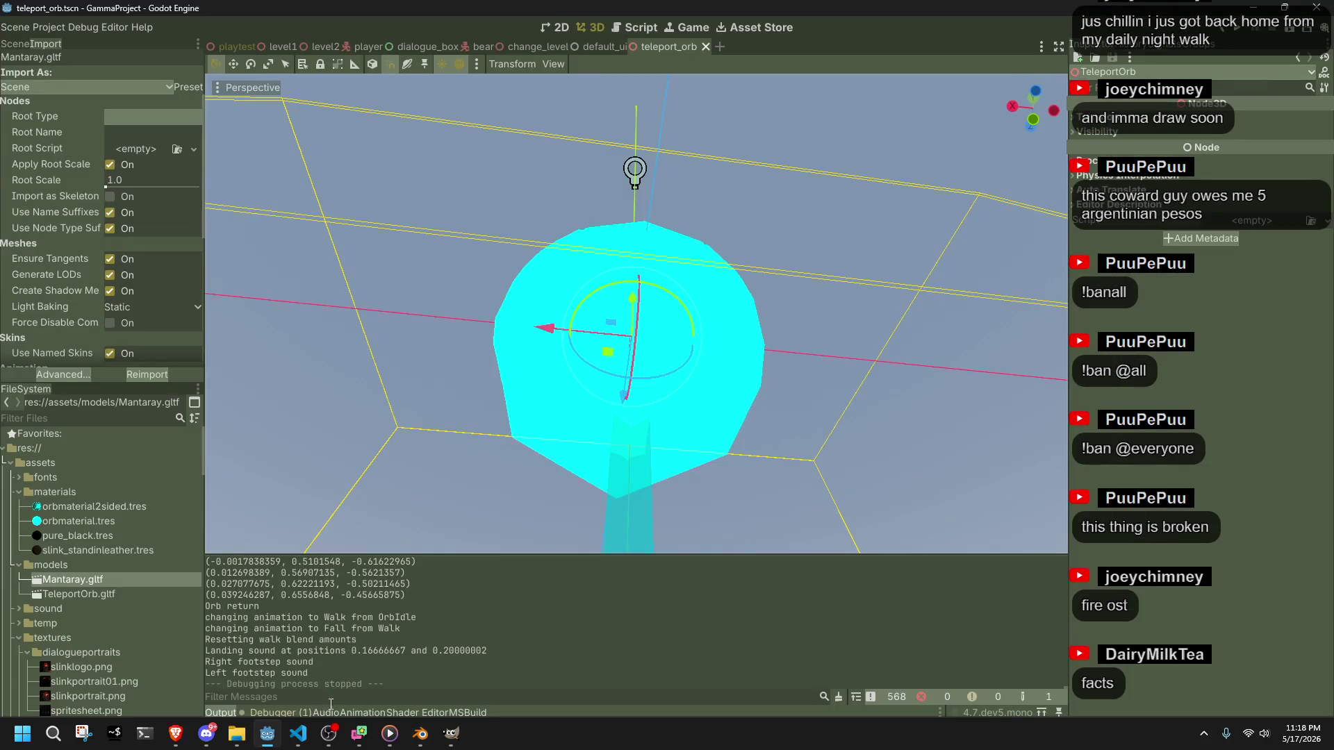
- In Orb.cs, start a new 'public' field line below the TeleportOrb node field
key("alt+Tab")
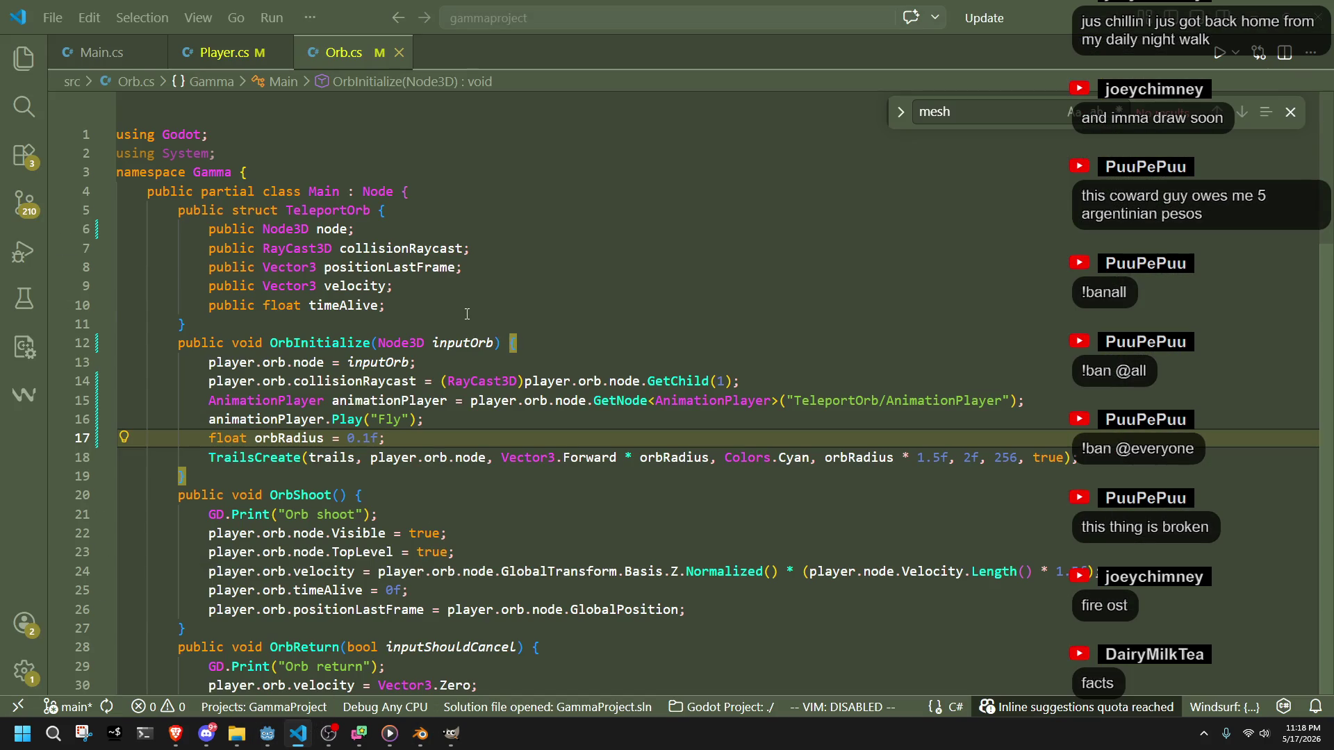
key("Up")
key("Up")
key("Up")
key("alt+Tab")
key("alt+Tab")
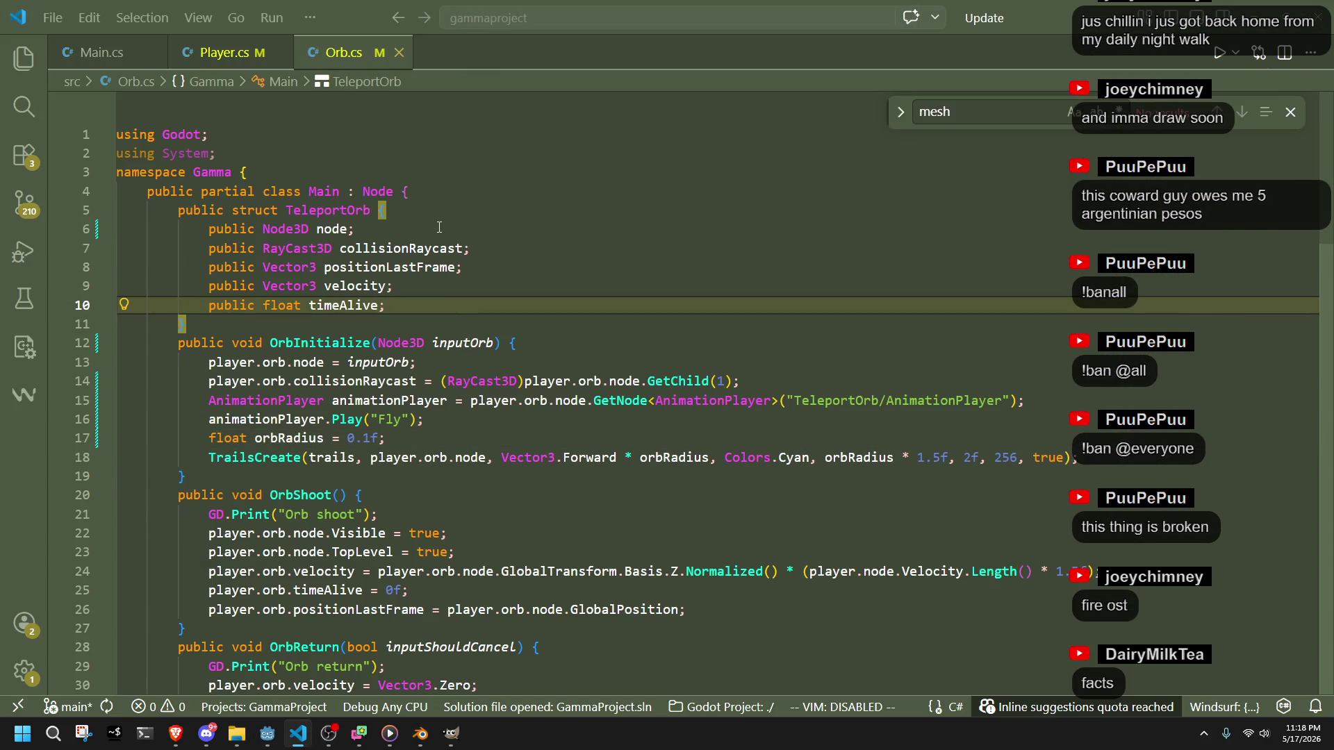
left_click(445, 232)
key("Return")
type("public")
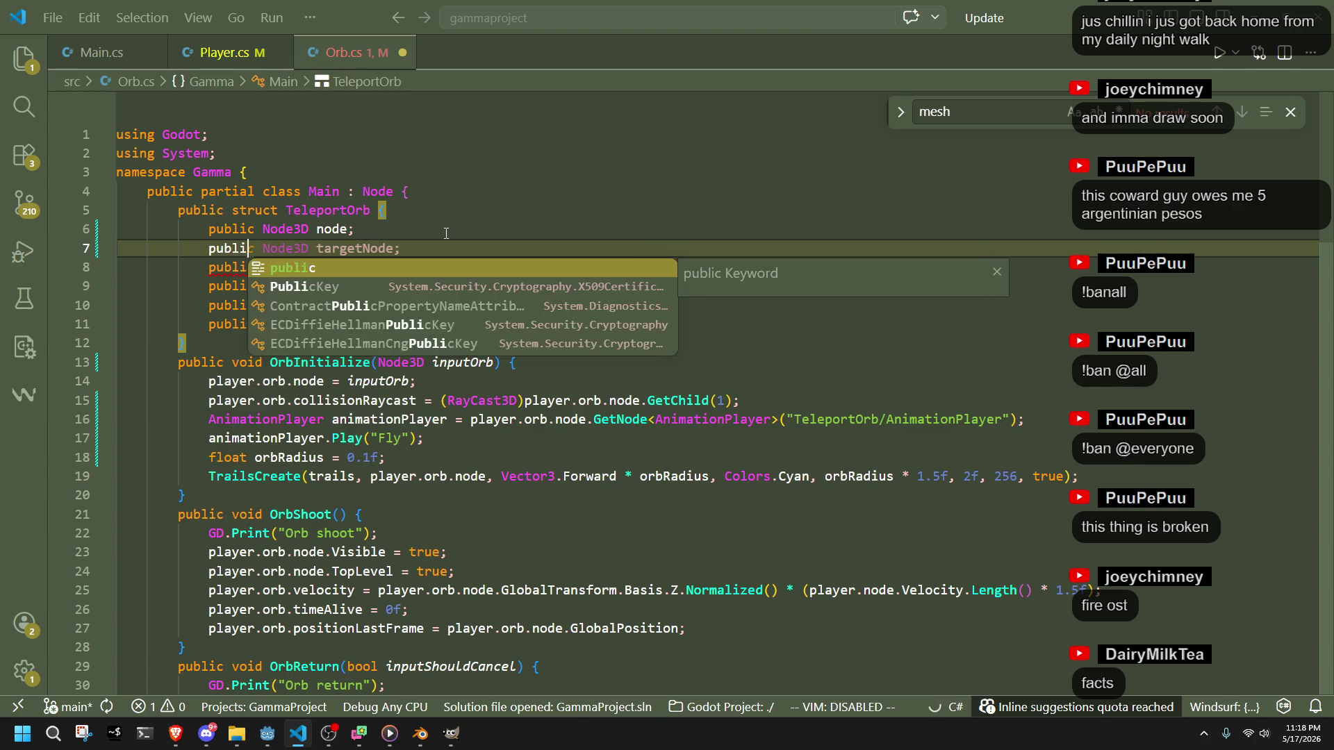
- Back in Godot's teleport_orb scene, rename the Mantaray2 node to Mantaray
key("alt+Tab")
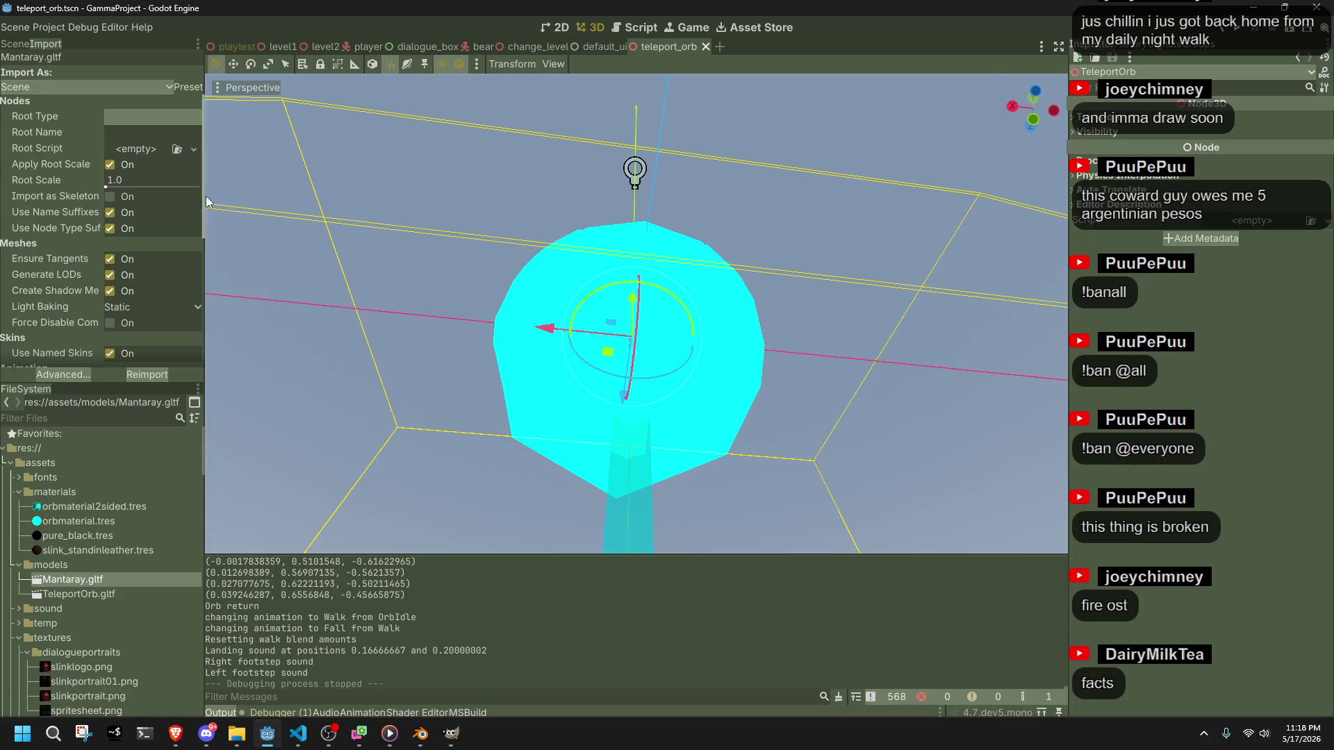
left_click(235, 45)
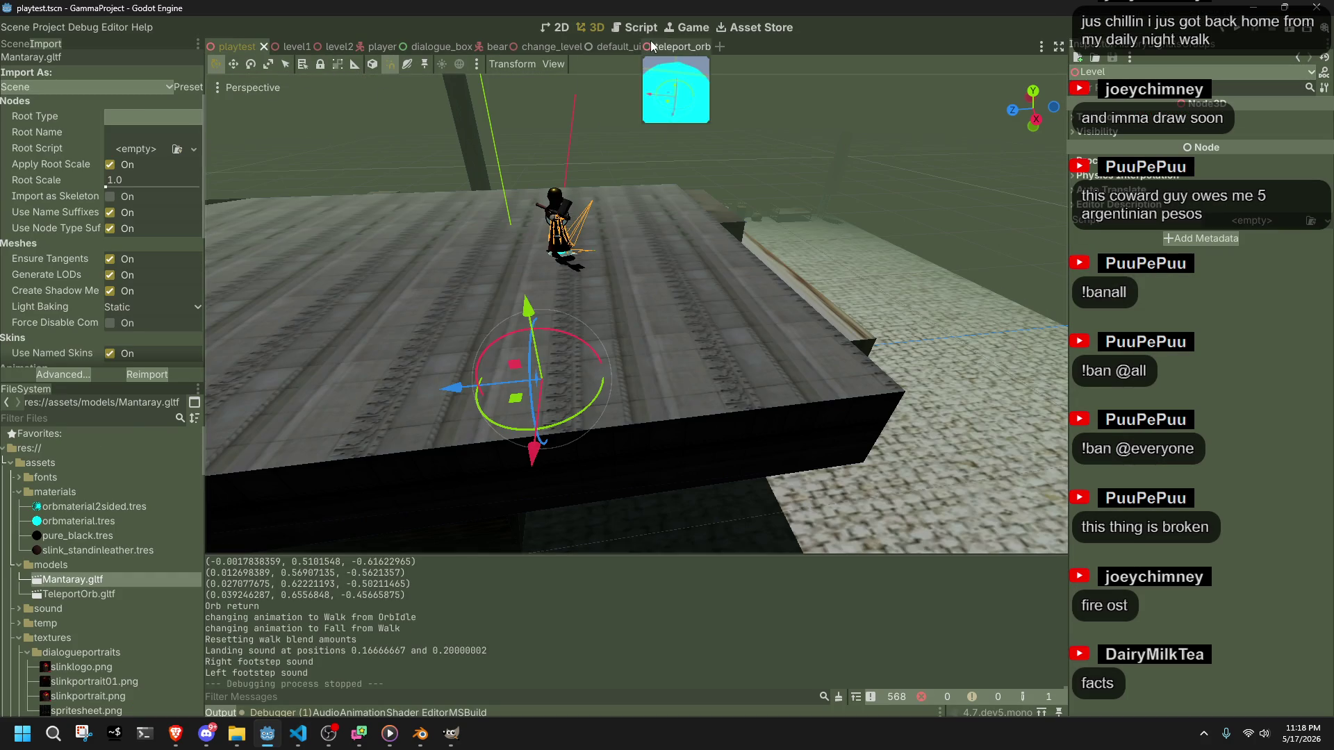
left_click(649, 47)
left_click(14, 43)
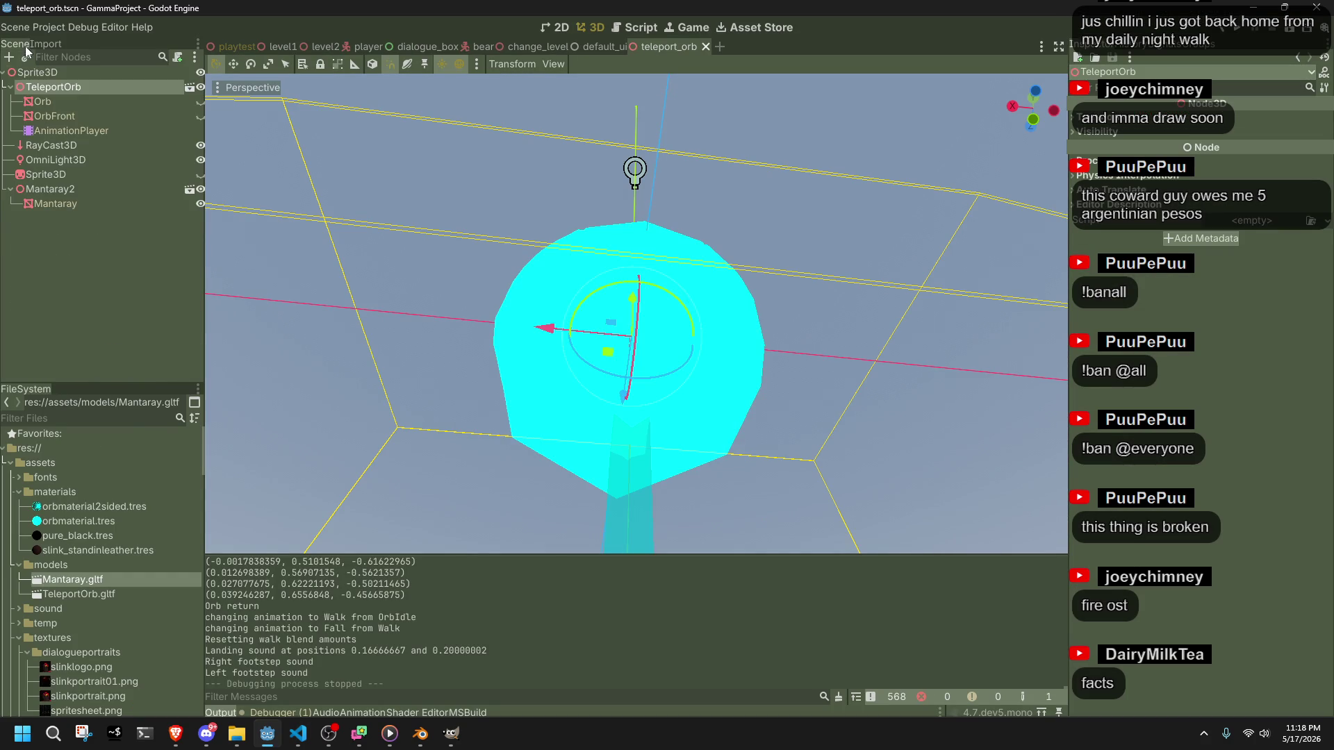
left_click(98, 201)
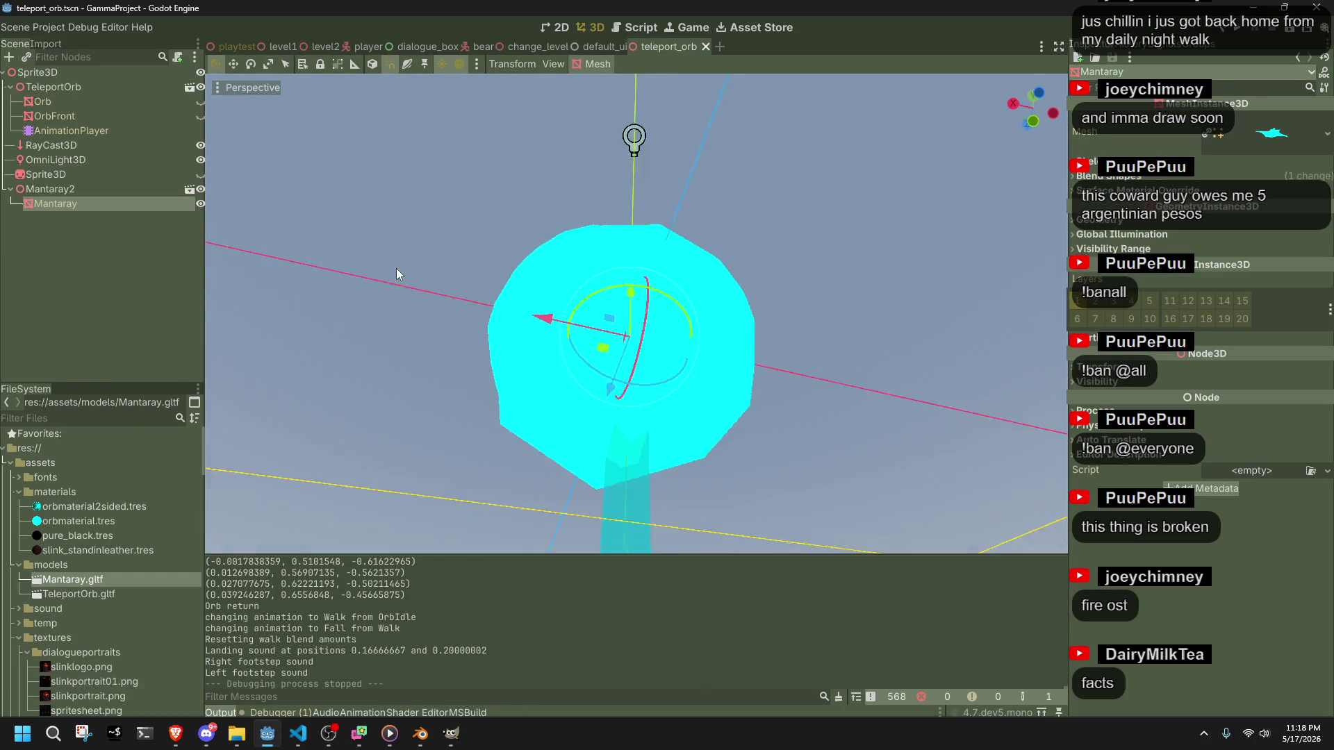
left_click_drag(373, 253, 156, 232)
double_click(85, 188)
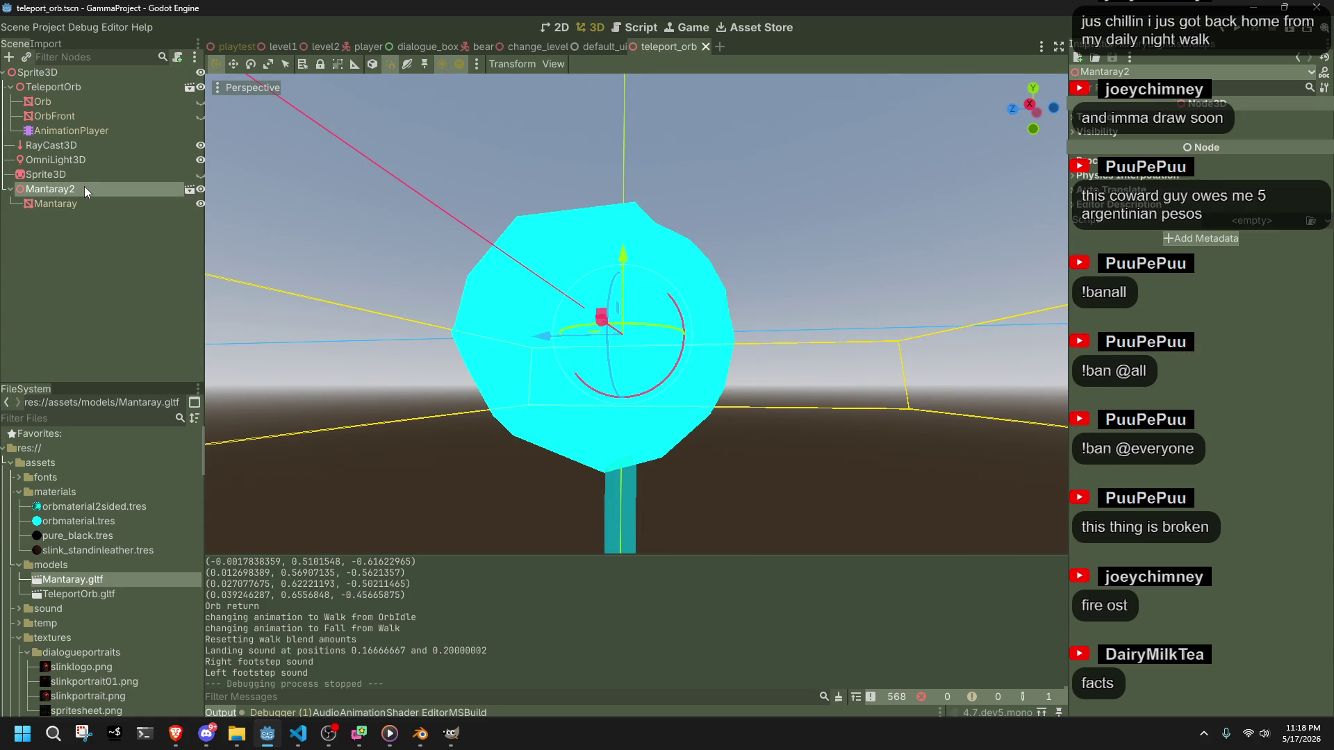
left_click(85, 187)
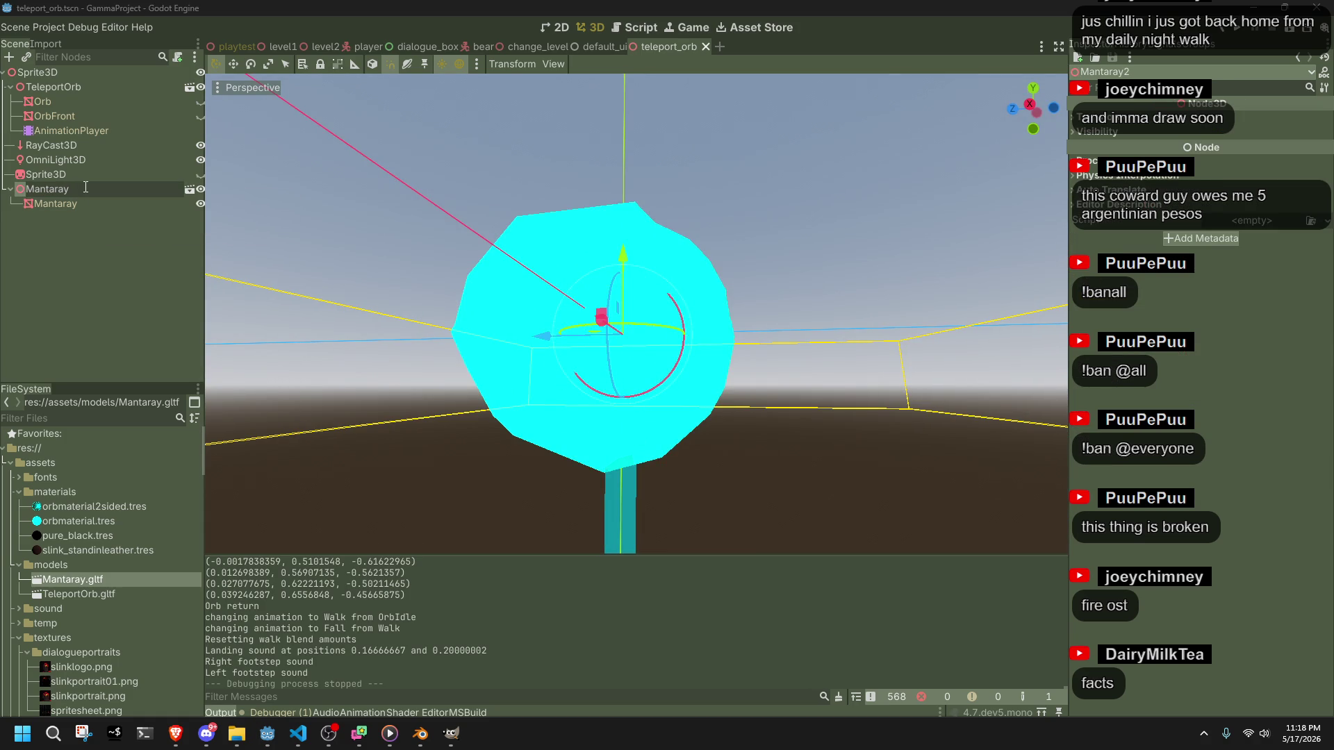
key("Return")
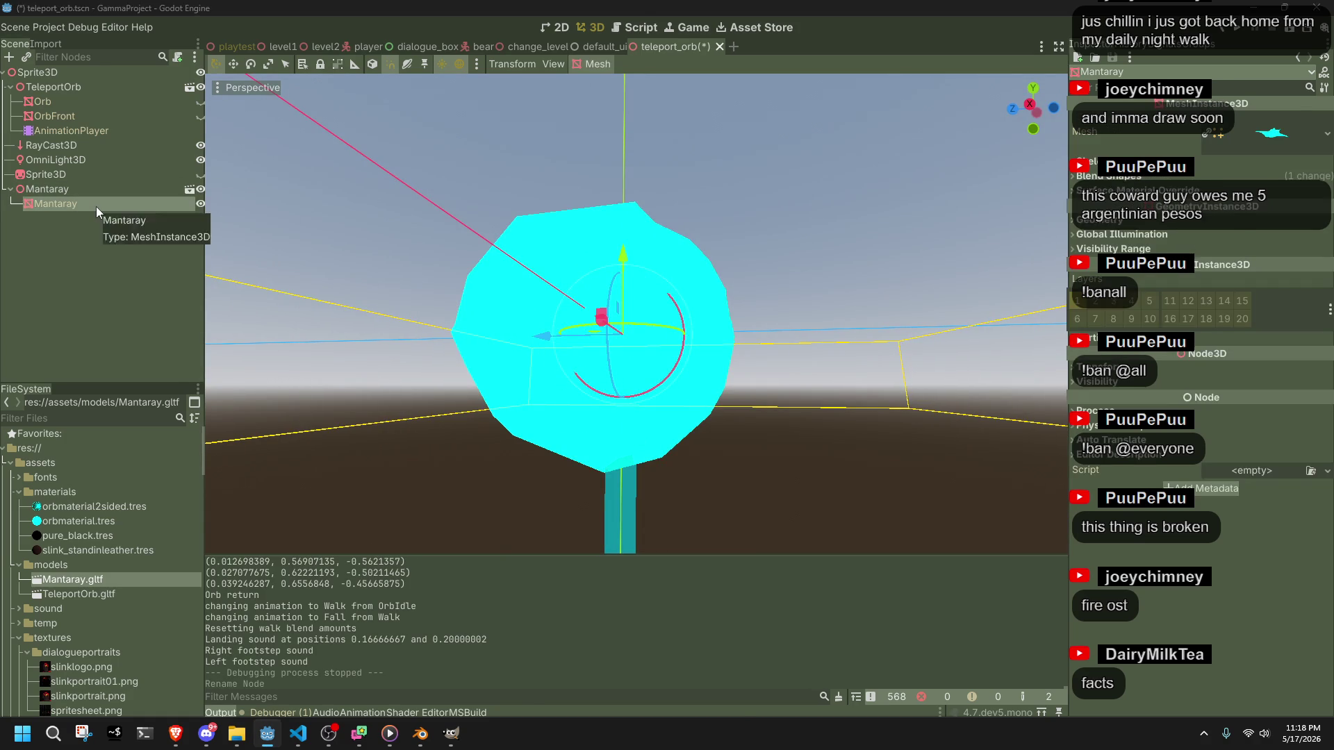
- Set the Mantaray mesh's Key 1 blend shape to 0 and save the orb scene
key("alt+Tab")
key("alt+Tab")
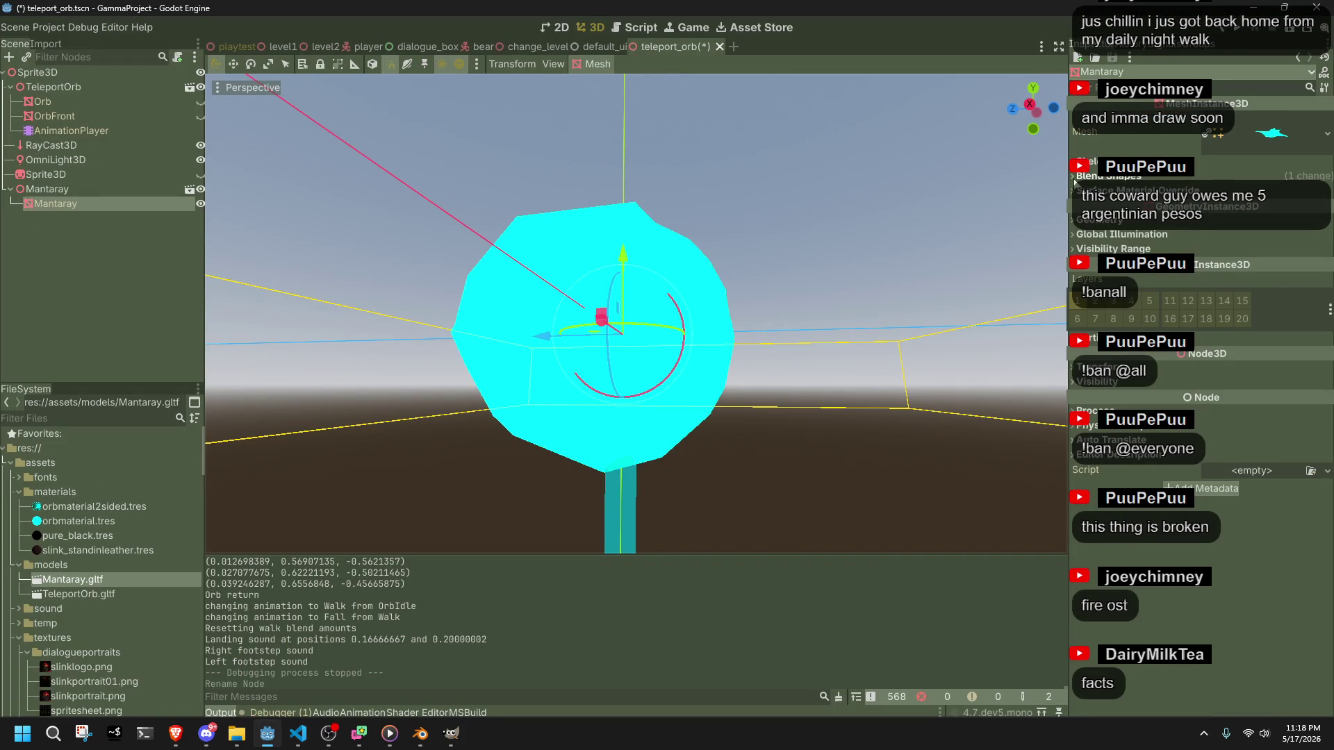
left_click(1108, 176)
left_click(1317, 191)
key("ctrl+s")
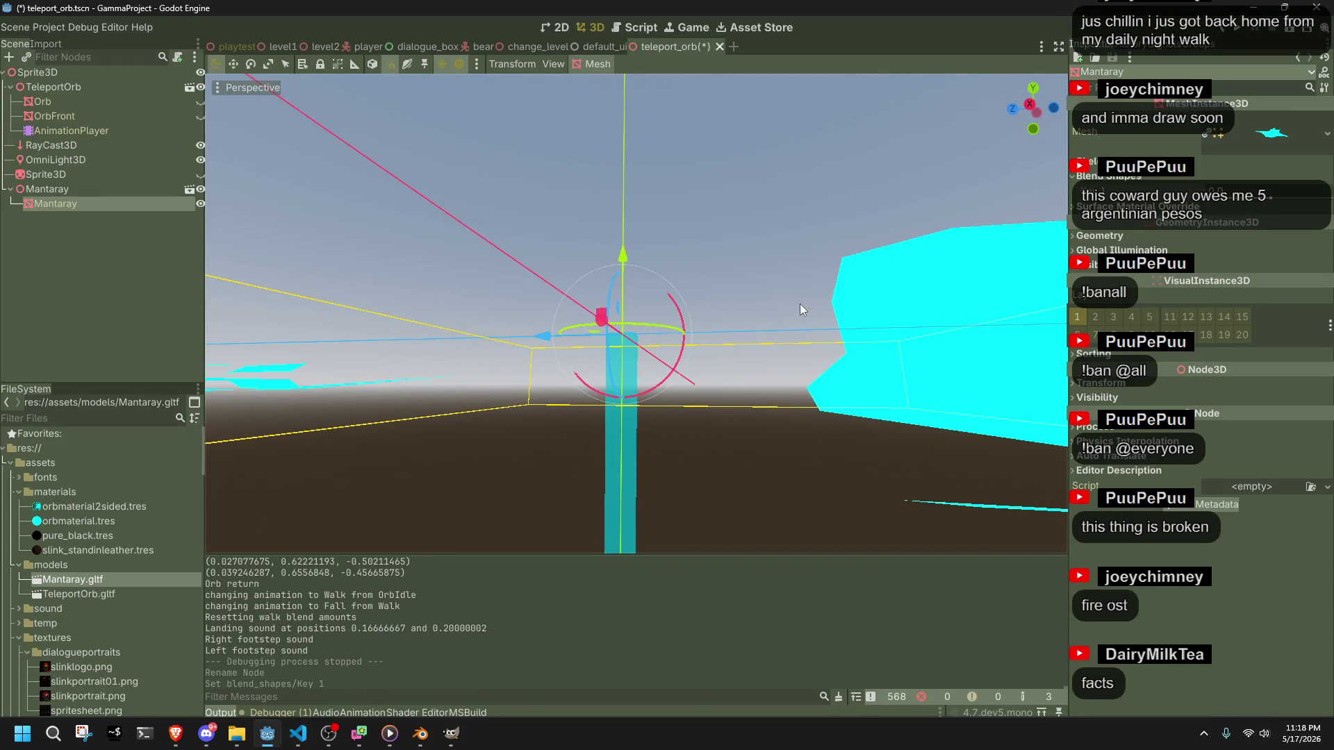
scroll(833, 389, "down", 5)
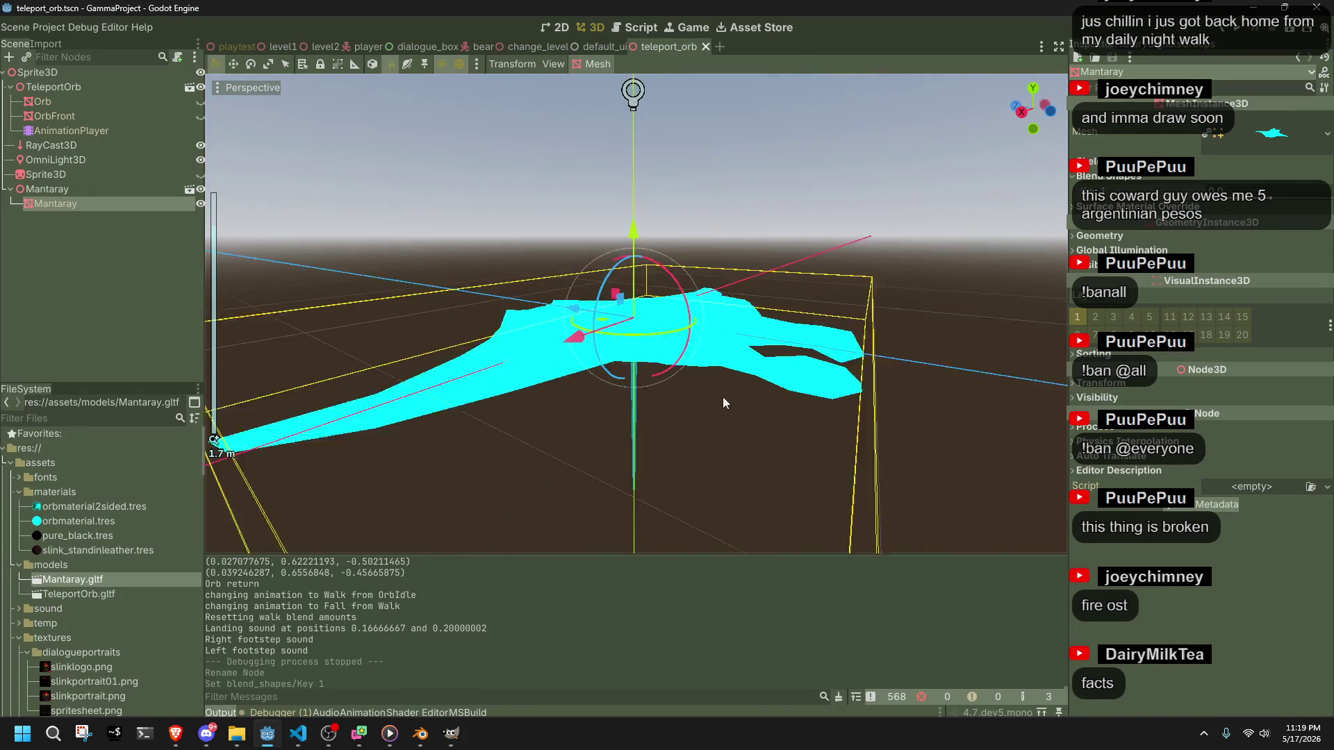
key("alt+Tab")
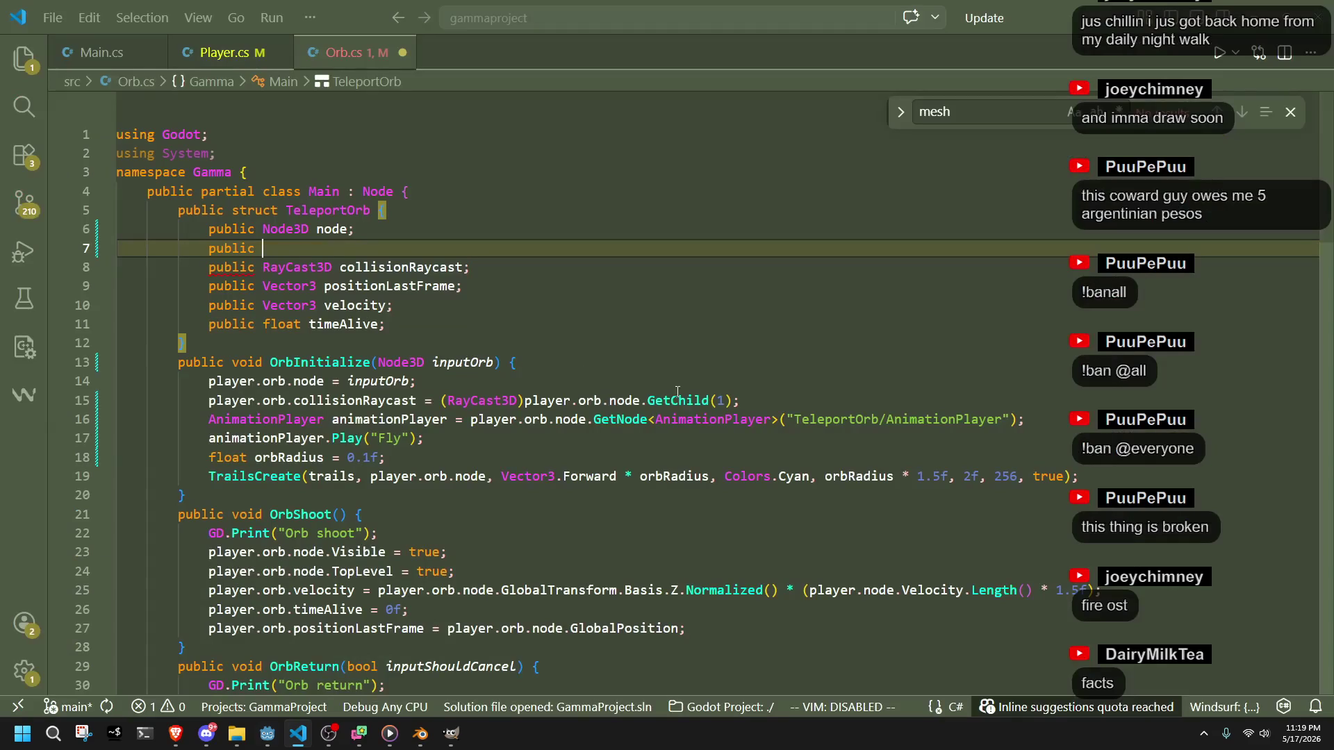
- Add a 'public MeshInstance3D model;' field to TeleportOrb and save Orb.cs
type("Meshinstance")
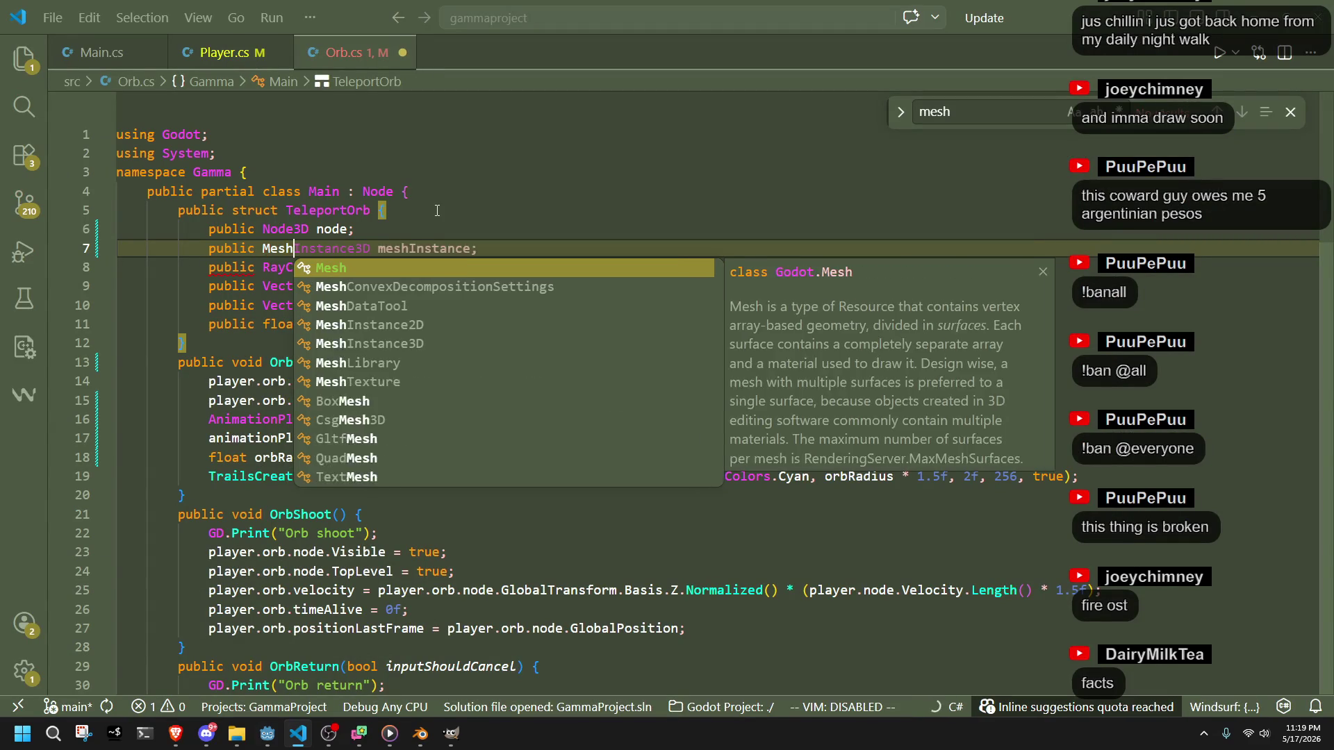
key("Down")
key("Tab")
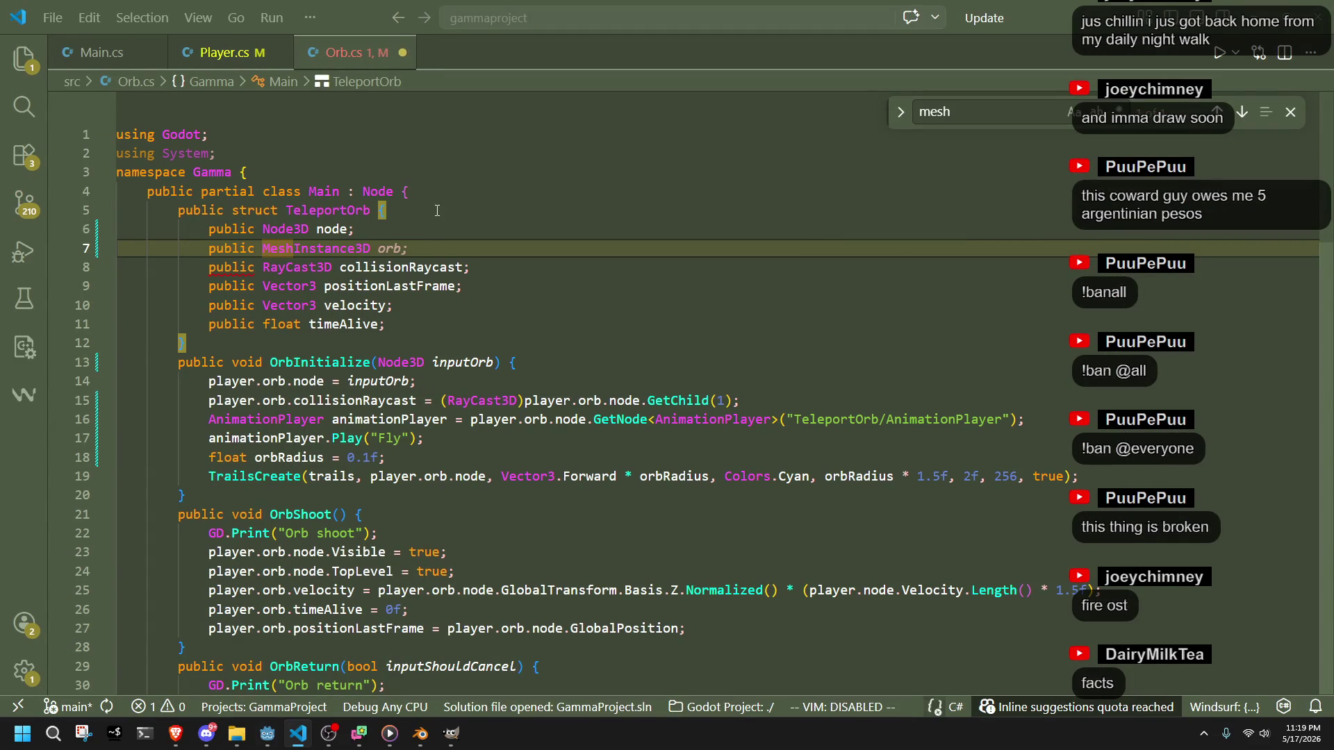
type("model;")
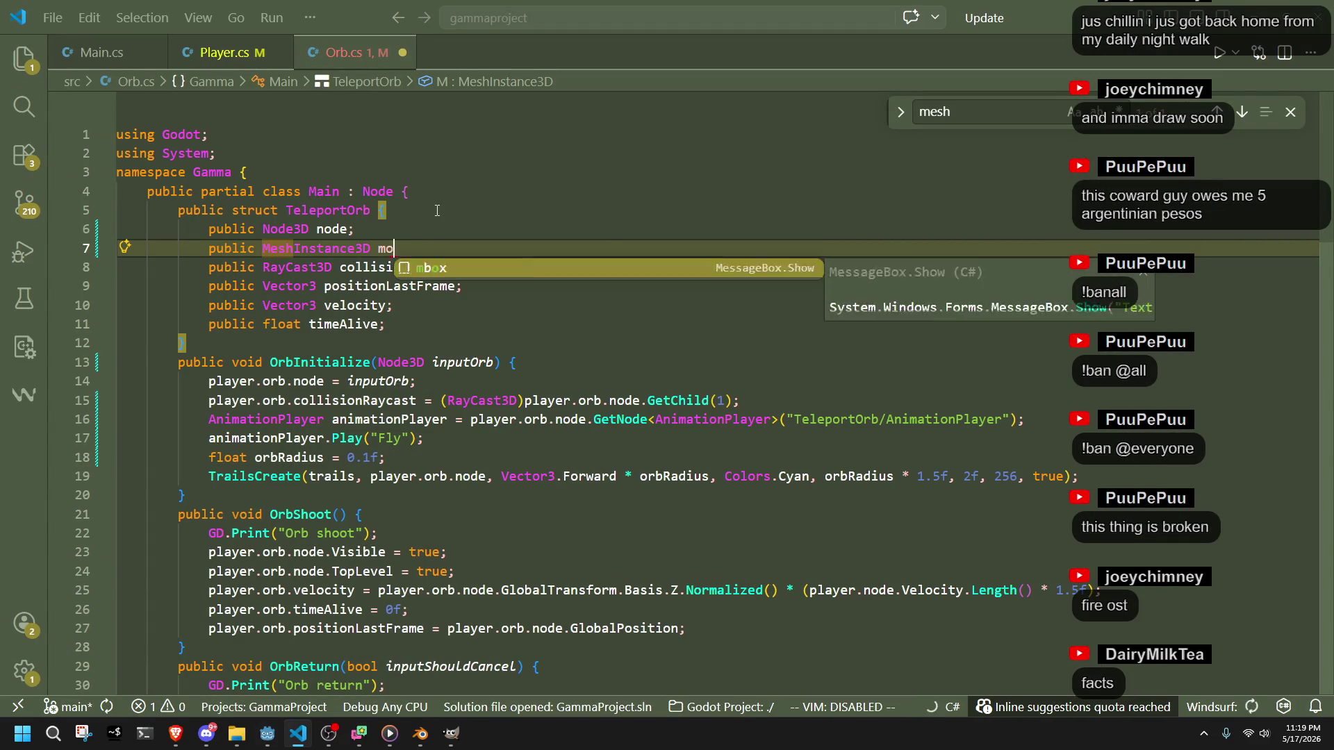
key("ctrl+s")
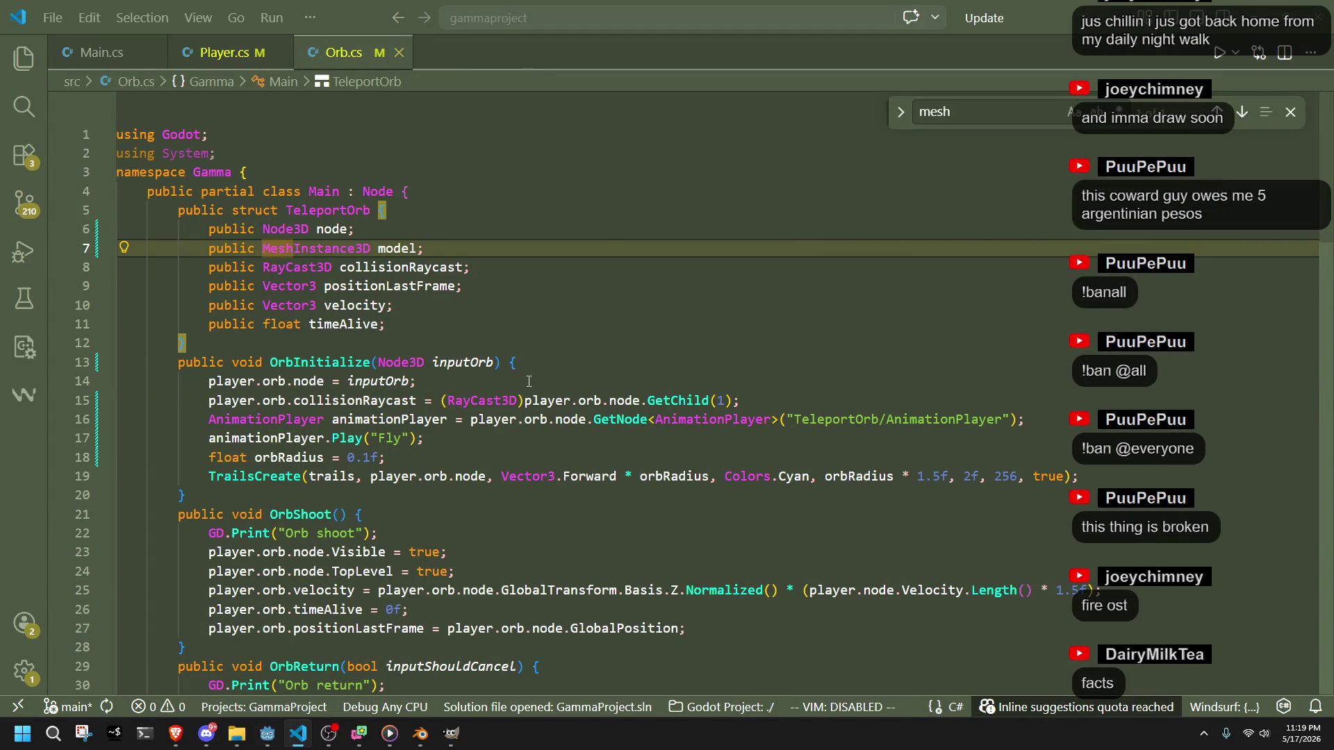
- Insert a suggested orb model assignment line after the raycast setup in OrbInitialize
left_click(646, 382)
left_click(779, 405)
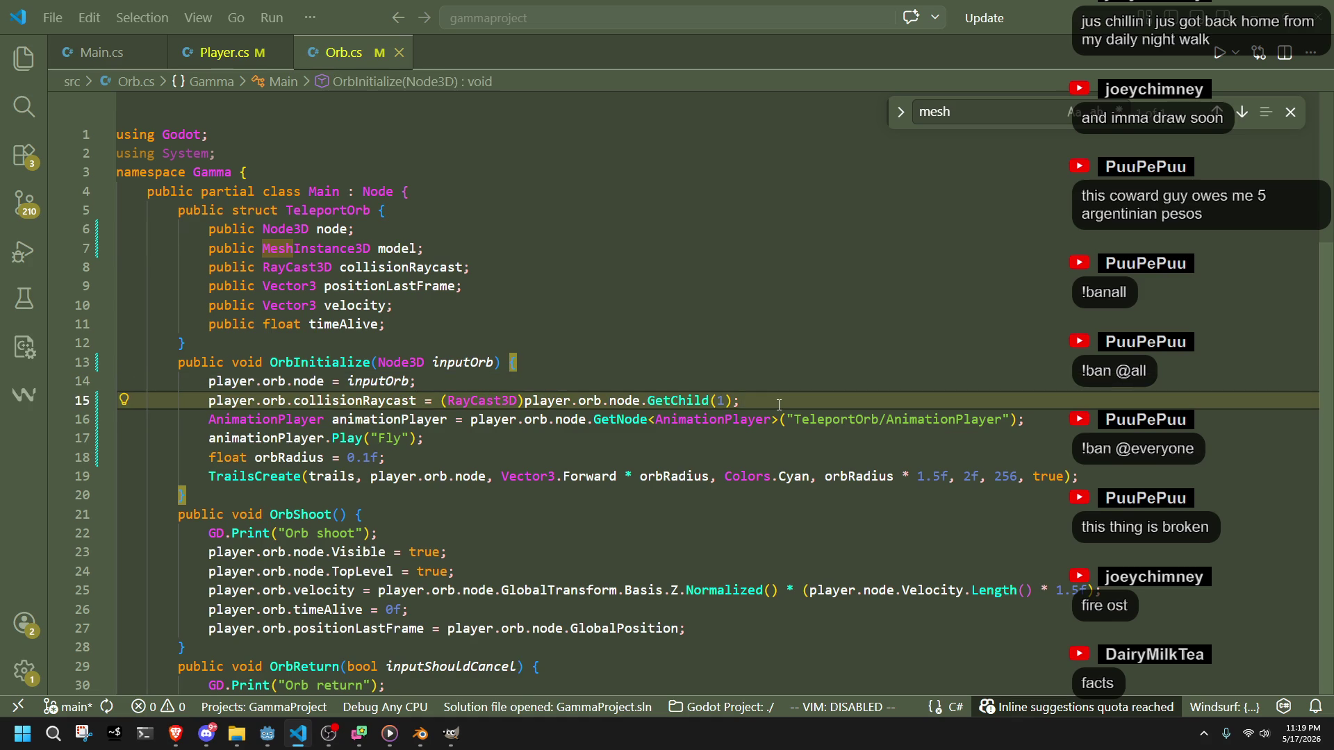
key("Return")
type("ModuleHand")
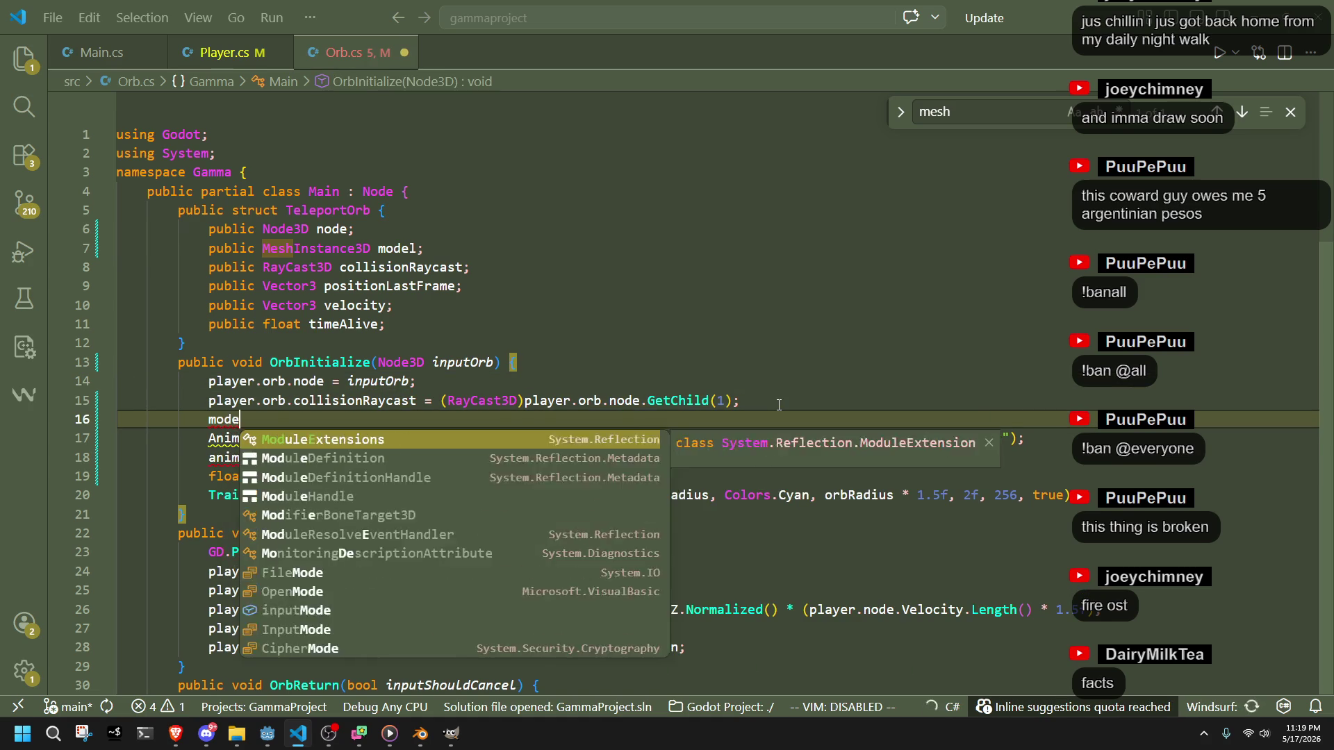
key("BackSpace")
key("BackSpace")
key("BackSpace")
type("model")
key("BackSpace")
key("BackSpace")
key("BackSpace")
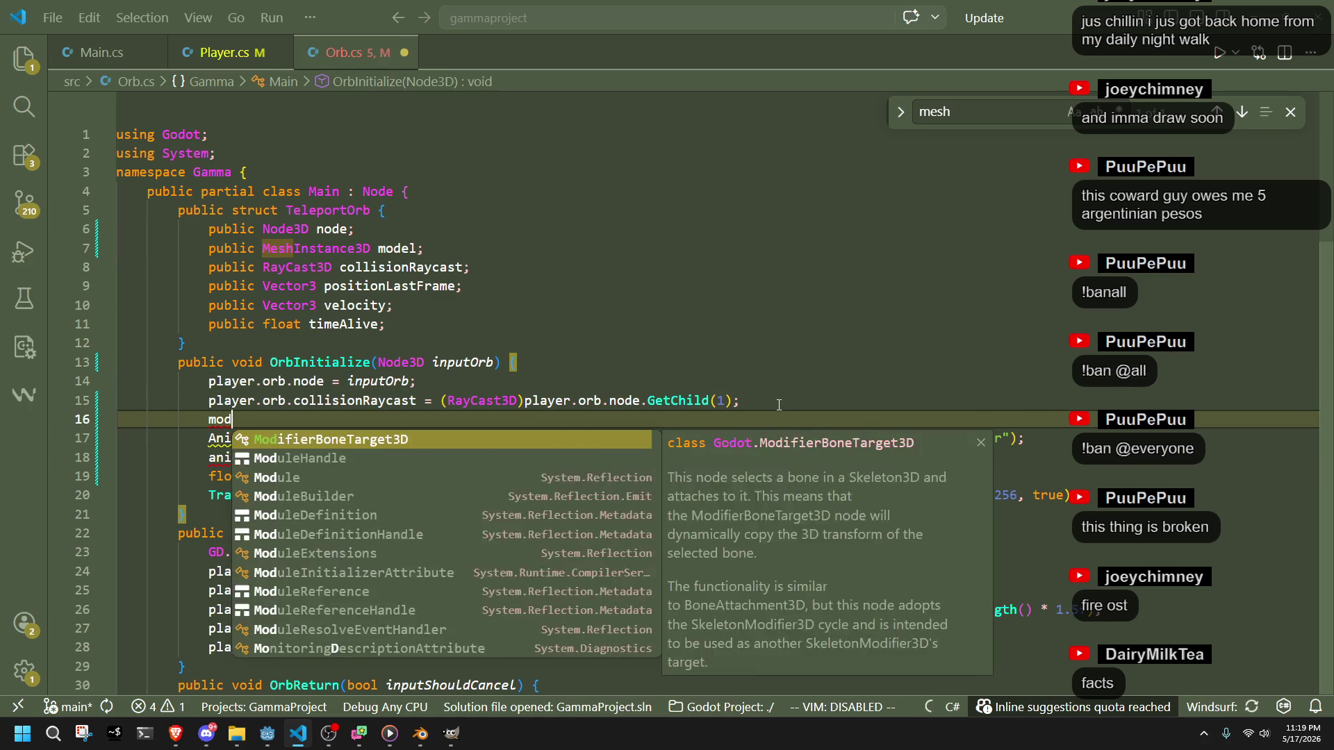
key("Tab")
- Make the model assignment use the copied GetNode expression, typed as GetNode<MeshInstance3D>
mouse_move(1013, 439)
left_mouse_down()
mouse_move(536, 438)
mouse_move(424, 458)
mouse_move(472, 438)
left_mouse_up()
key("ctrl+c")
left_click_drag(688, 420, 356, 420)
key("ctrl+v")
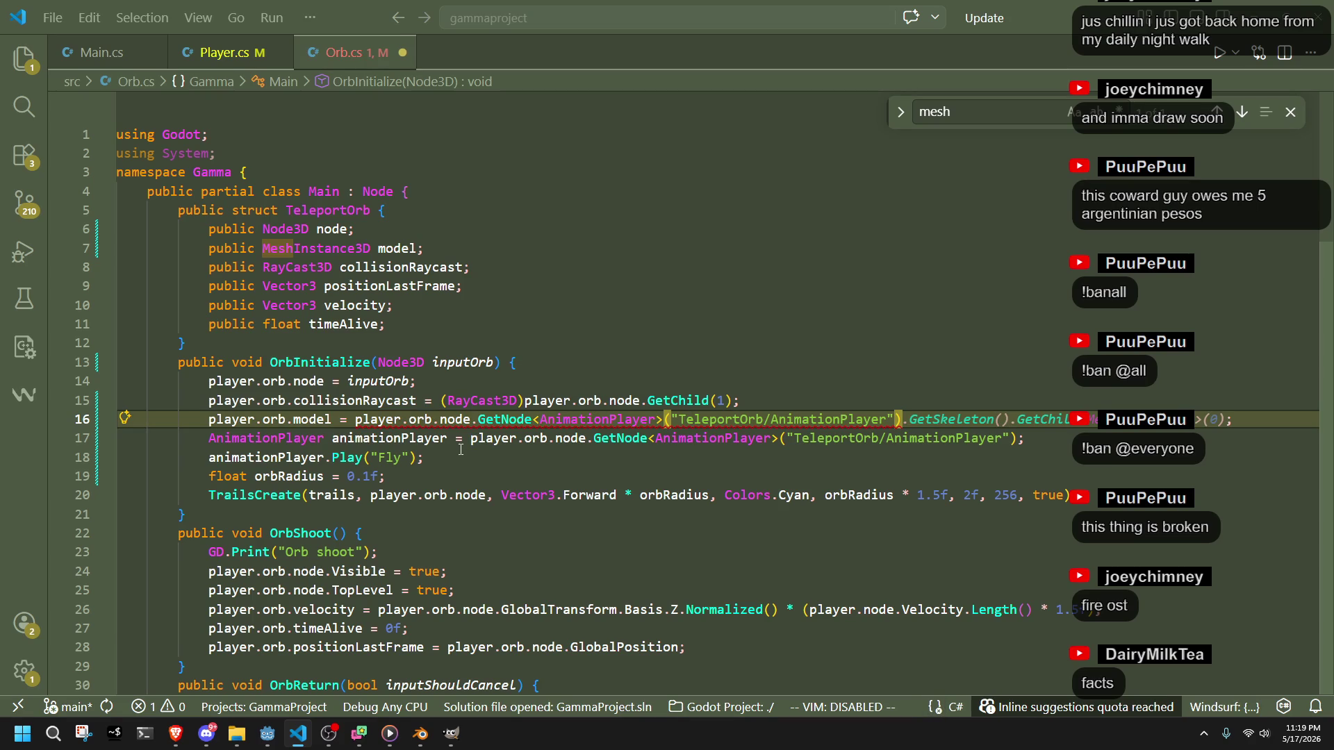
double_click(598, 420)
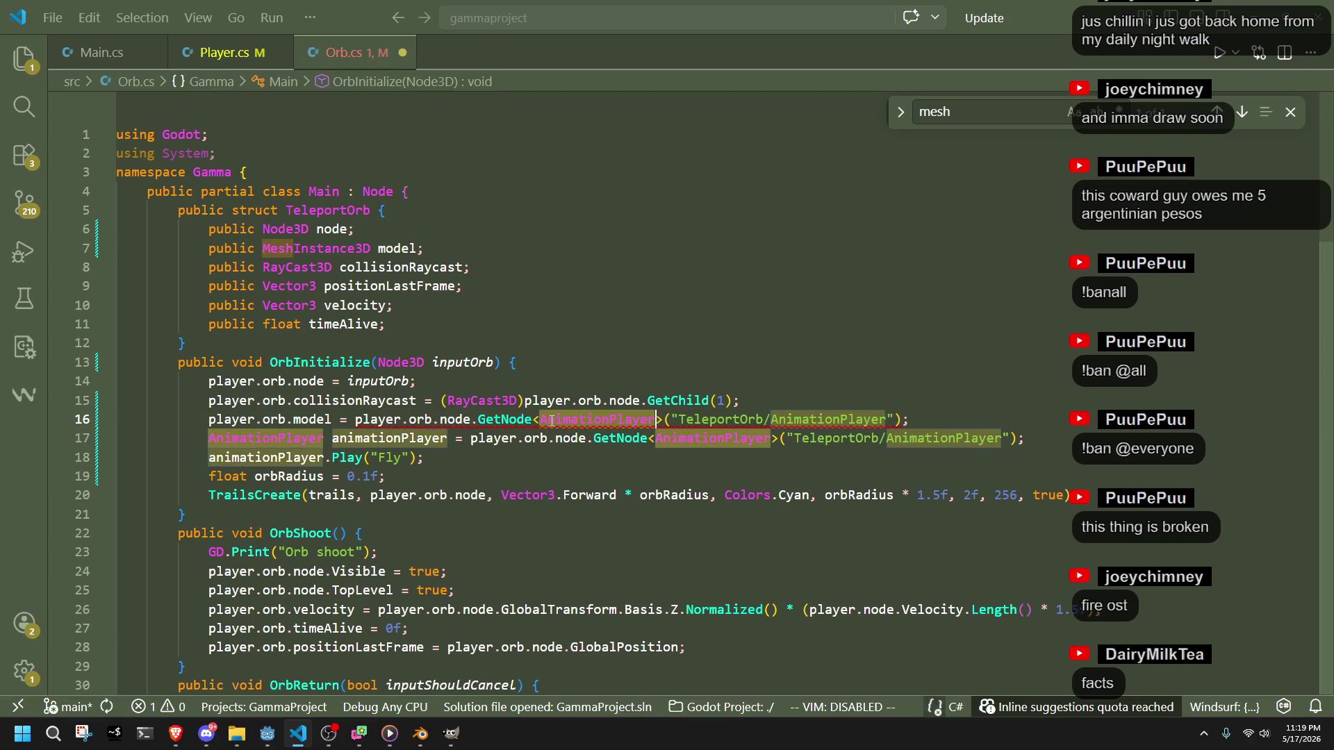
type("MeshInstance3D")
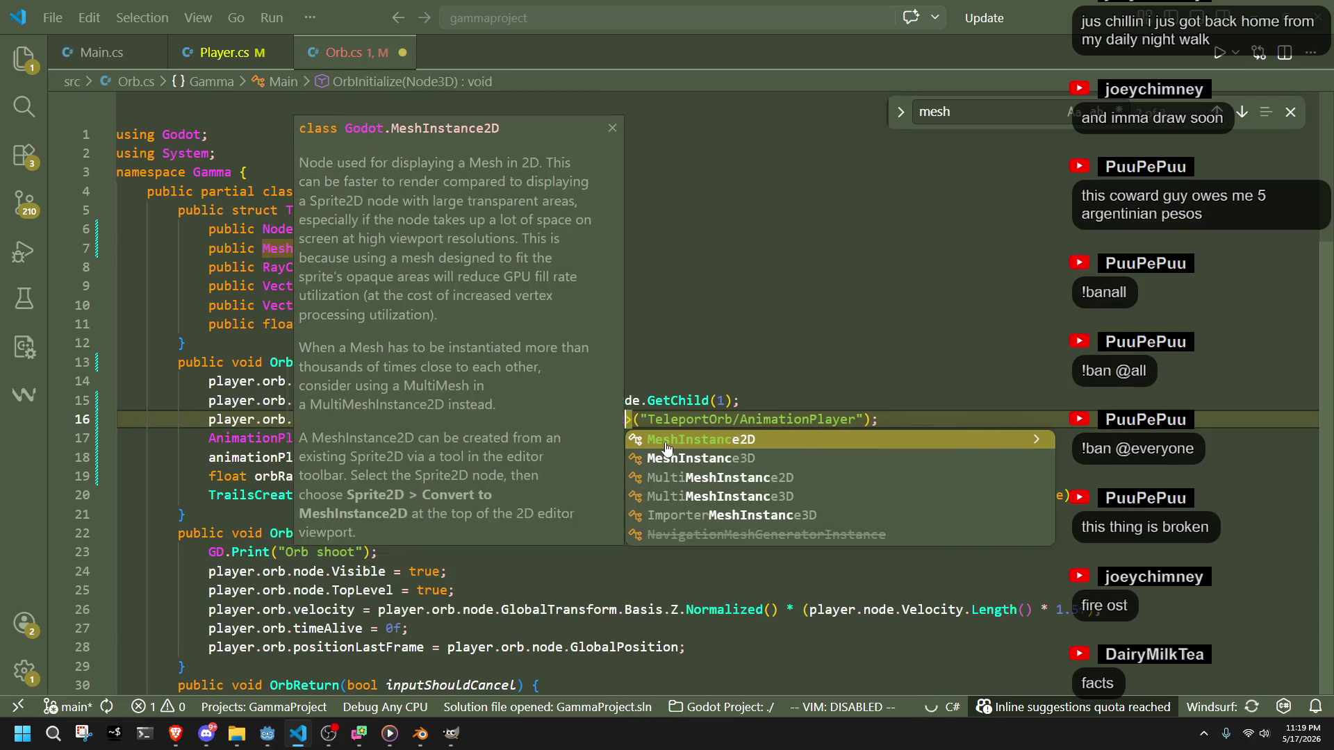
key("Tab")
key("alt+Tab")
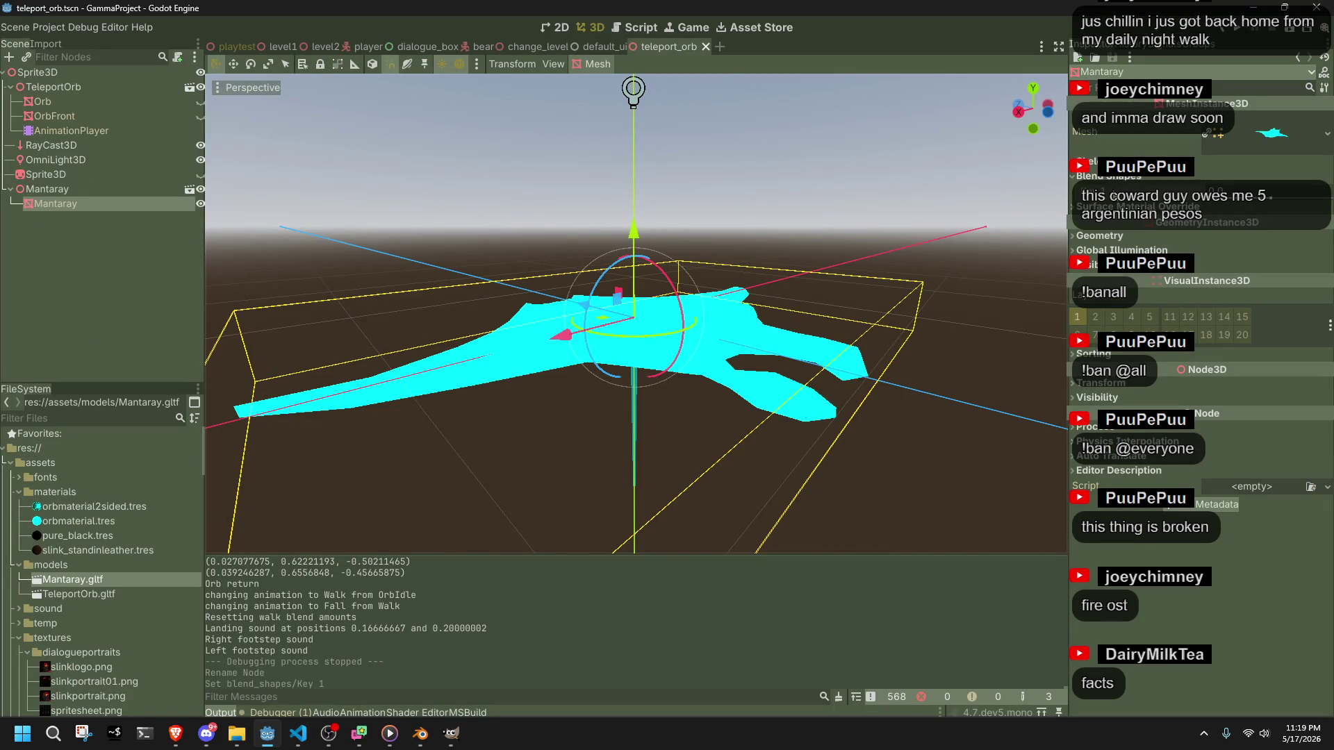
- Look over the right-click options for Mantaray's Key 1 blend shape, then return to Orb.cs
right_click(1113, 191)
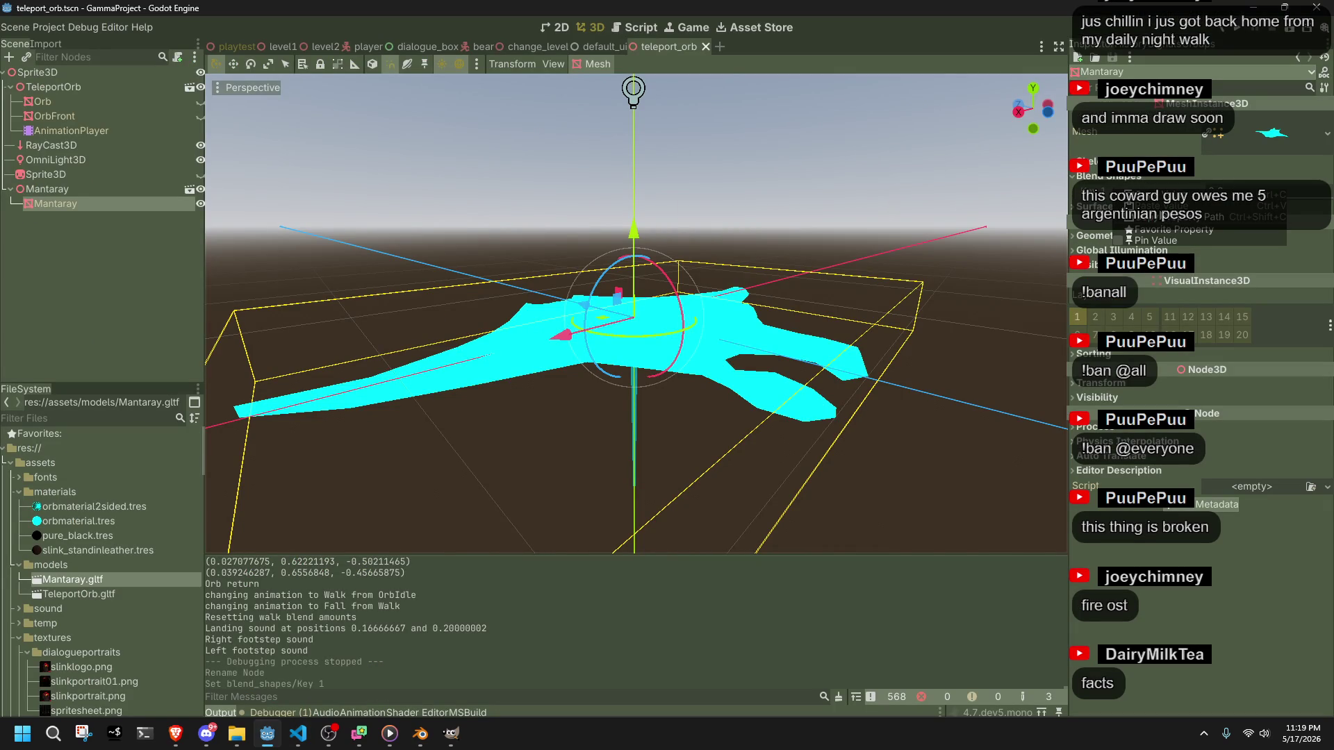
left_click(971, 247)
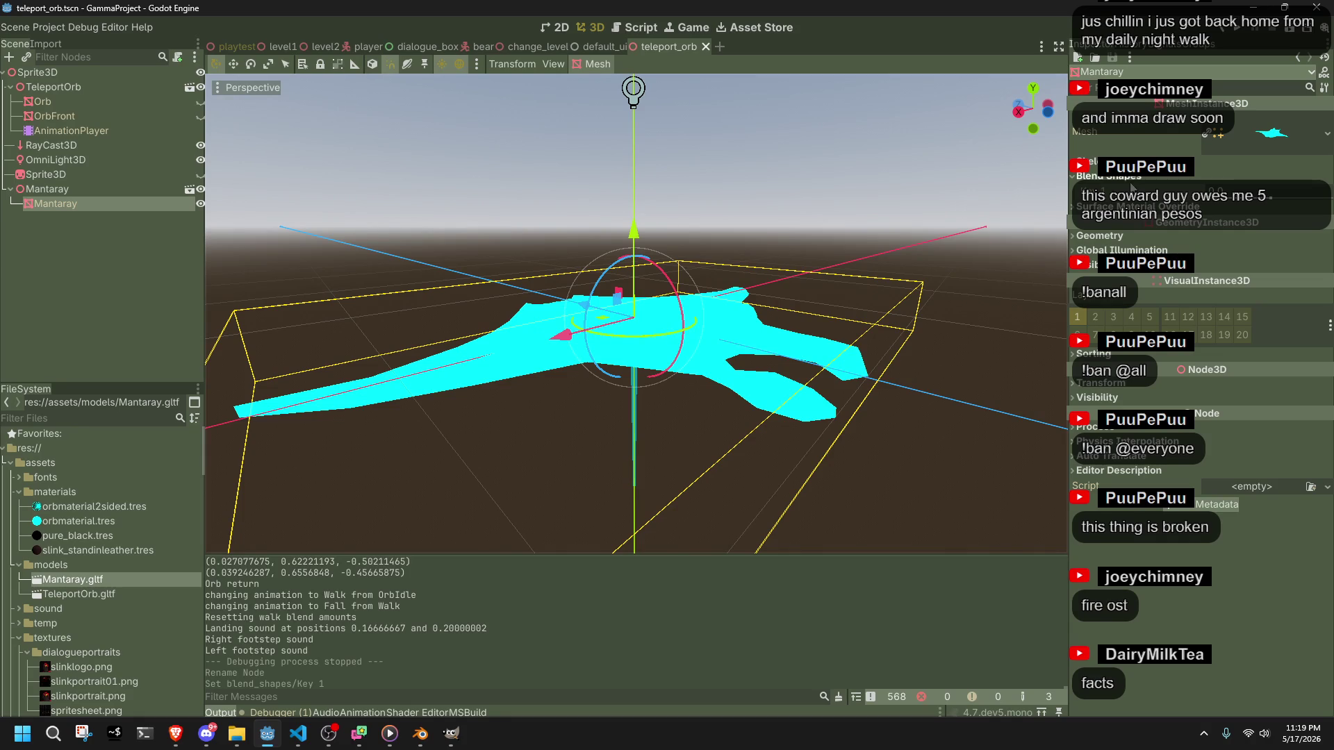
key("alt+Tab")
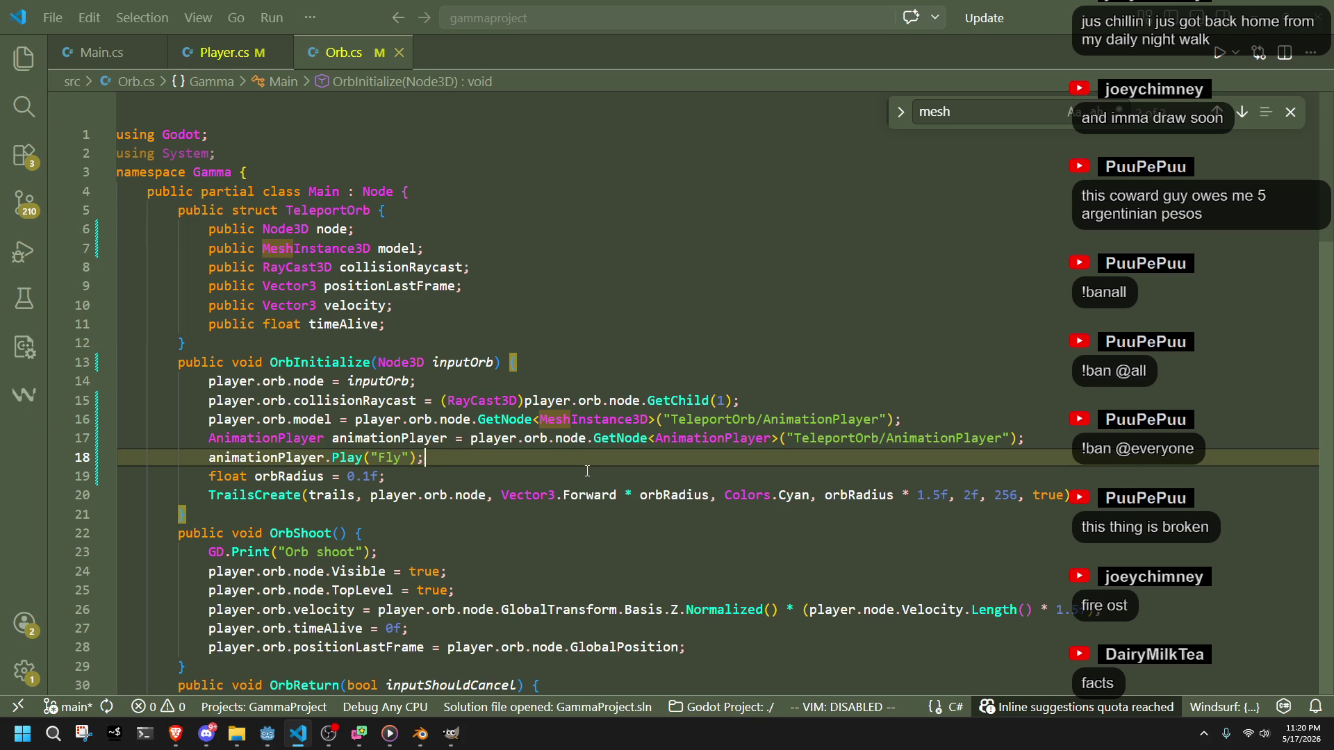
- Add a player.orb.model.SetBlendShapeValue call on a new line after the model lookup
left_click(587, 471)
left_click(473, 417)
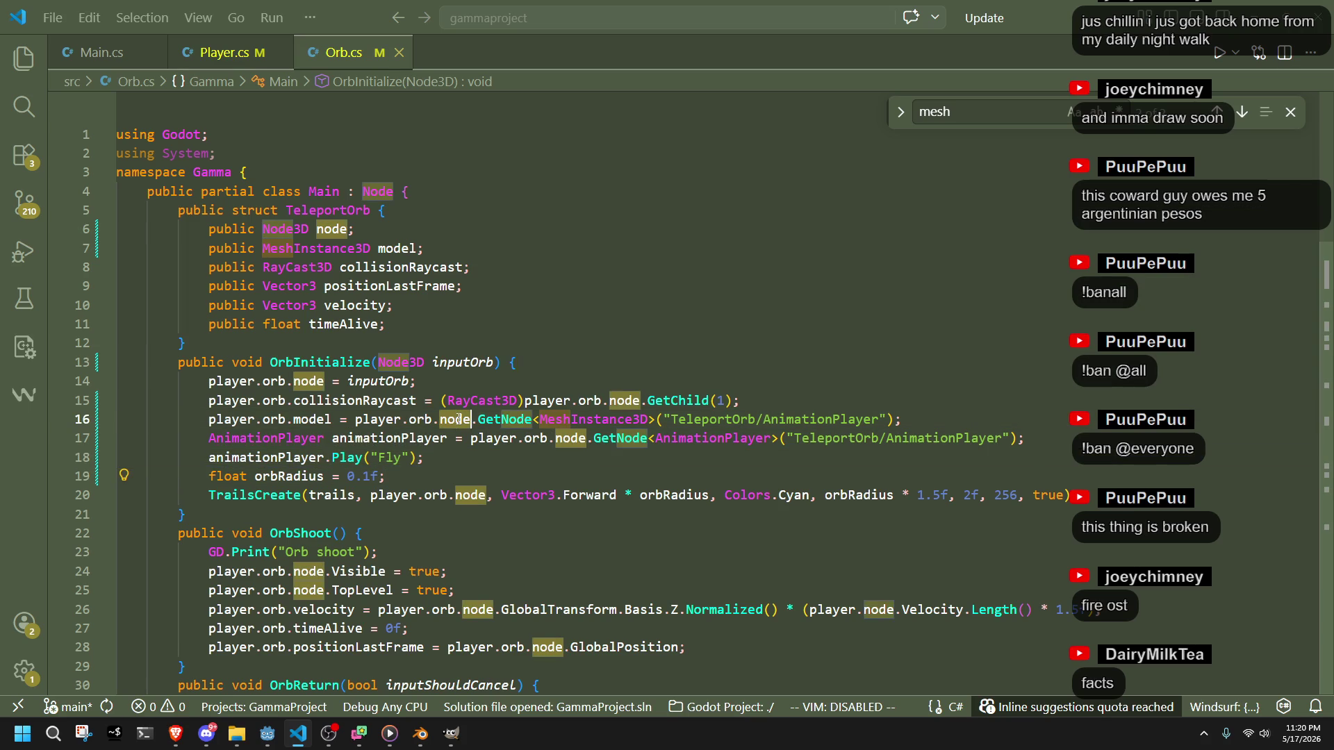
left_click(549, 470)
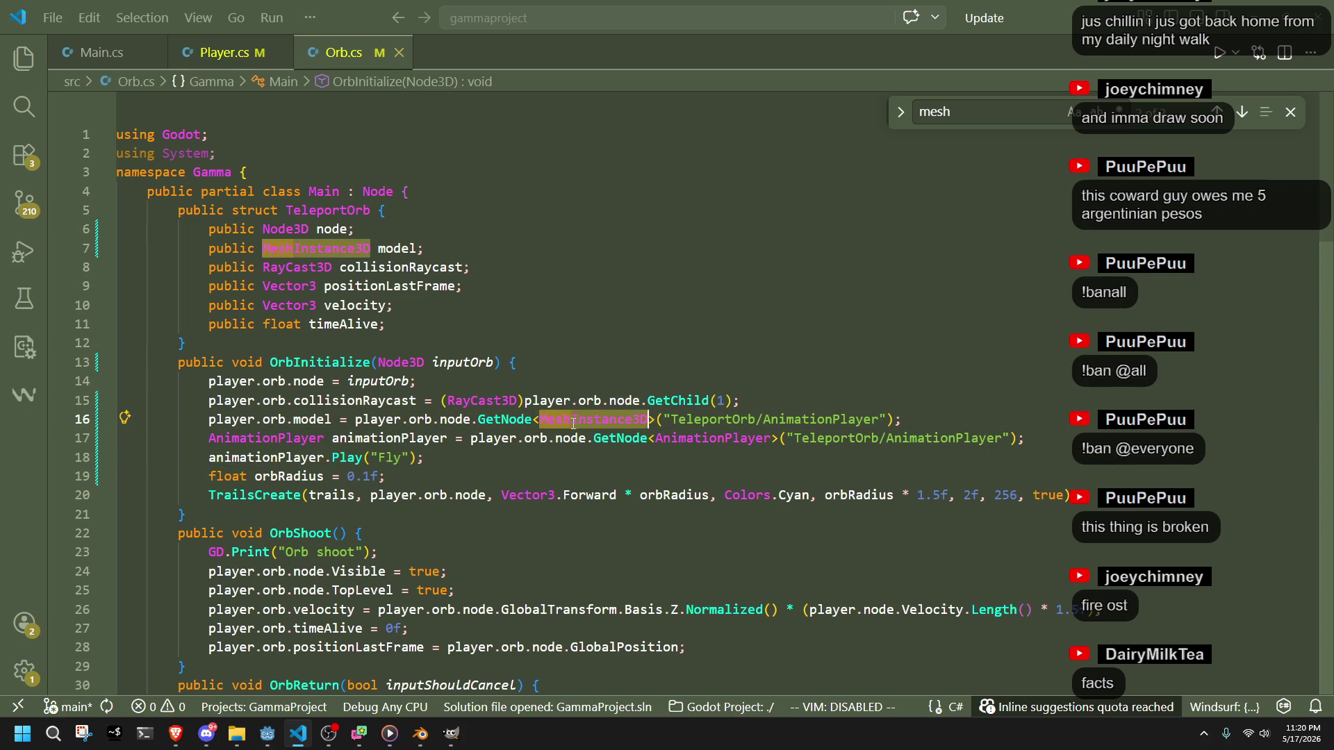
left_click(914, 422)
key("Return")
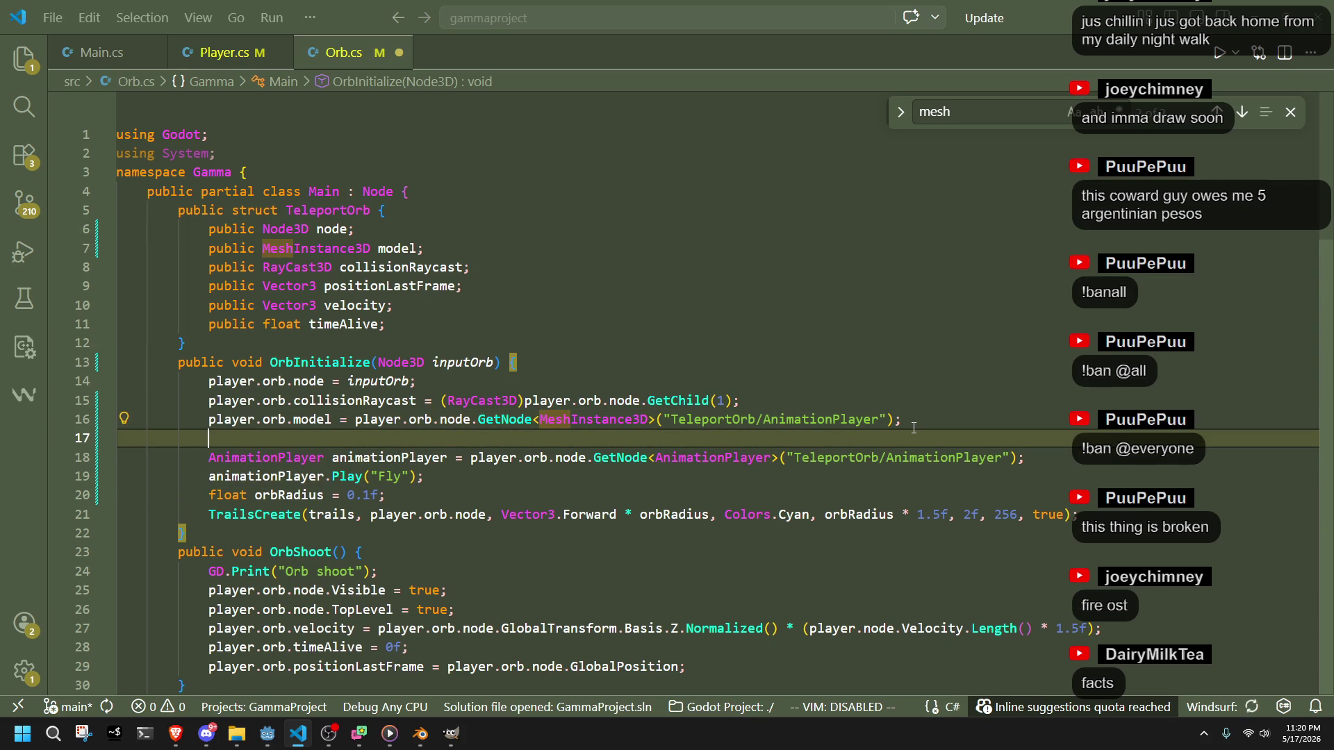
type("play")
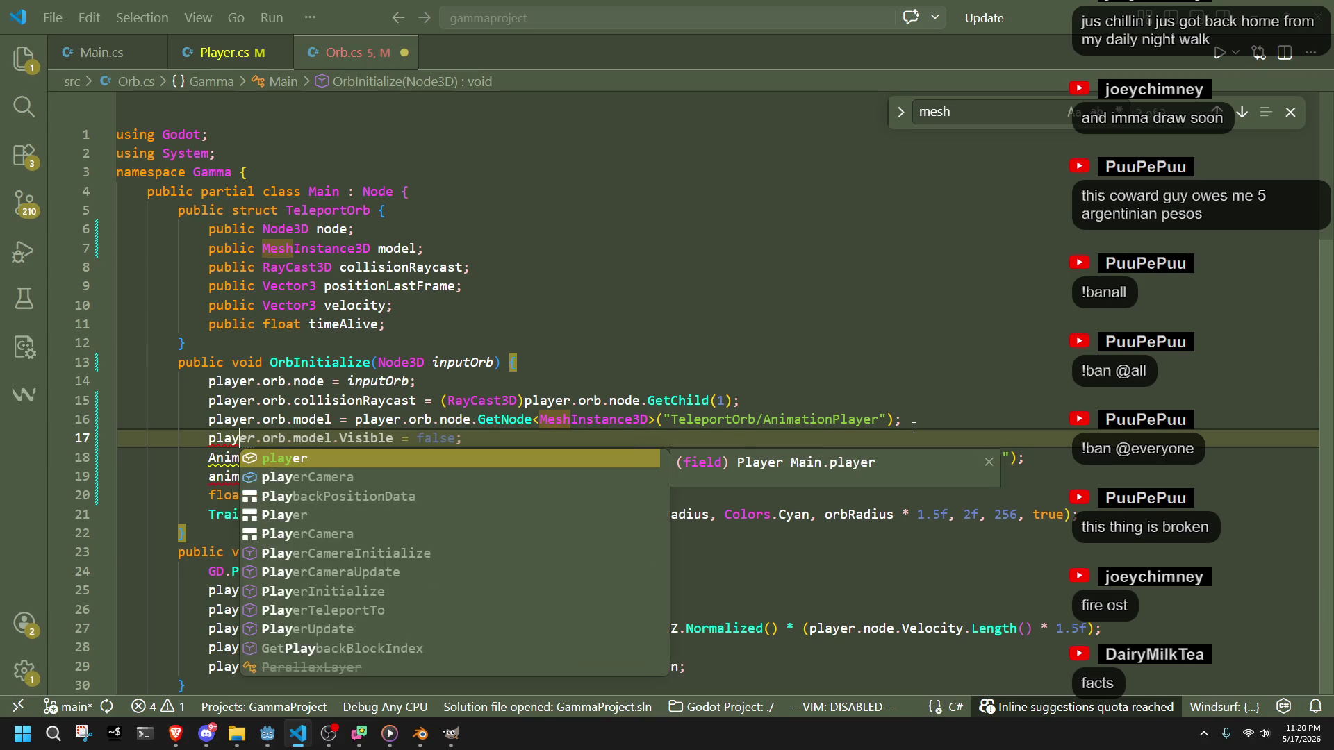
type("er.orb/")
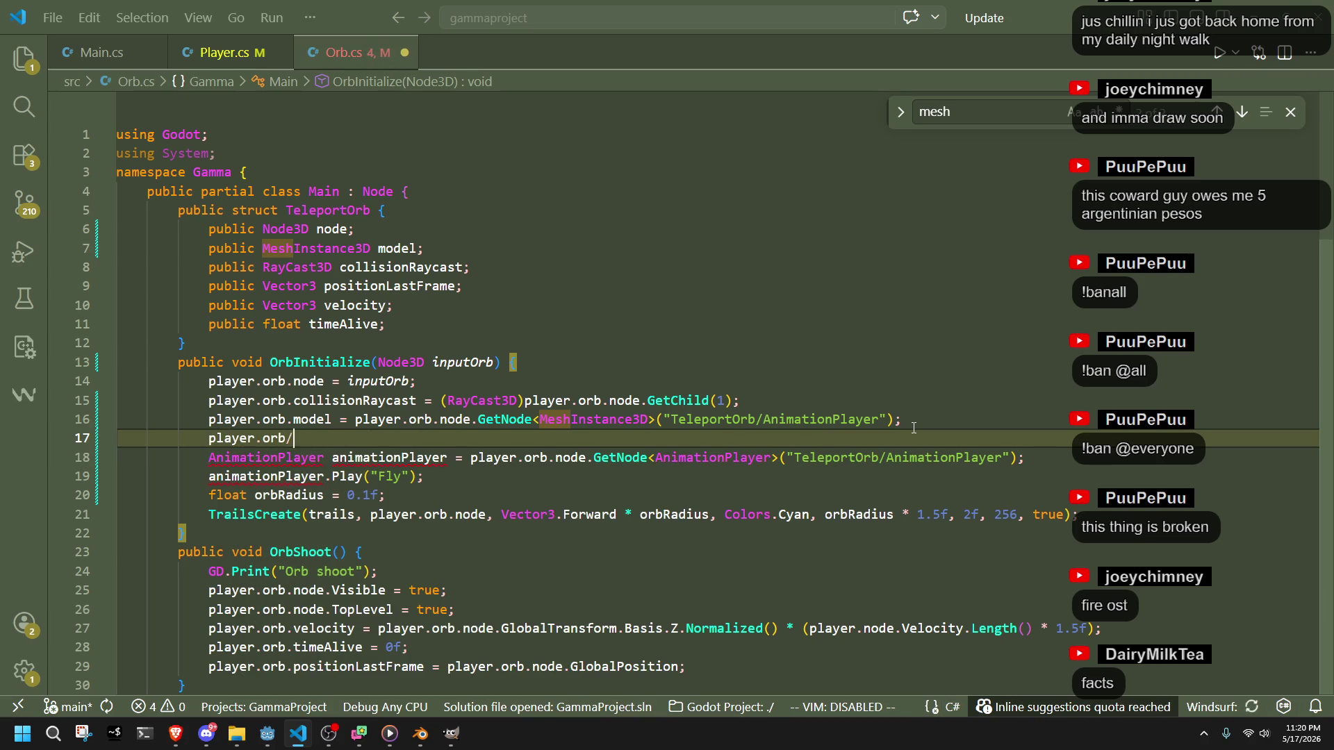
key("BackSpace")
type(".model.bl")
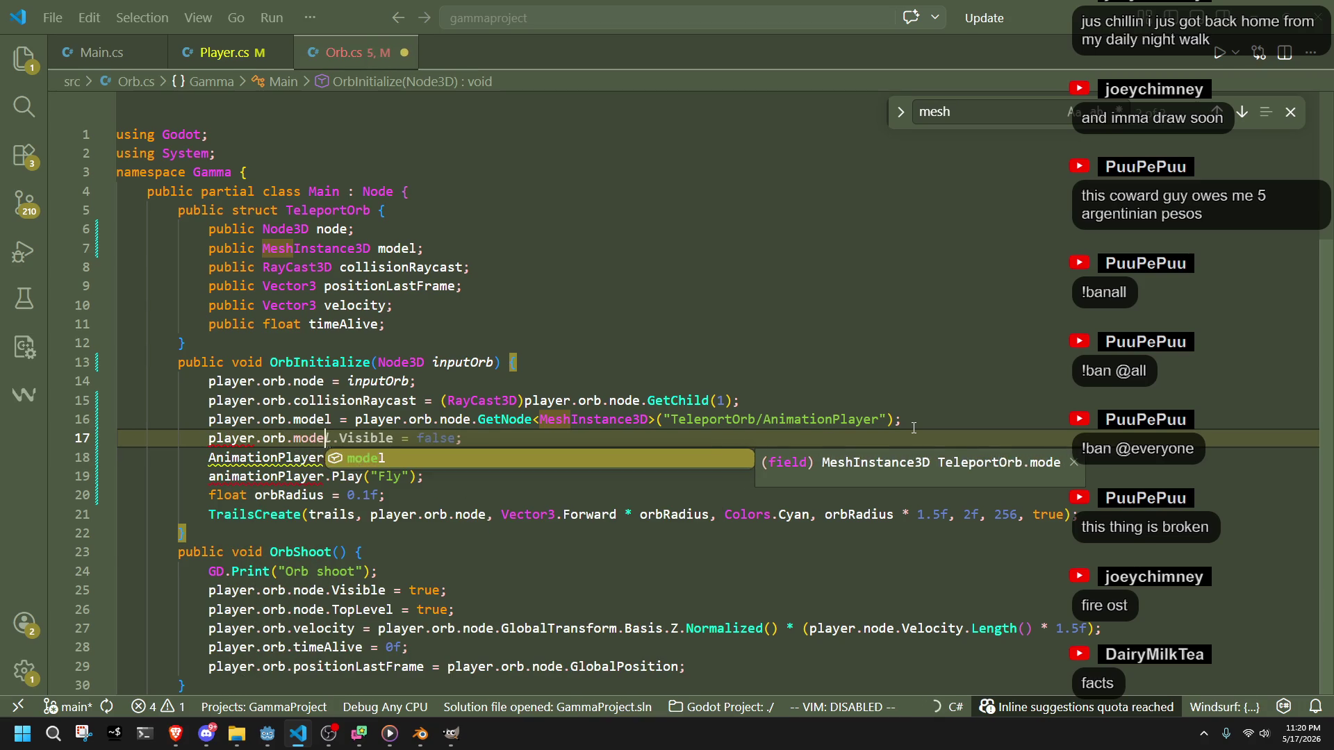
key("BackSpace")
key("BackSpace")
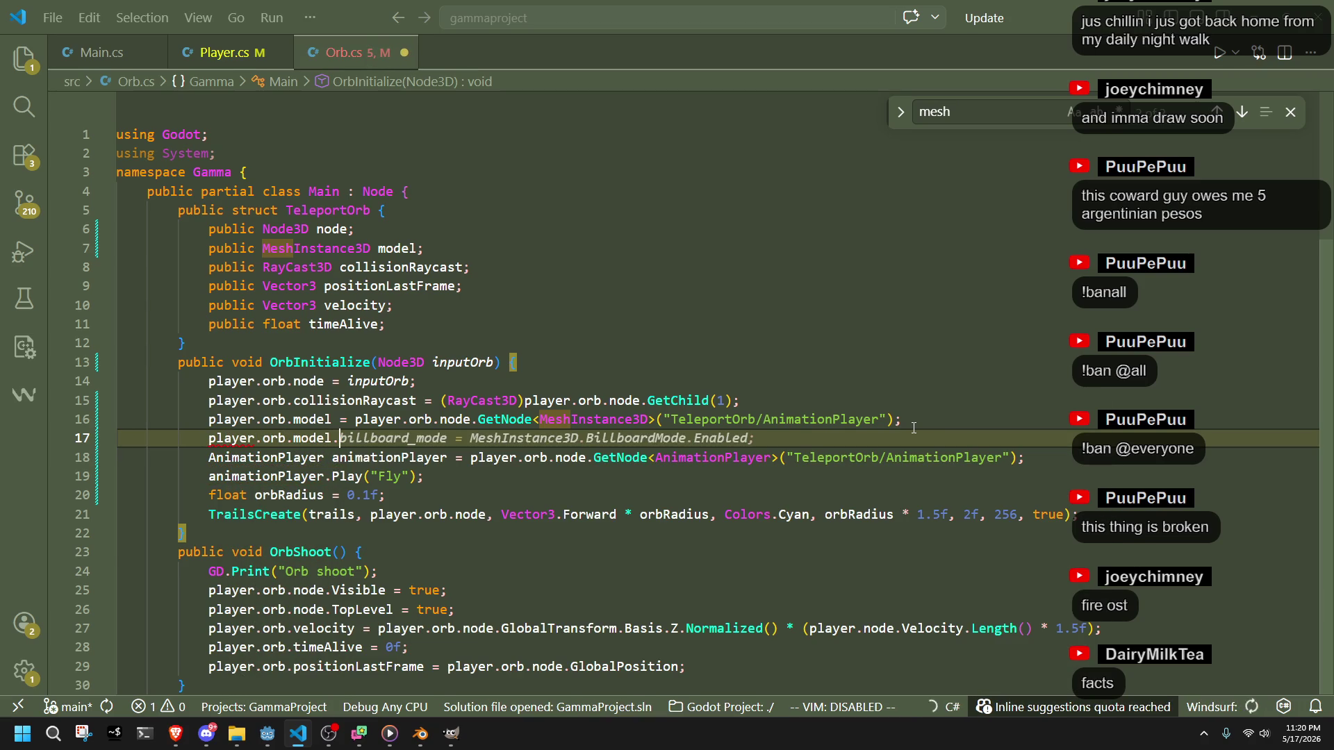
type("blend")
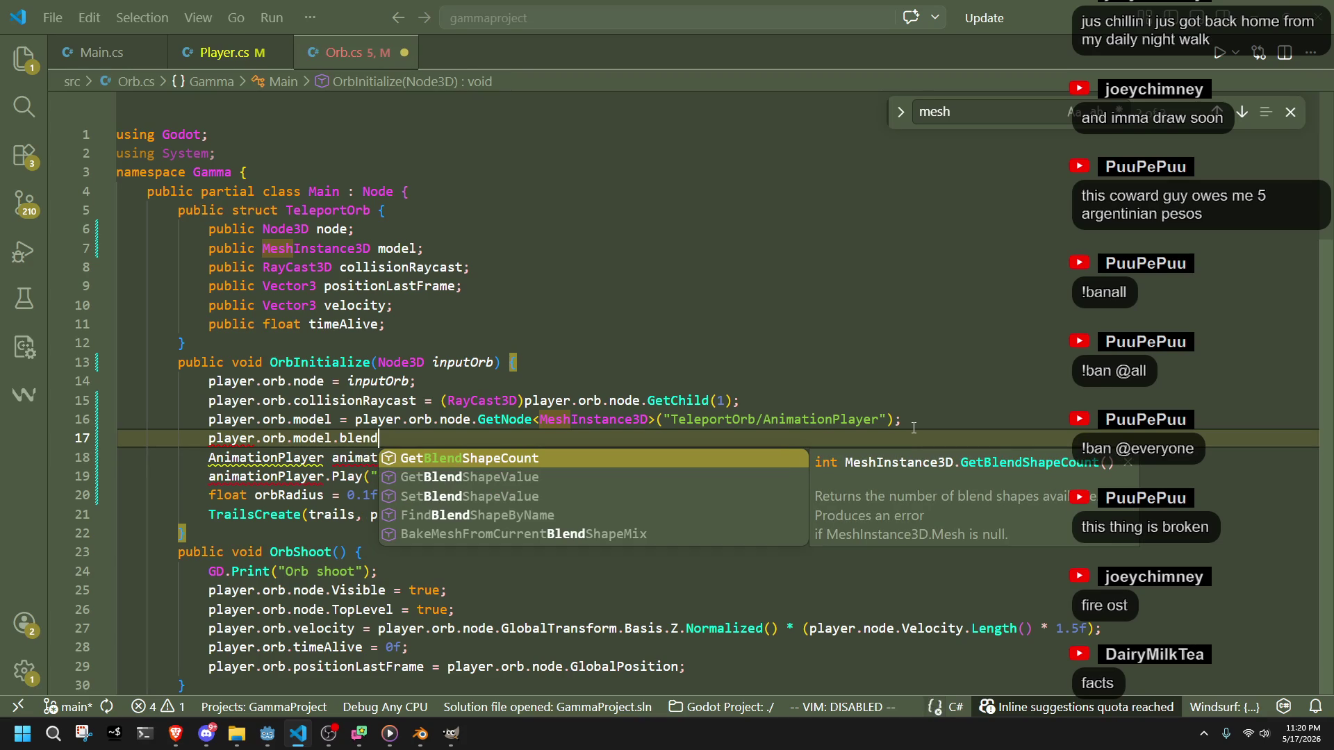
key("Down")
key("Down")
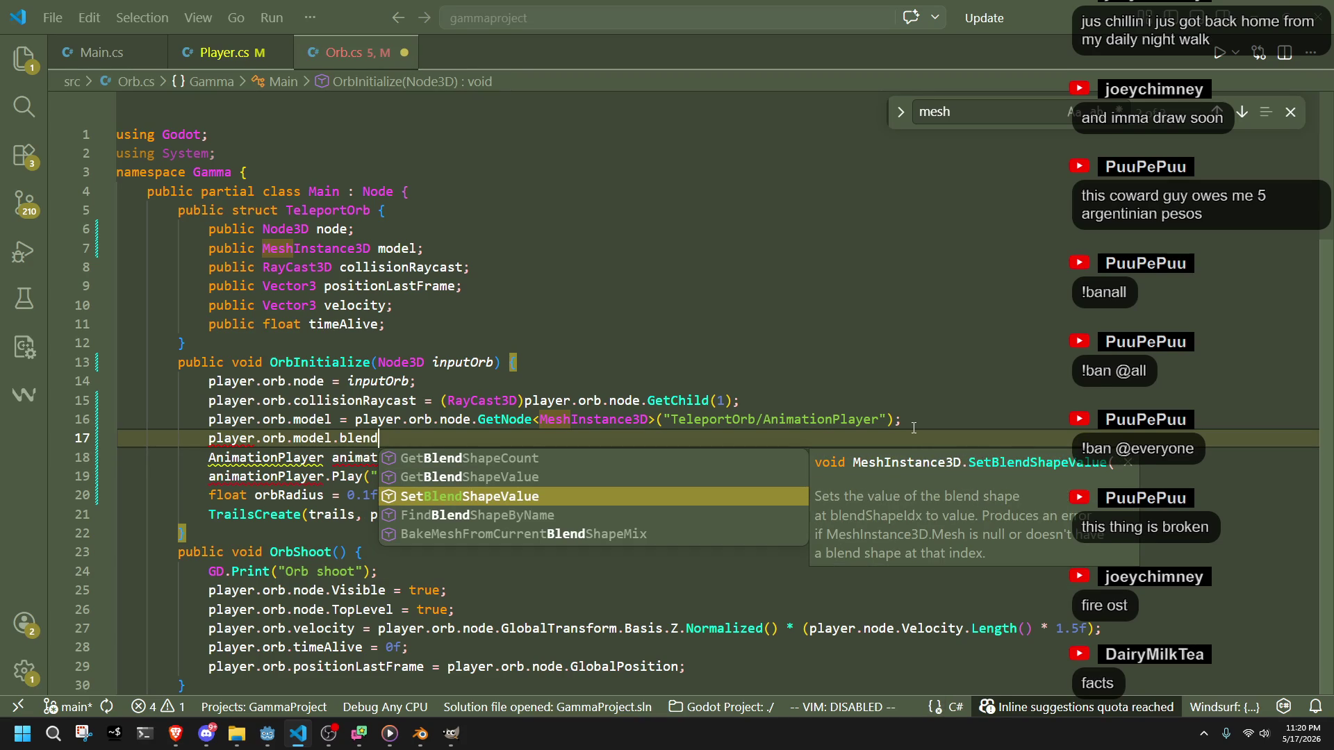
key("Tab")
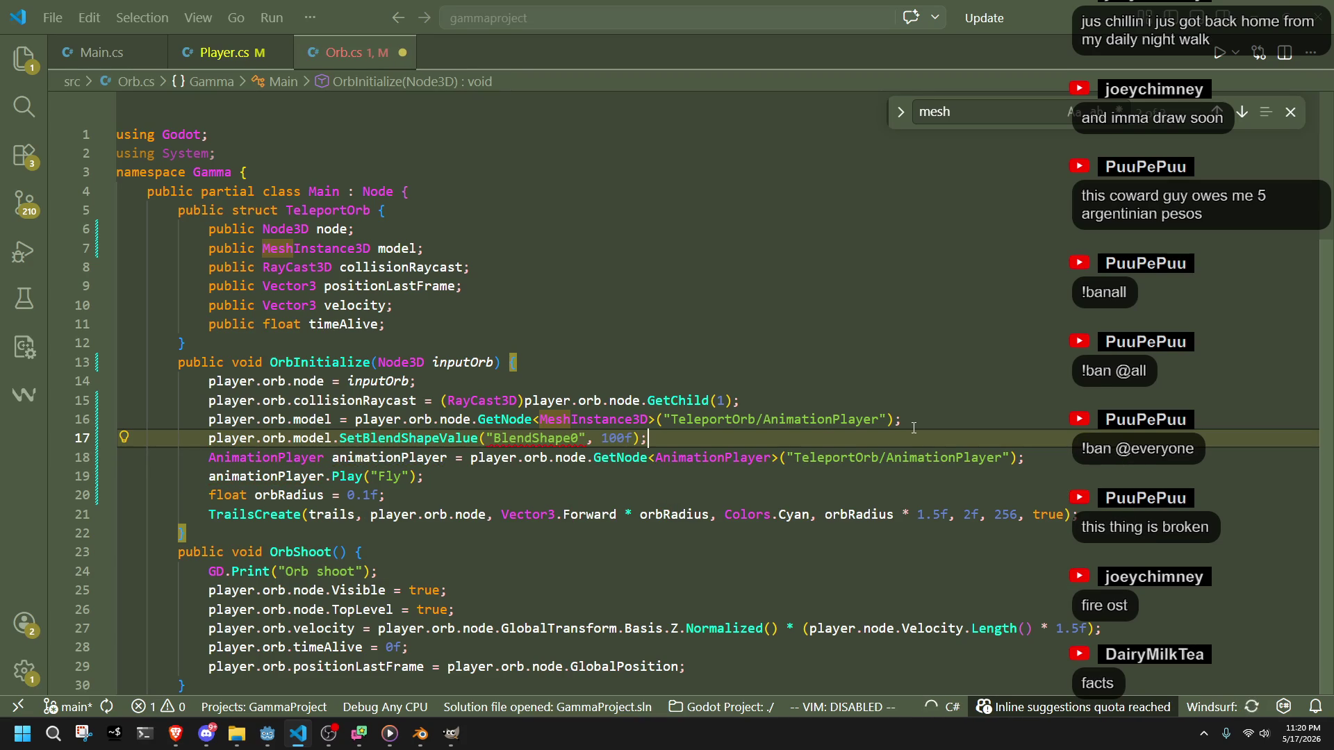
- Change the SetBlendShapeValue arguments to index 0 and weight 1, without quotes
key("alt+Tab")
key("alt+Tab")
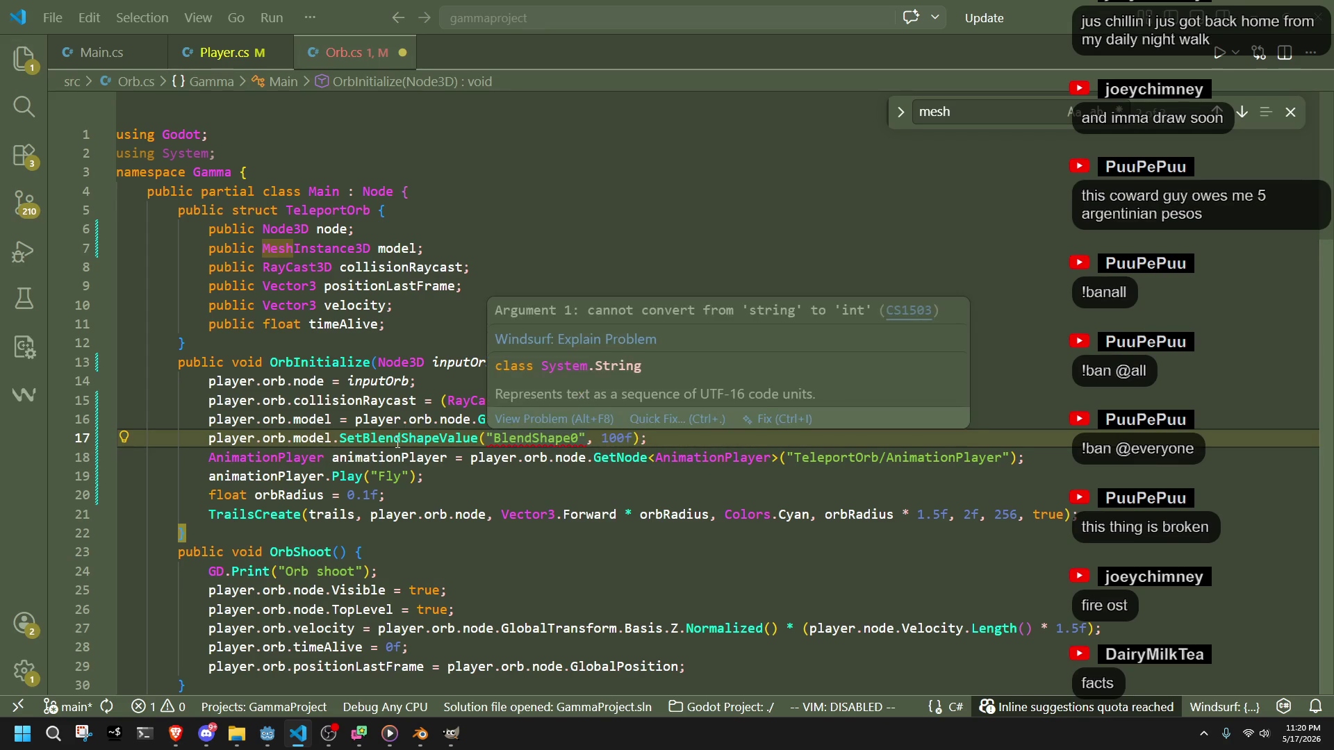
mouse_move(398, 443)
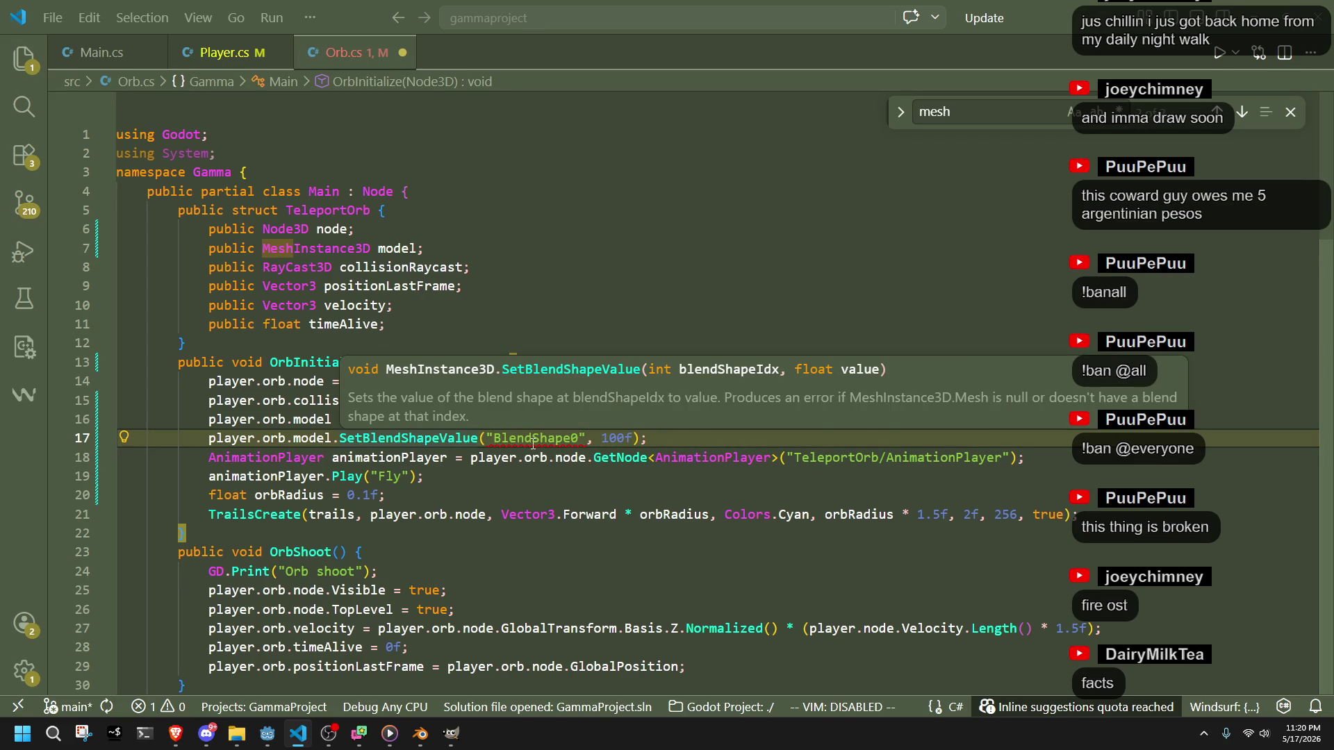
double_click(532, 439)
type("0")
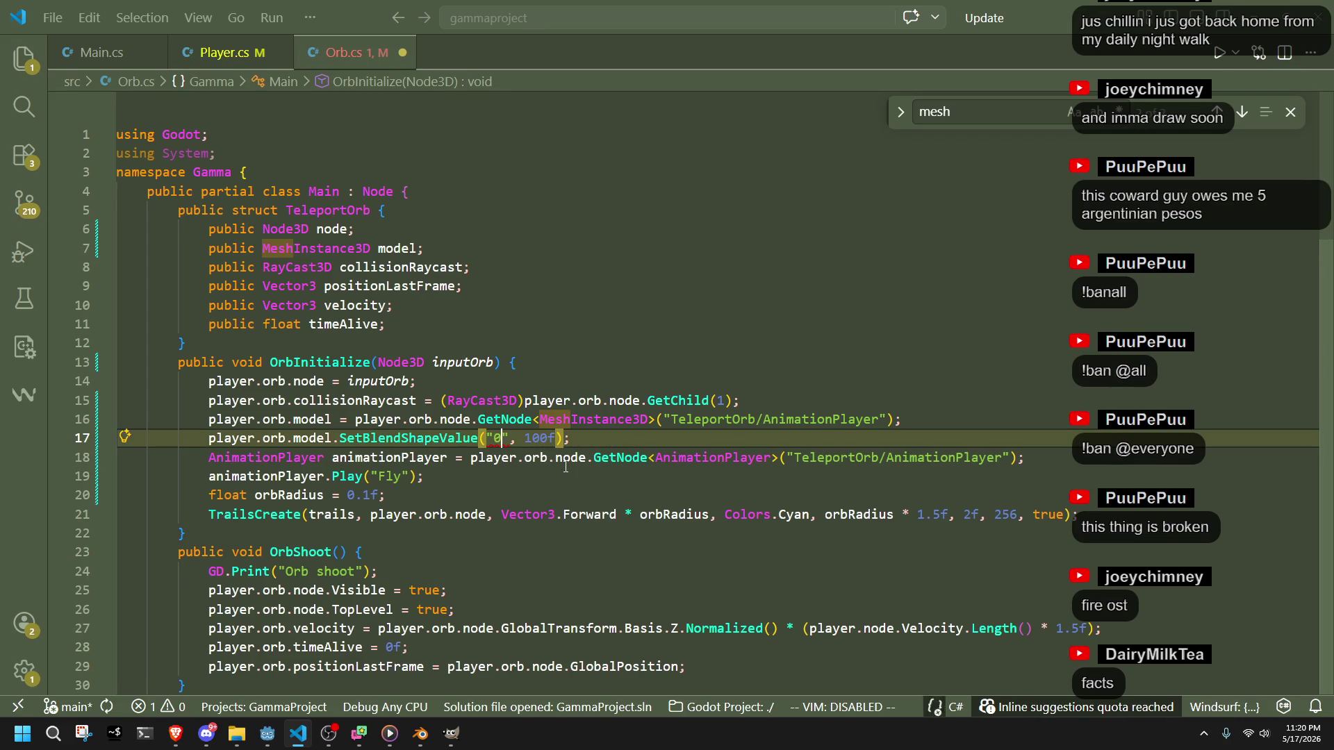
double_click(540, 438)
type("1")
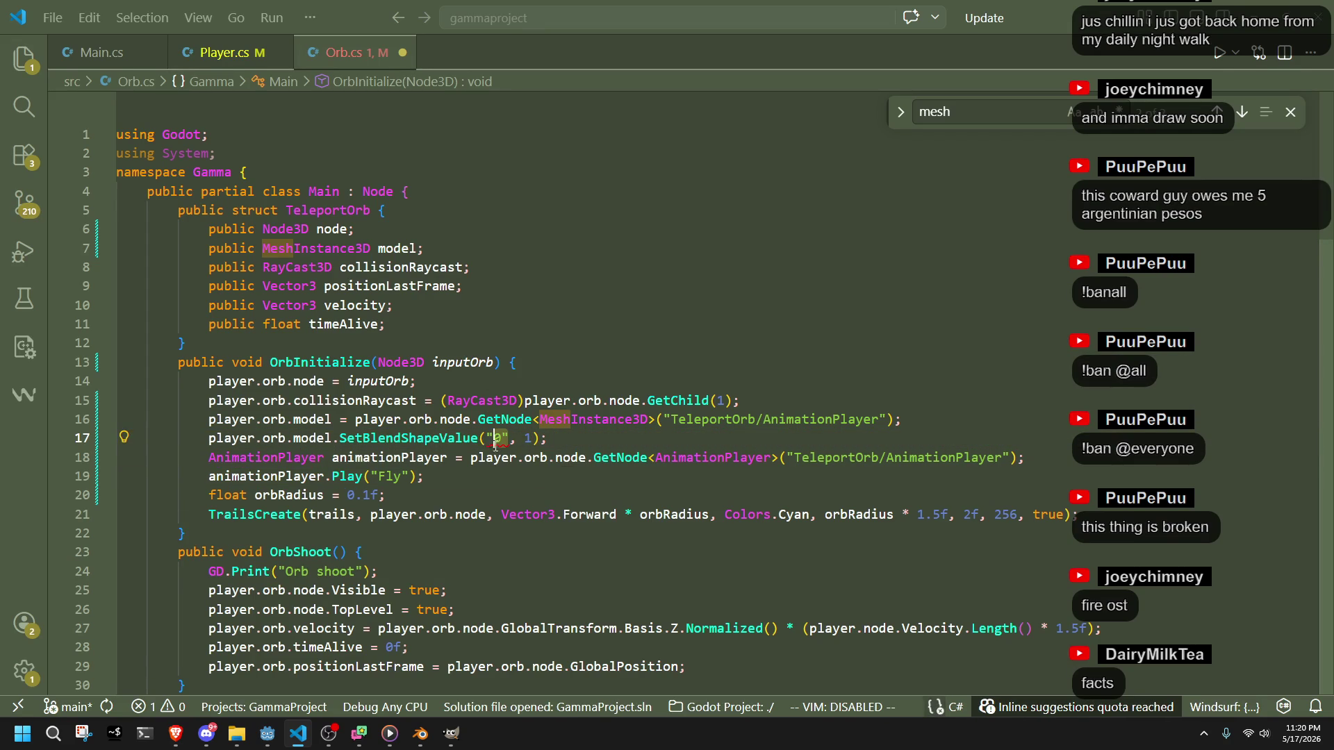
key("BackSpace")
key("Delete")
left_click(496, 476)
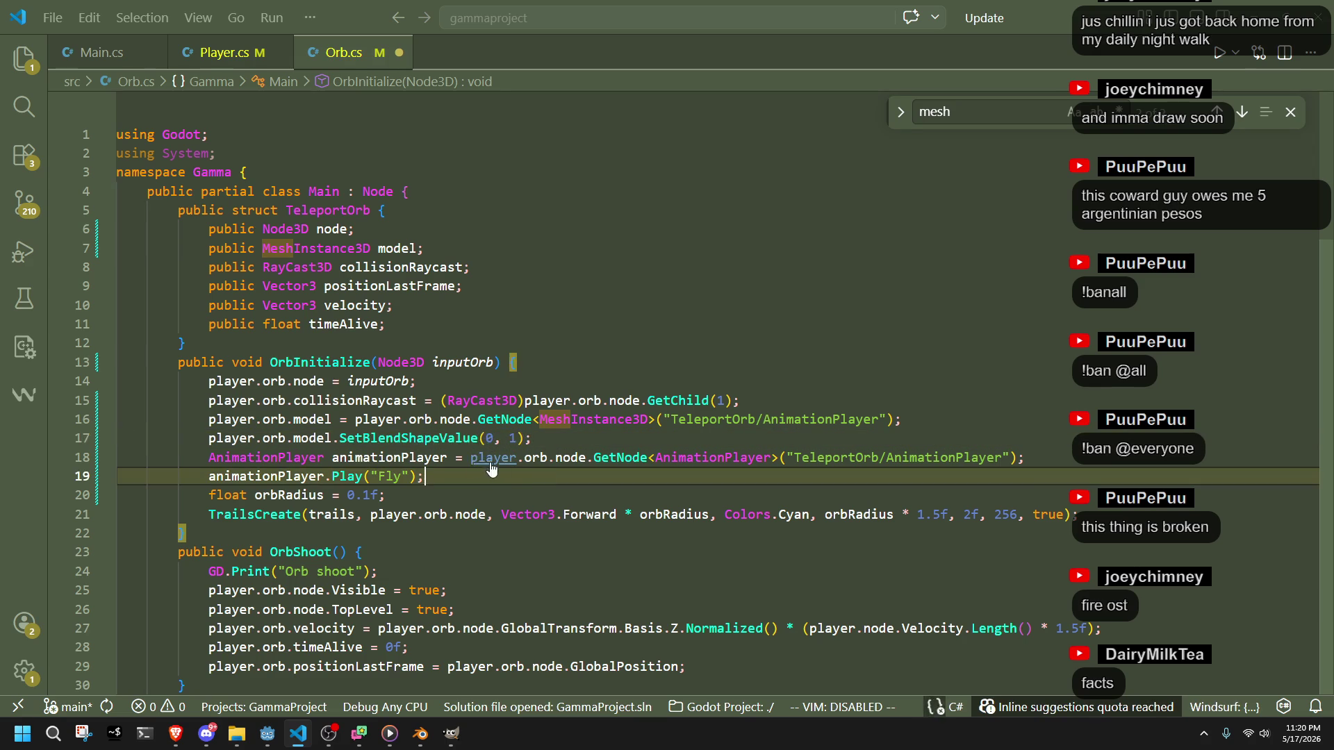
key("alt+Tab")
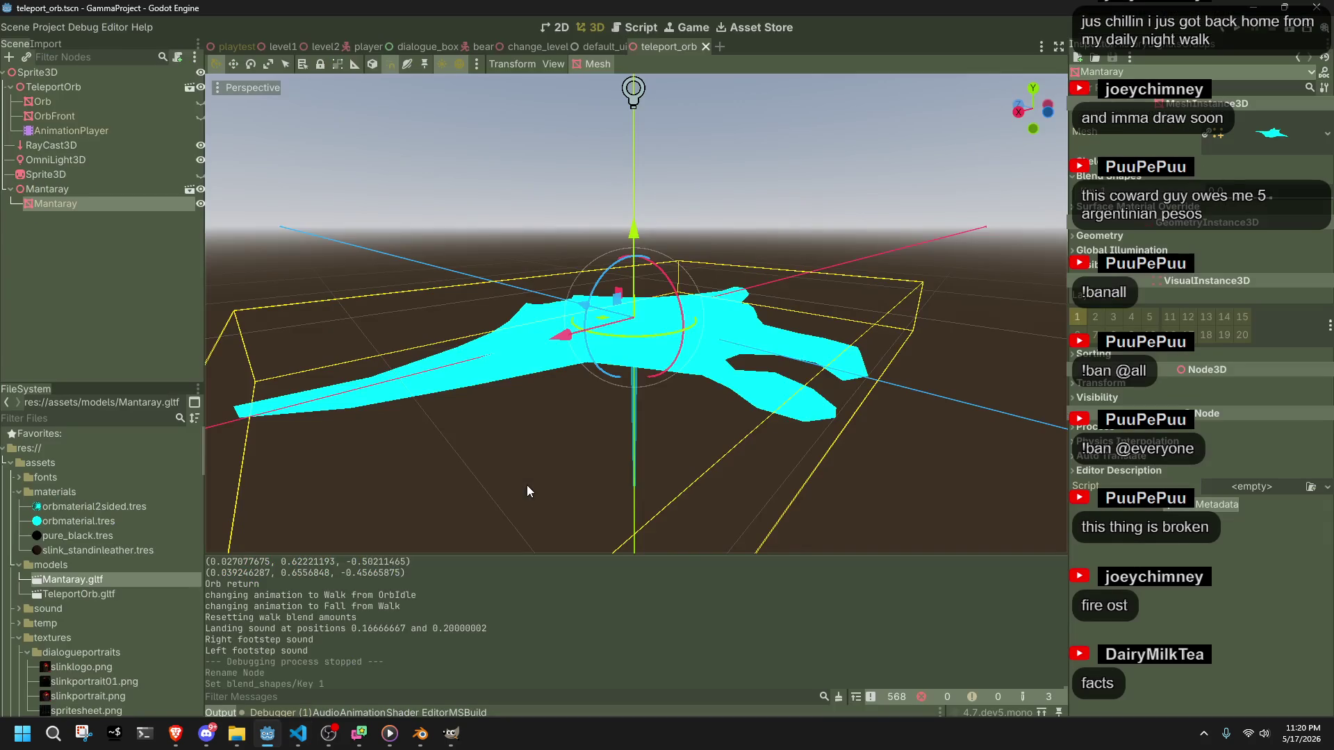
- Run and stop the game, then show the Debugger's Errors list with the InvalidCastExceptions
left_click(1237, 33)
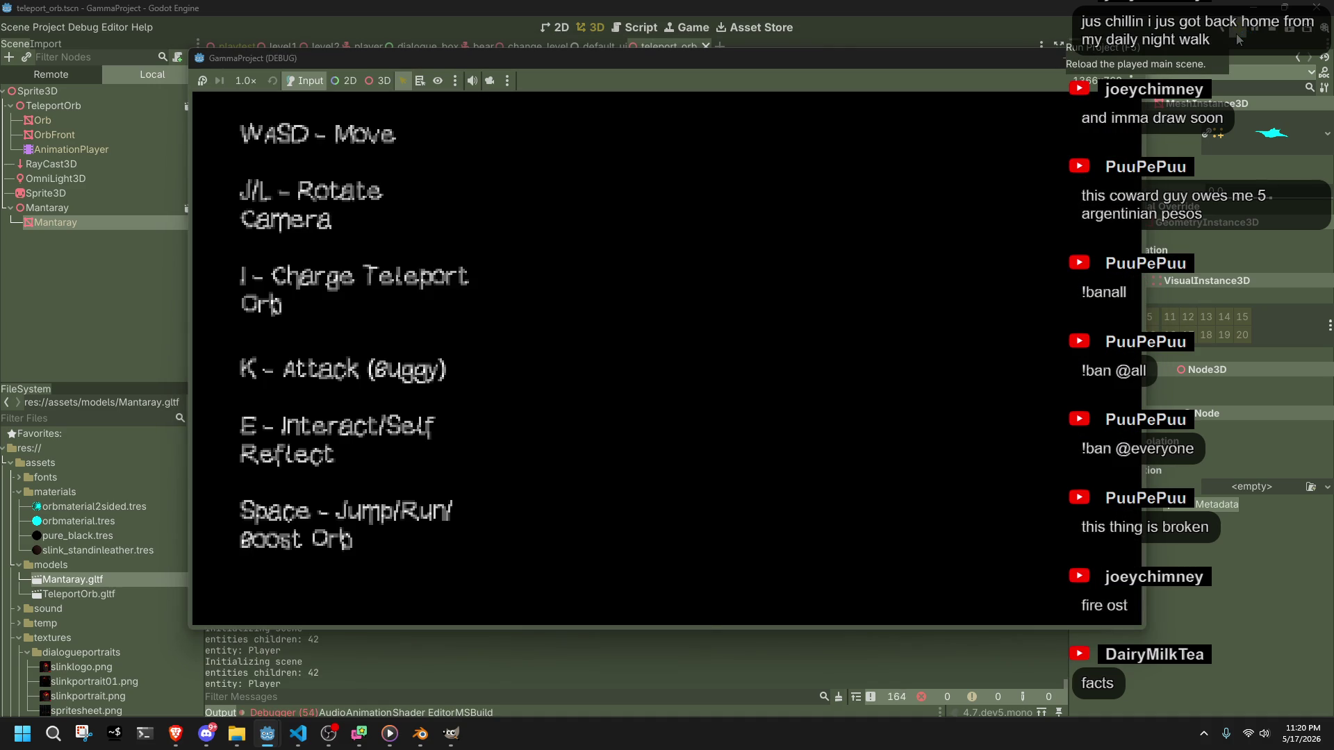
left_click(1272, 28)
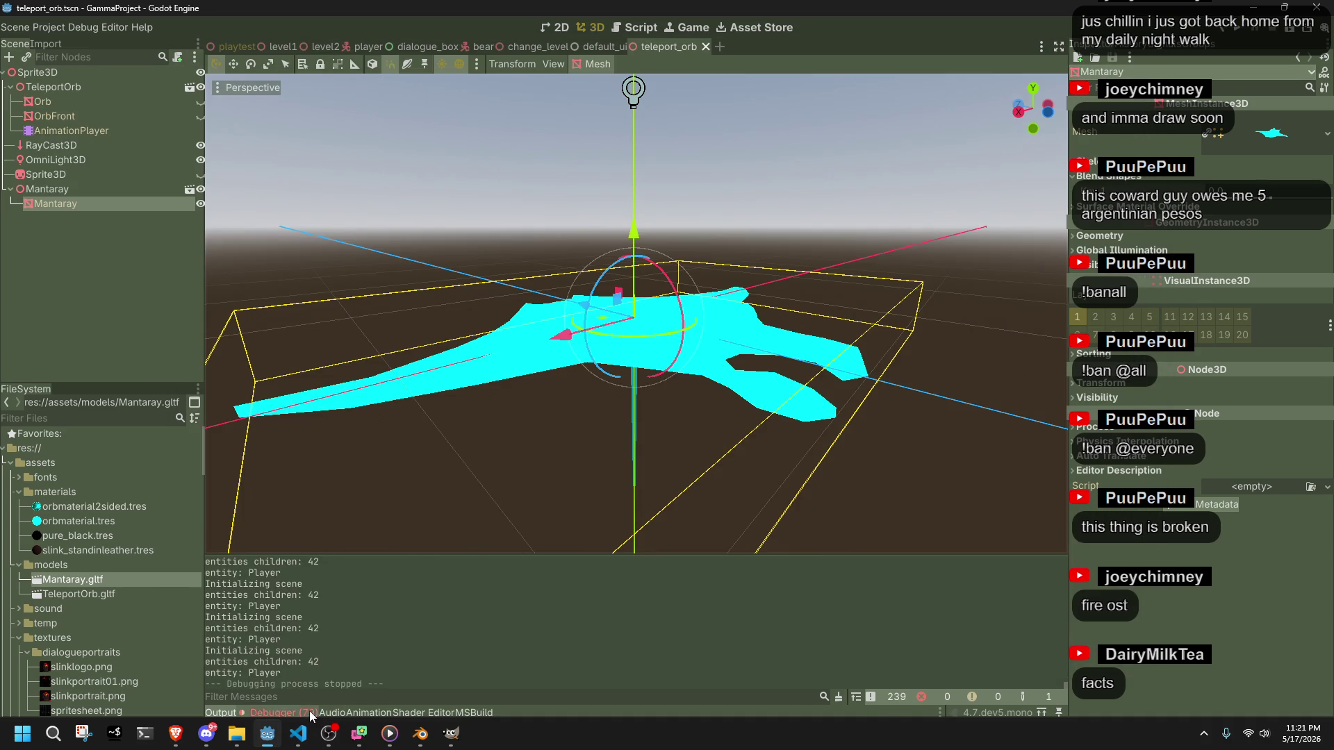
left_click(309, 711)
mouse_move(722, 598)
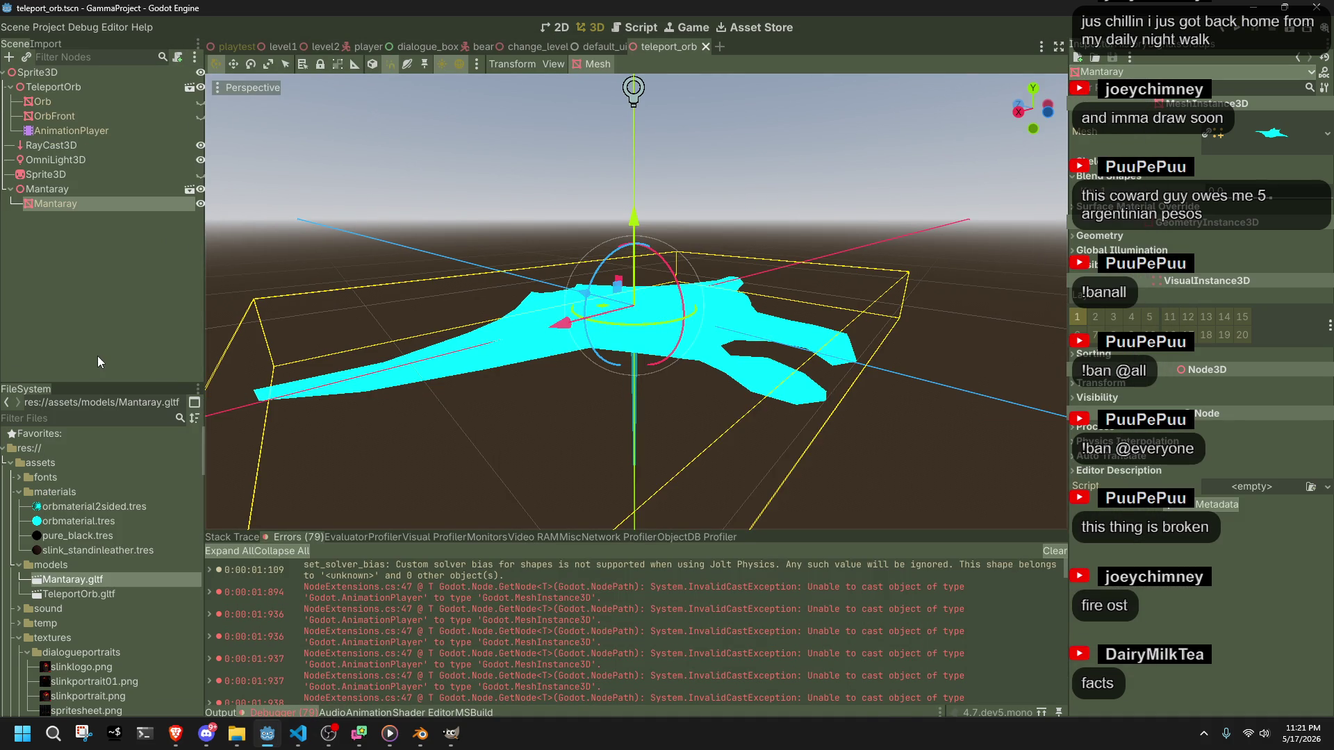
- Review the blend shape and model lookup lines in Orb.cs before returning to Godot
key("alt+Tab")
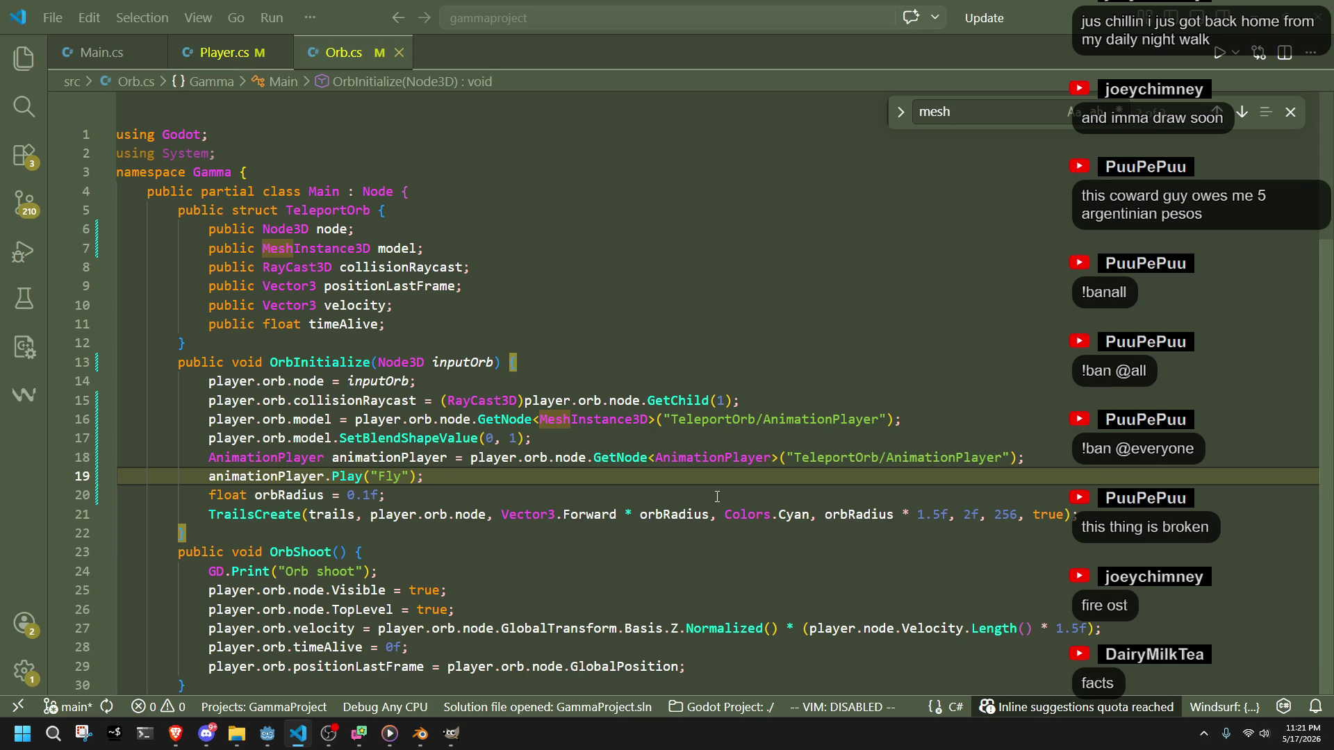
left_click(790, 503)
left_click(723, 460)
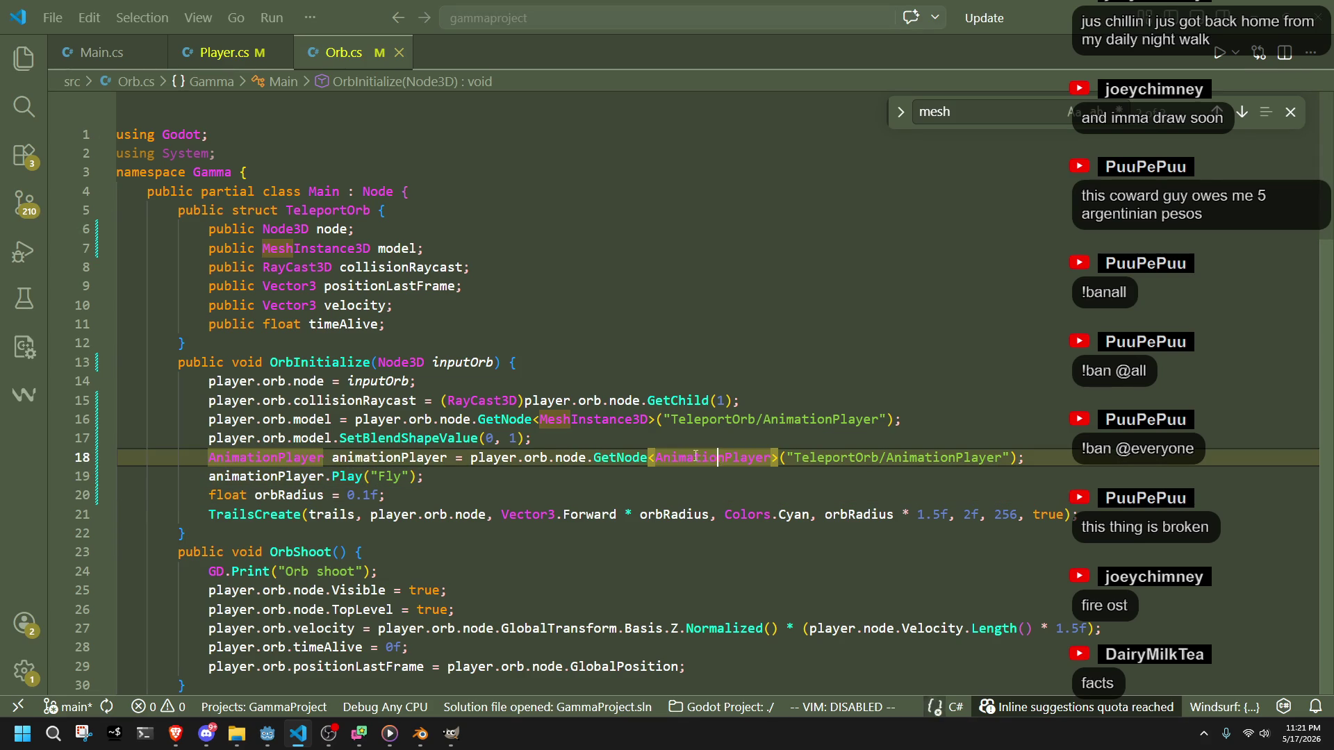
left_click(585, 437)
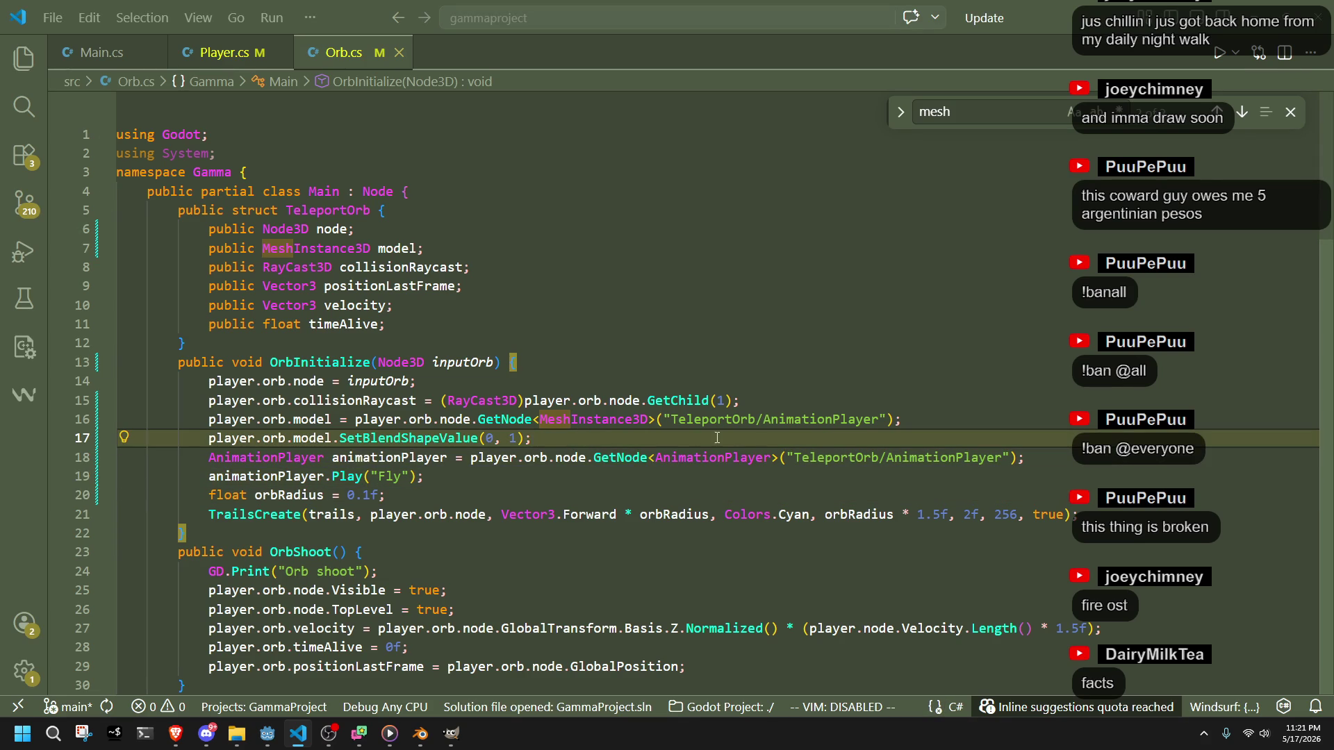
key("alt+Tab")
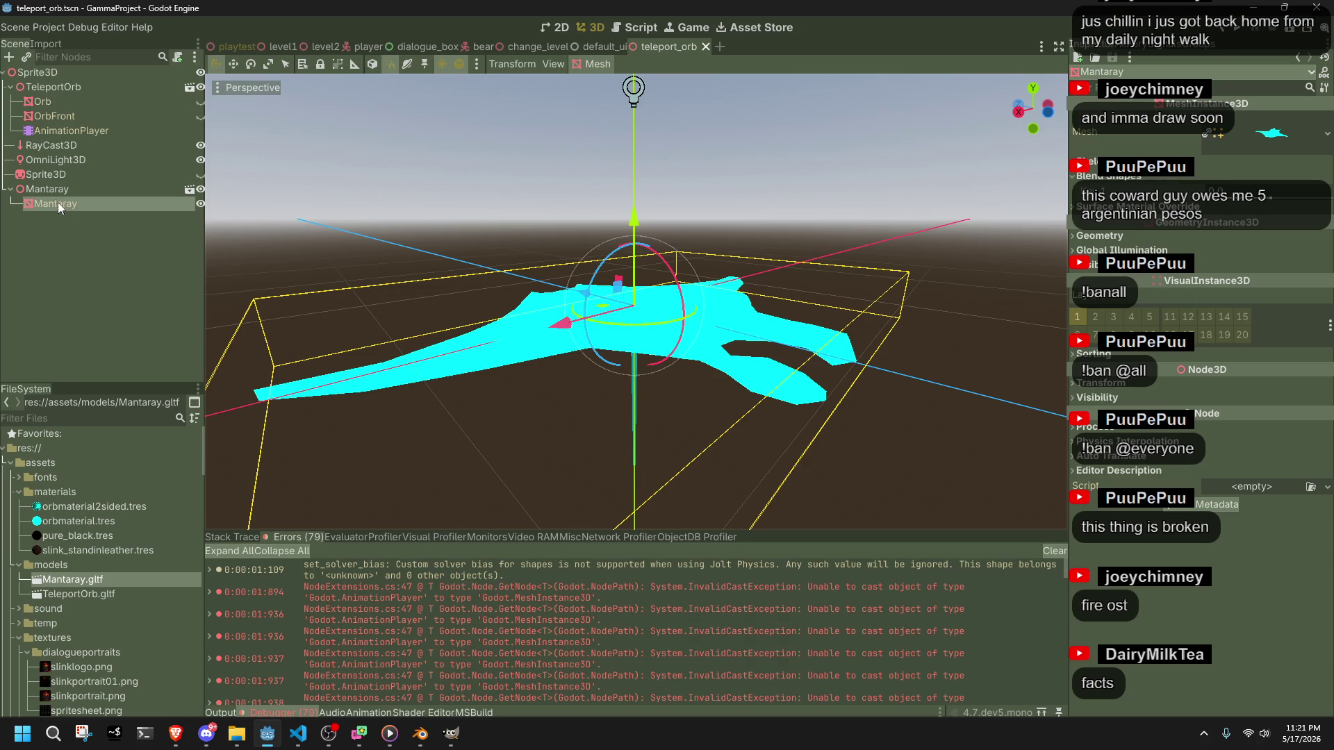
- Copy the Mantaray node path and paste 'Mantaray/Mantaray' into line 16's GetNode string
right_click(60, 205)
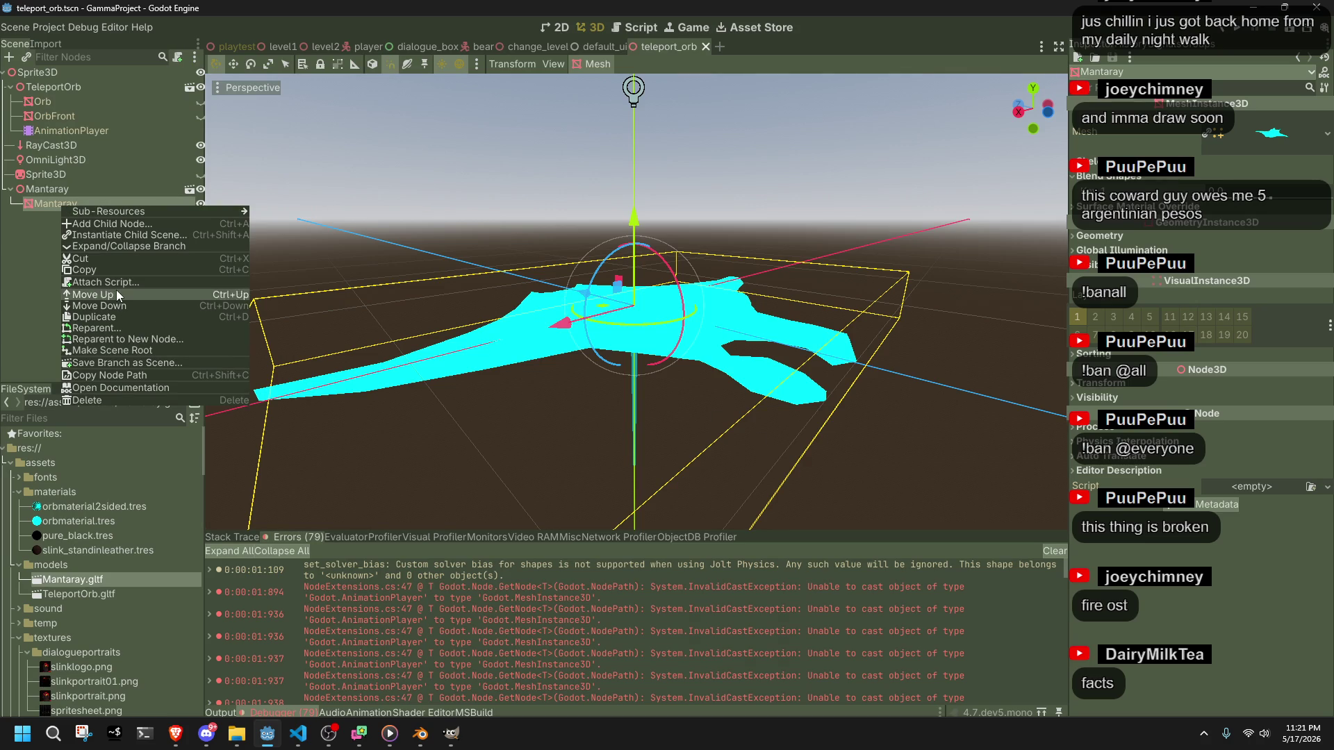
key("alt+Tab")
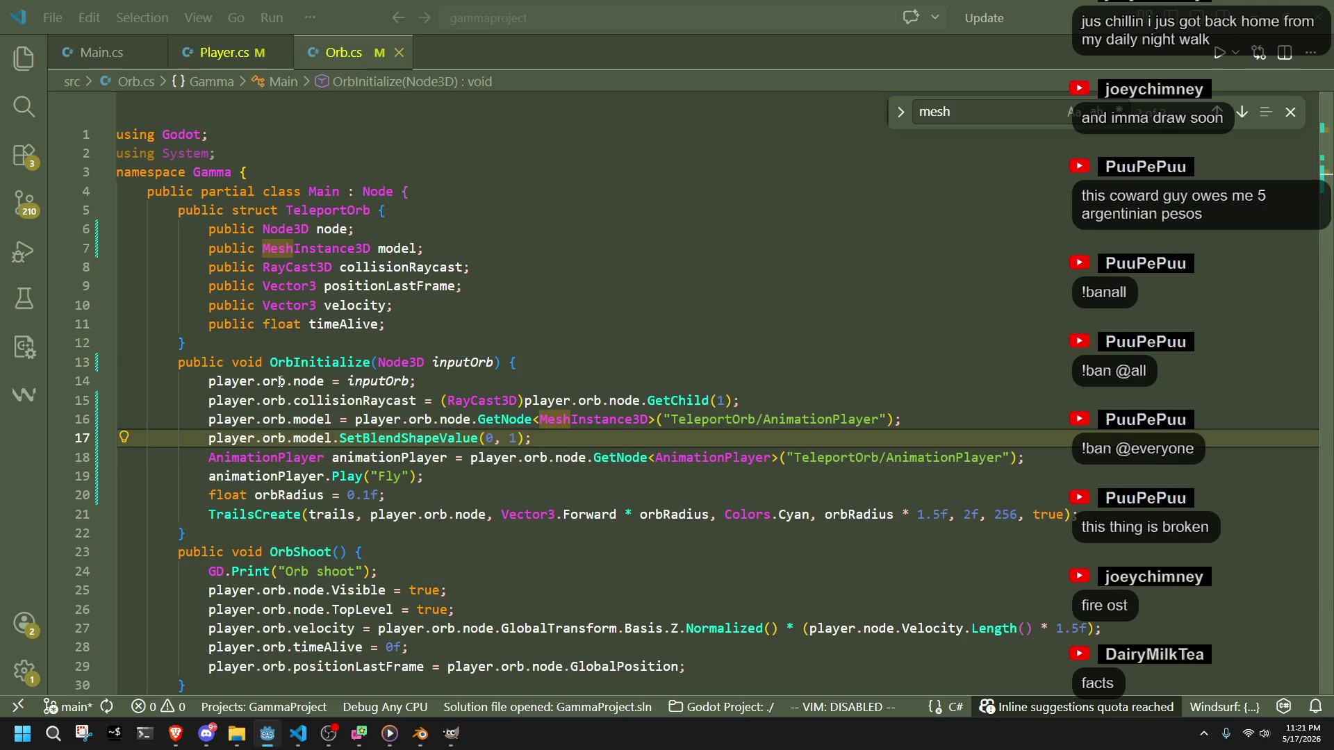
double_click(824, 420)
left_click(866, 419)
left_click_drag(882, 420, 671, 420)
type("Mantaray/Mantaray")
left_click(699, 485)
- Run the game, move and launch the orb, then quit the game
key("alt+Tab")
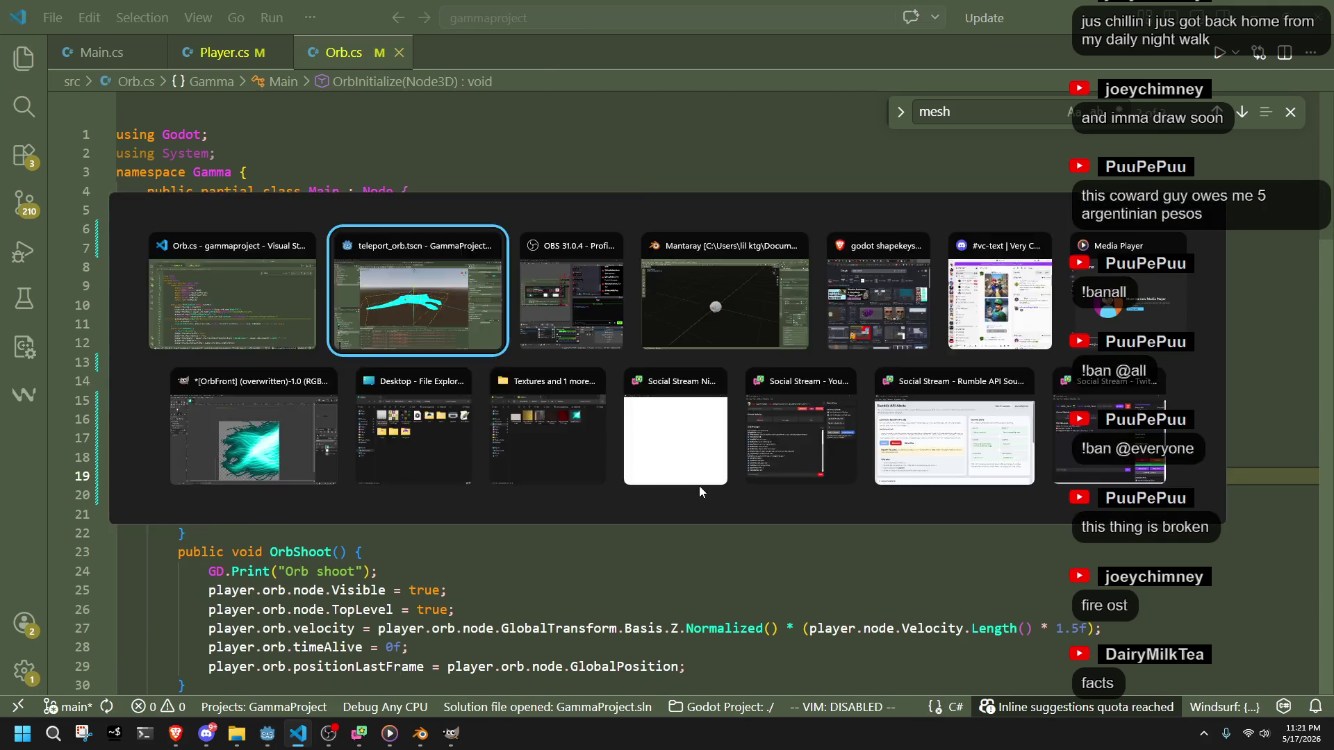
key("alt+Tab")
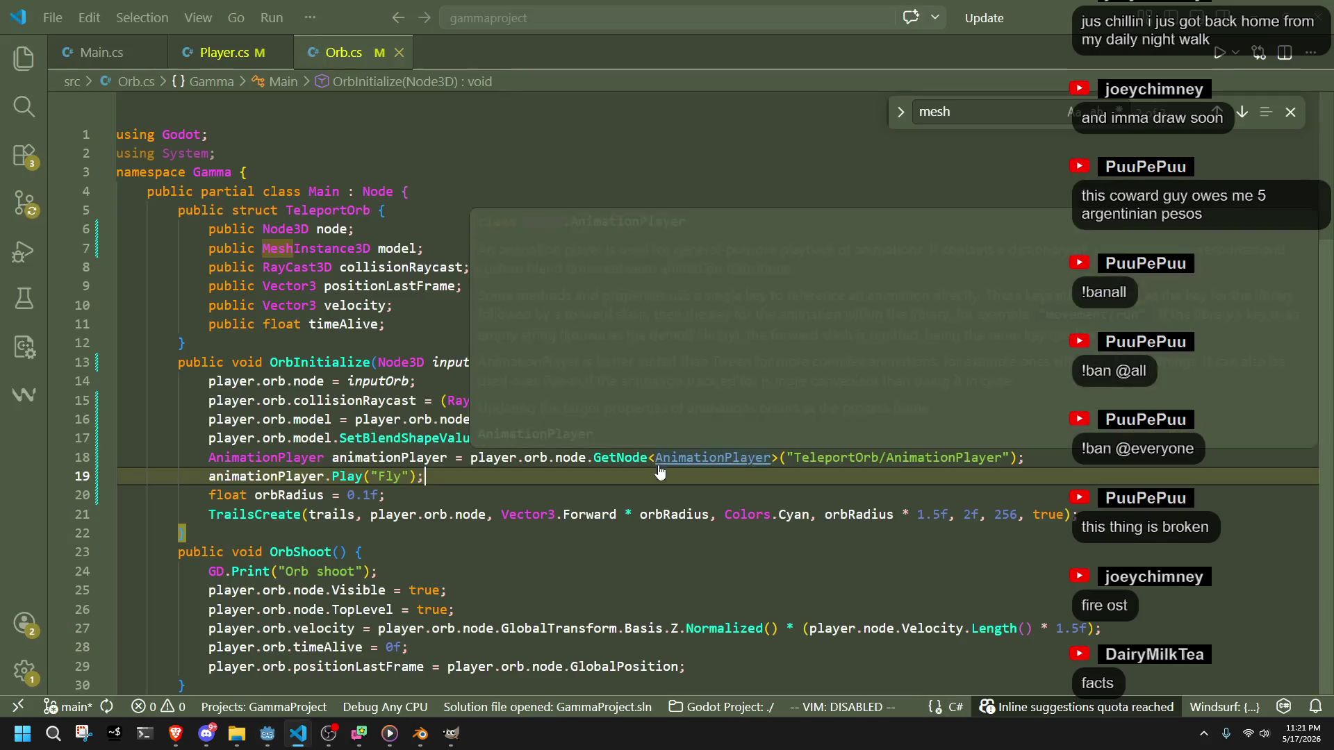
key("alt+Tab")
left_click(1237, 34)
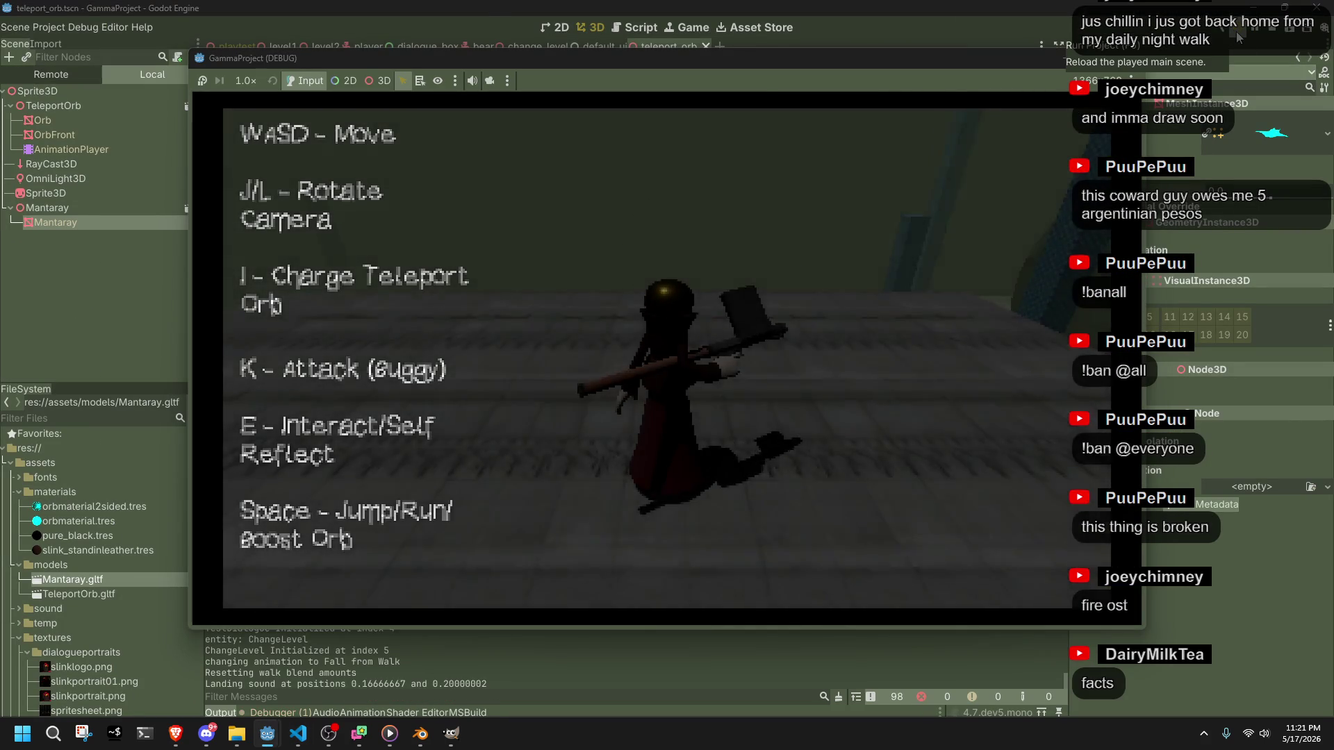
key("w")
key("i")
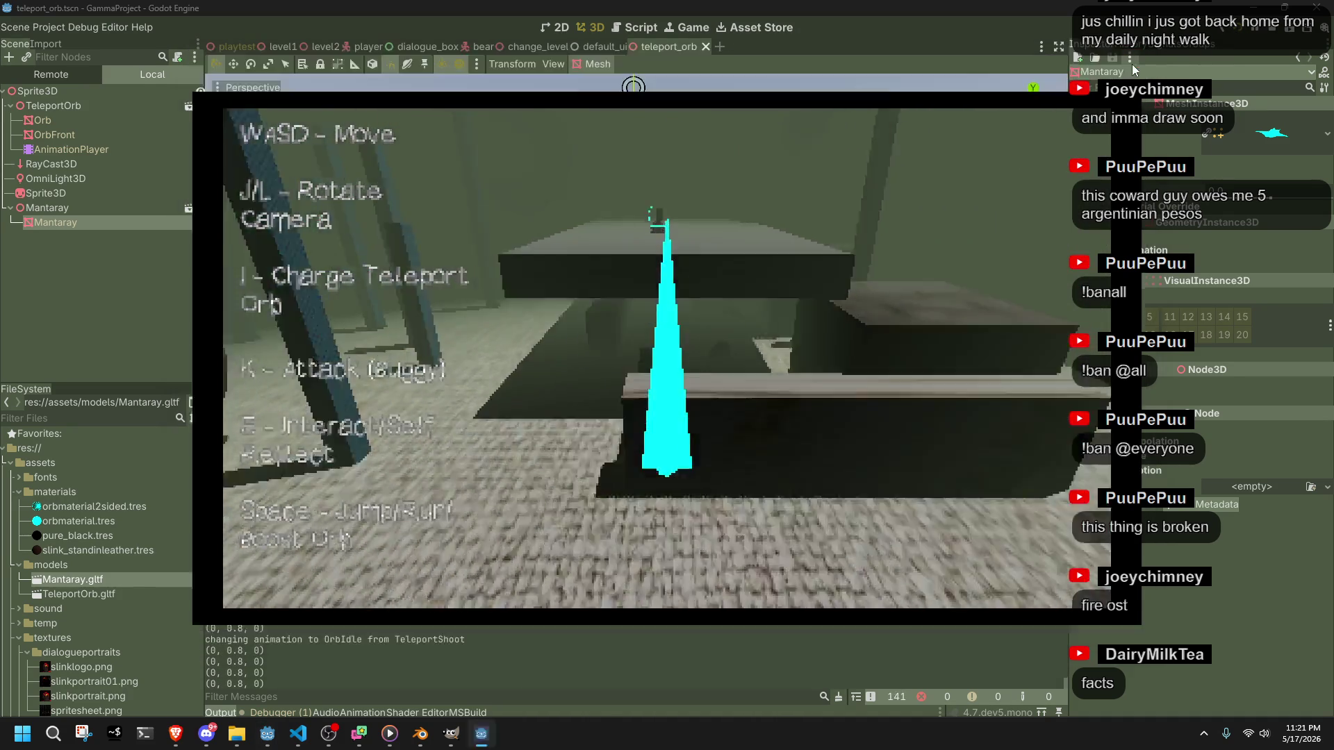
key("alt+F4")
key("alt+Tab")
scroll(445, 521, "down", 4)
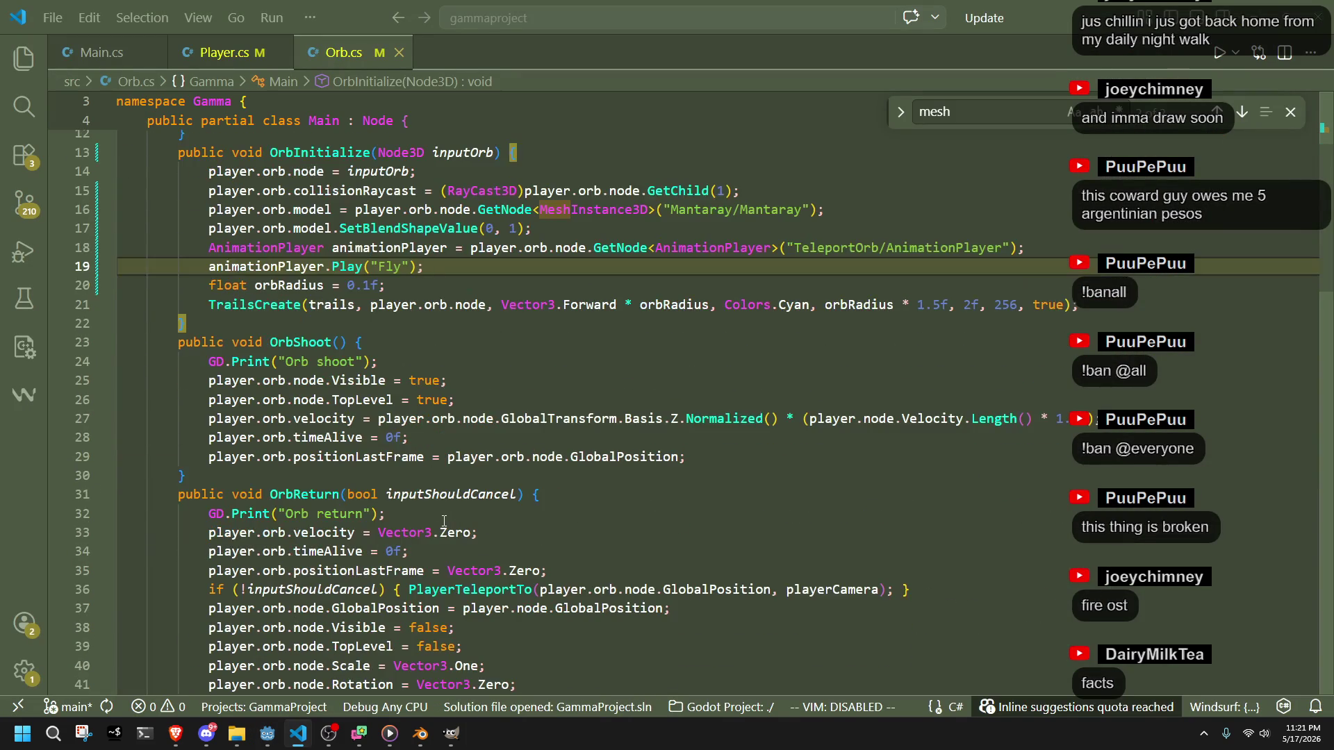
- Select the SetBlendShapeValue(0, 1) reset line in OrbInitialize so it can be moved
left_click(347, 472)
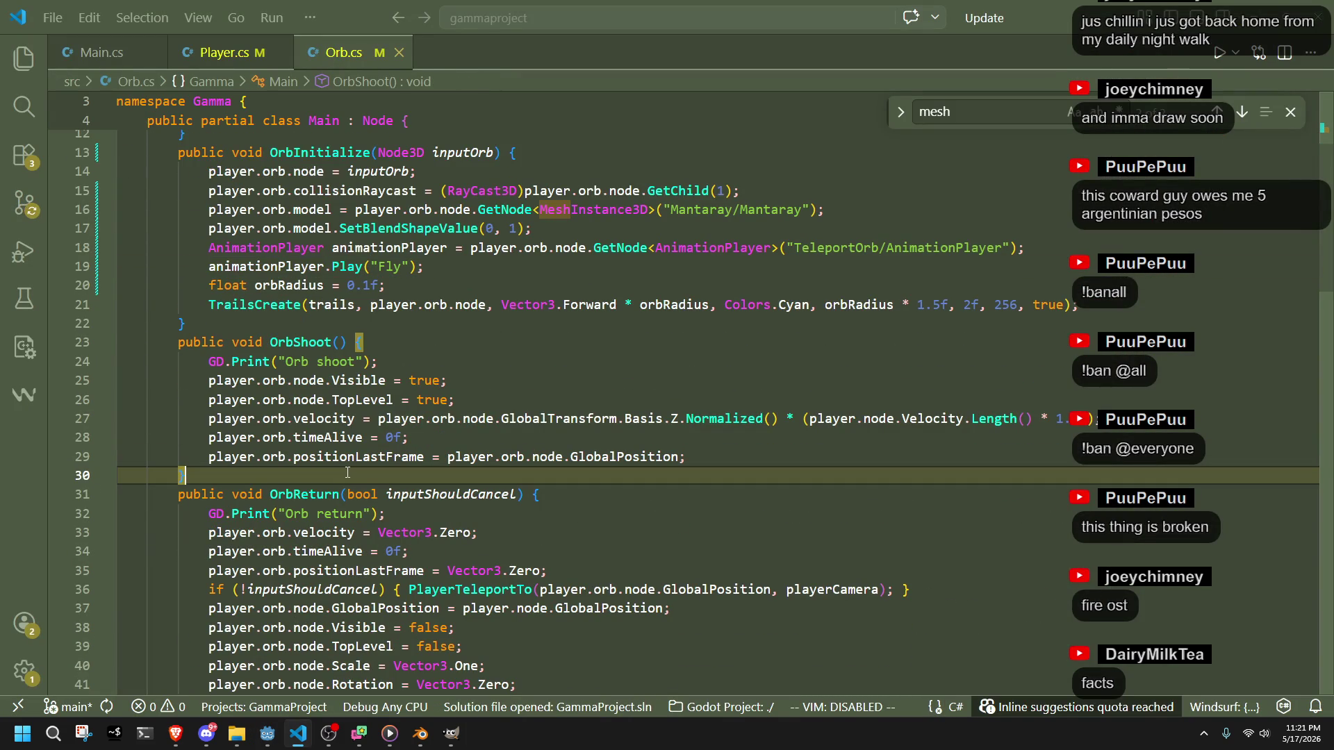
scroll(589, 508, "down", 3)
scroll(572, 490, "up", 3)
left_click(744, 272)
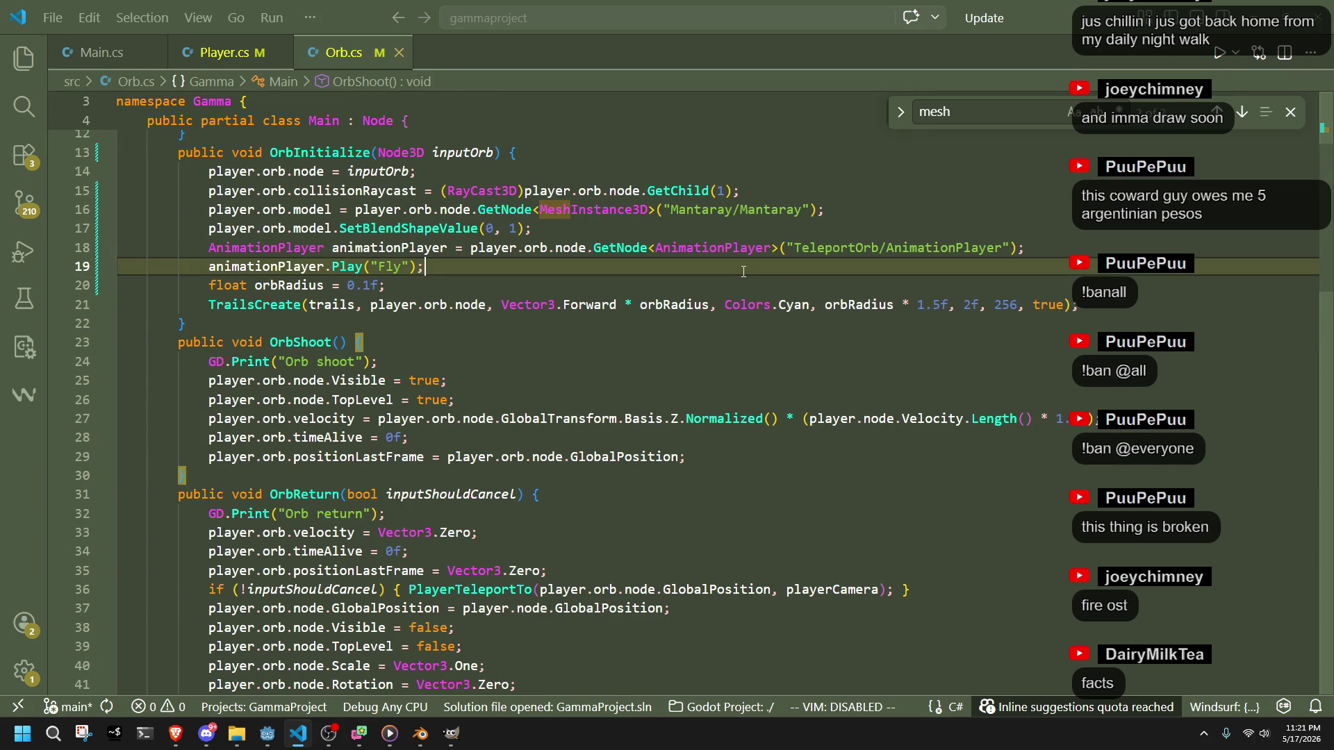
left_click(588, 235)
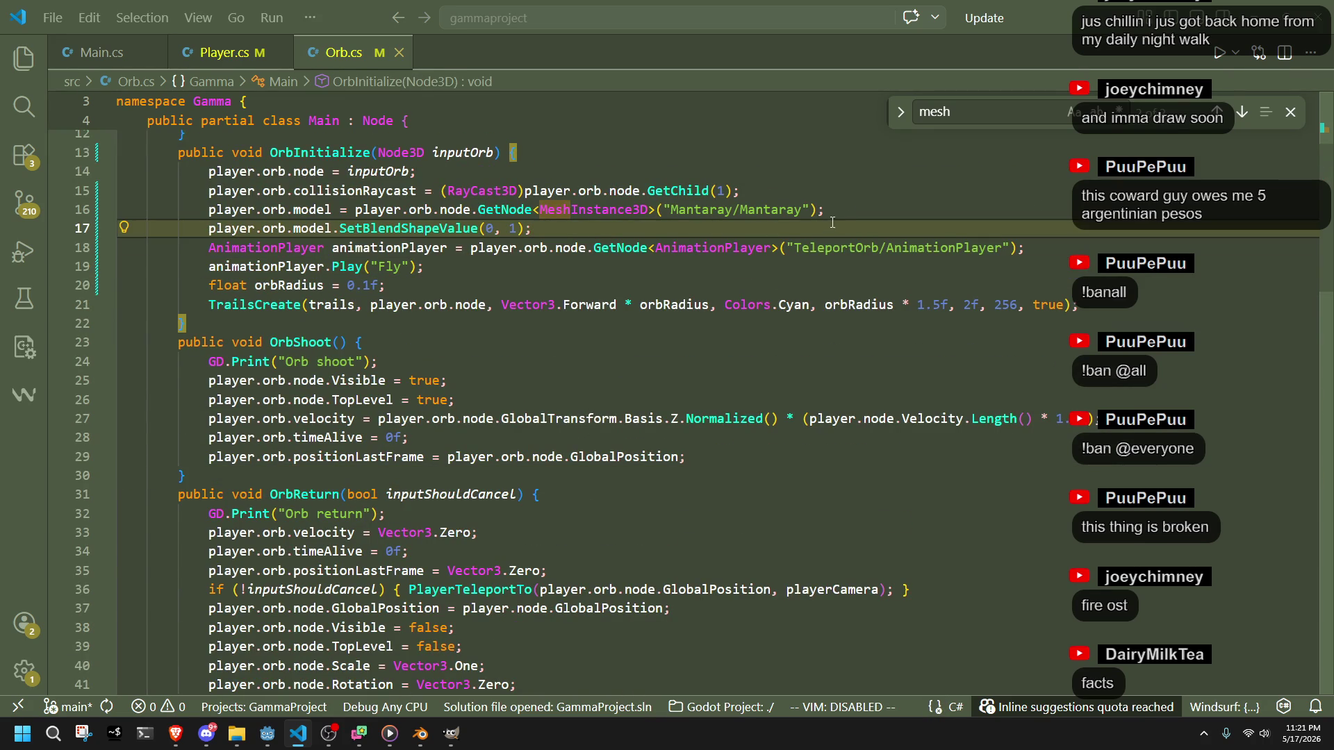
left_click_drag(830, 223, 834, 219)
key("ctrl+c")
- Paste the blend shape reset line at the top of OrbReturn and remove the extra blank line
left_click(678, 362)
scroll(670, 369, "down", 2)
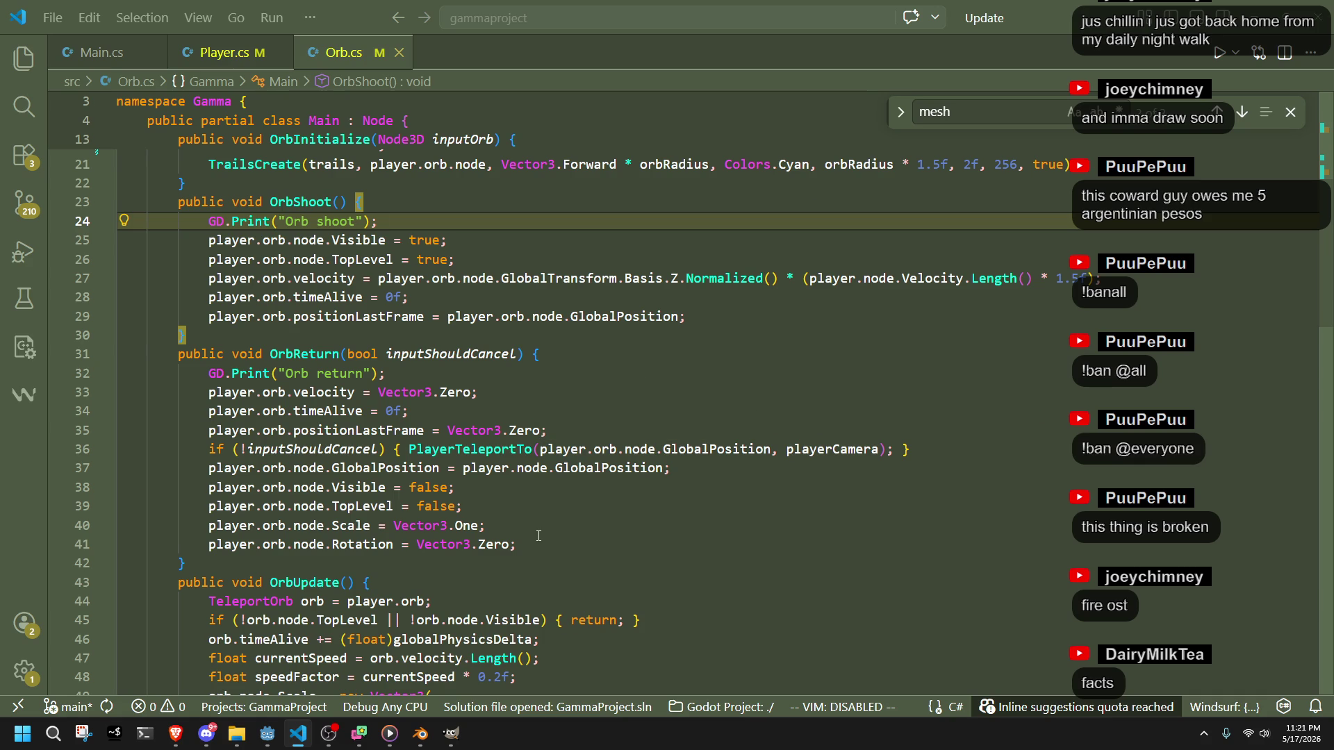
left_click(567, 550)
left_click(478, 411)
left_click(481, 382)
key("Return")
key("ctrl+v")
left_click(490, 393)
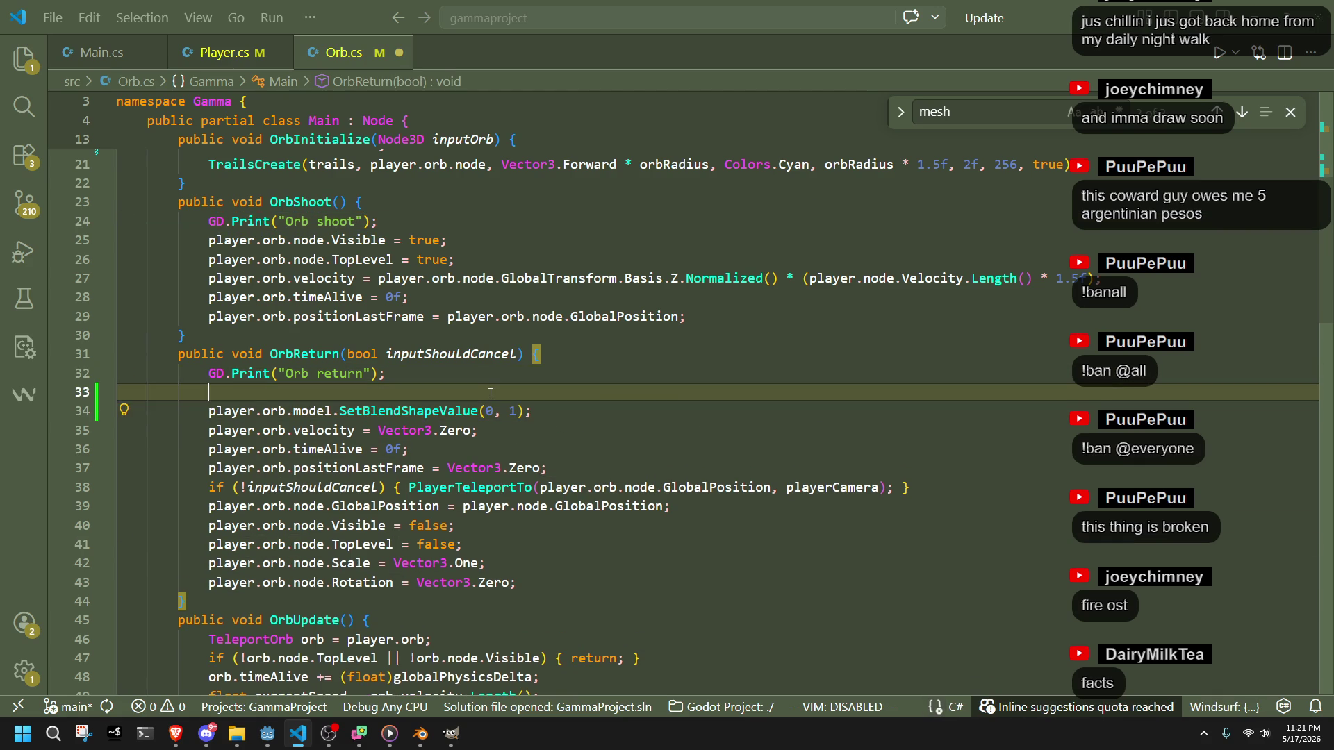
key("Delete")
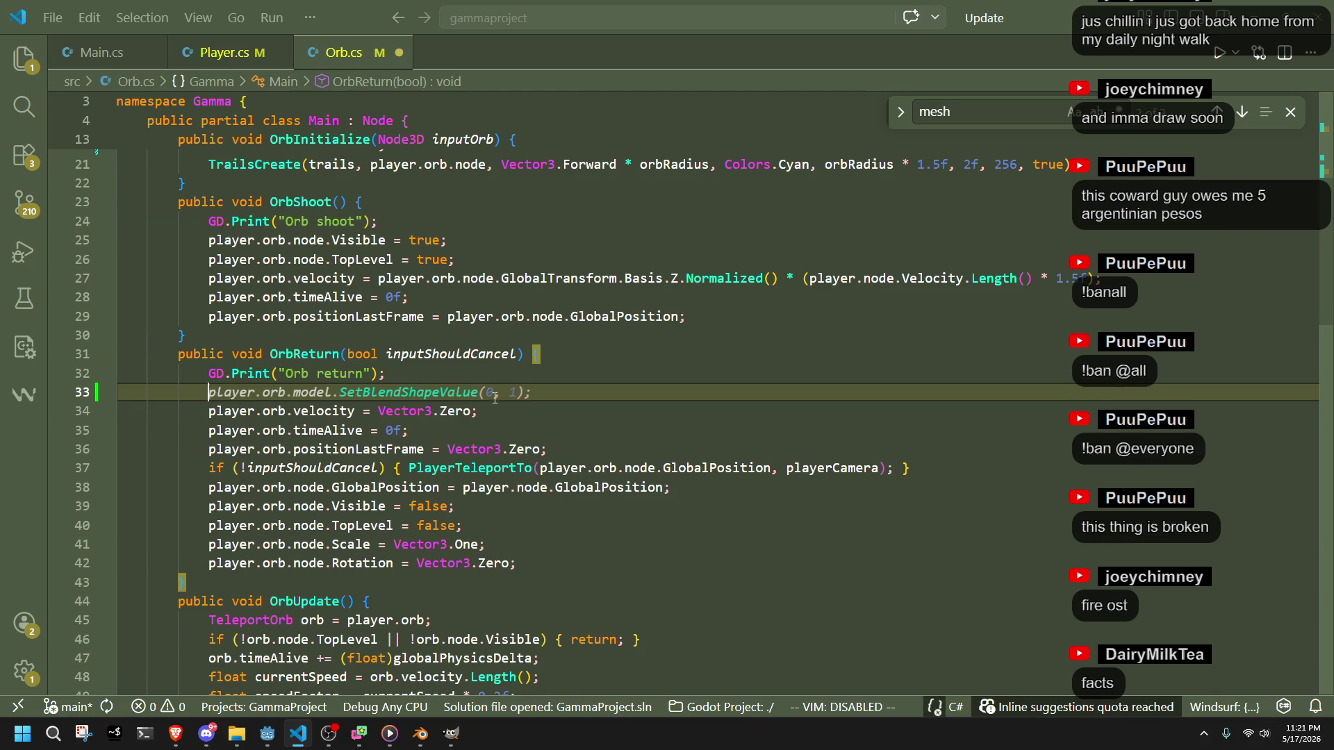
- Re-paste the reset at OrbReturn's end, delete the leftover blank line, and select OrbUpdate's scaling block
left_click(528, 530)
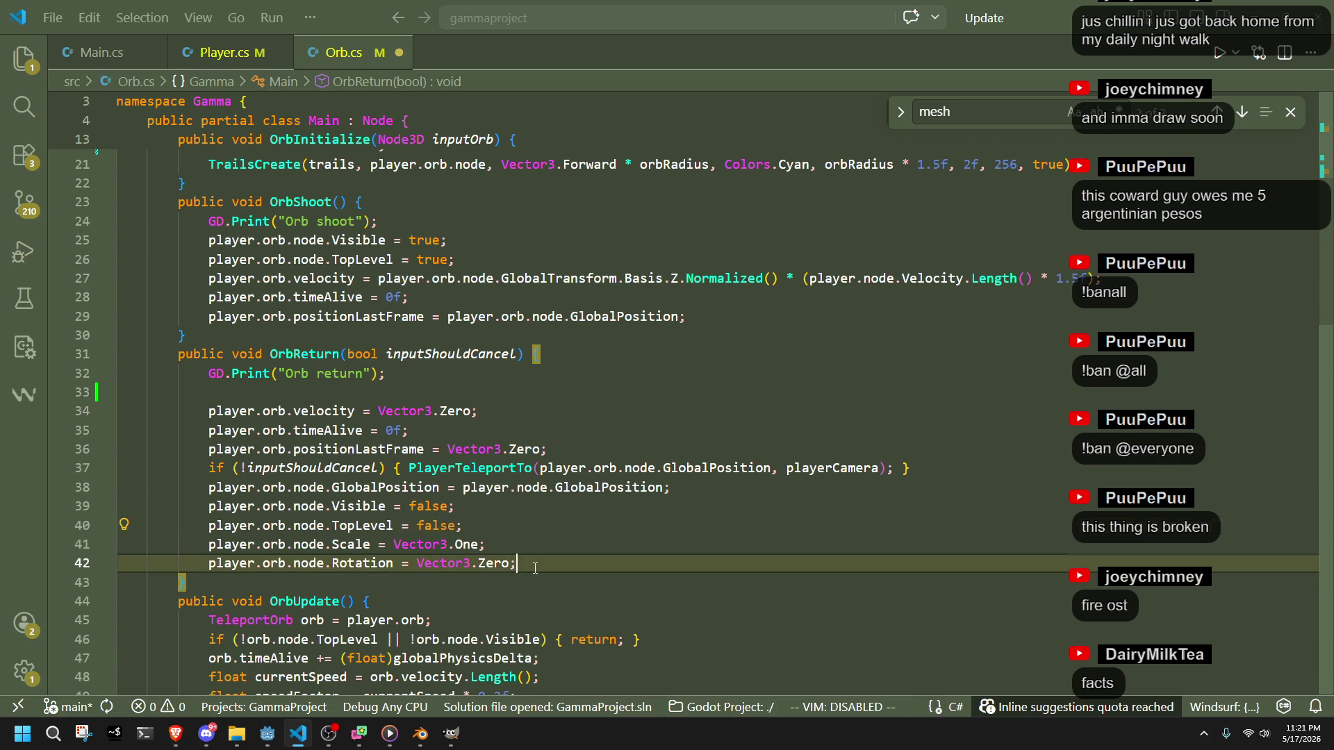
left_click(535, 568)
key("Return")
key("ctrl+v")
left_click(513, 526)
left_click(462, 400)
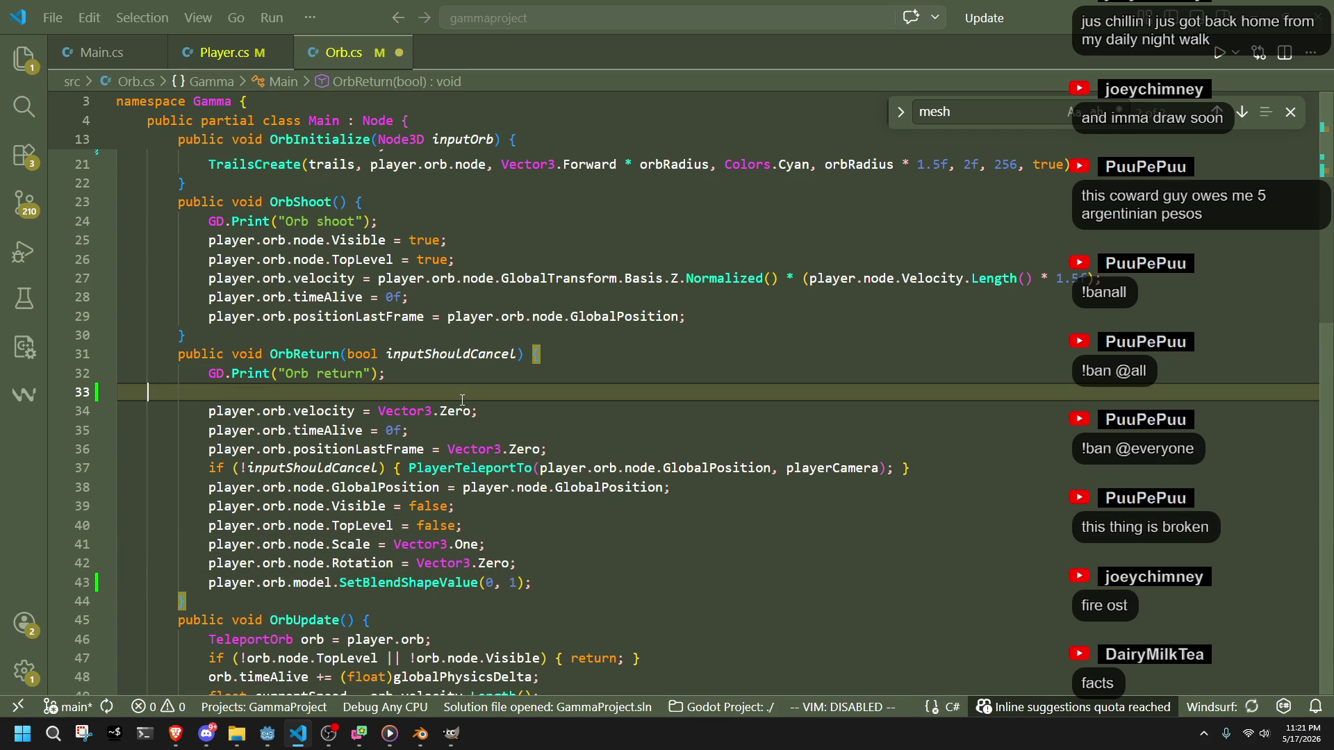
key("BackSpace")
scroll(526, 542, "down", 4)
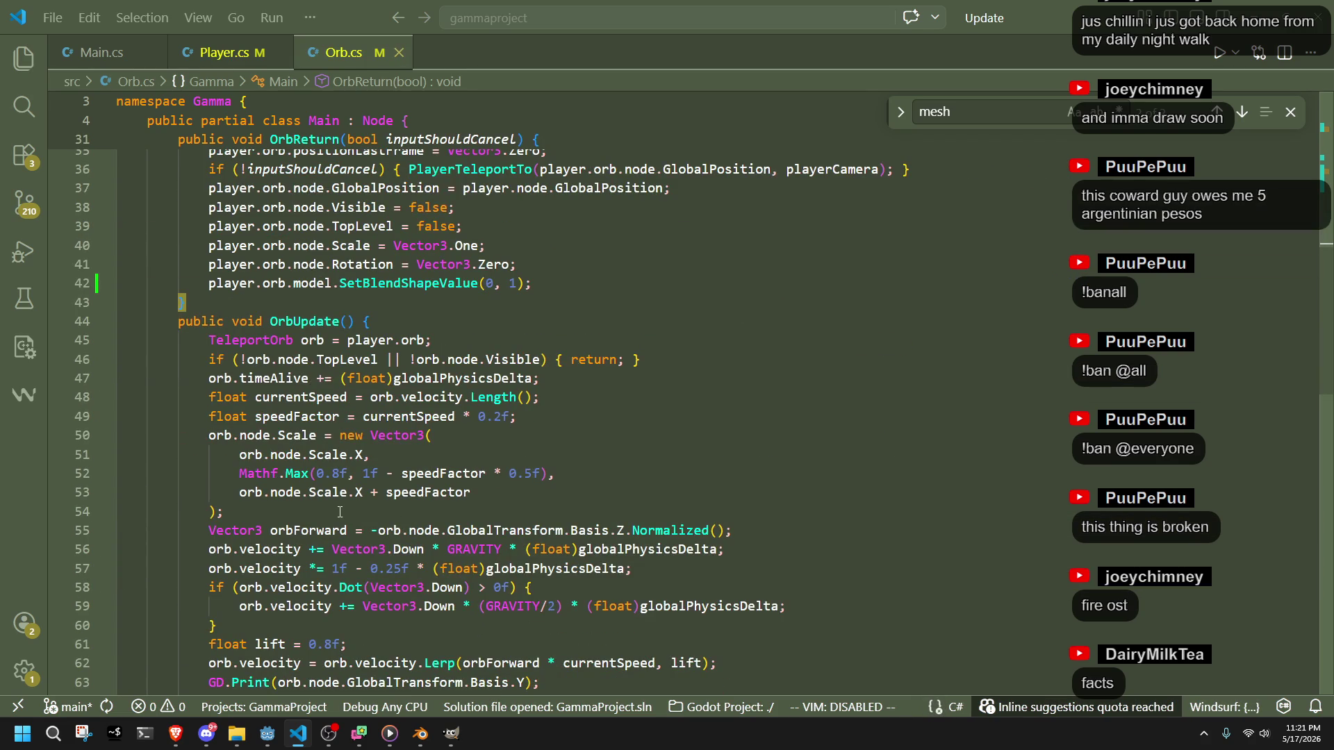
left_click_drag(299, 514, 82, 435)
- Comment out OrbUpdate's scaling block and paste player.orb.model.SetBlendShapeValue(0, 1); directly below it
key("ctrl+slash")
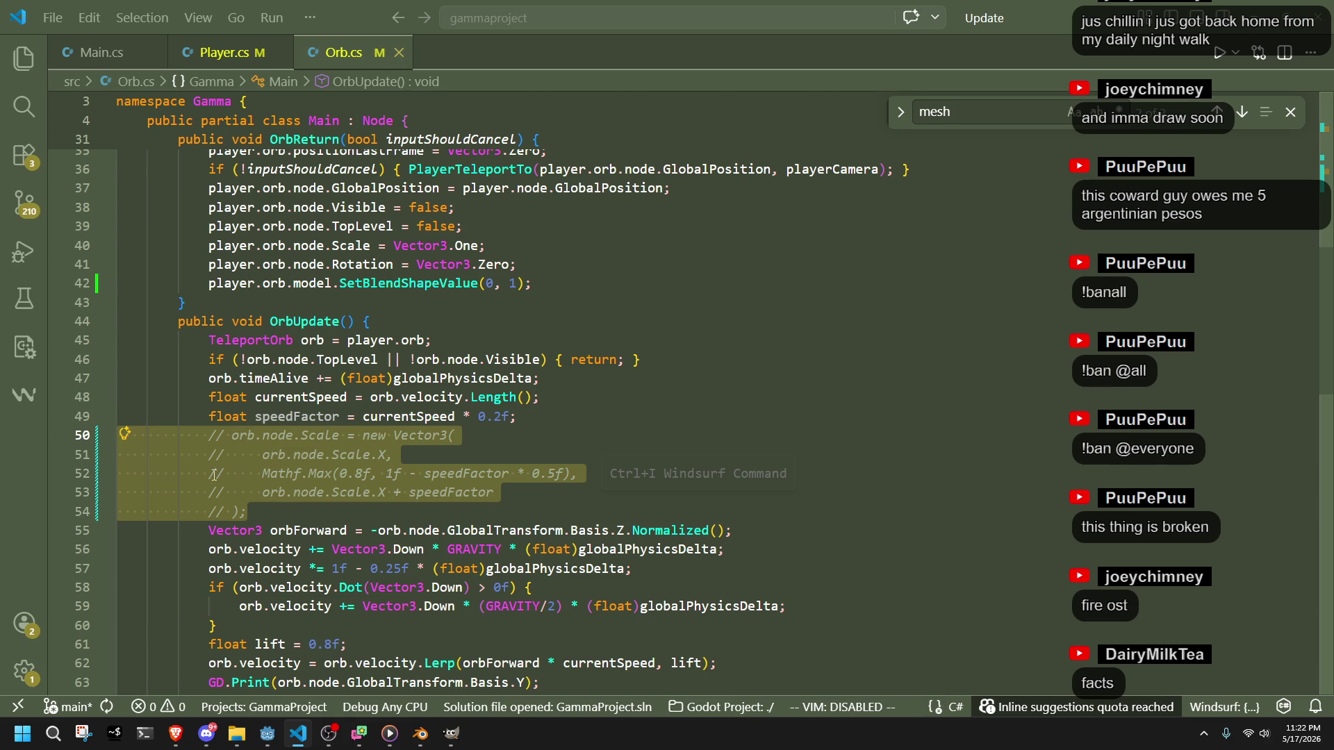
left_click(302, 528)
left_click(361, 514)
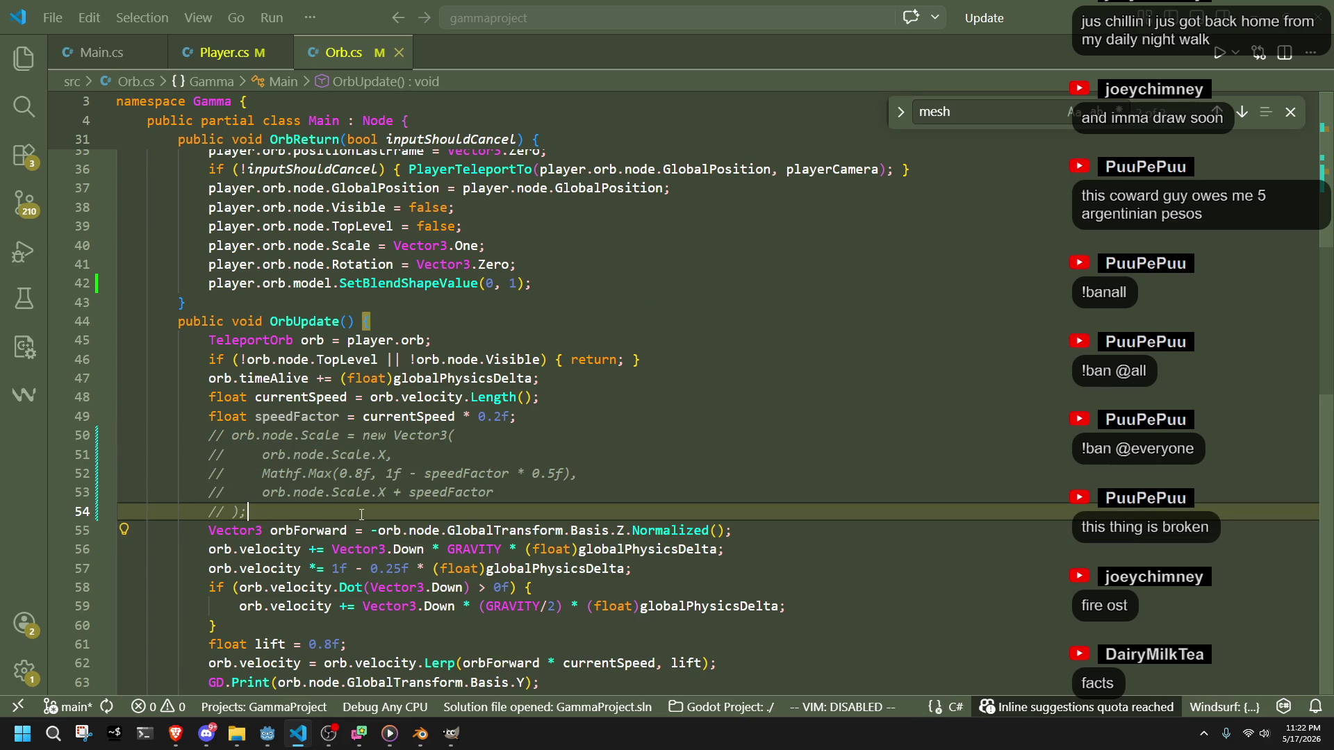
key("Return")
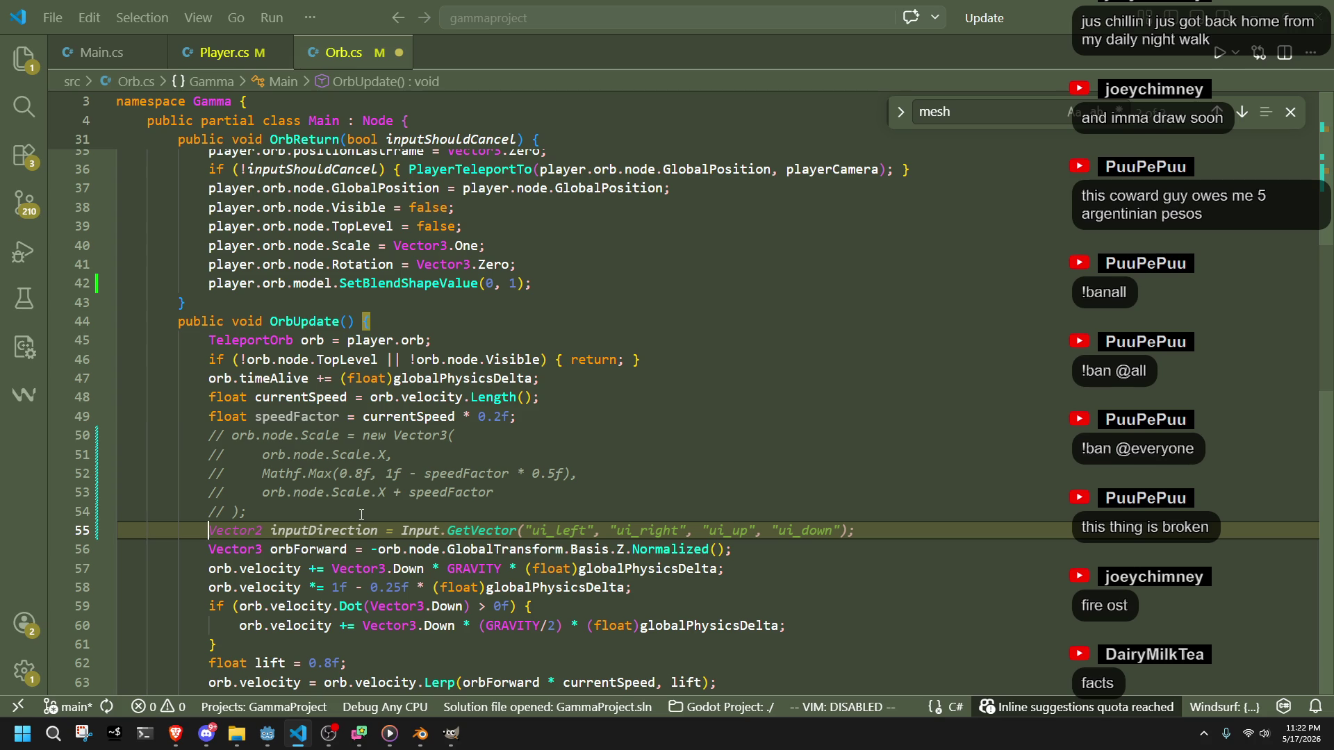
key("Return")
key("ctrl+v")
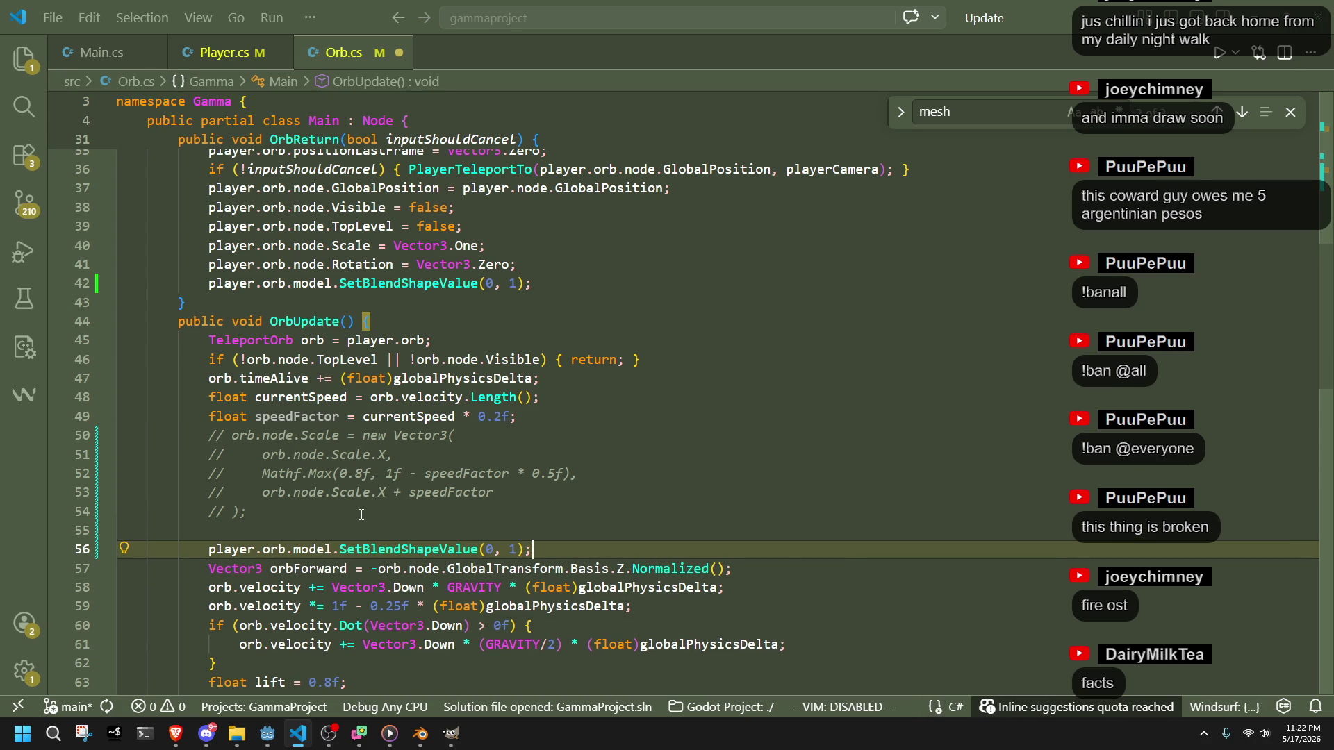
left_click(342, 523)
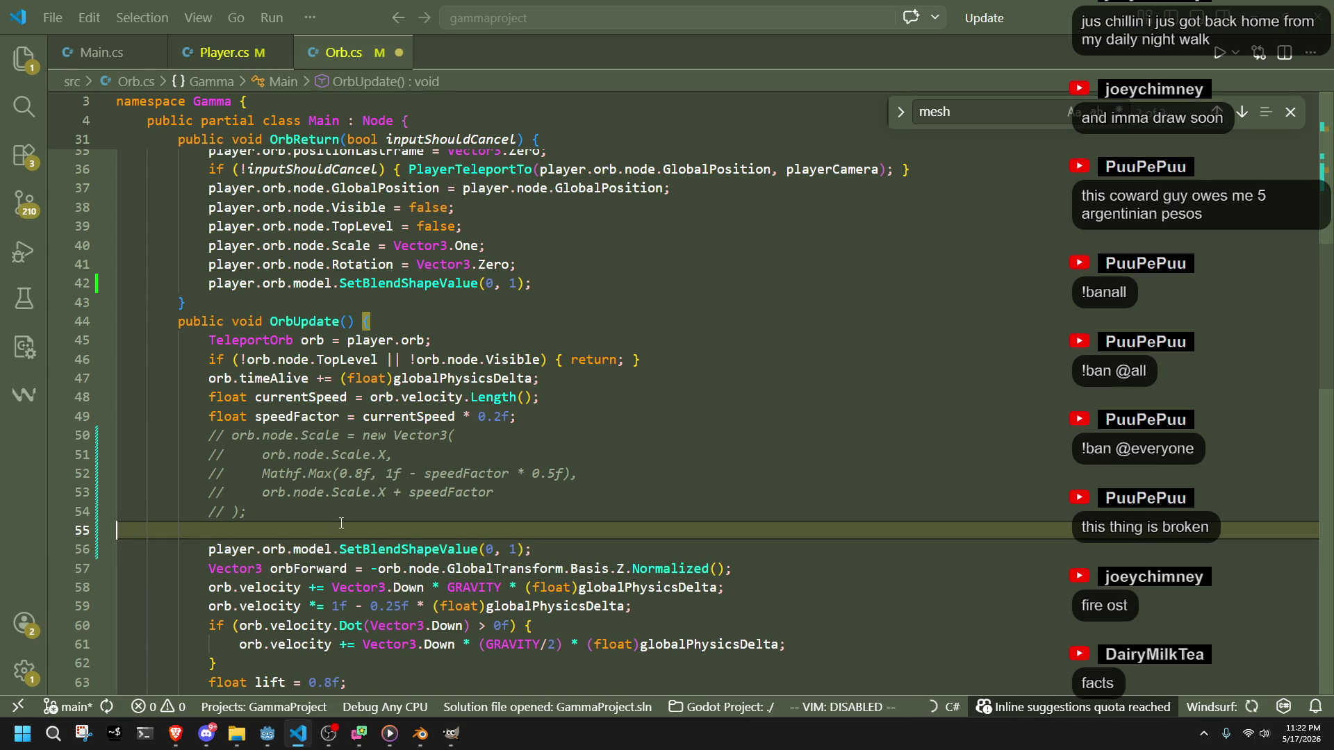
key("BackSpace")
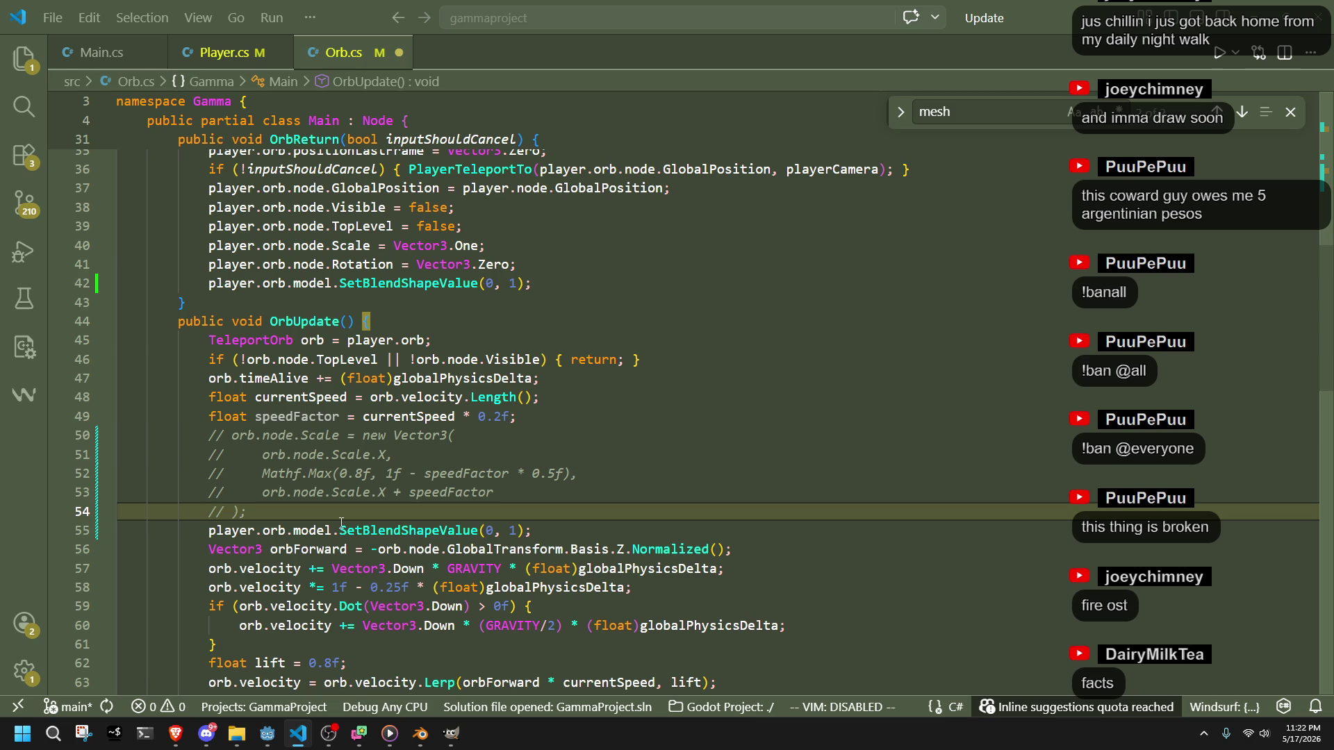
left_click(514, 531)
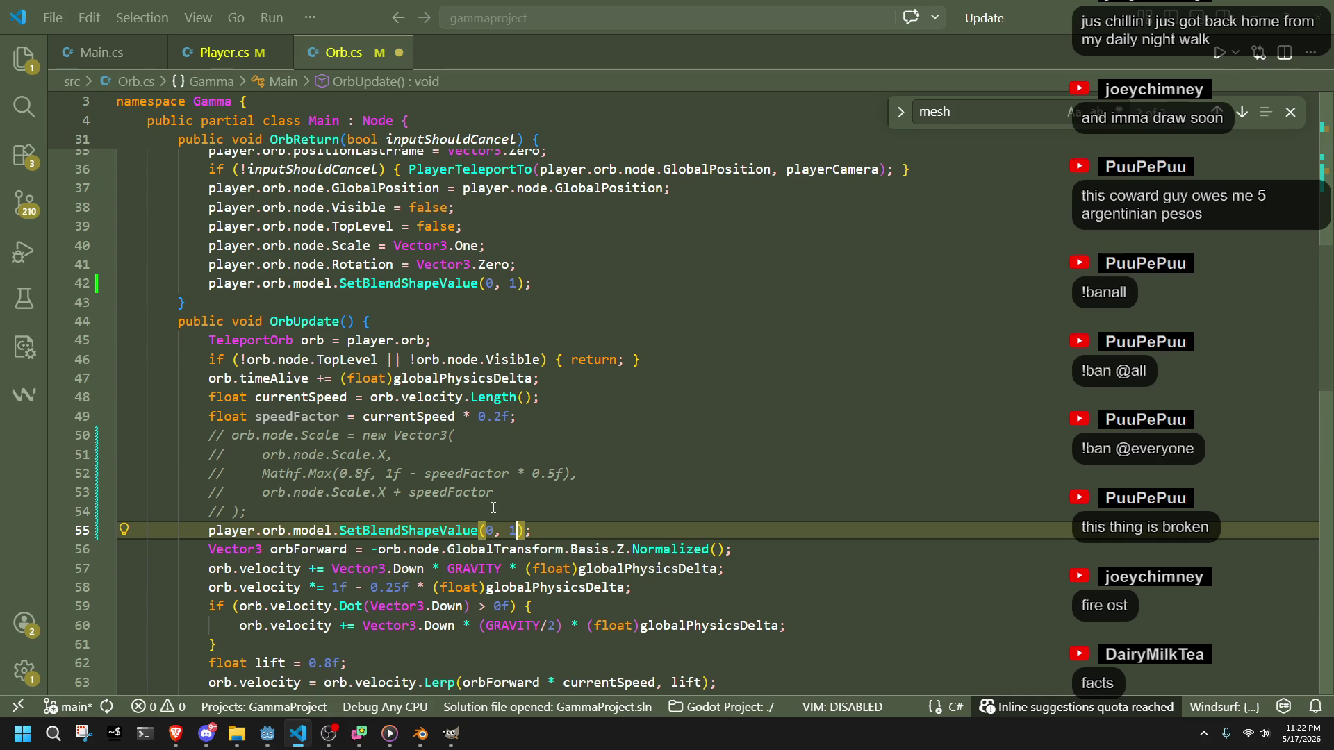
- Change the OrbUpdate blend shape value from 1 to 1 - speedFactor * 0.5f
key("BackSpace")
type("speedFactor")
key("ctrl+Left")
key("ctrl+space")
key("Escape")
key("ctrl+Delete")
type("current")
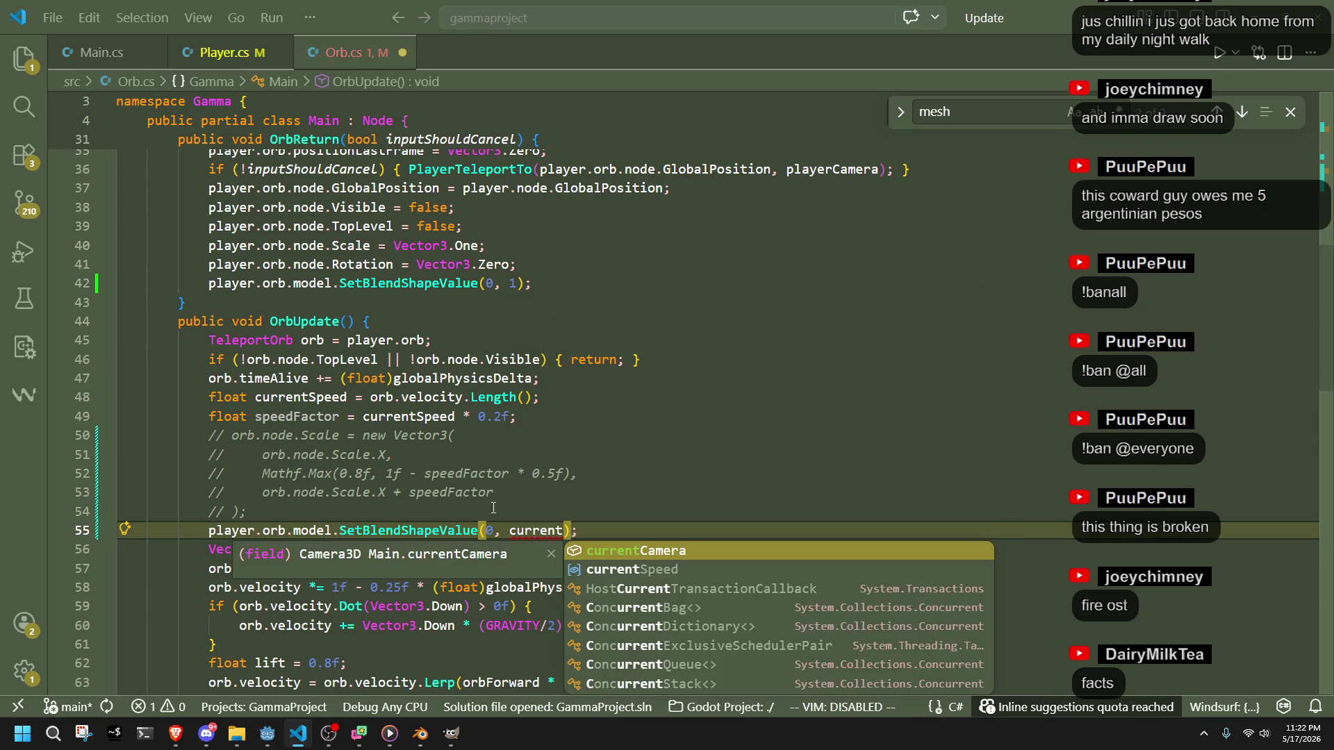
key("ctrl+z")
key("ctrl+z")
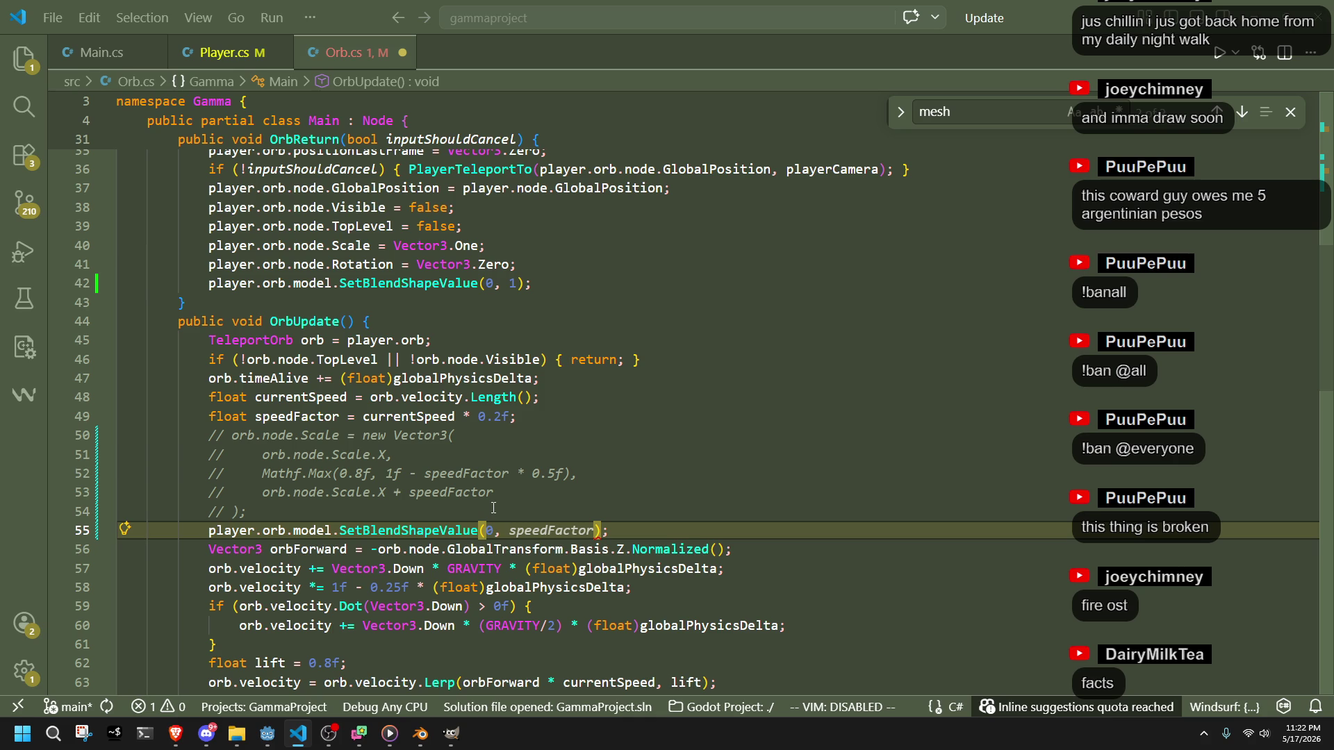
type("1 -")
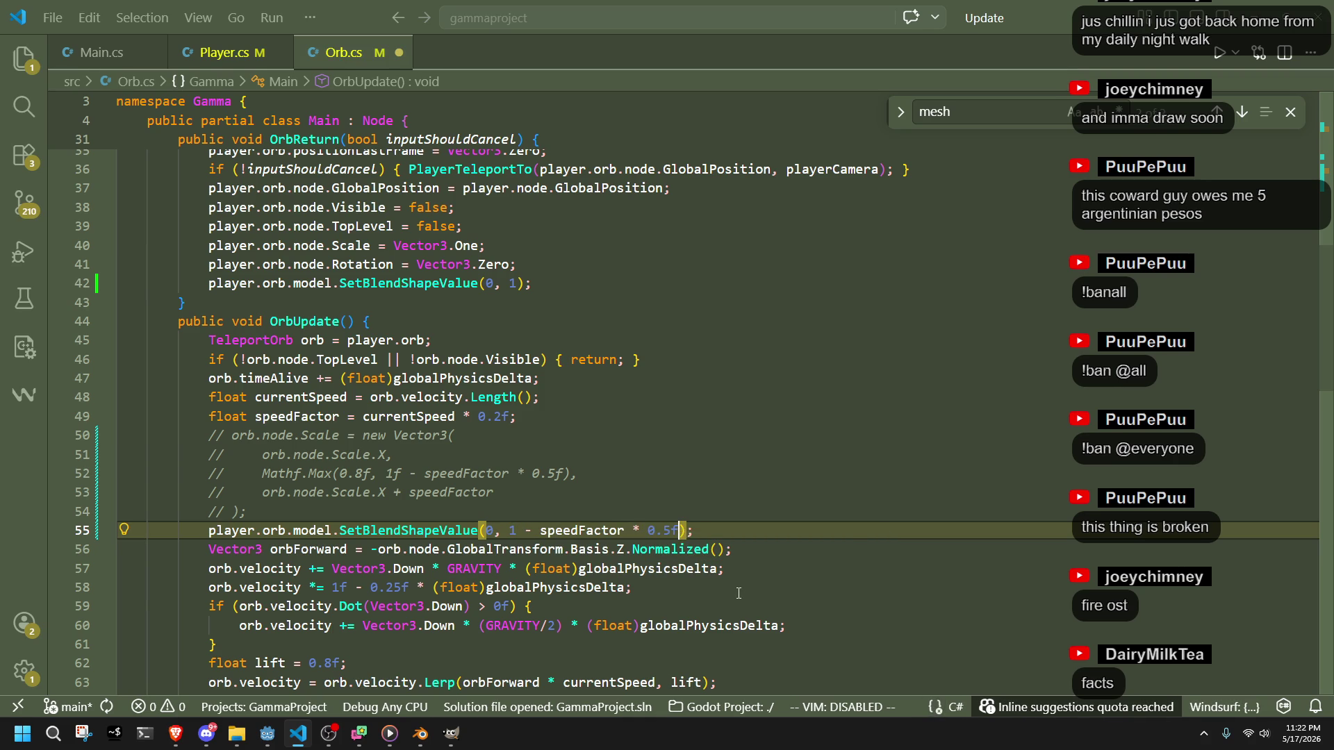
key("Tab")
key("Down")
key("Down")
key("Down")
left_click(669, 520)
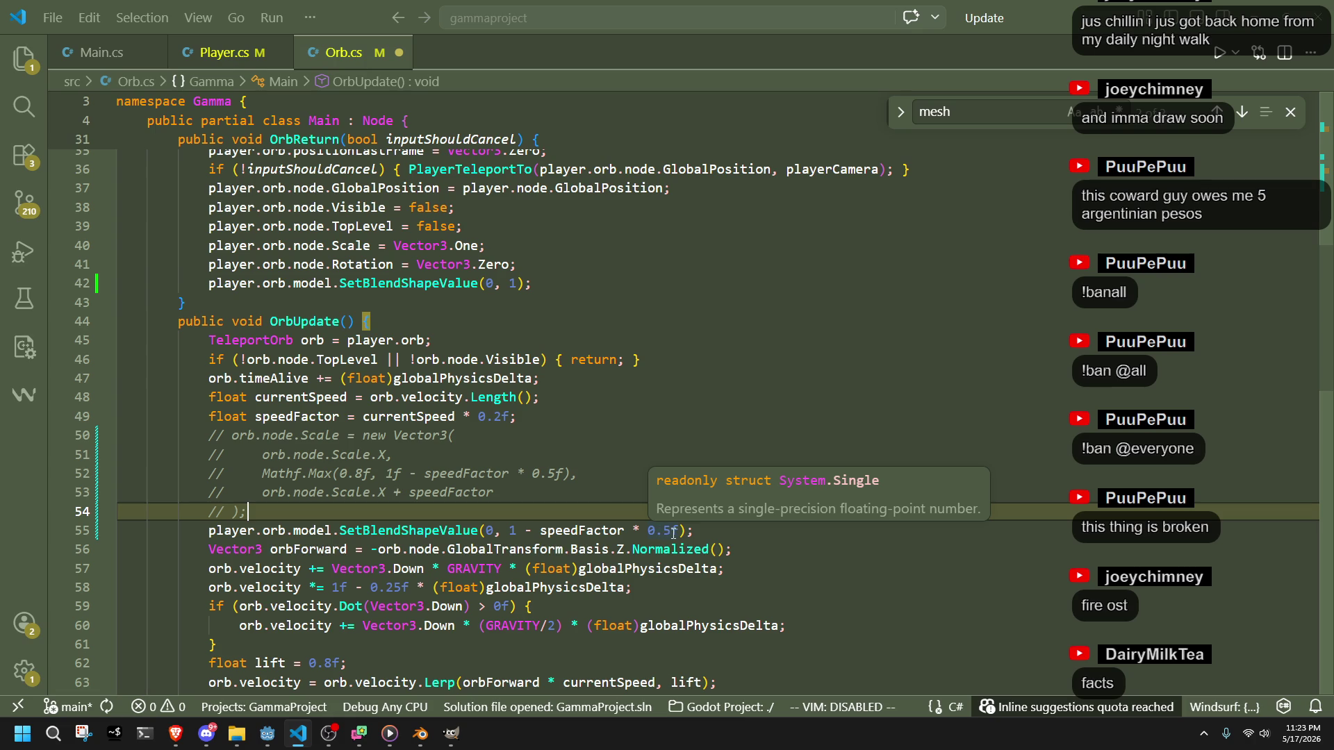
- Save Orb.cs and switch back to the Godot editor
key("ctrl+s")
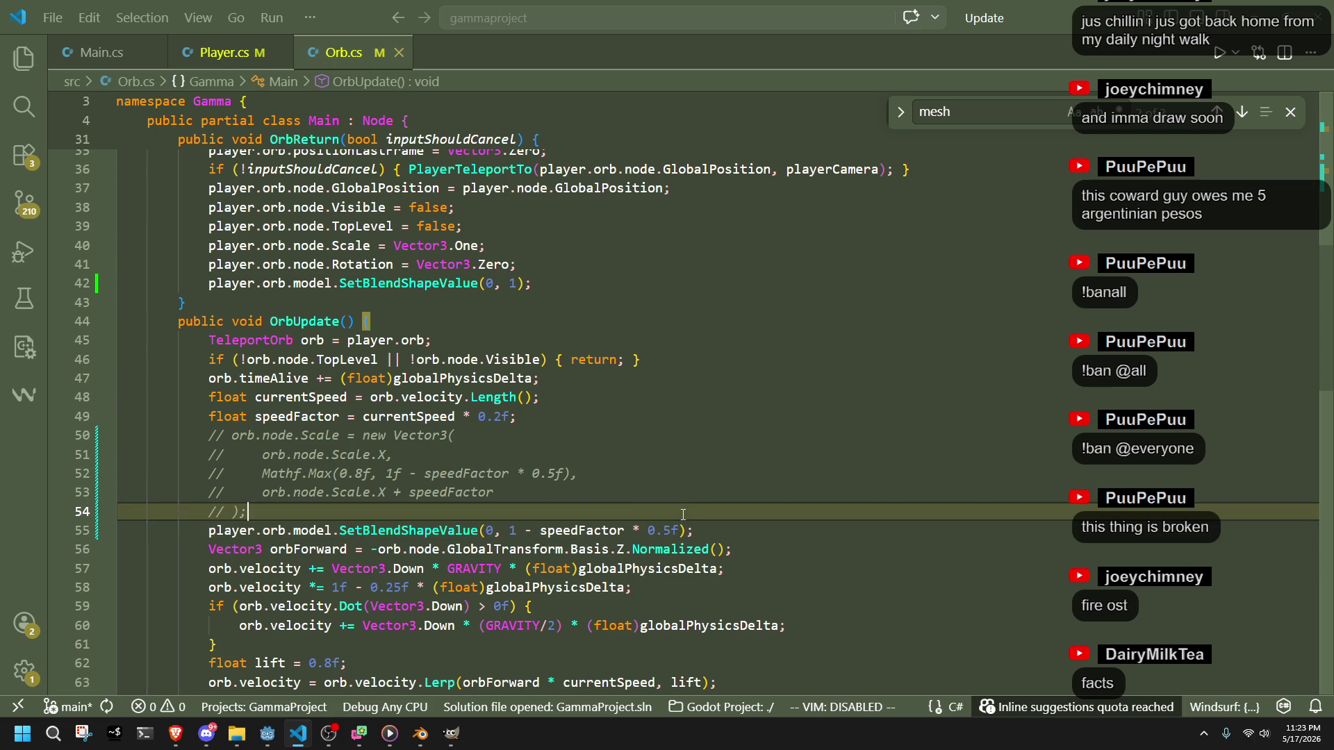
left_click(645, 499)
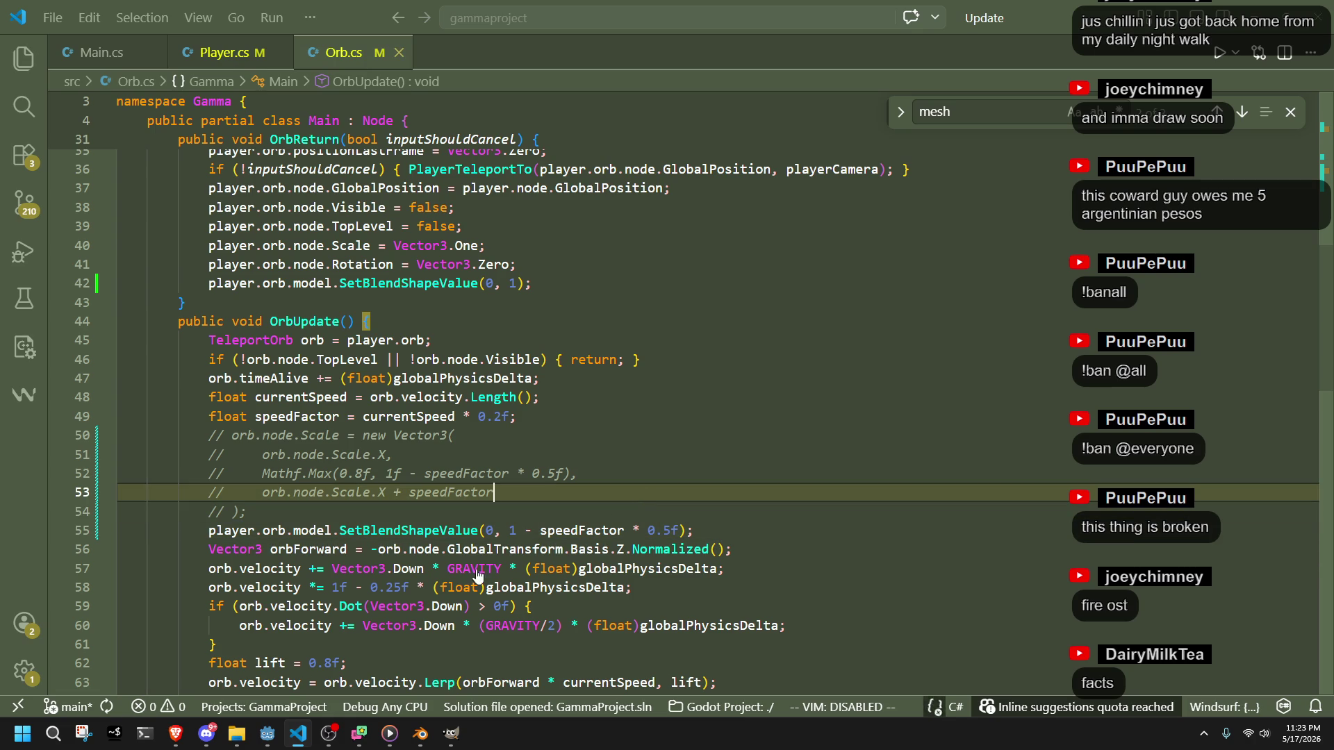
left_click(689, 576)
key("alt+Tab")
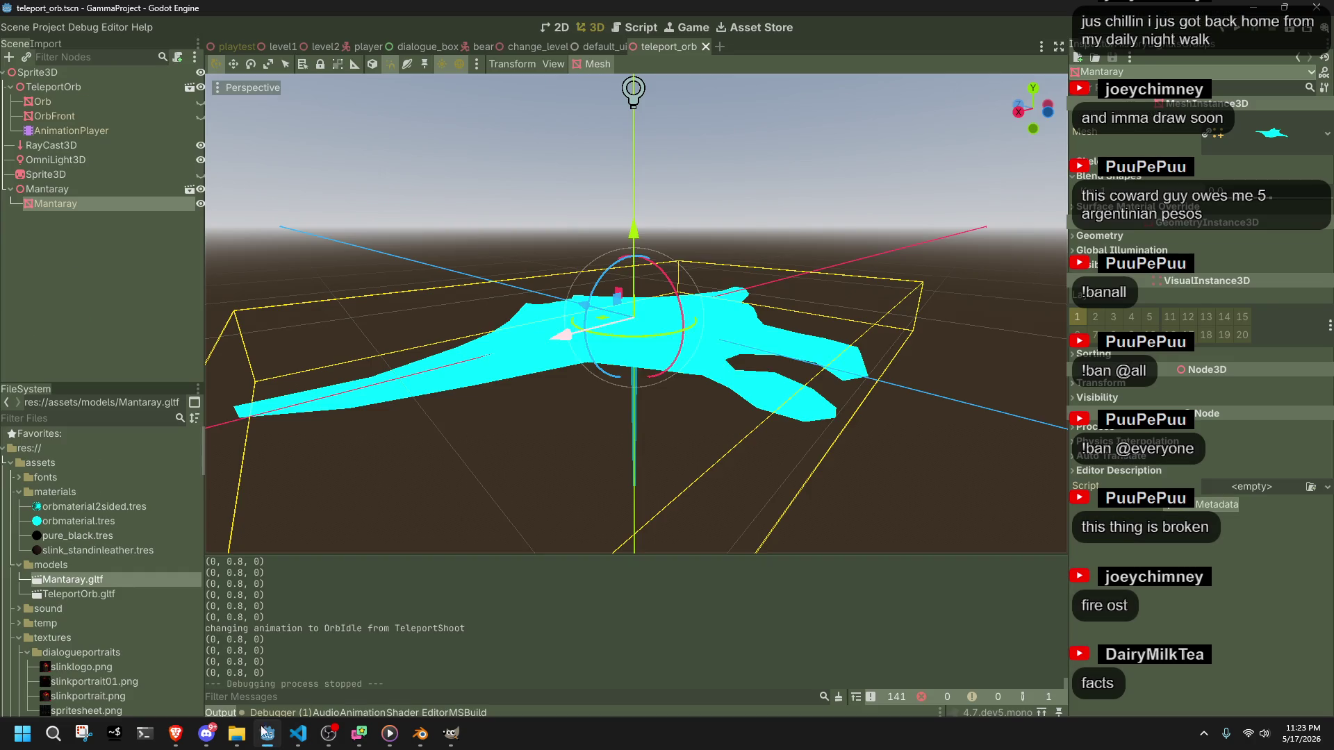
- Run the project, then walk with W and fire the teleport orb with I several times
left_click(1236, 31)
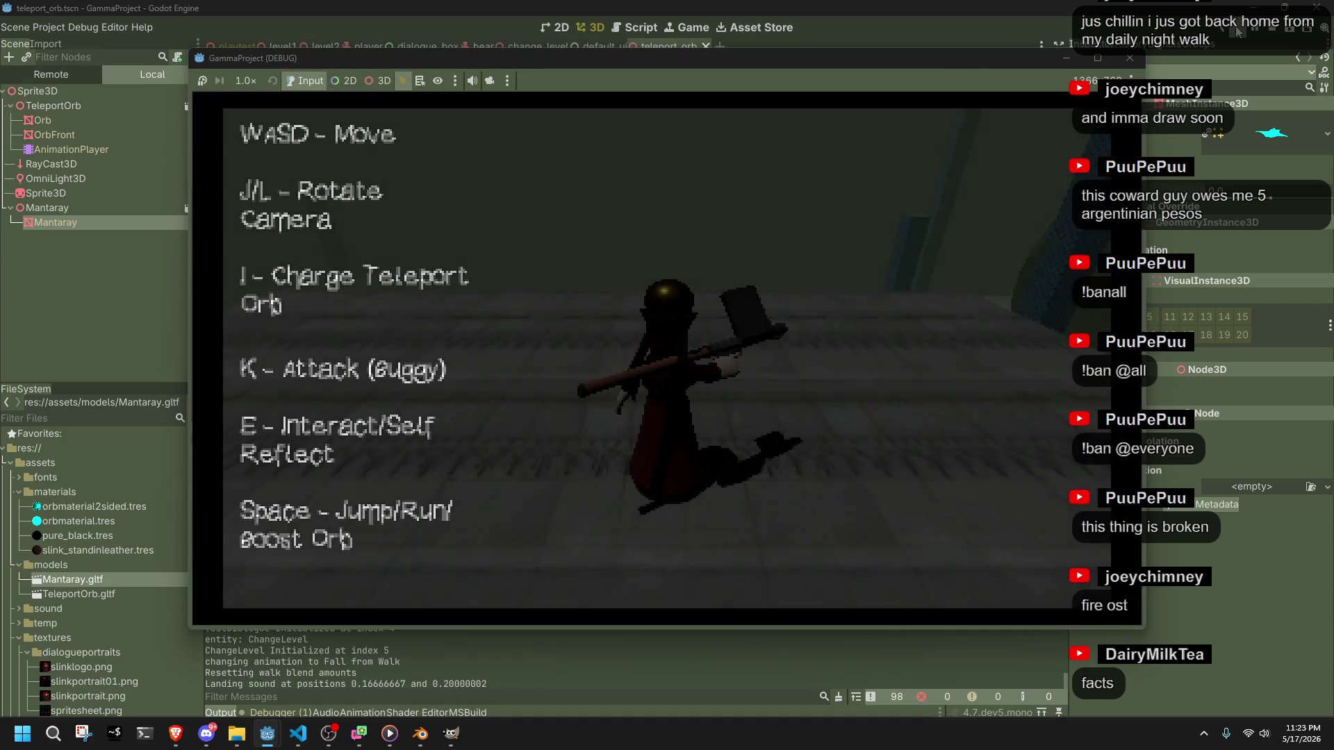
key("i")
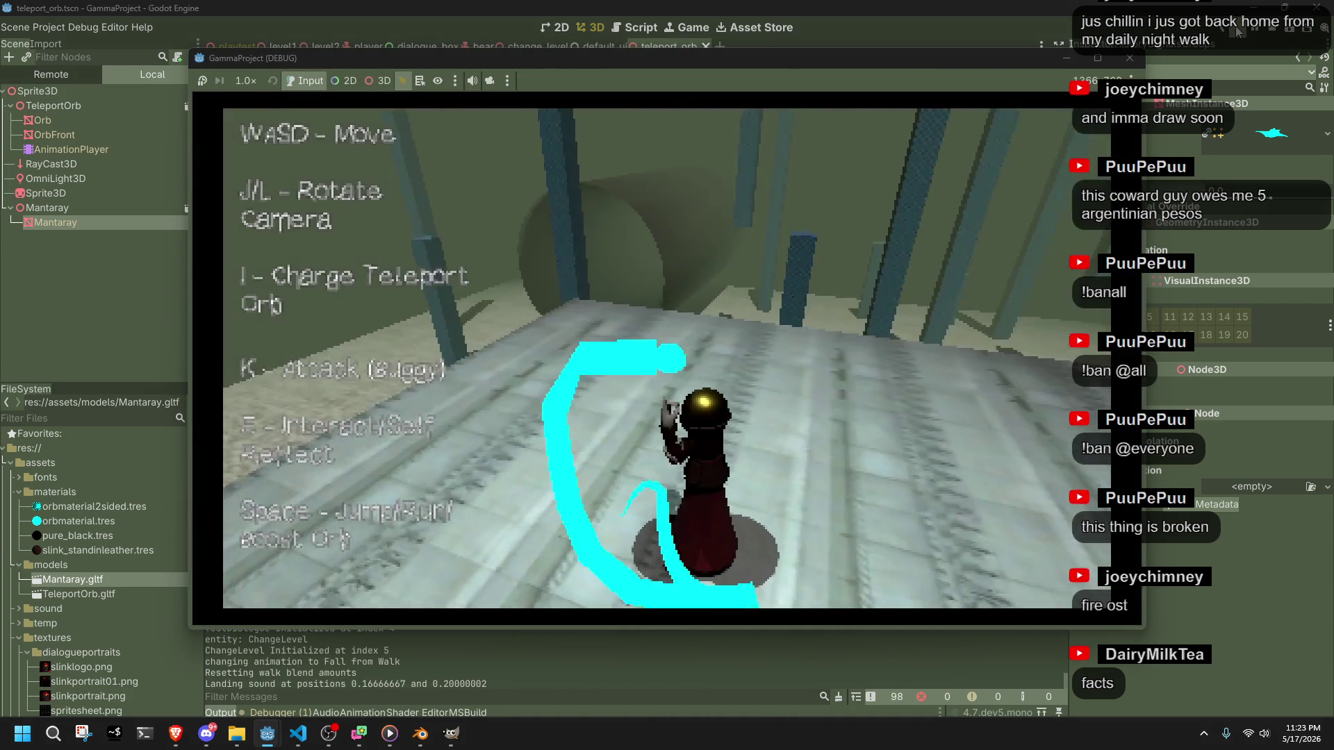
key("i")
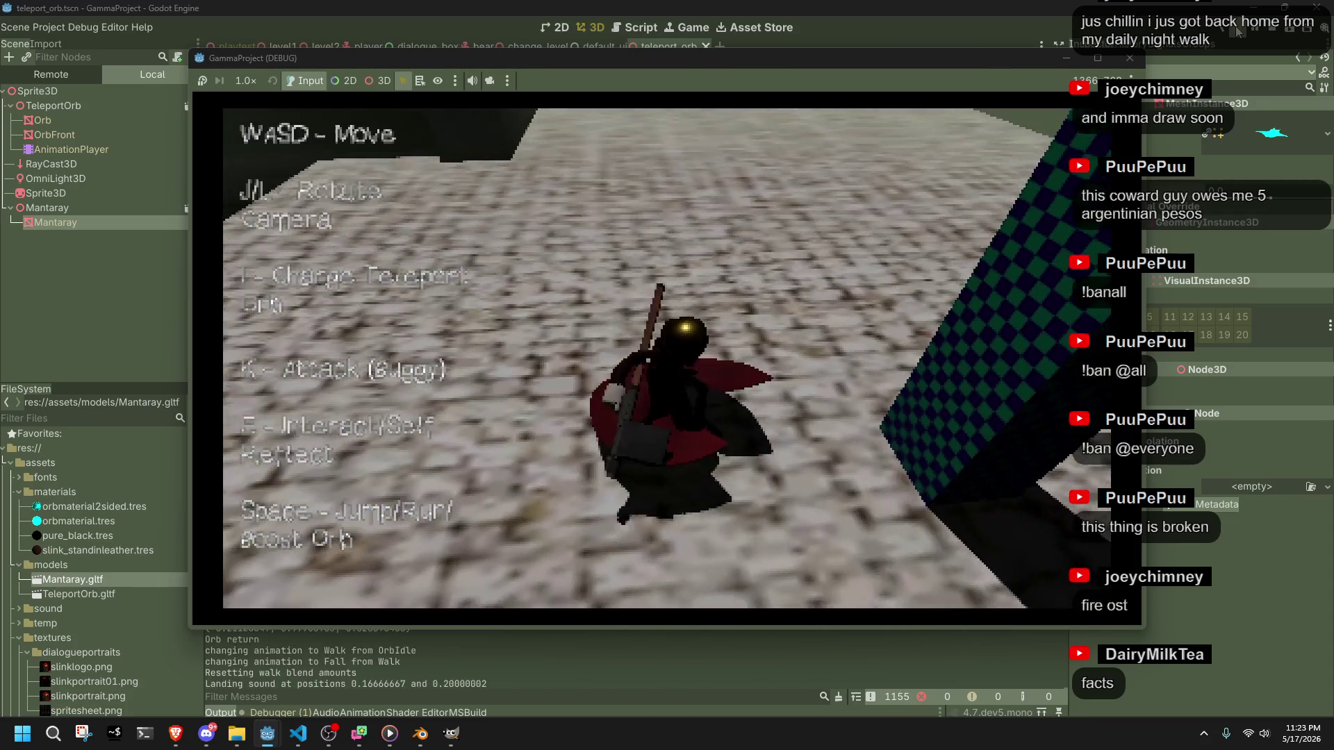
key("w")
key("i")
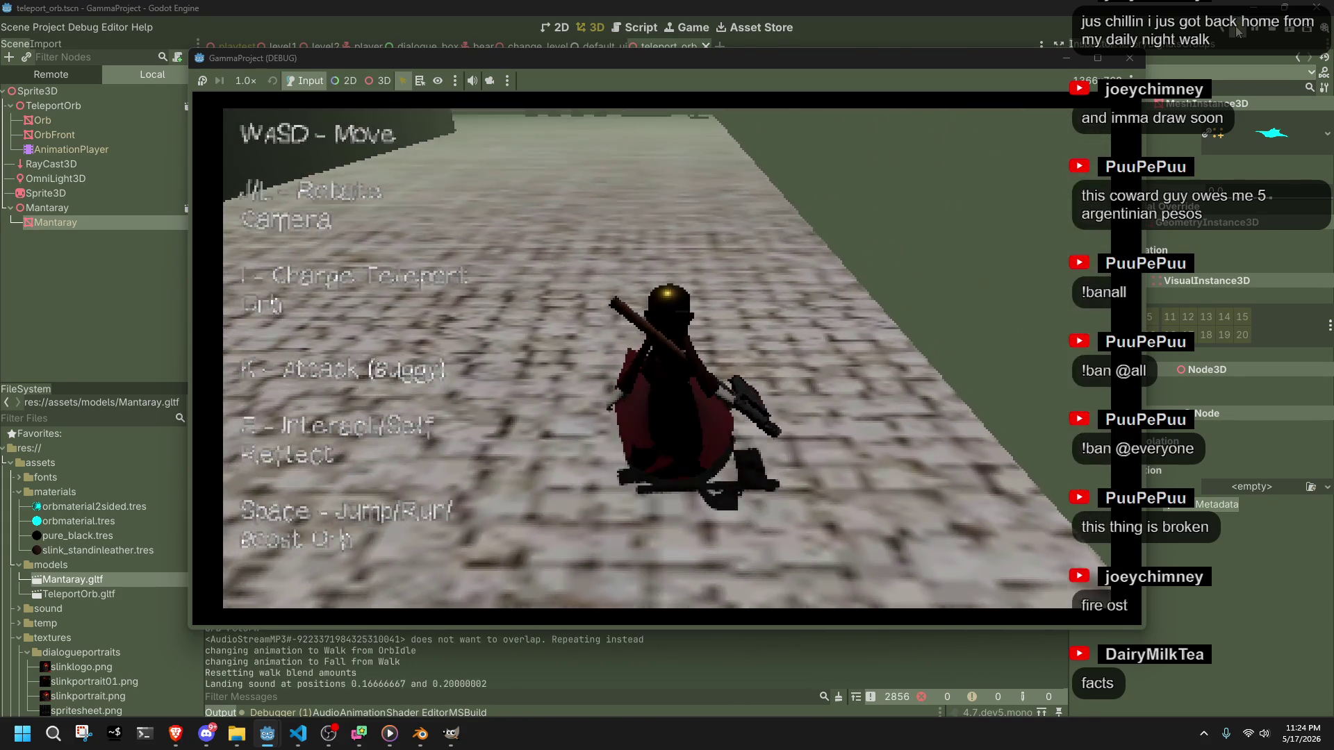
key("w")
key("i")
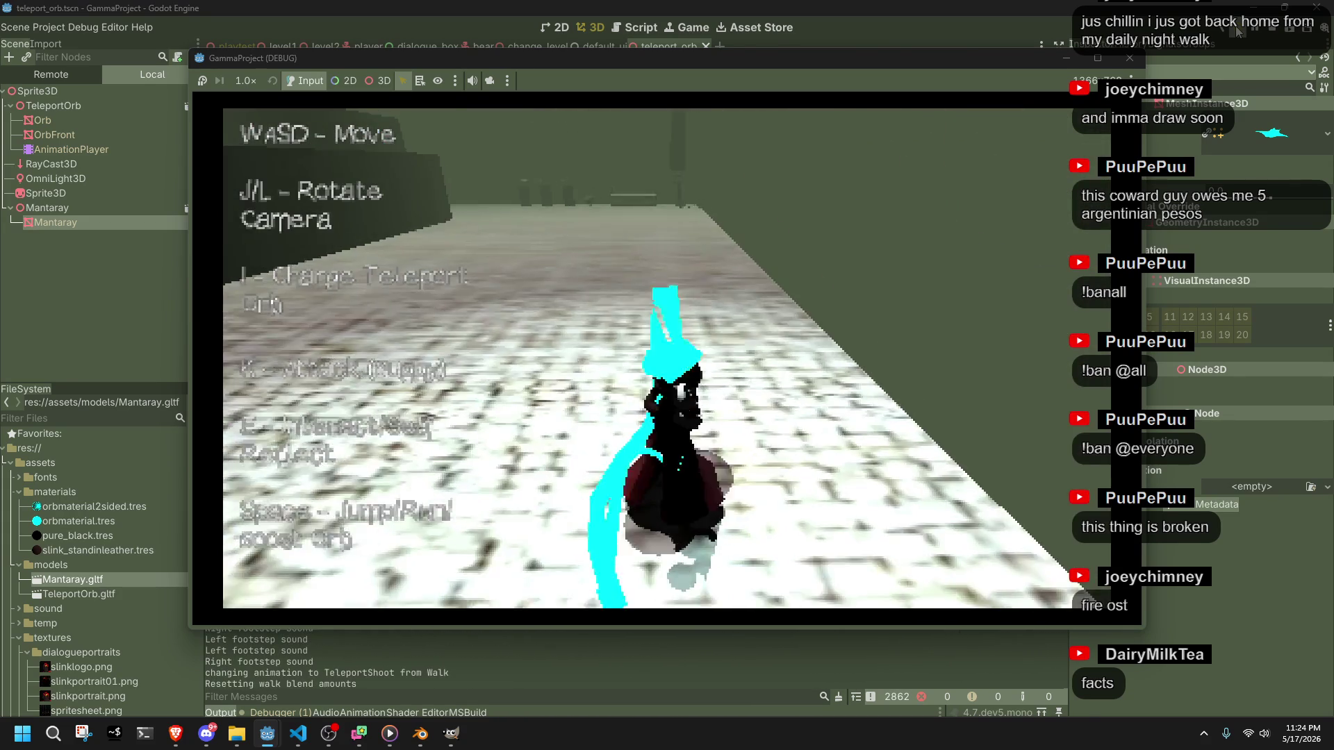
- Fly the manta ray orb forward, pitching up toward the torus and boosting with Space
key("w")
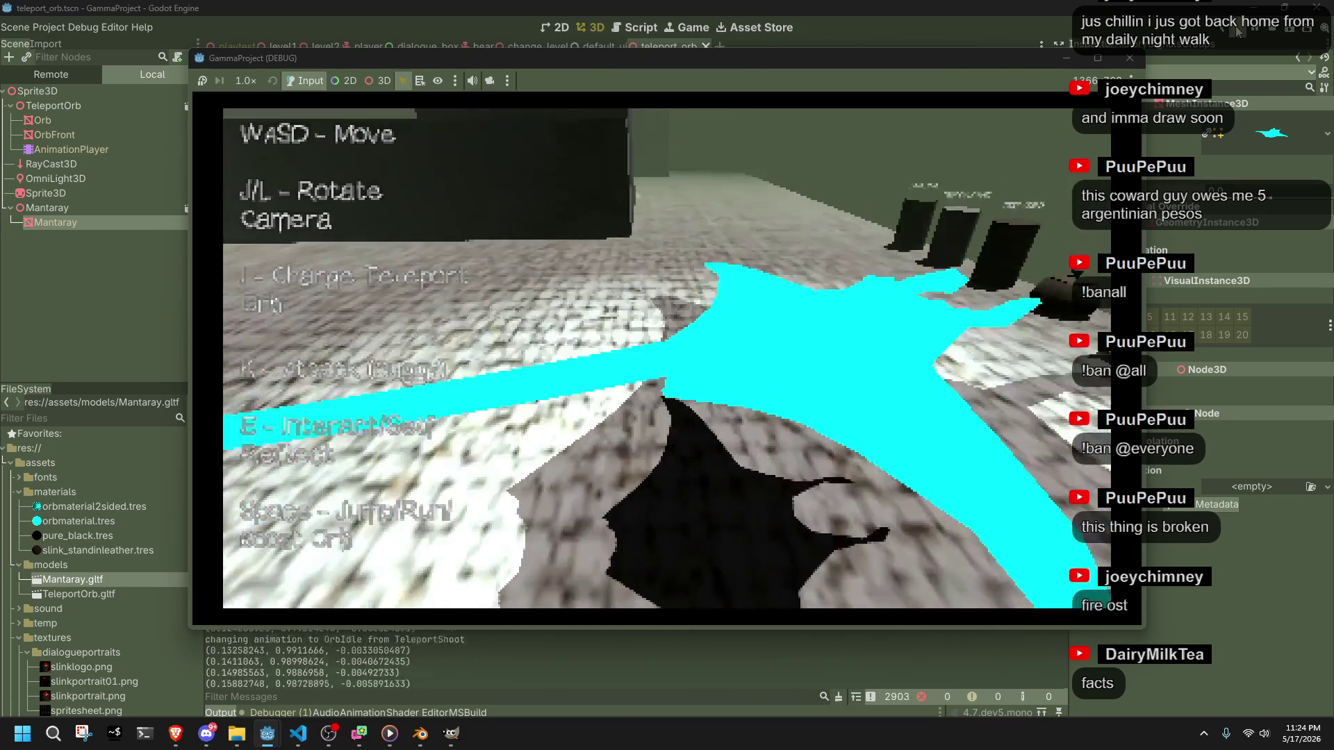
key("w")
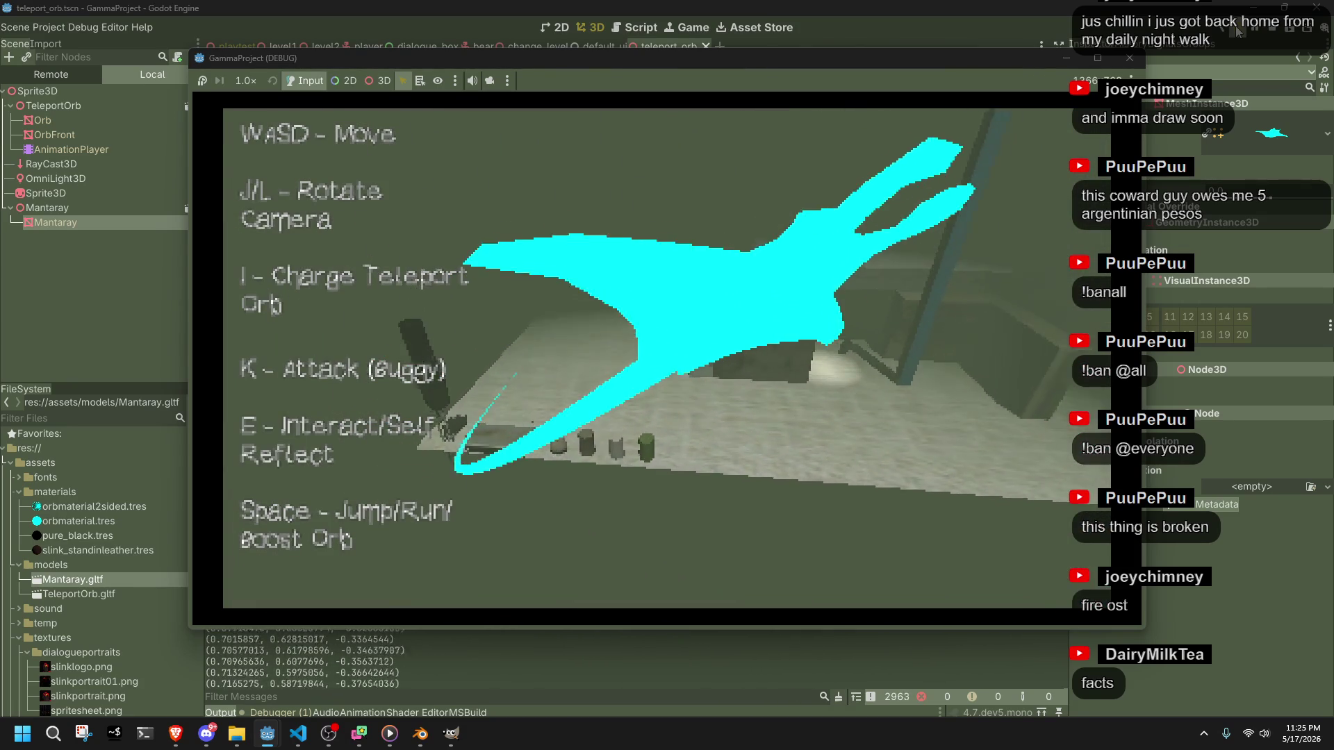
key("w")
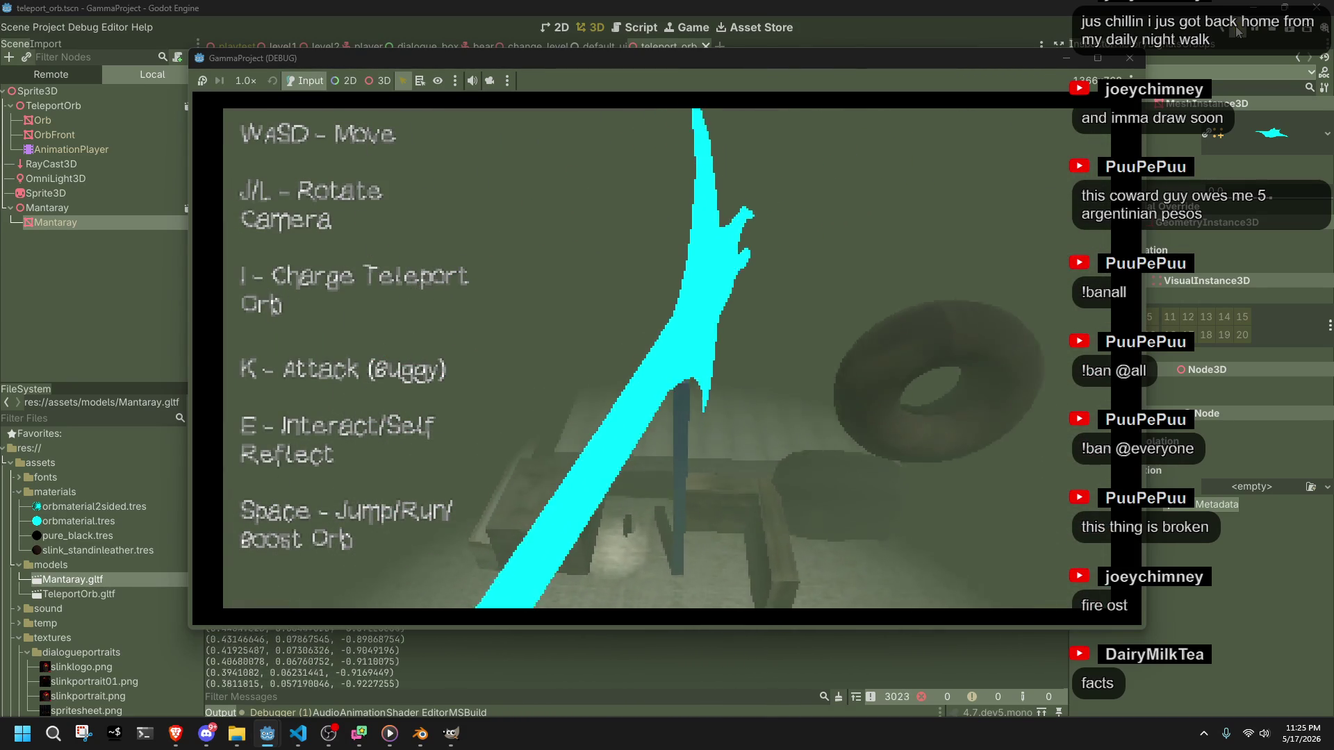
key("w")
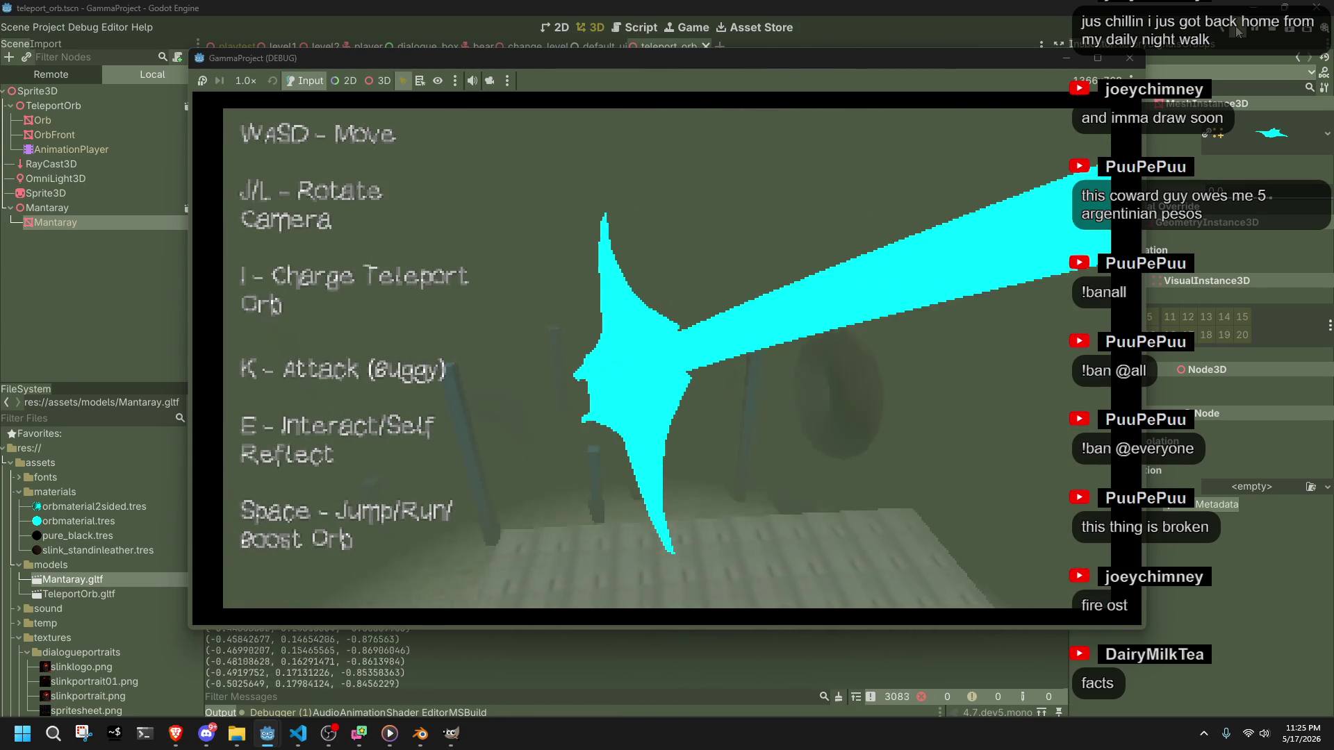
key("w")
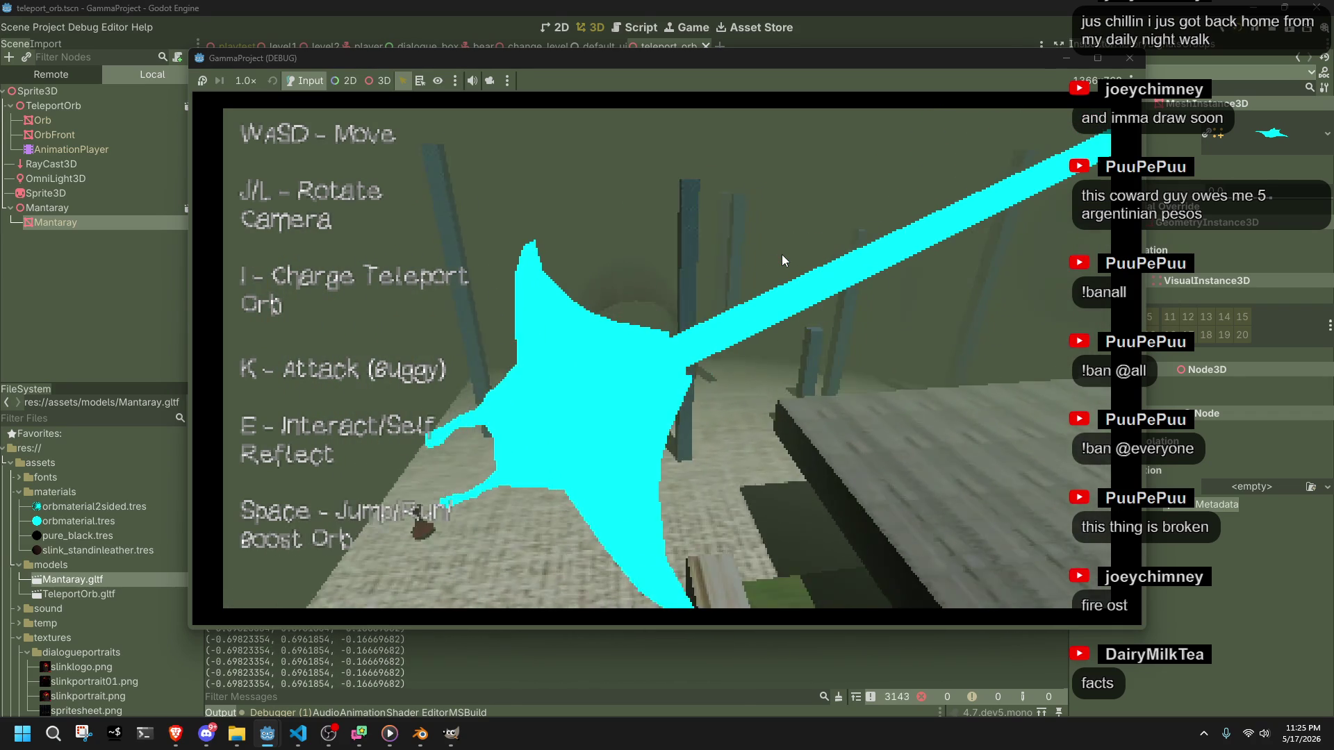
key("w")
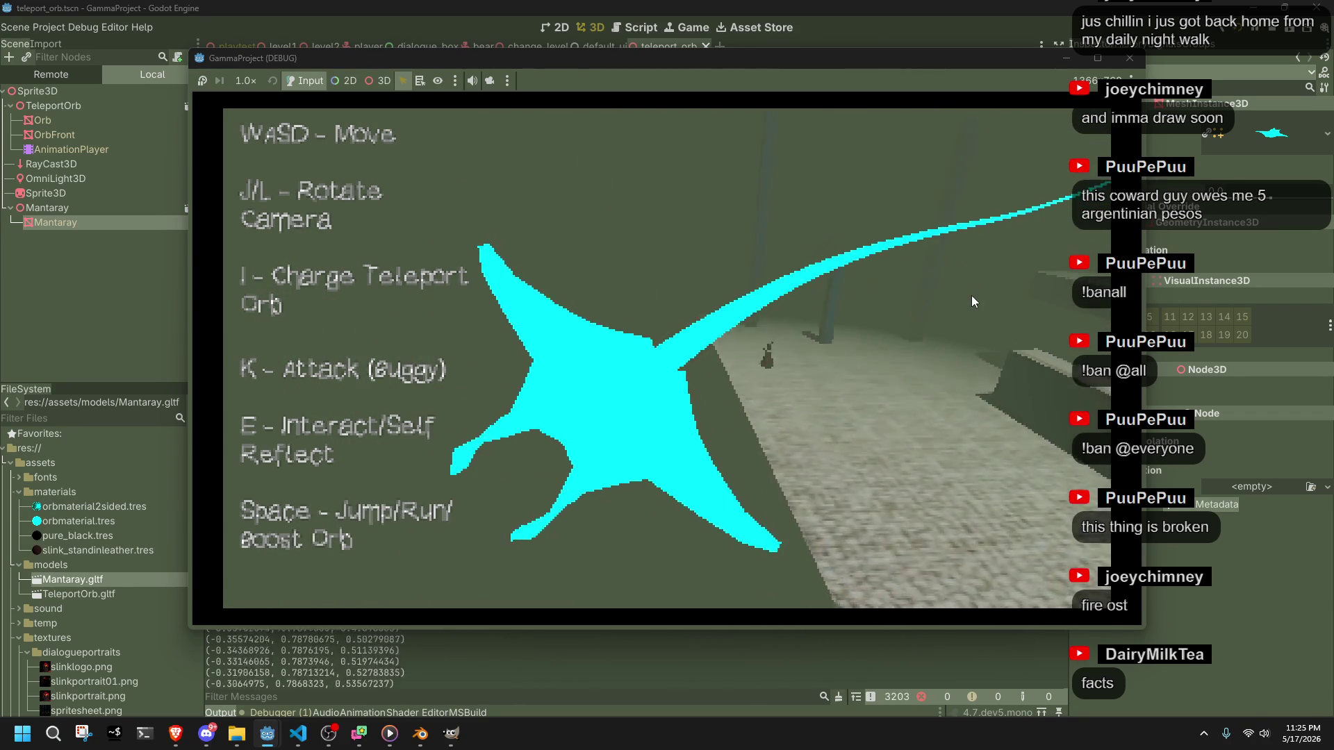
key("w")
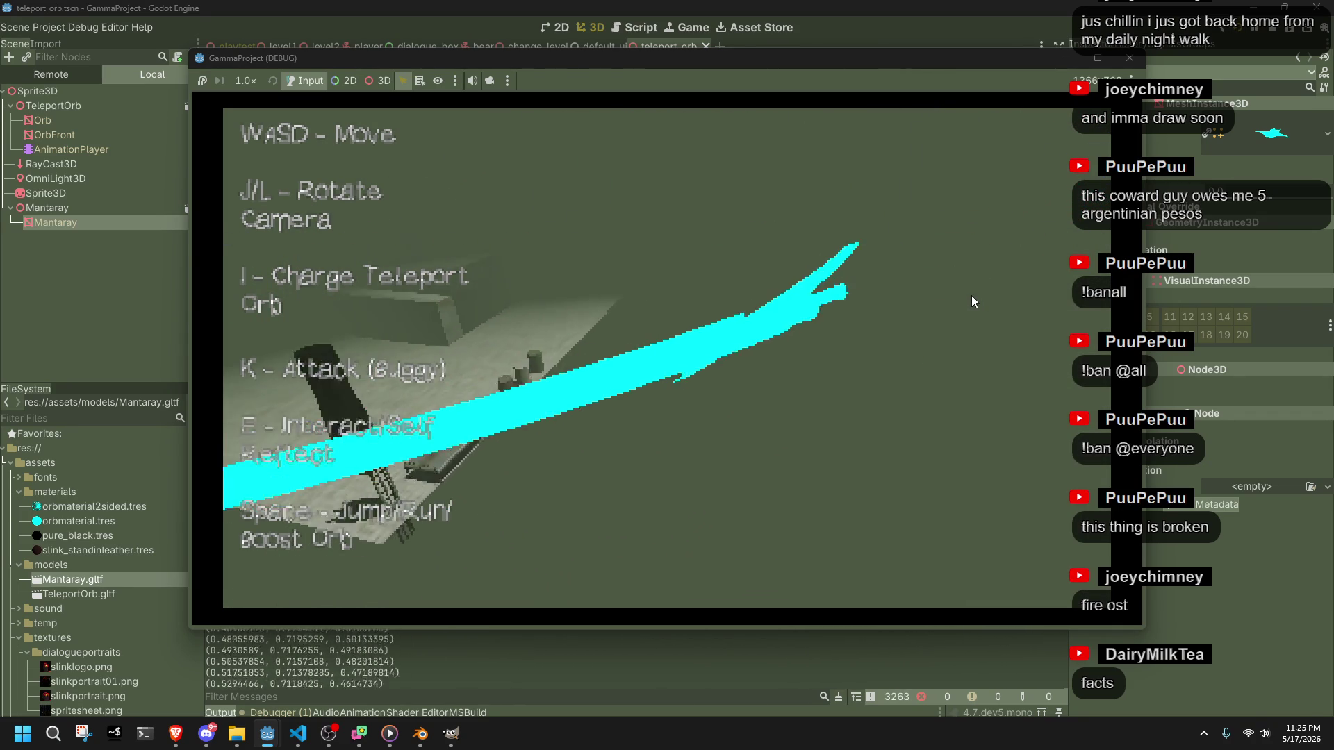
key("w")
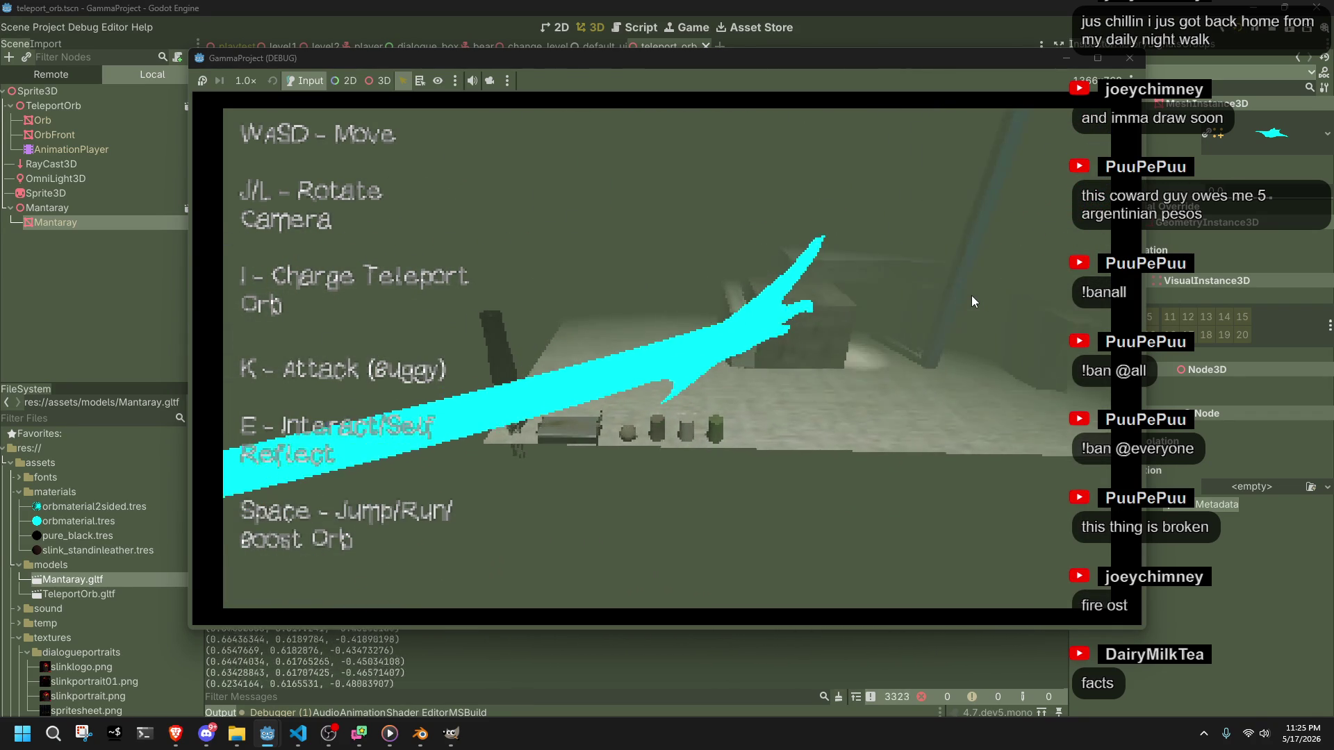
key("space")
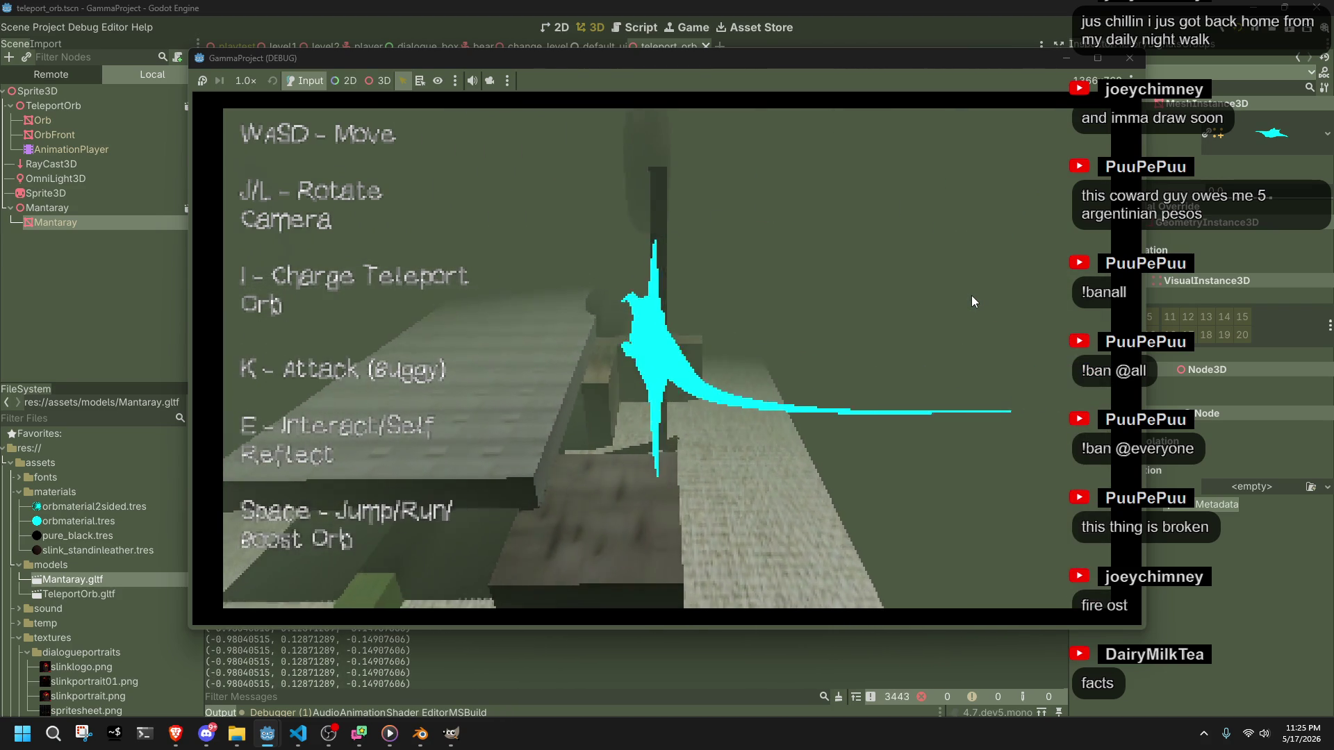
key("w")
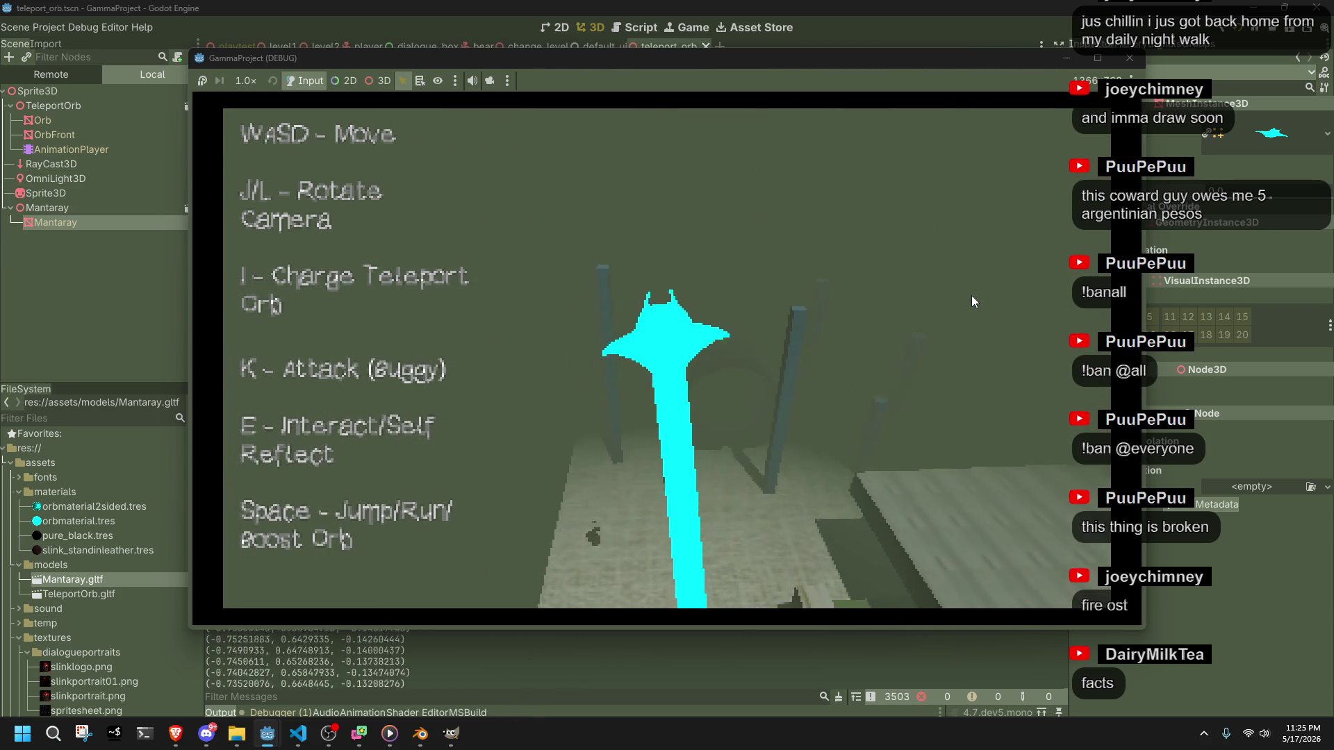
- Bank the manta ray left and right, dive, pull out, and return to the character
key("d")
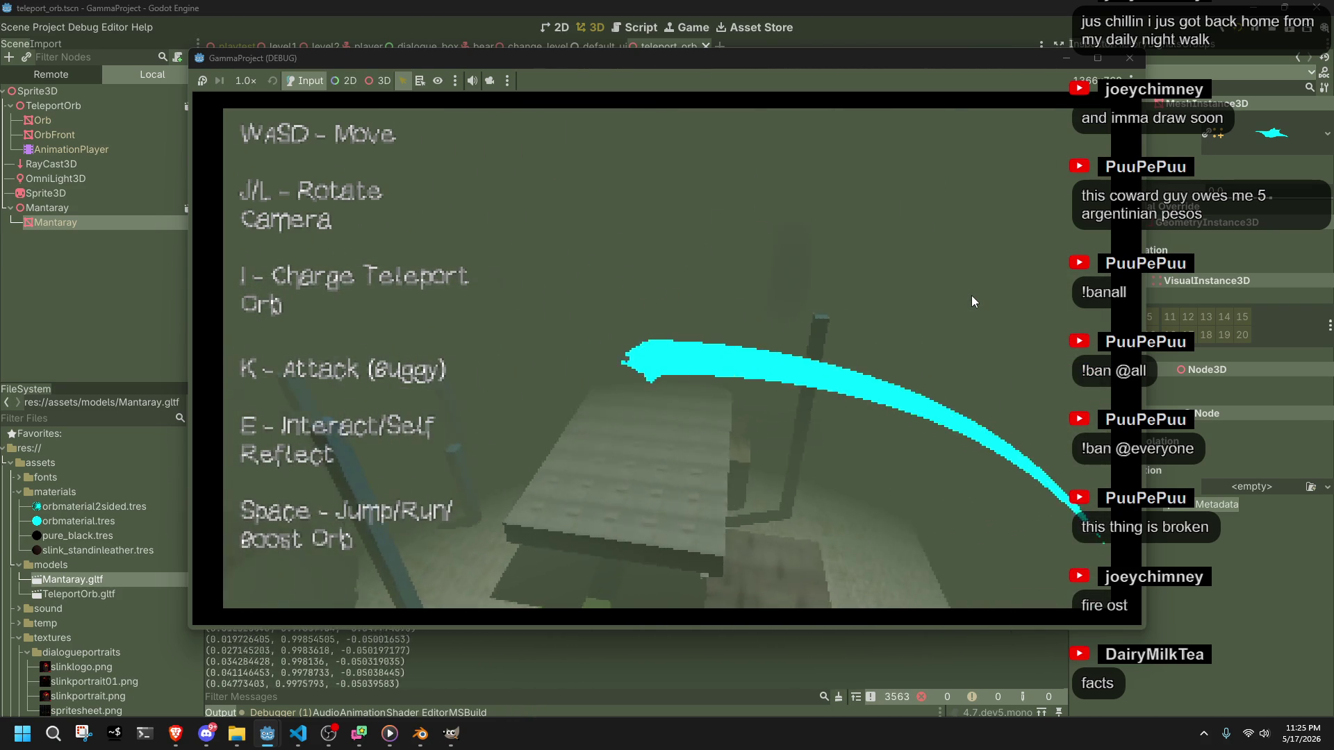
key("a")
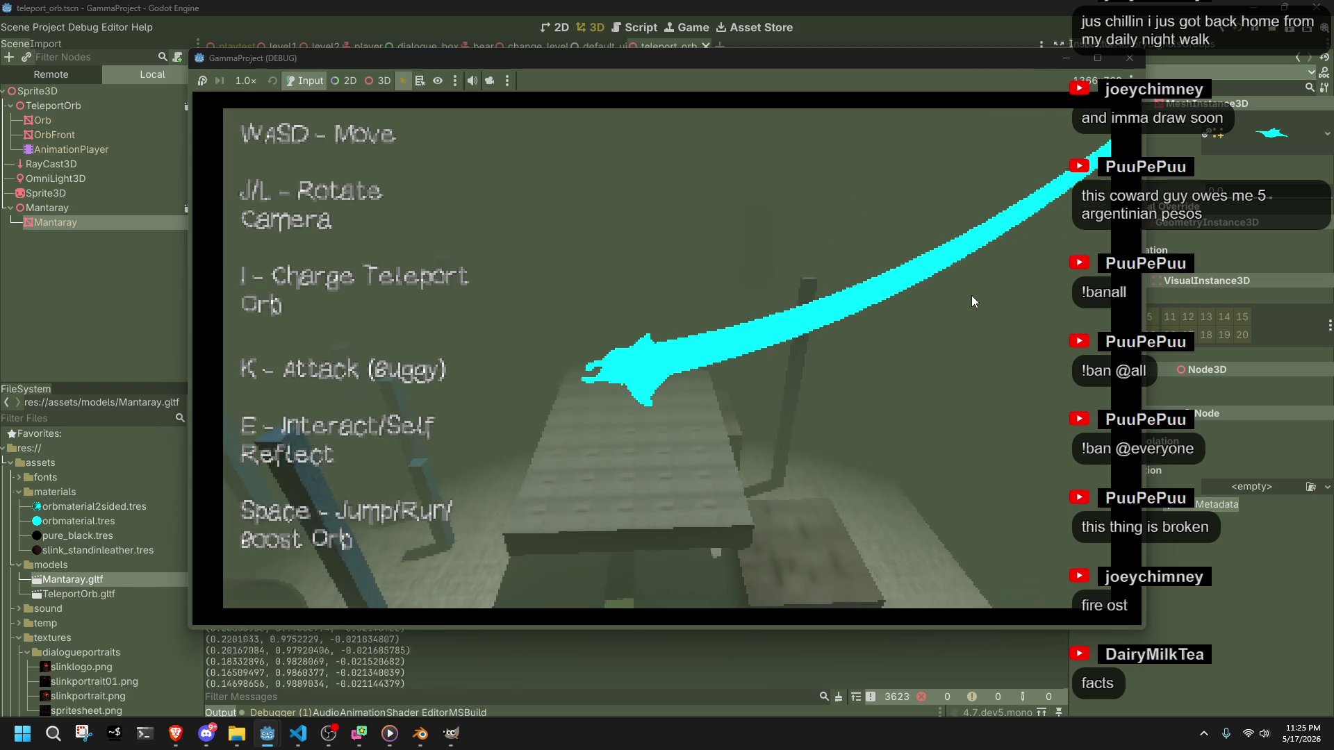
key("d")
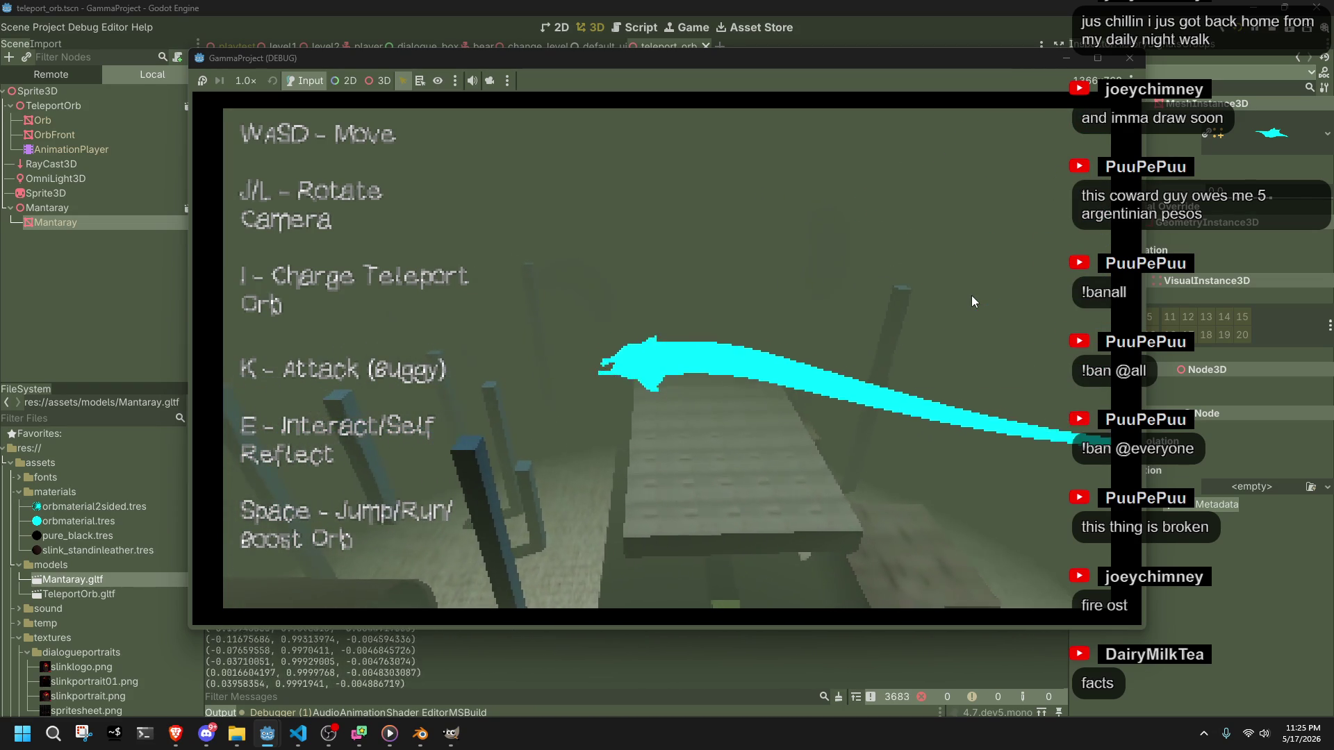
key("d")
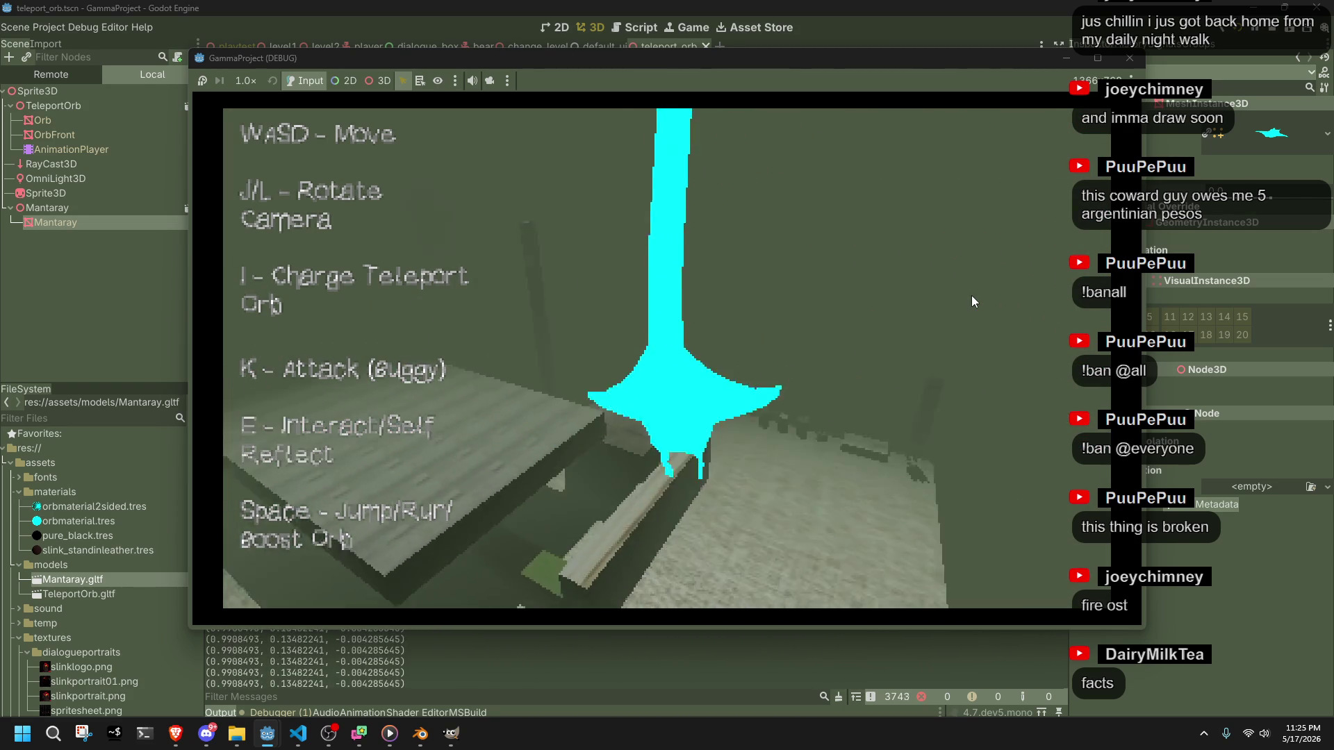
key("d")
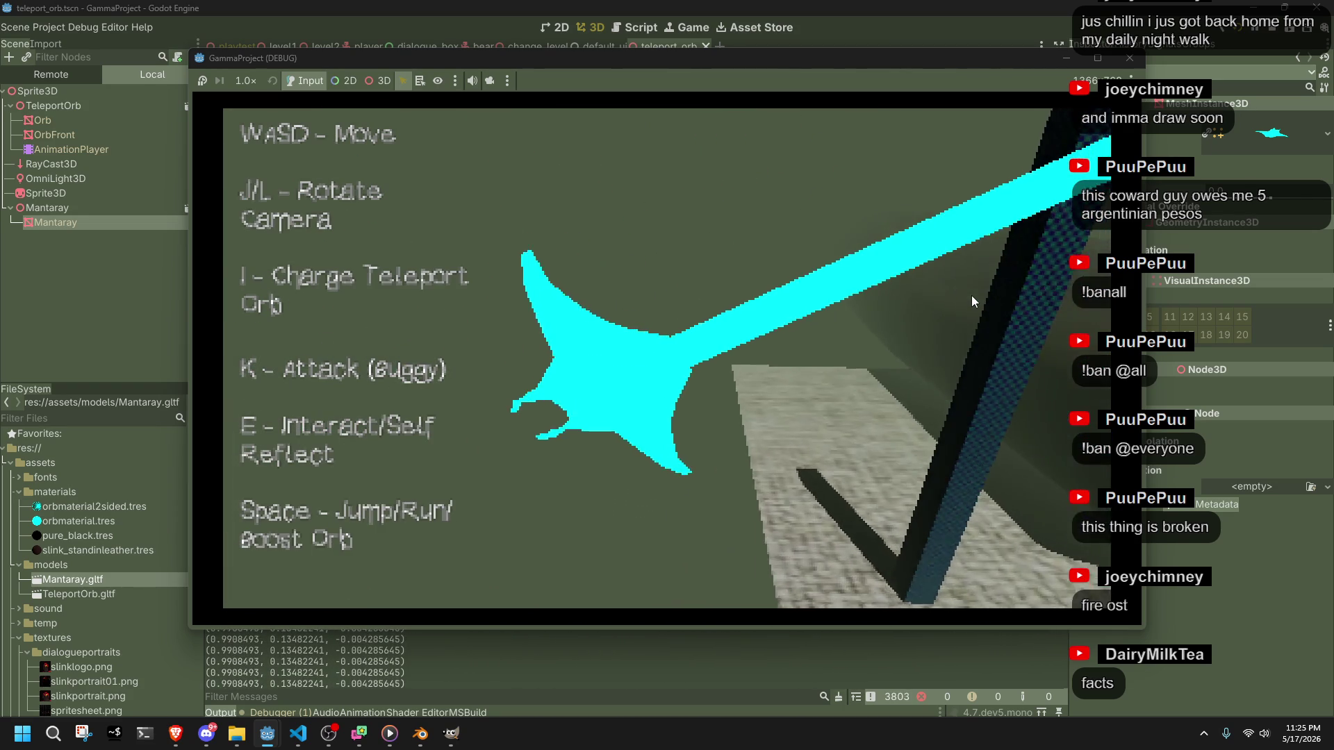
key("d")
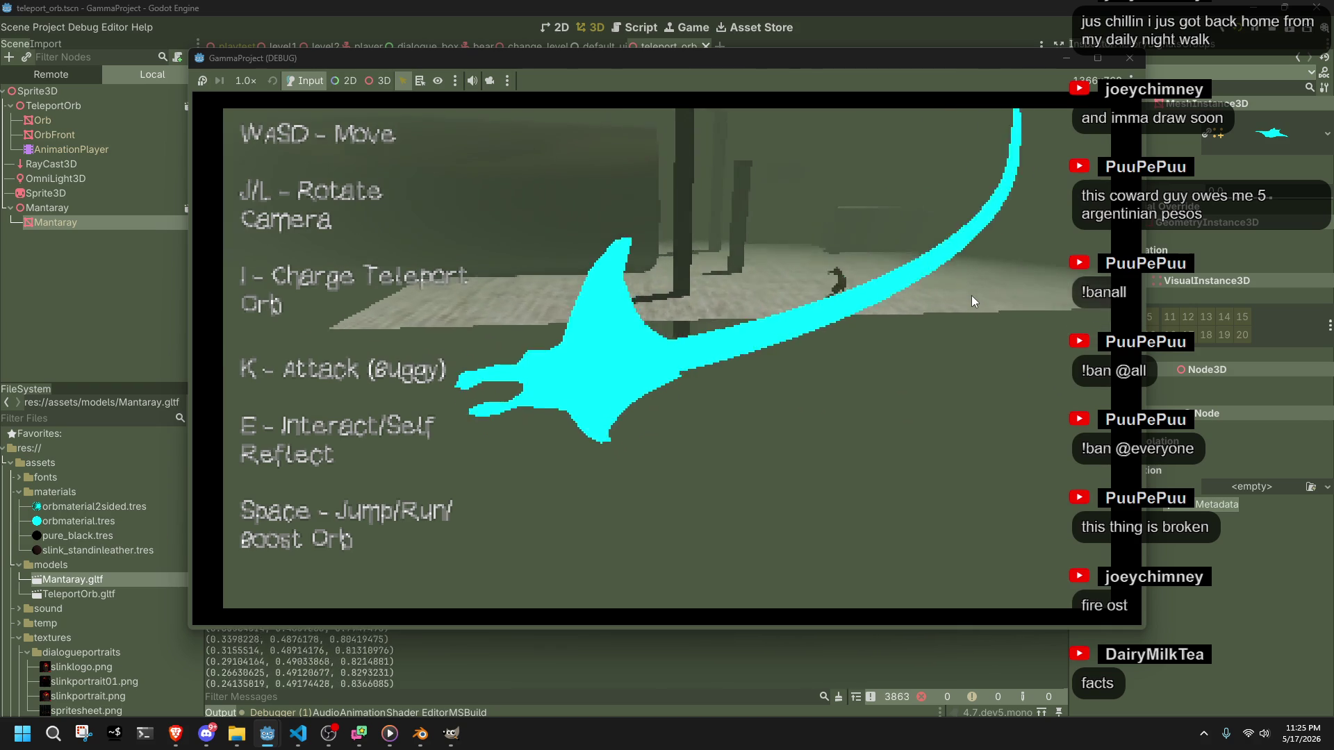
key("d")
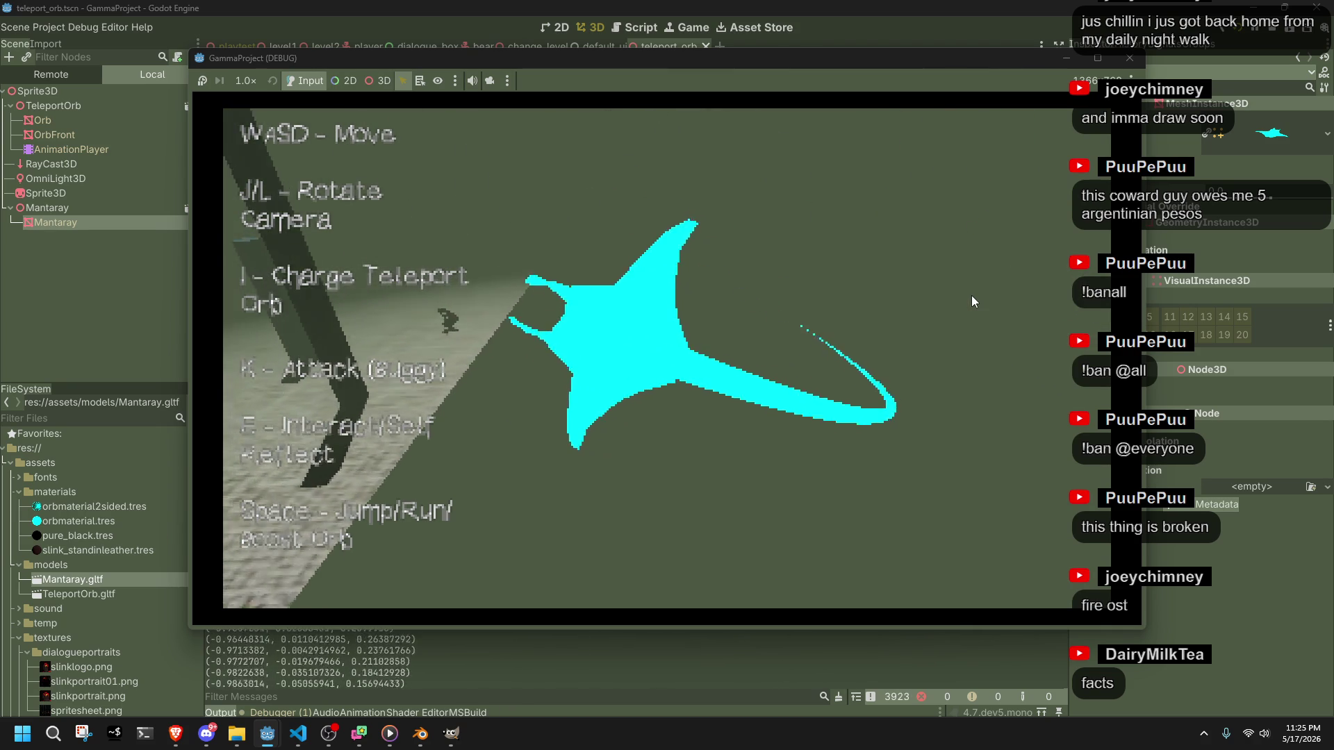
key("d")
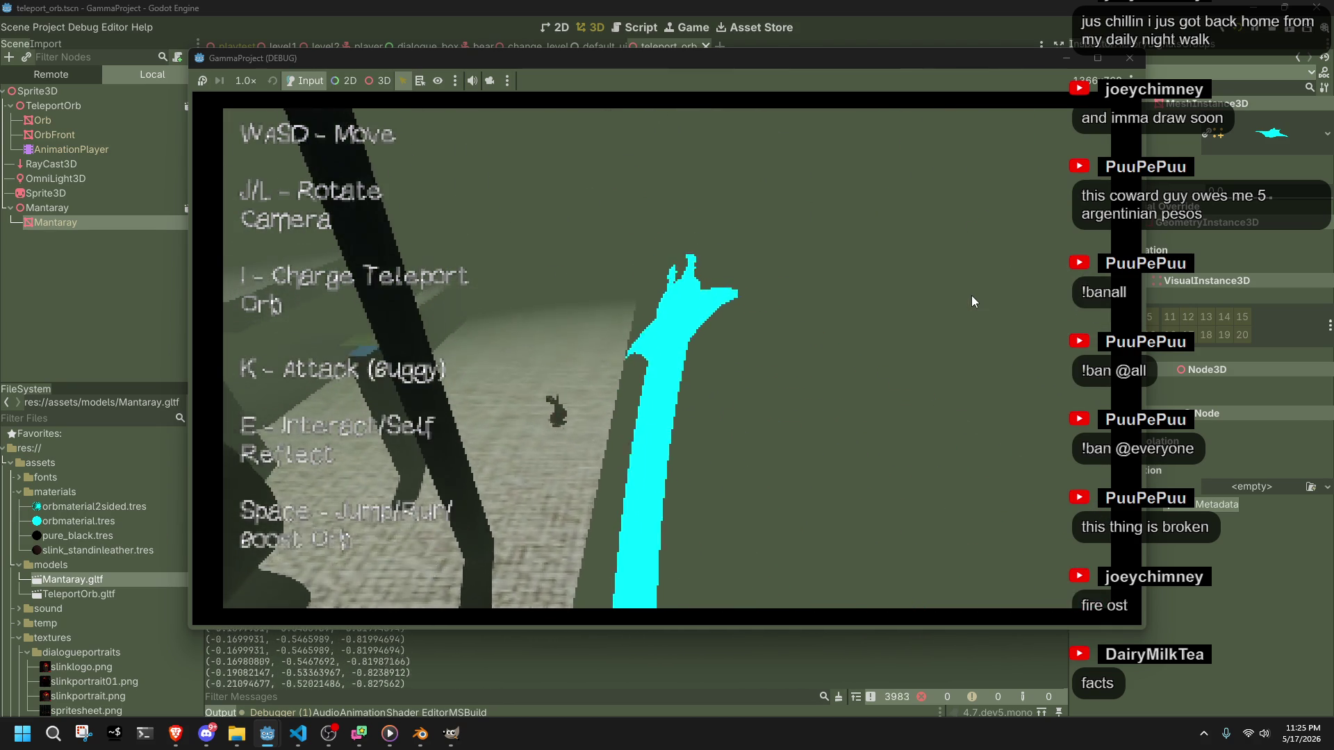
key("d")
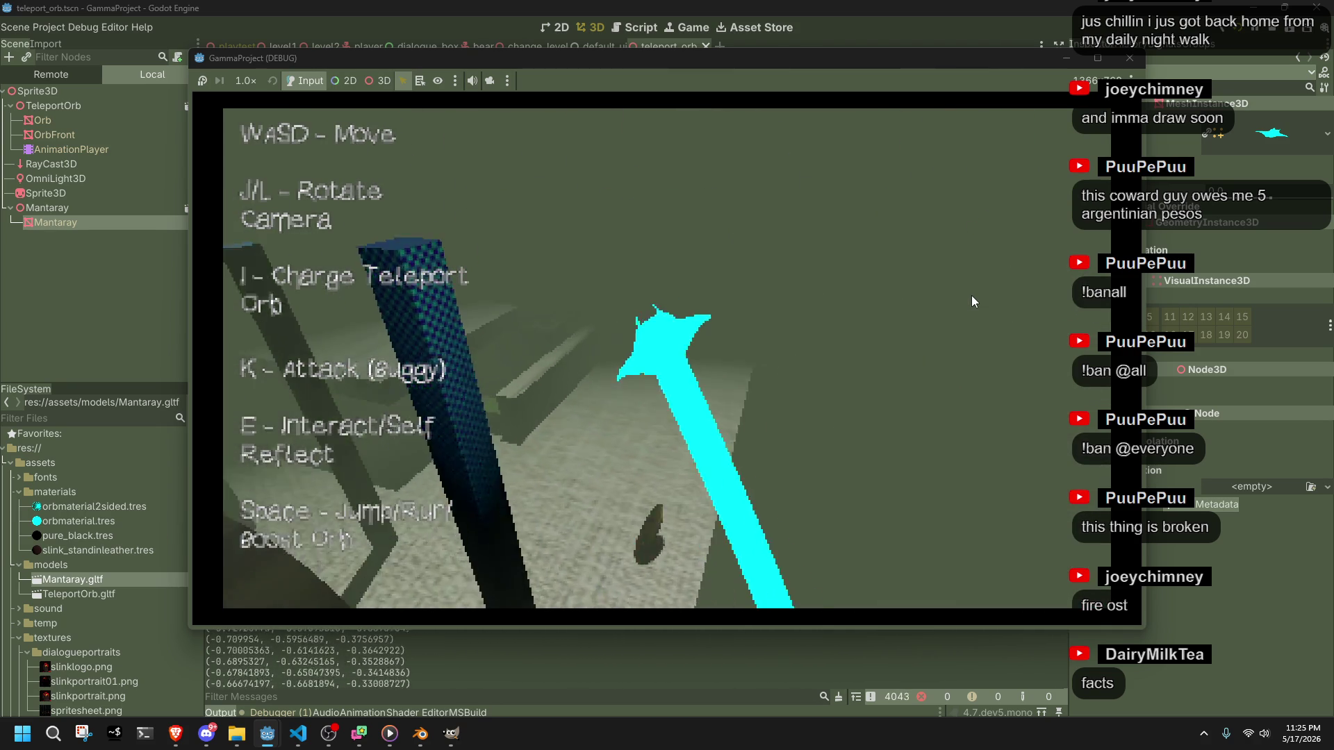
key("d")
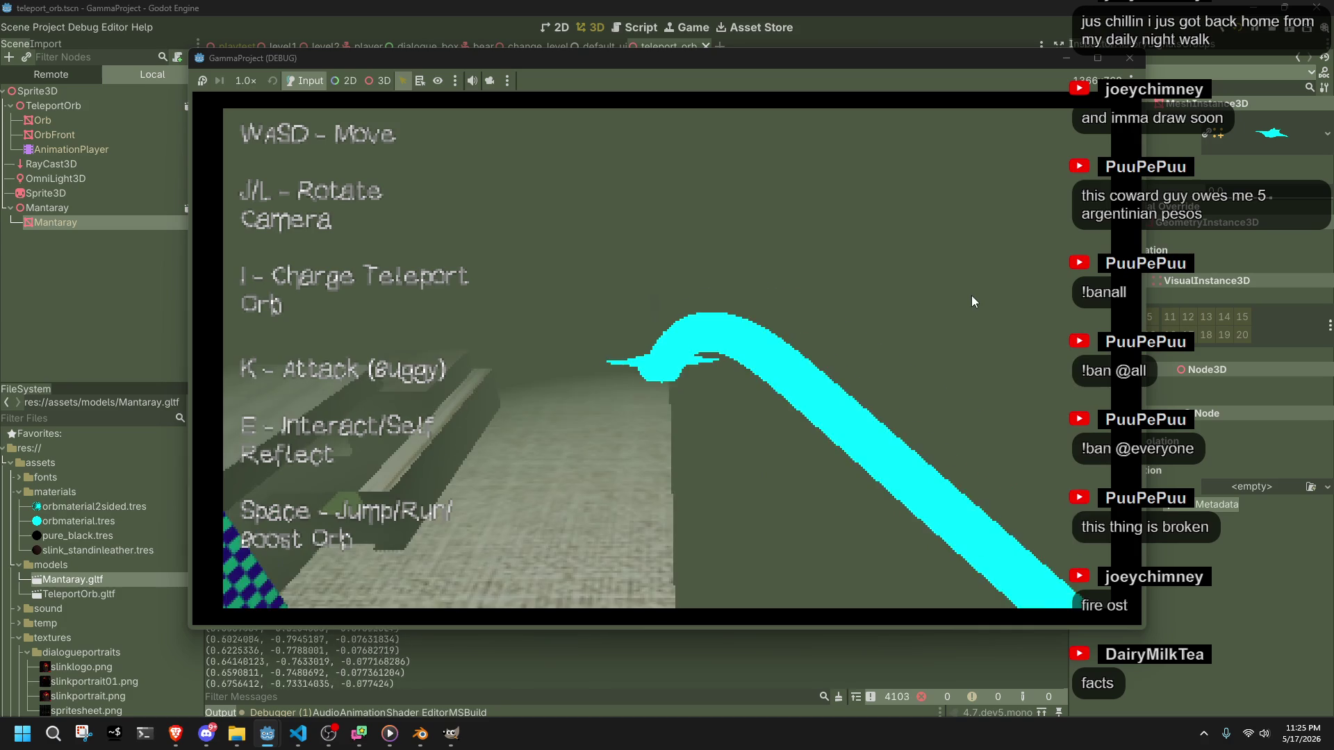
key("d")
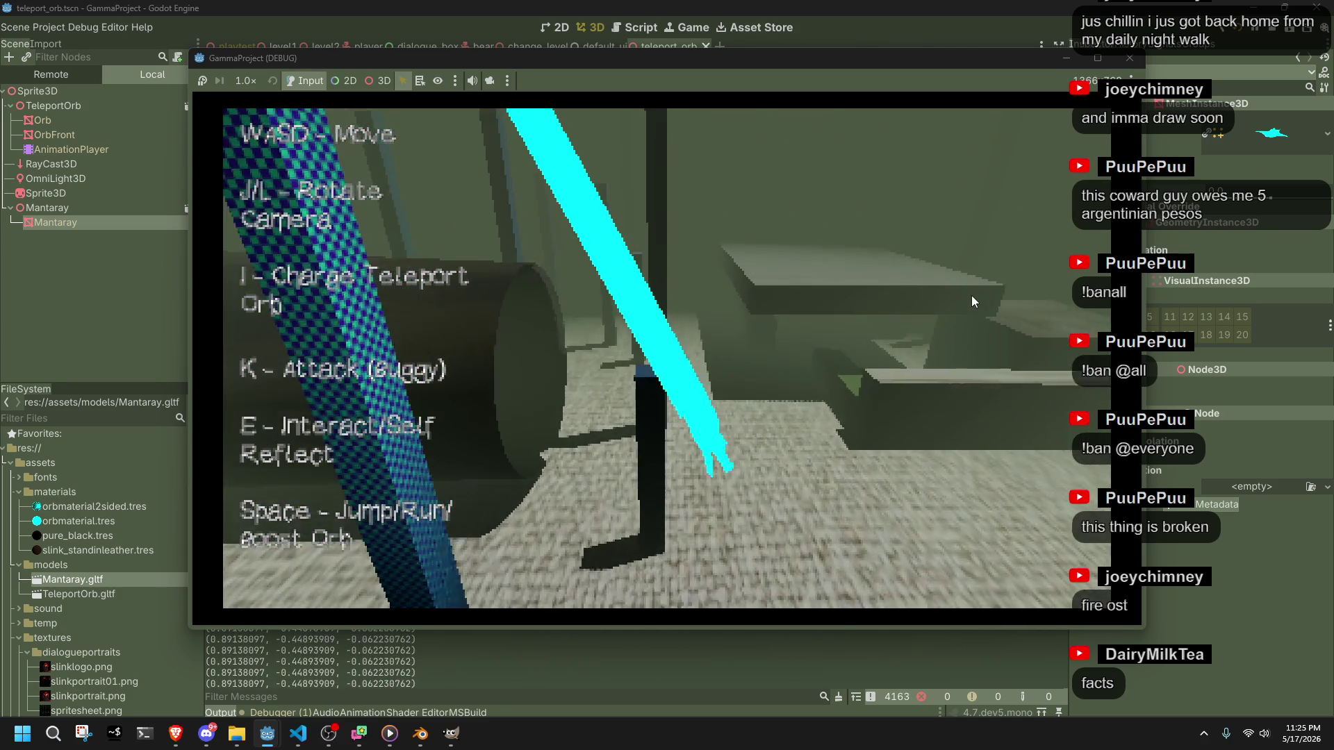
key("w")
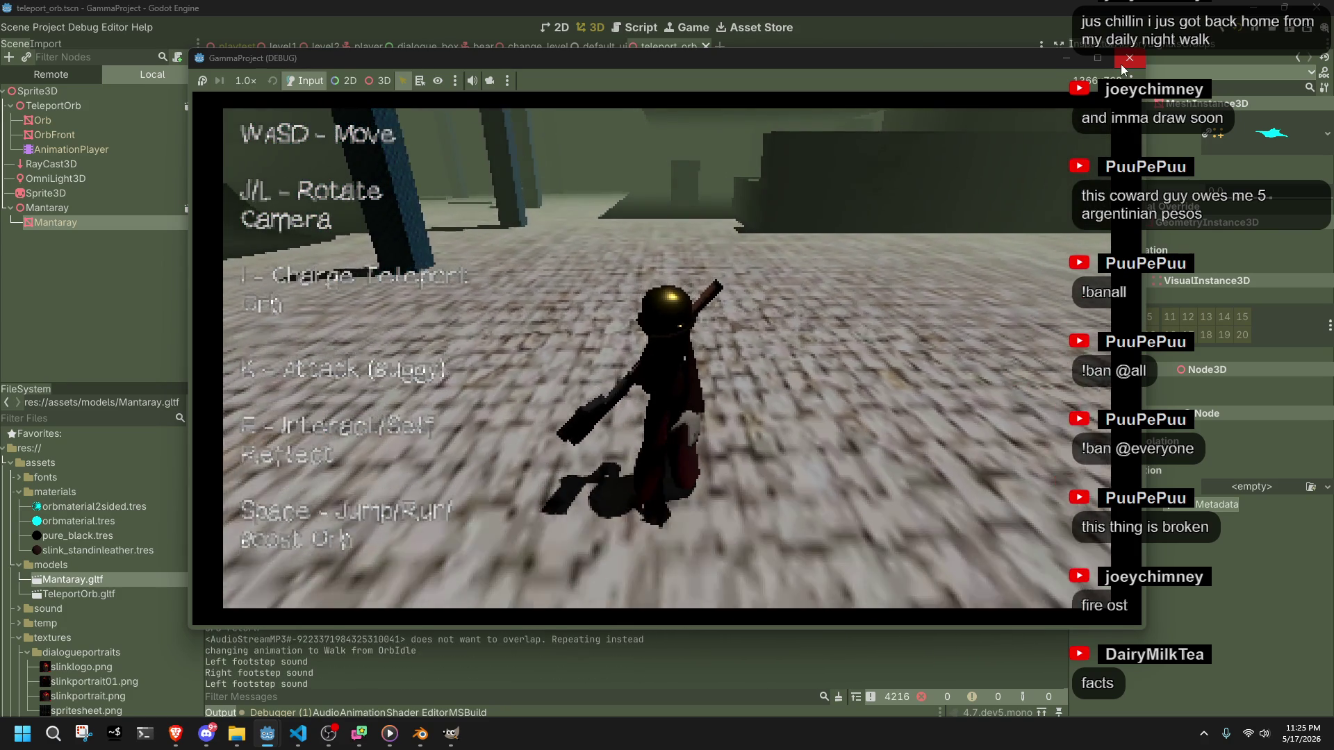
- Launch the orb again down the corridor, return to walking, and stop the running game
key("i")
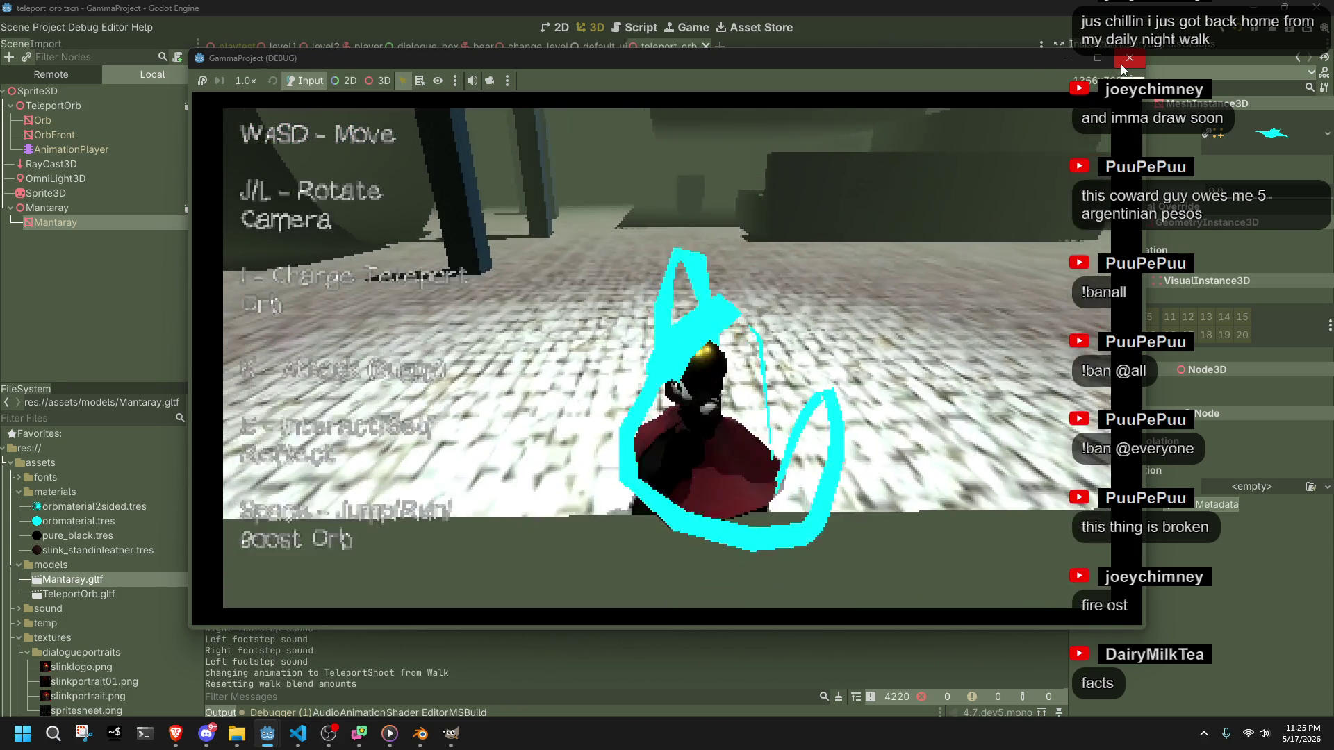
key("d")
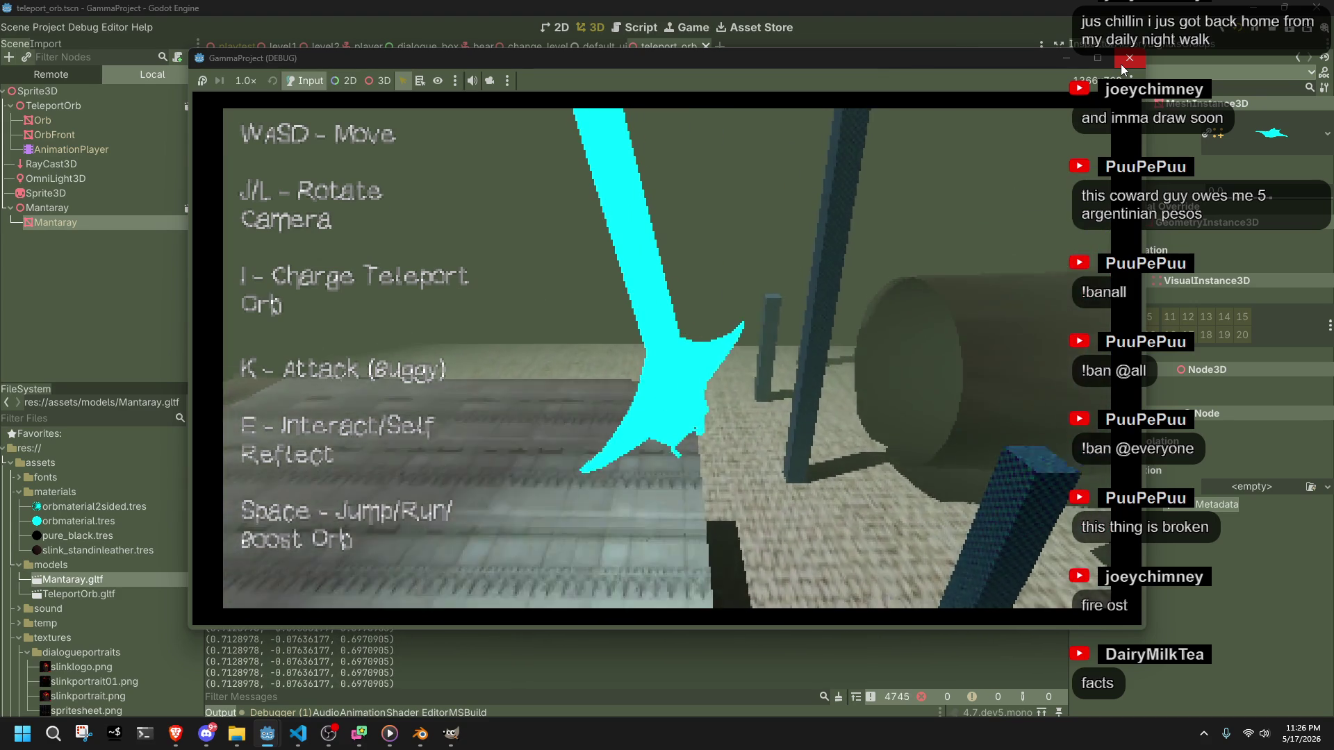
key("w")
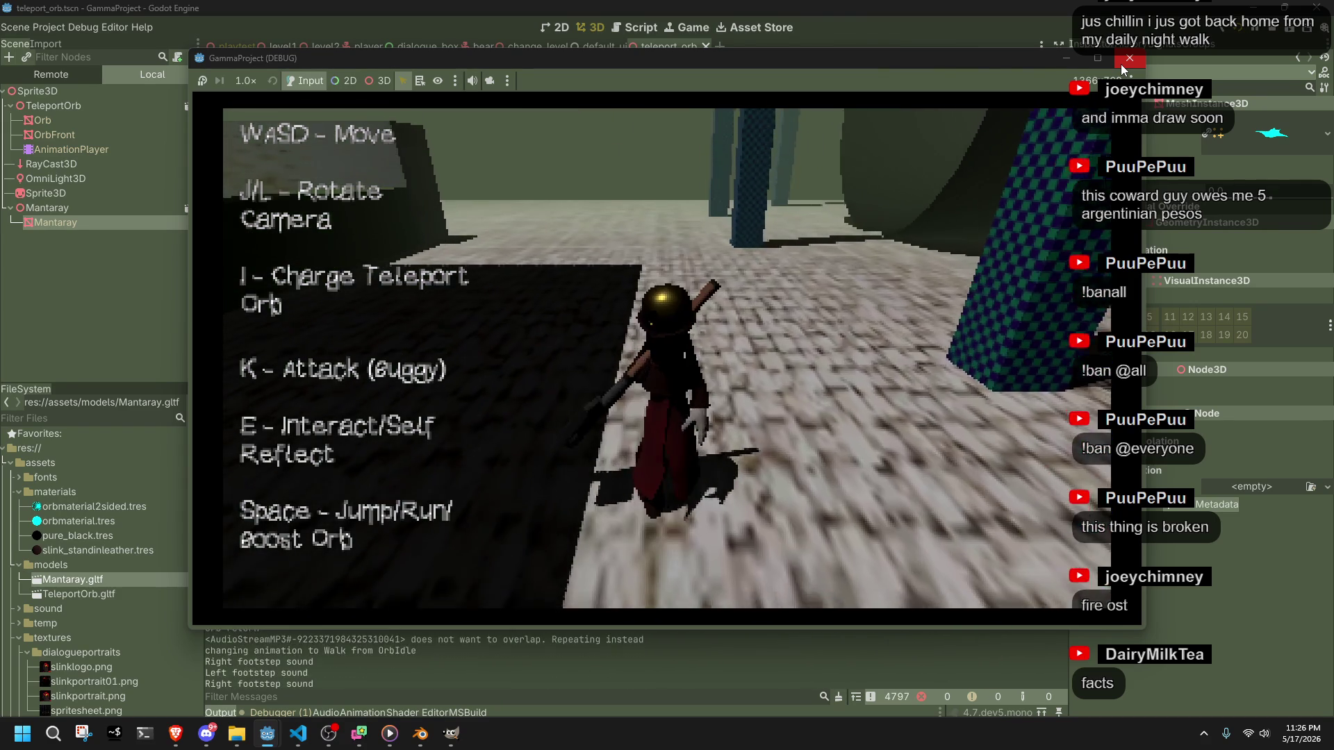
left_click(1121, 61)
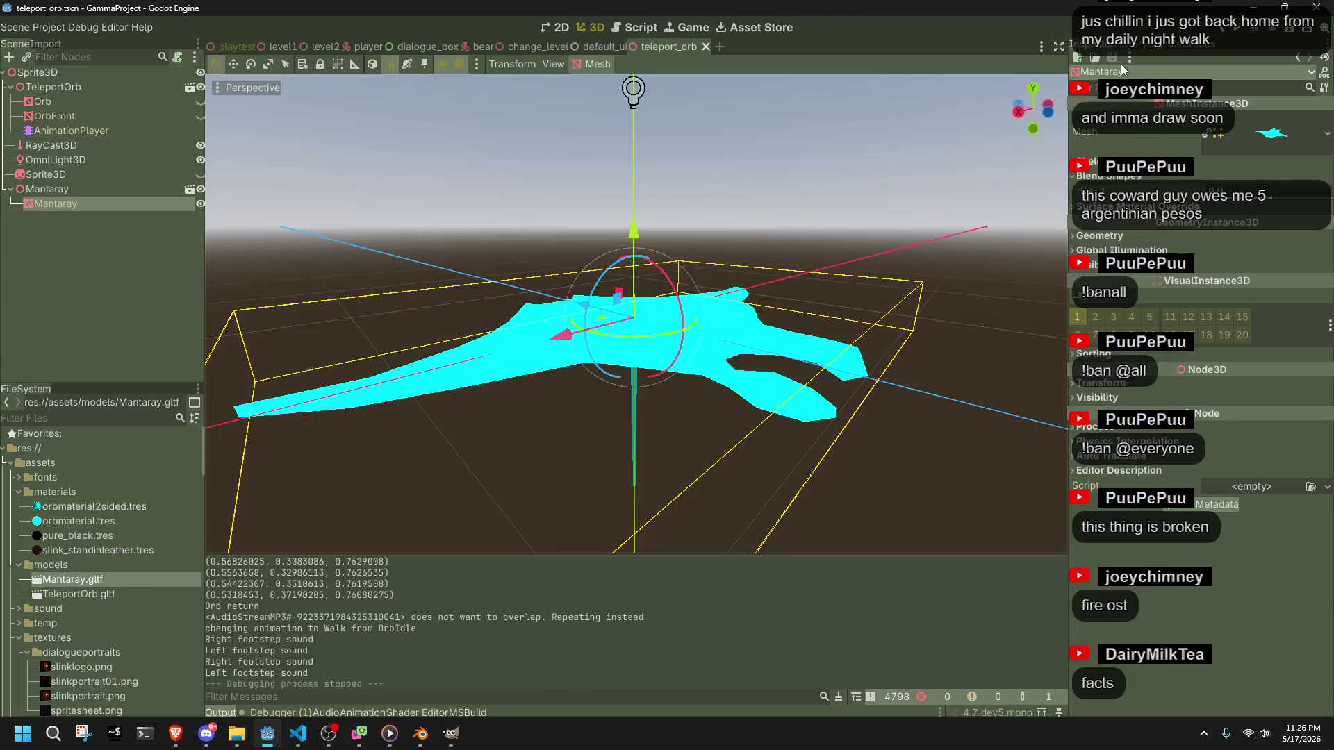
- Delete ' * 0.5f' so the blend weight is 1 - speedFactor, save, and rerun the project
left_click(300, 747)
left_click(820, 554)
left_click(743, 609)
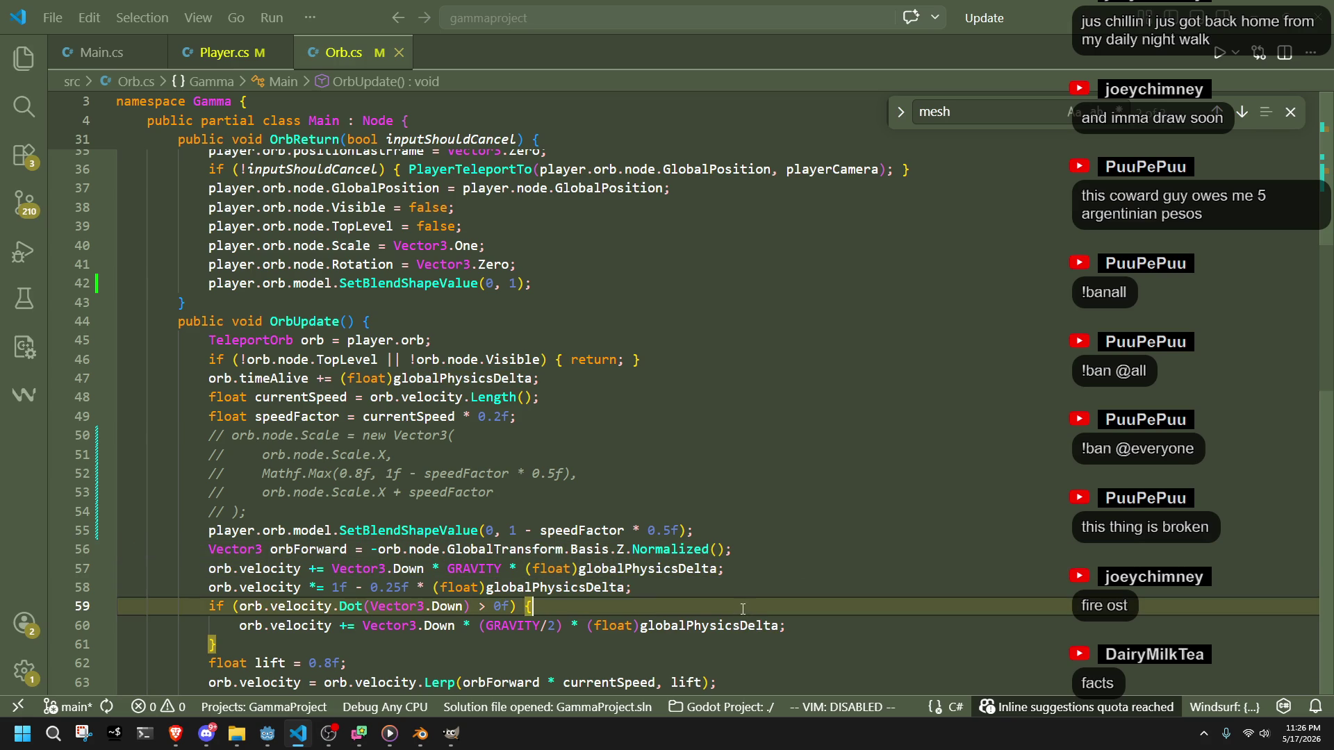
left_click(589, 656)
scroll(589, 656, "down", 6)
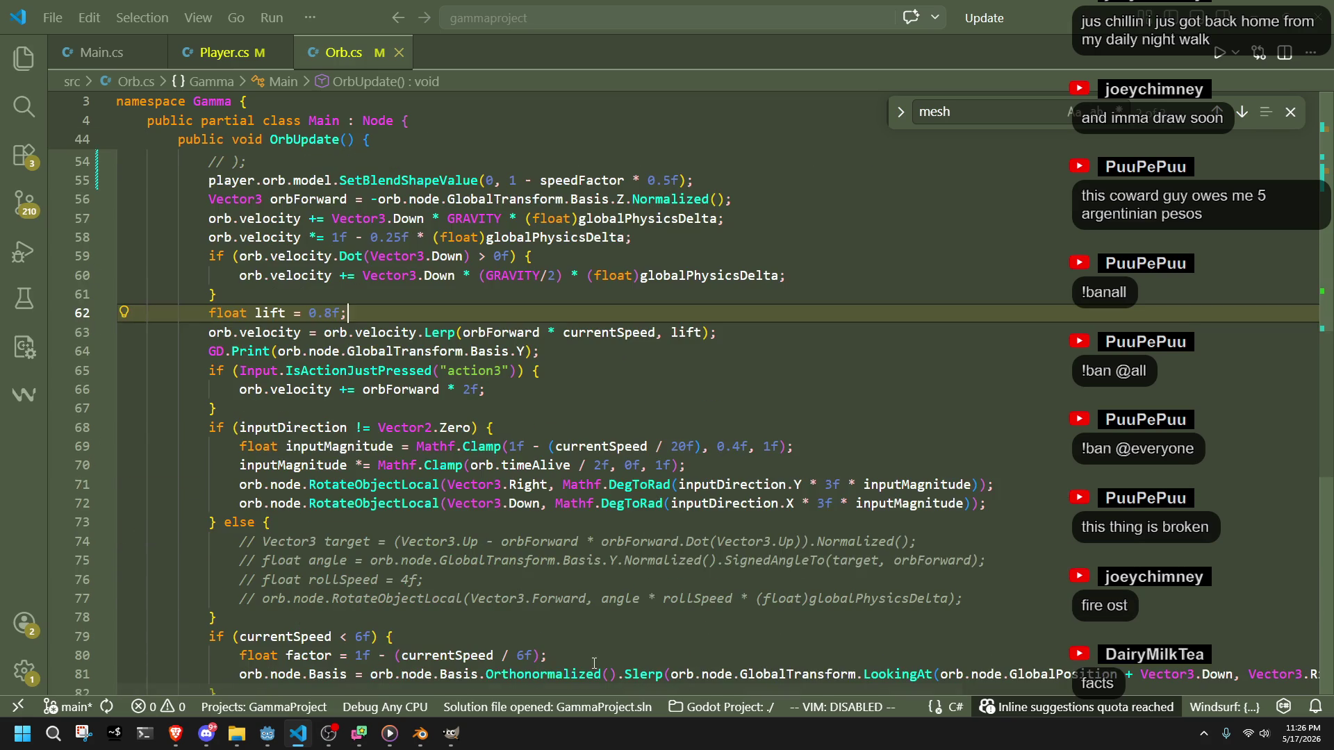
scroll(758, 472, "up", 3)
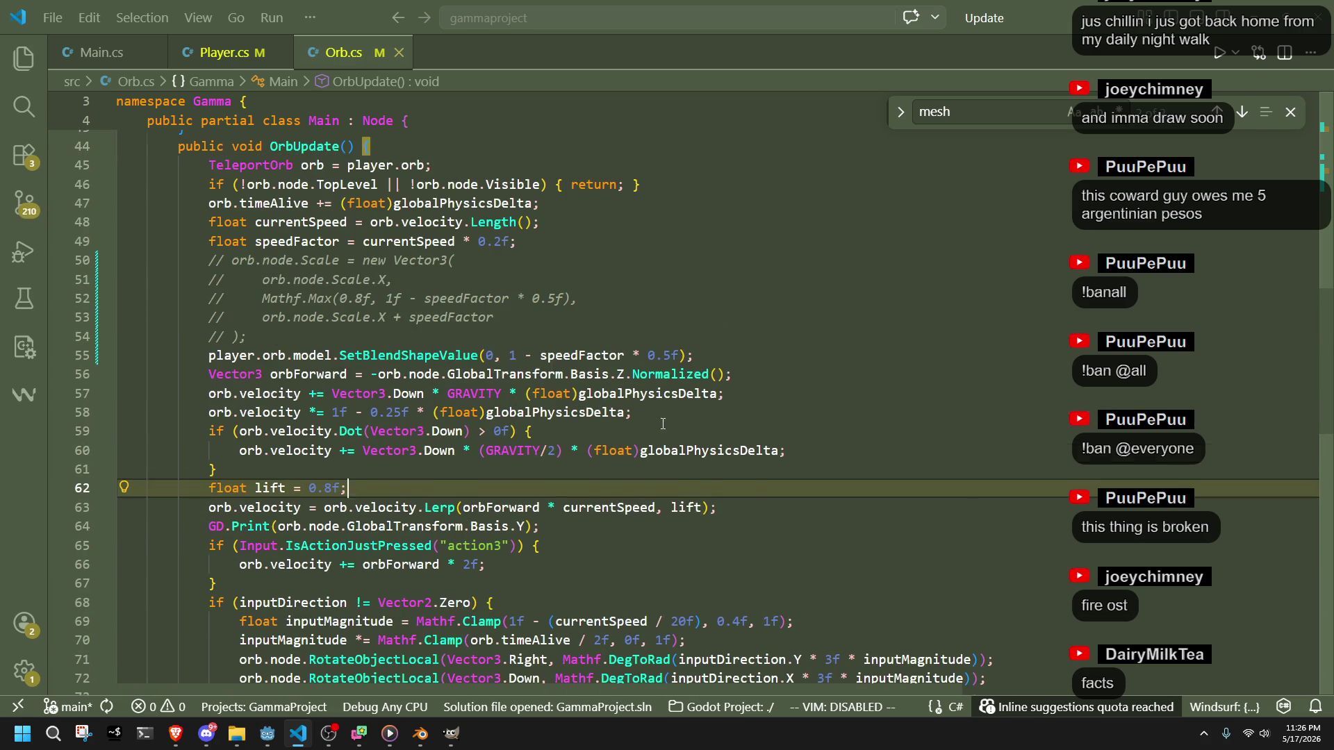
left_click(671, 355)
left_click_drag(681, 357, 627, 356)
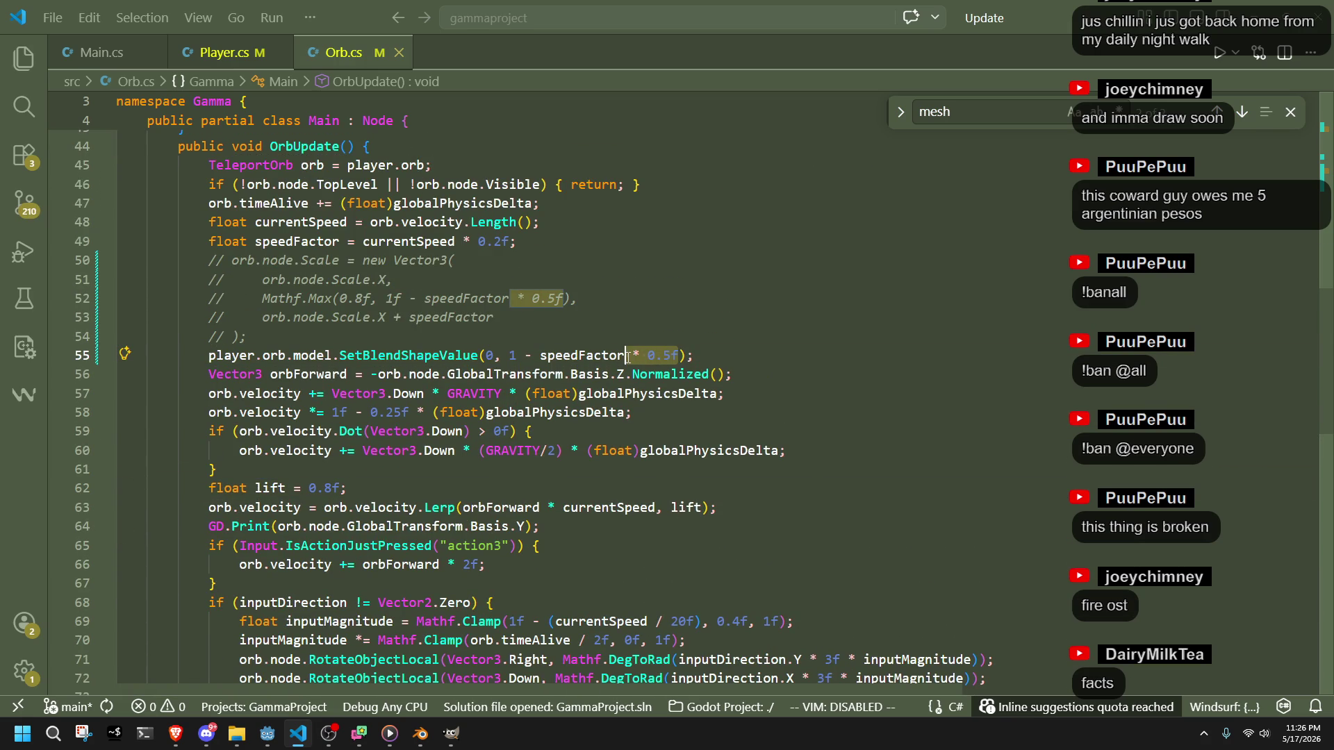
key("BackSpace")
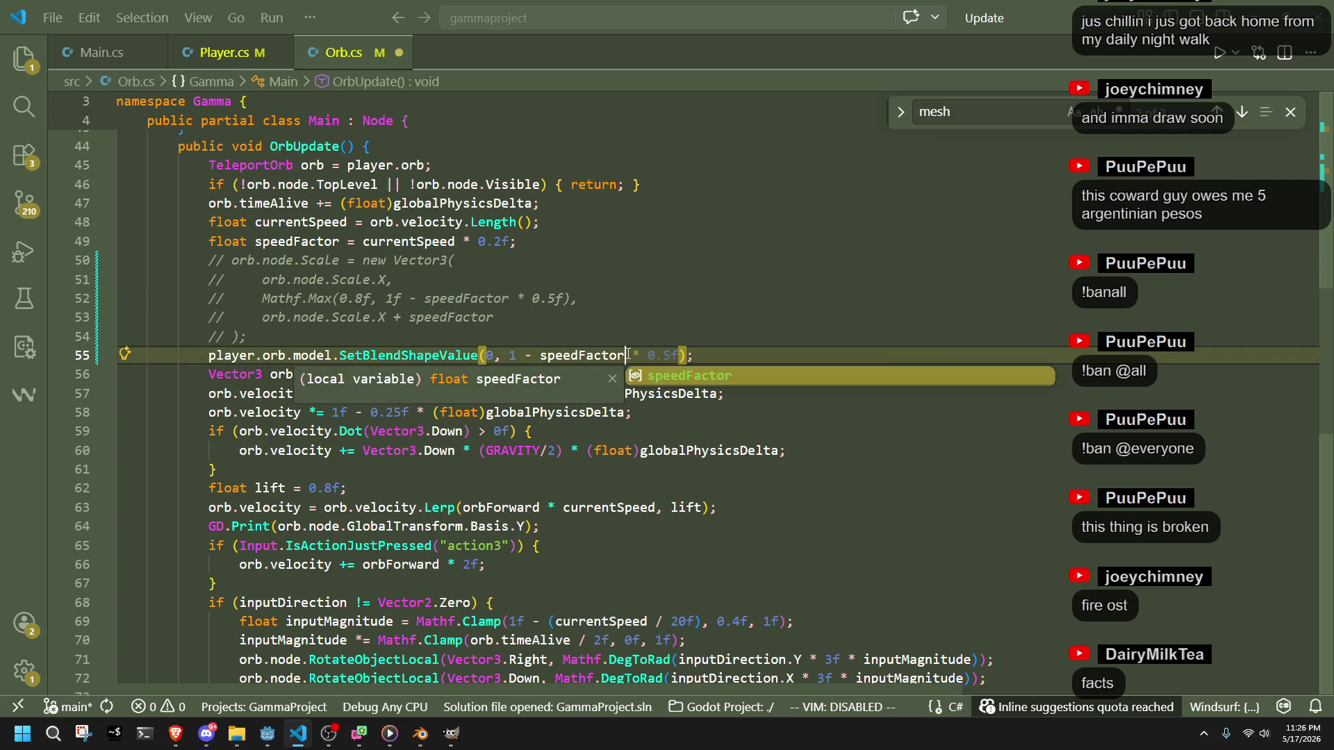
key("ctrl+s")
key("alt+Tab")
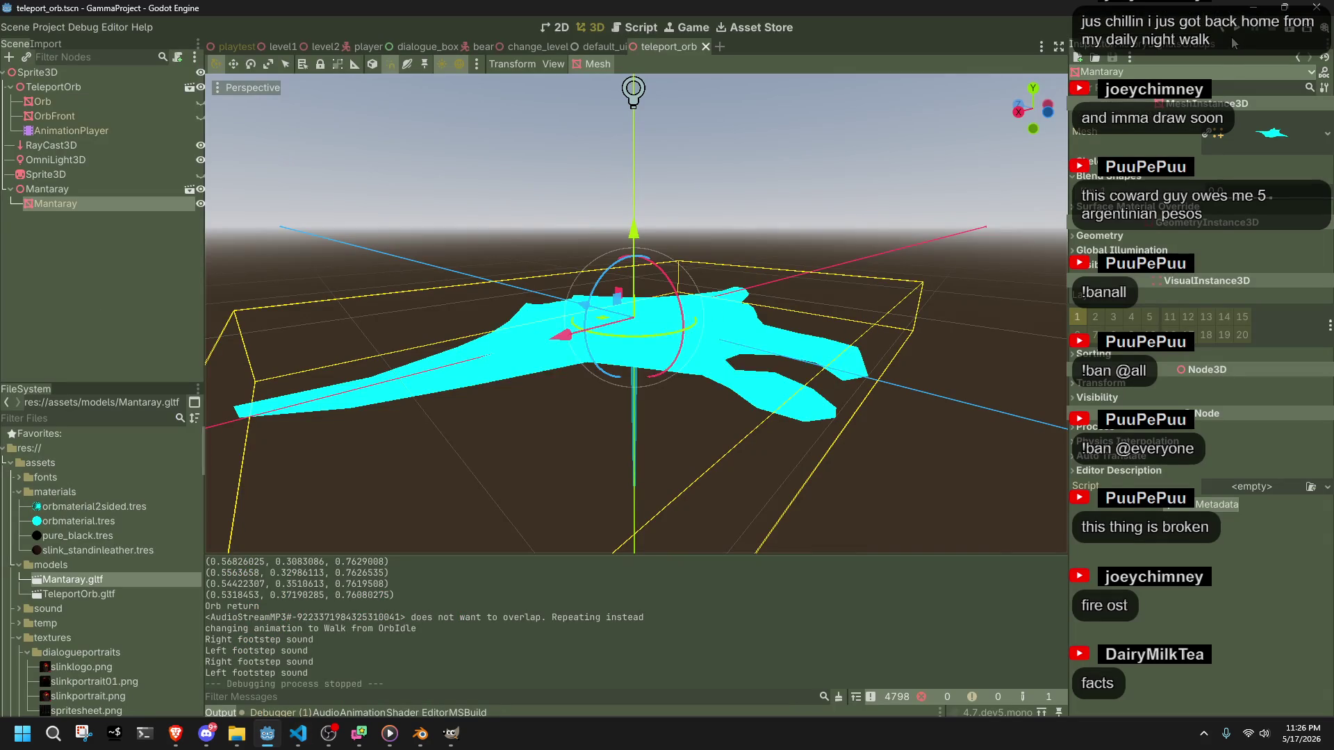
left_click(1238, 31)
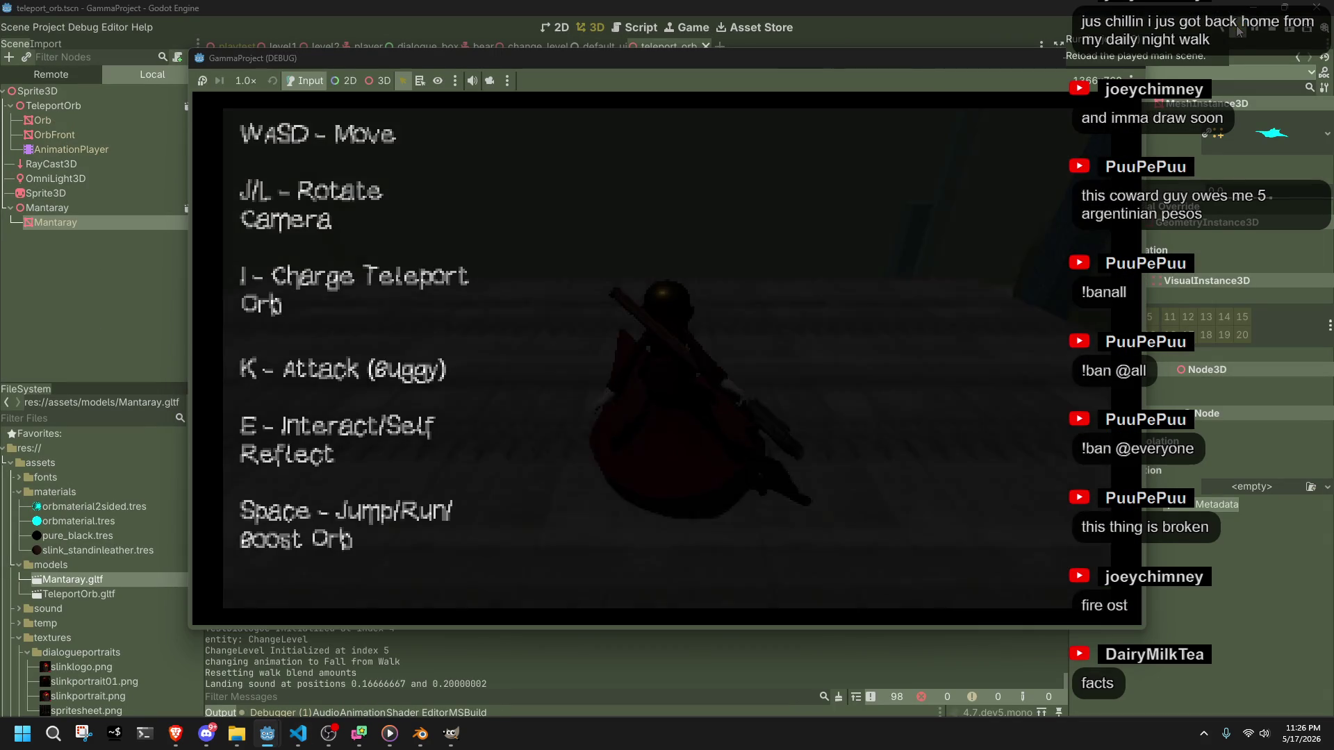
- Steer the manta ray orb left past the pillars and around the torus, then return to Orb.cs
key("s")
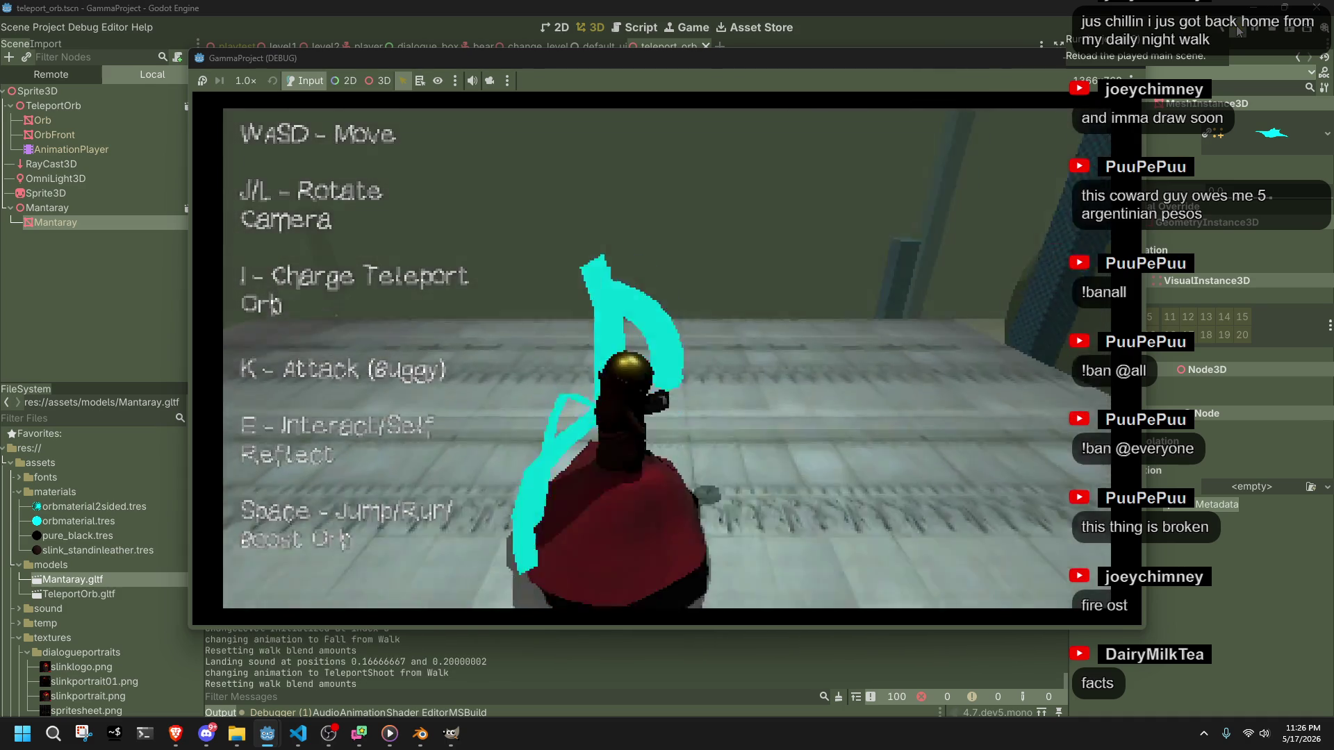
key("a")
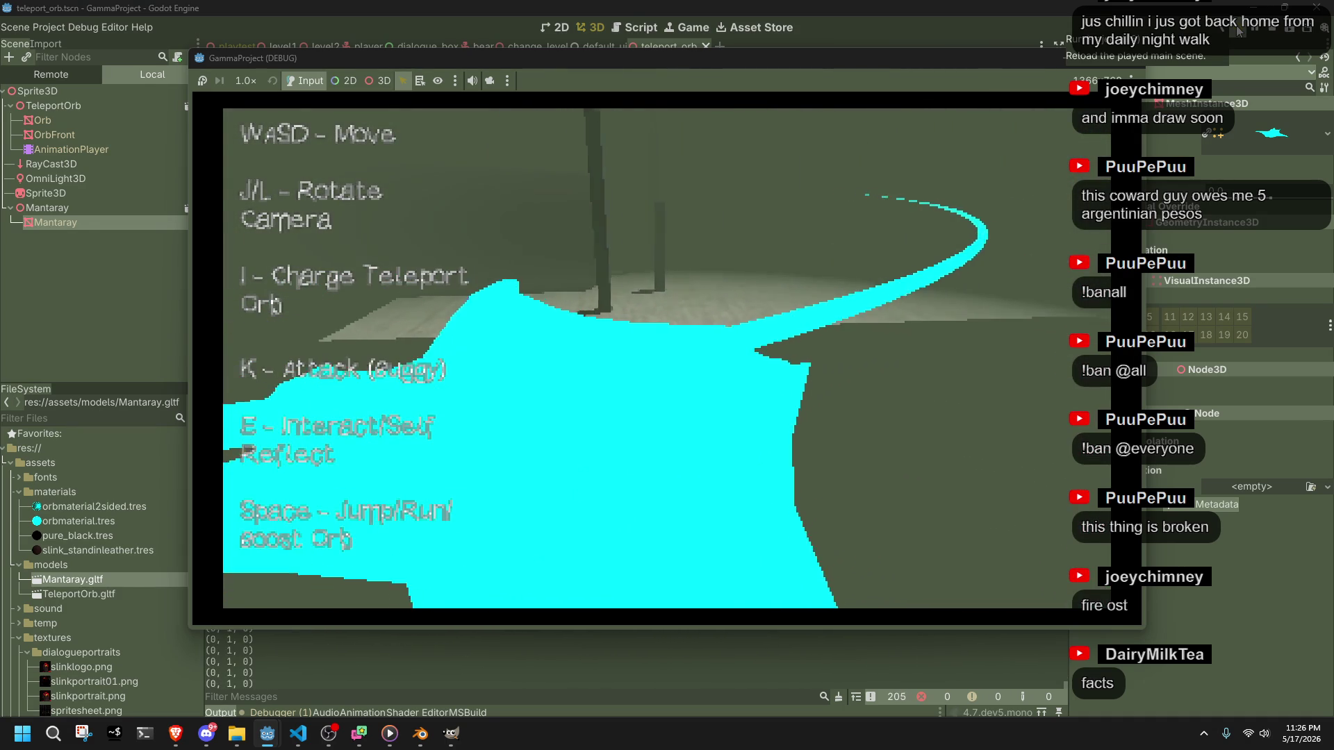
key("a")
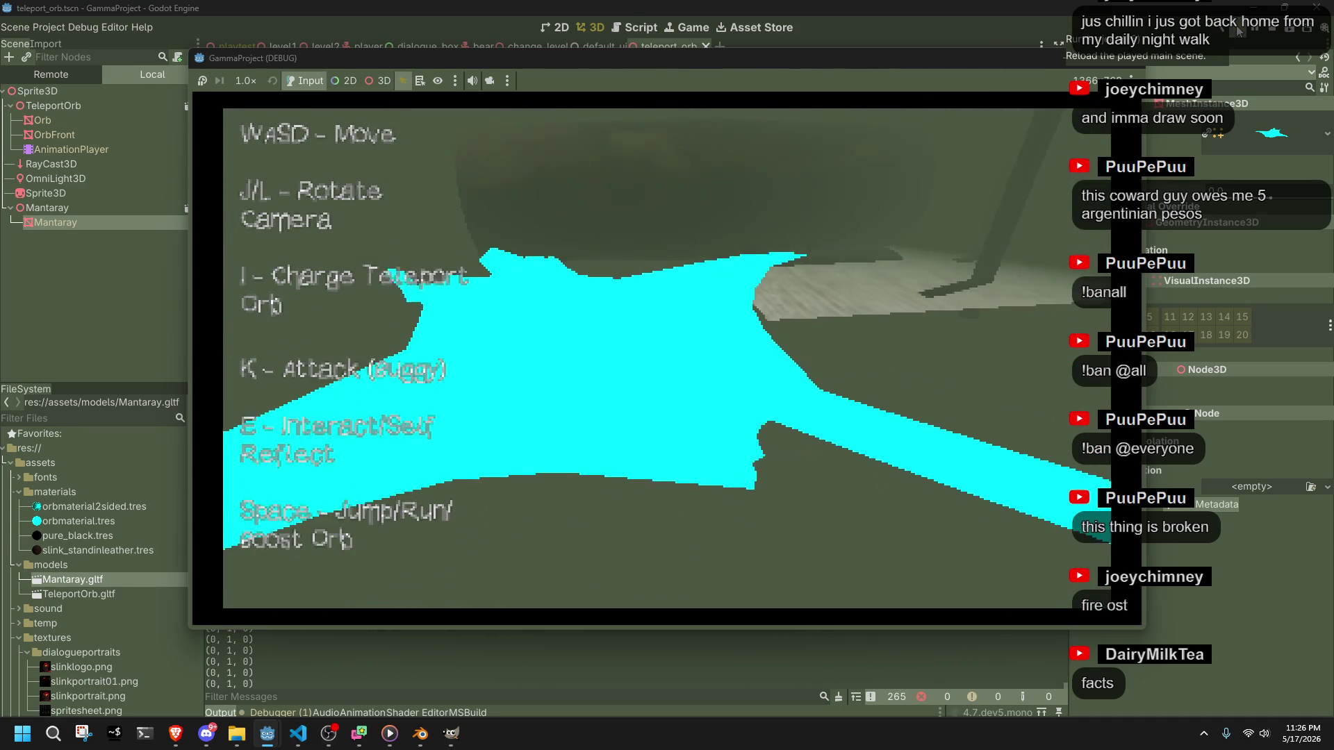
key("a")
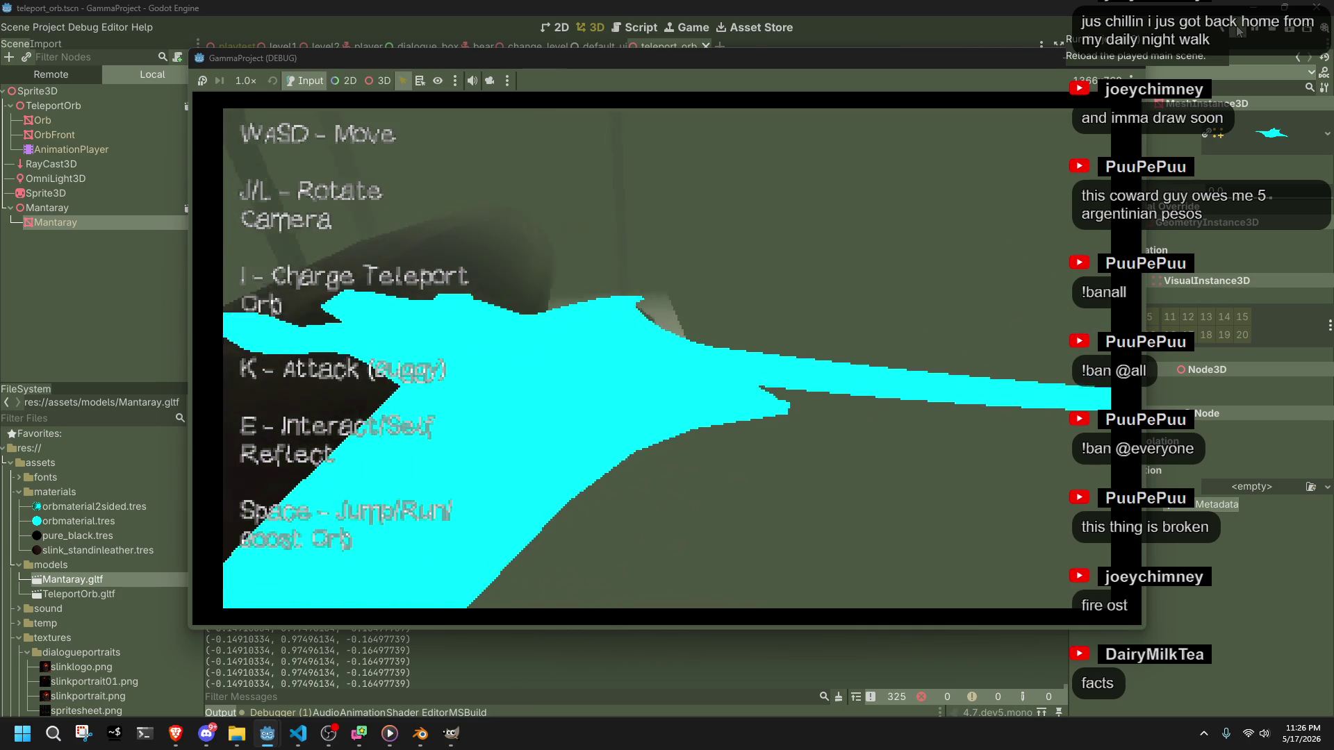
key("a")
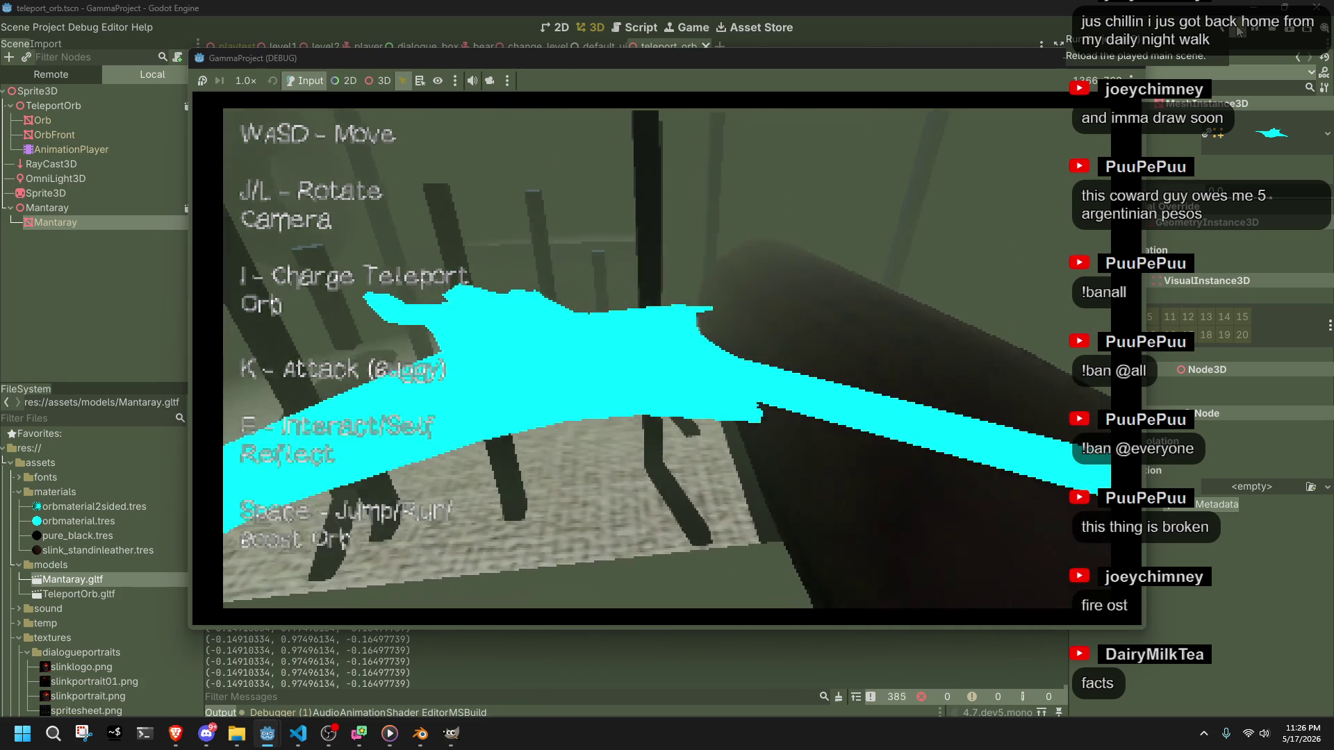
key("a")
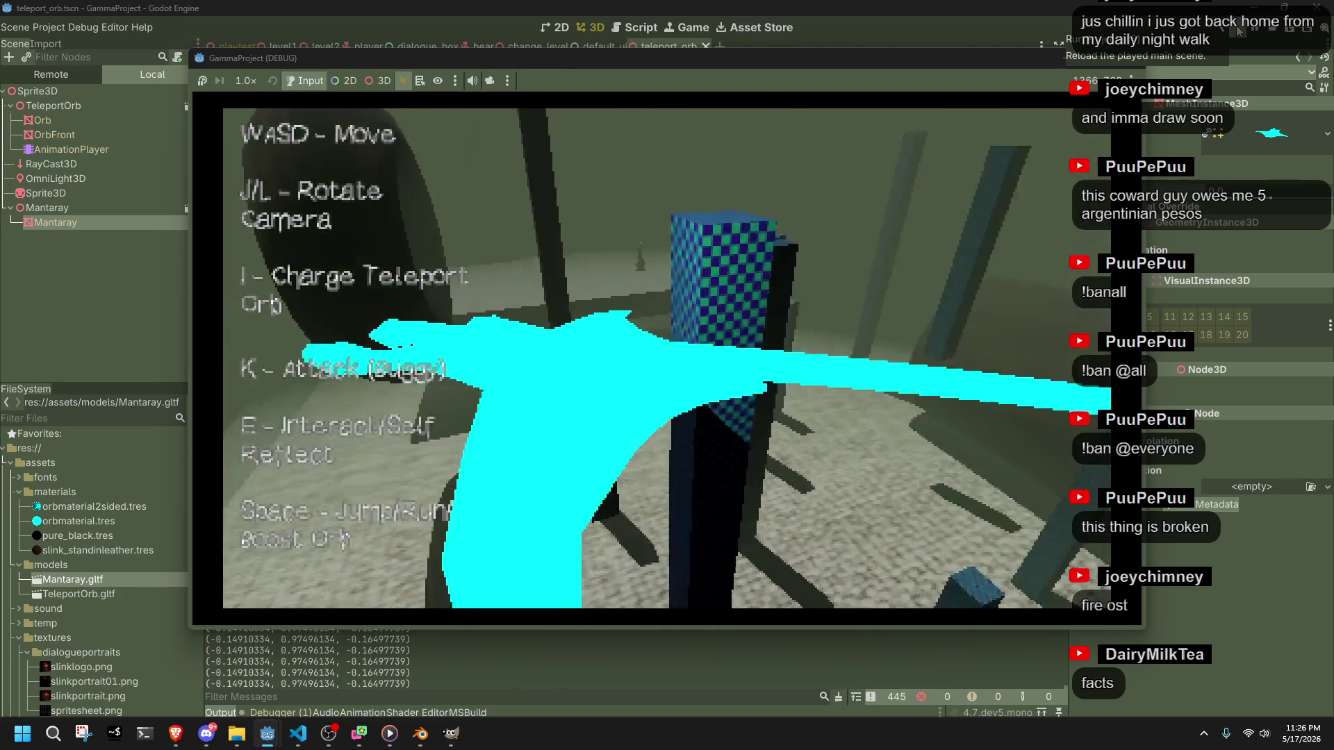
key("a")
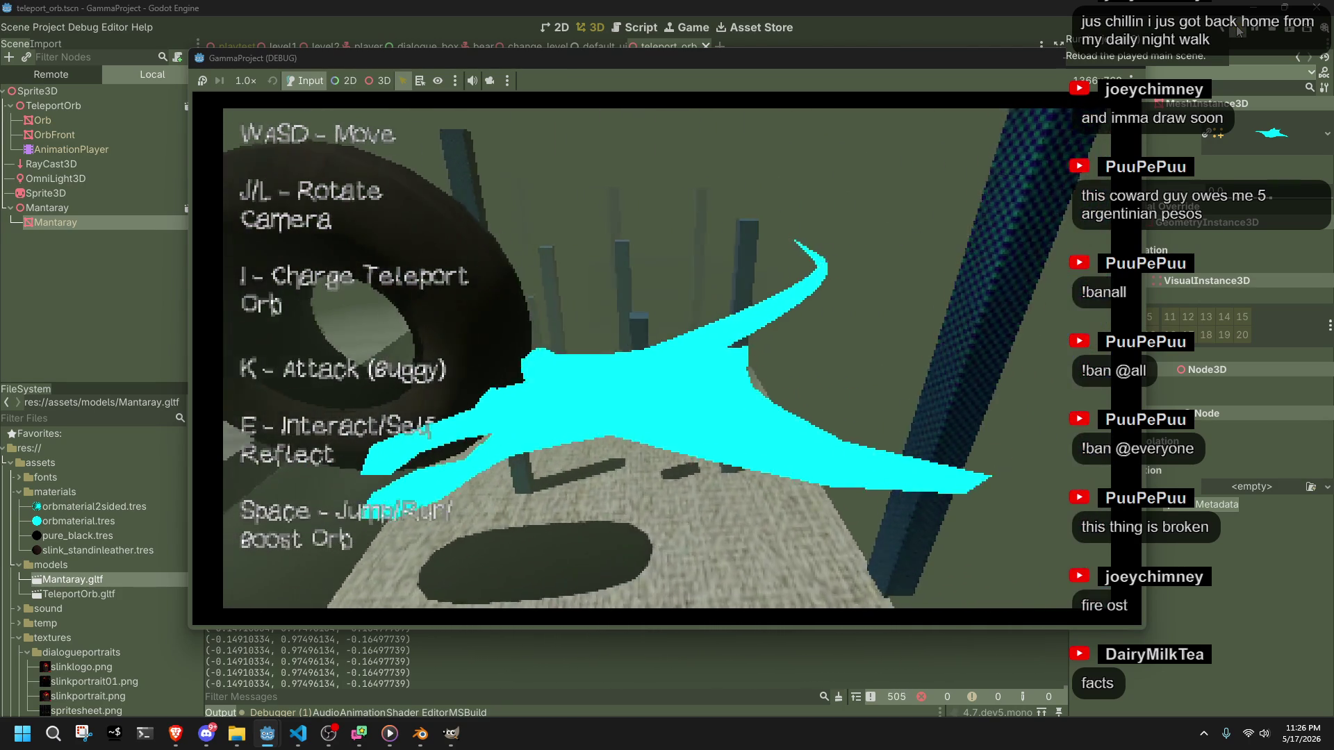
key("a")
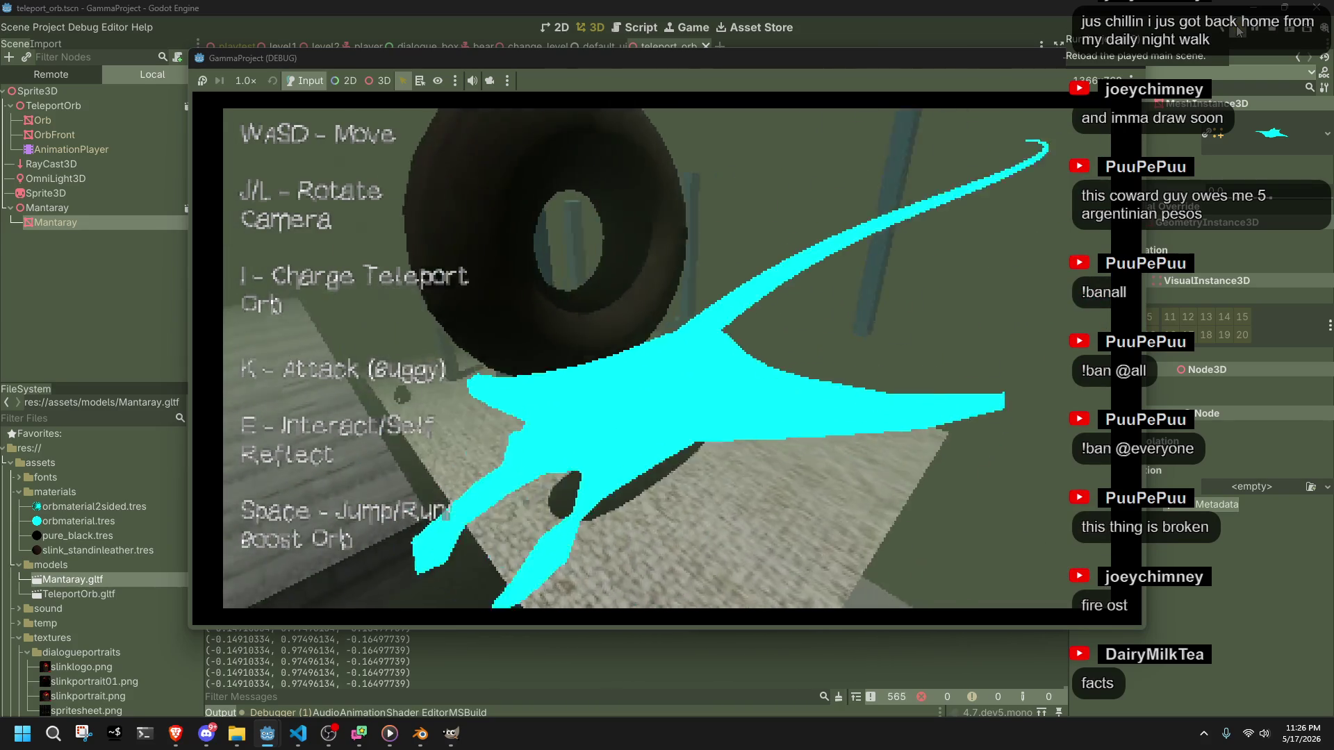
key("a")
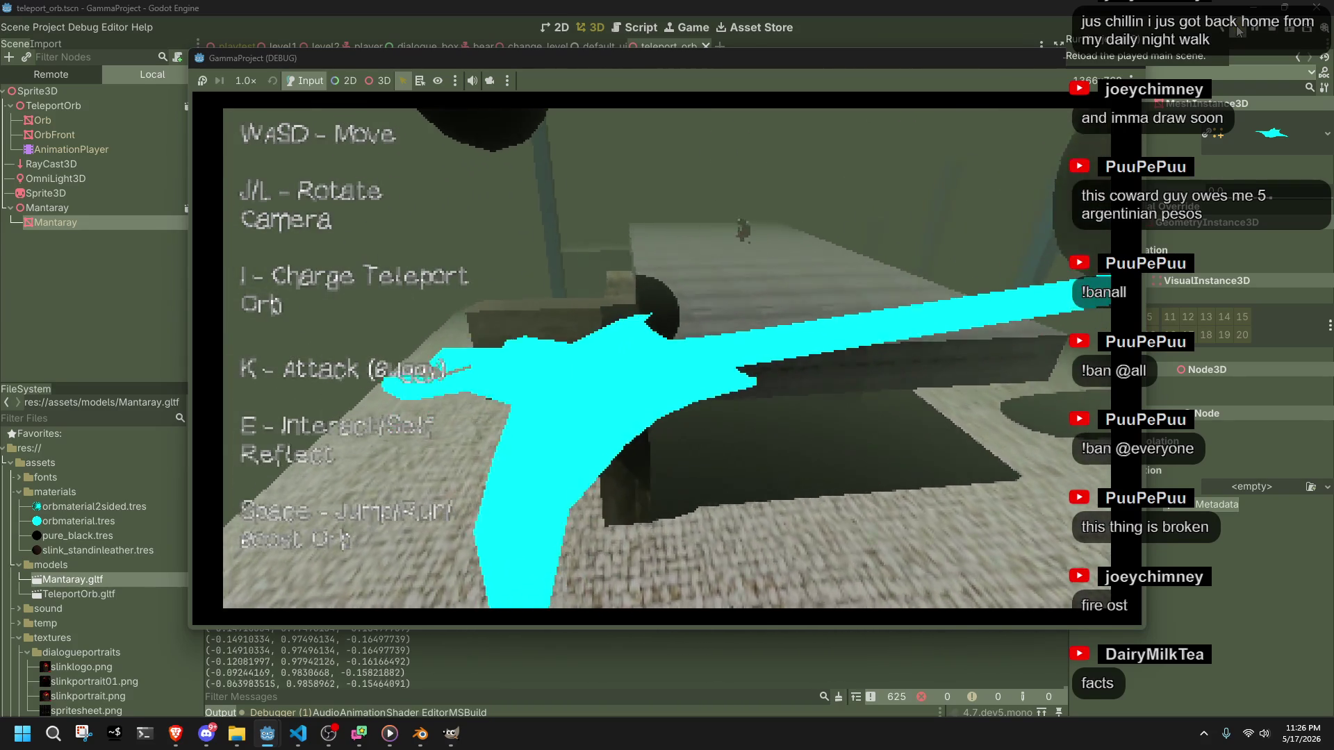
key("alt+Tab")
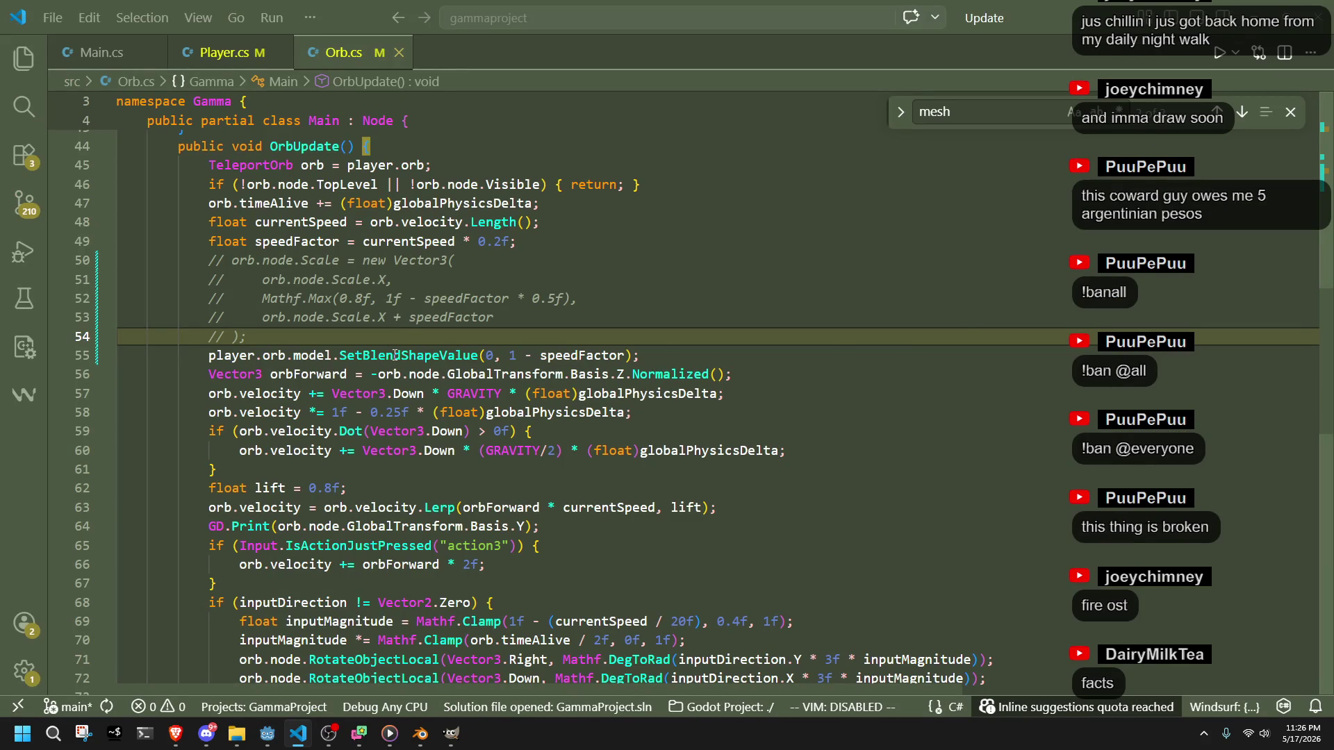
- Wrap line 55's 1 - speedFactor in MathF.Min(0f, …) and switch to Godot to rebuild
mouse_move(395, 355)
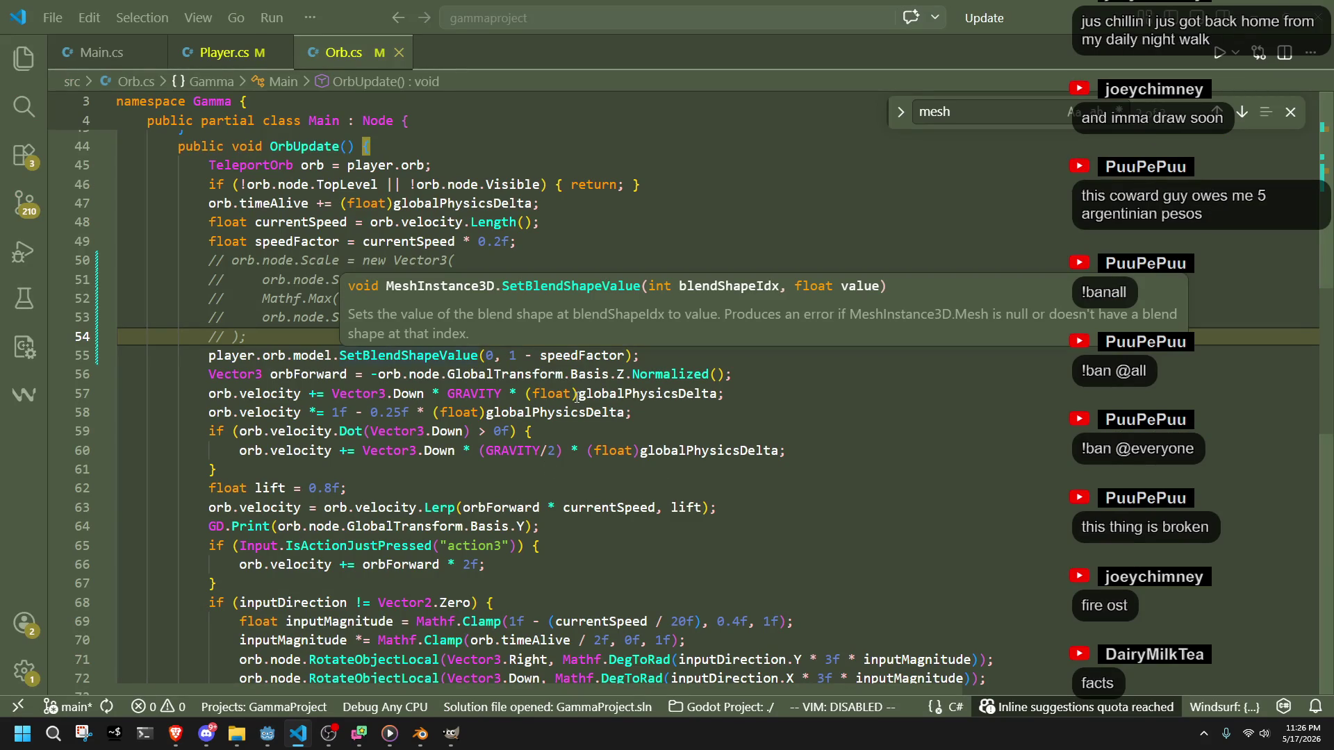
left_click(742, 429)
left_click(512, 355)
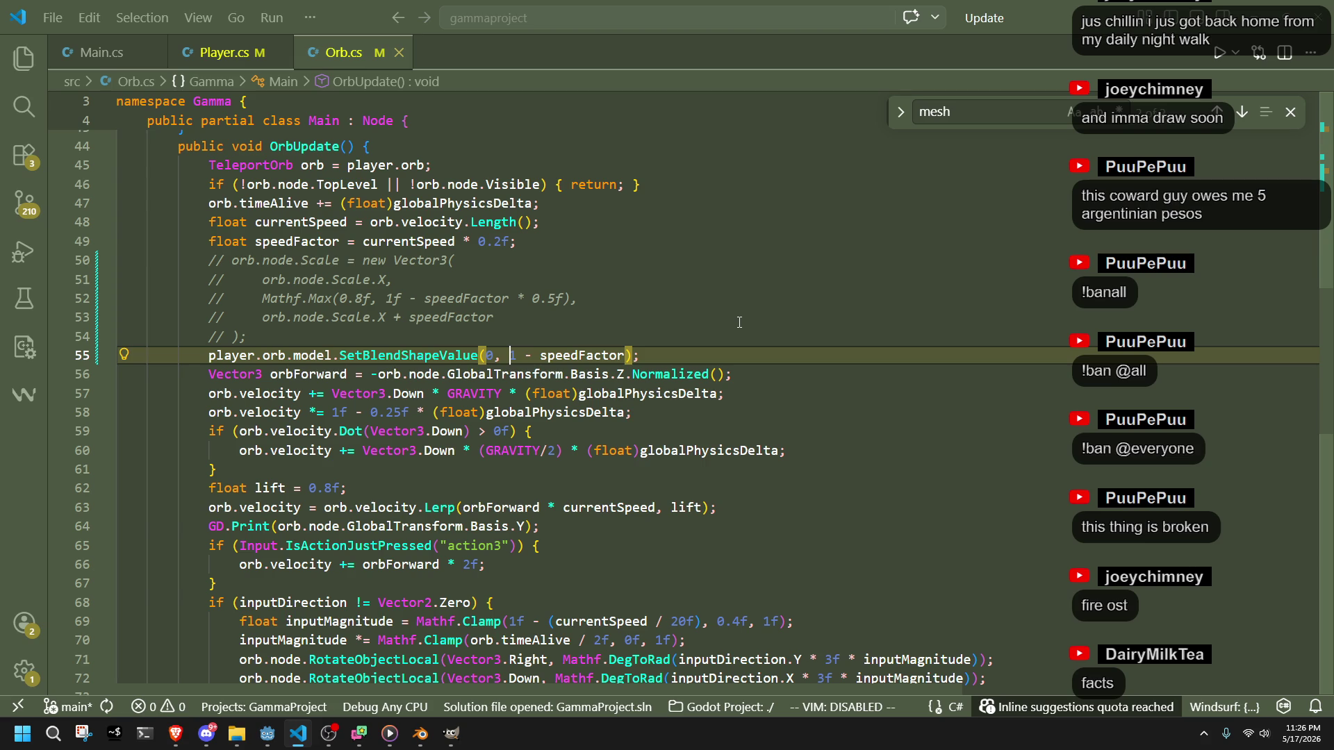
type("min")
key("BackSpace")
key("BackSpace")
key("BackSpace")
type("Mathf.Max(0f,")
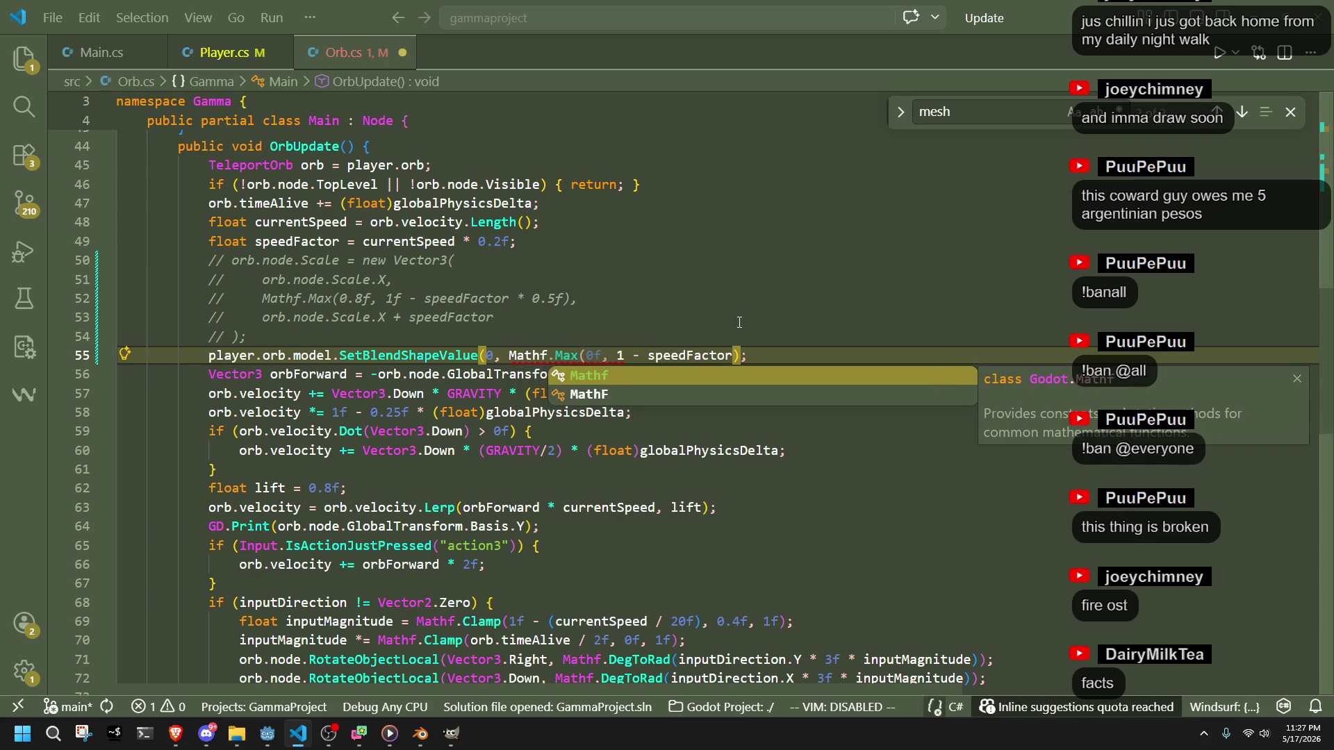
key("Down")
key("Tab")
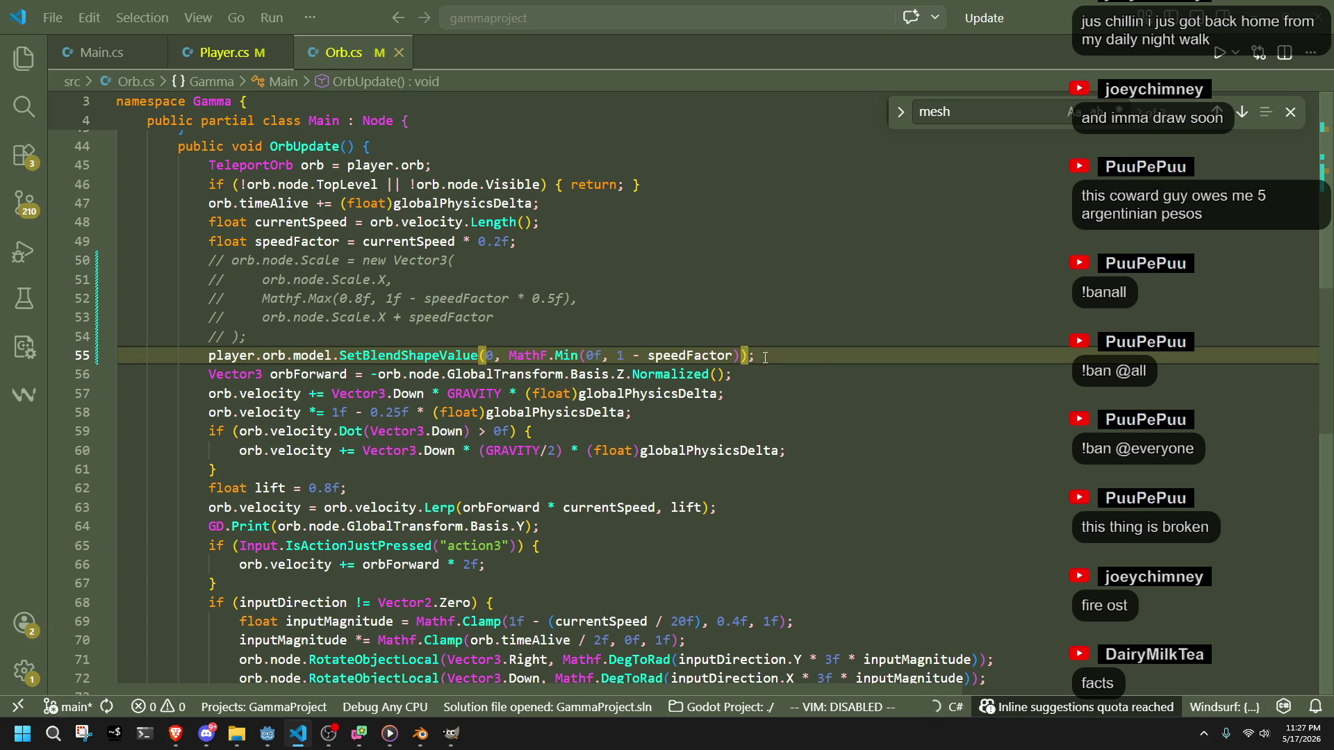
key("alt+Tab")
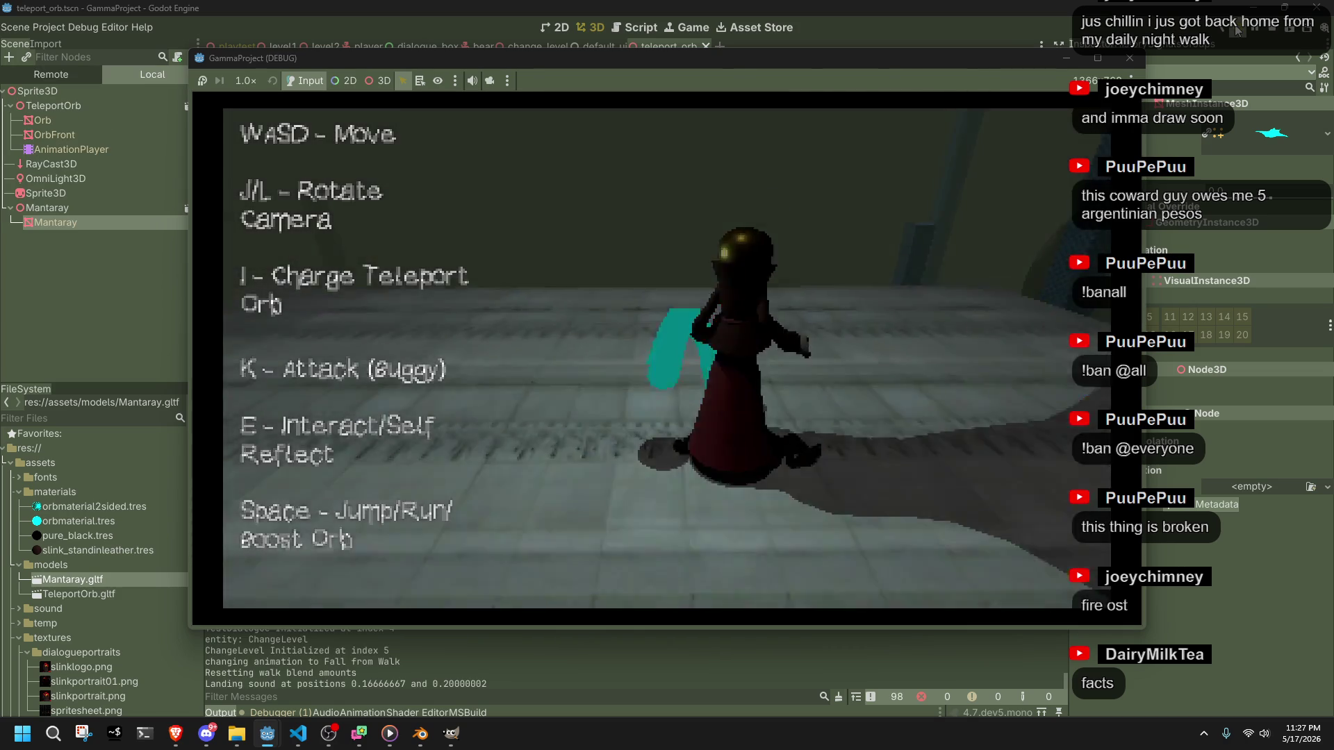
- Shoot the orb, turn it with J until the manta faces the camera, fly down the corridor, then stop
key("w")
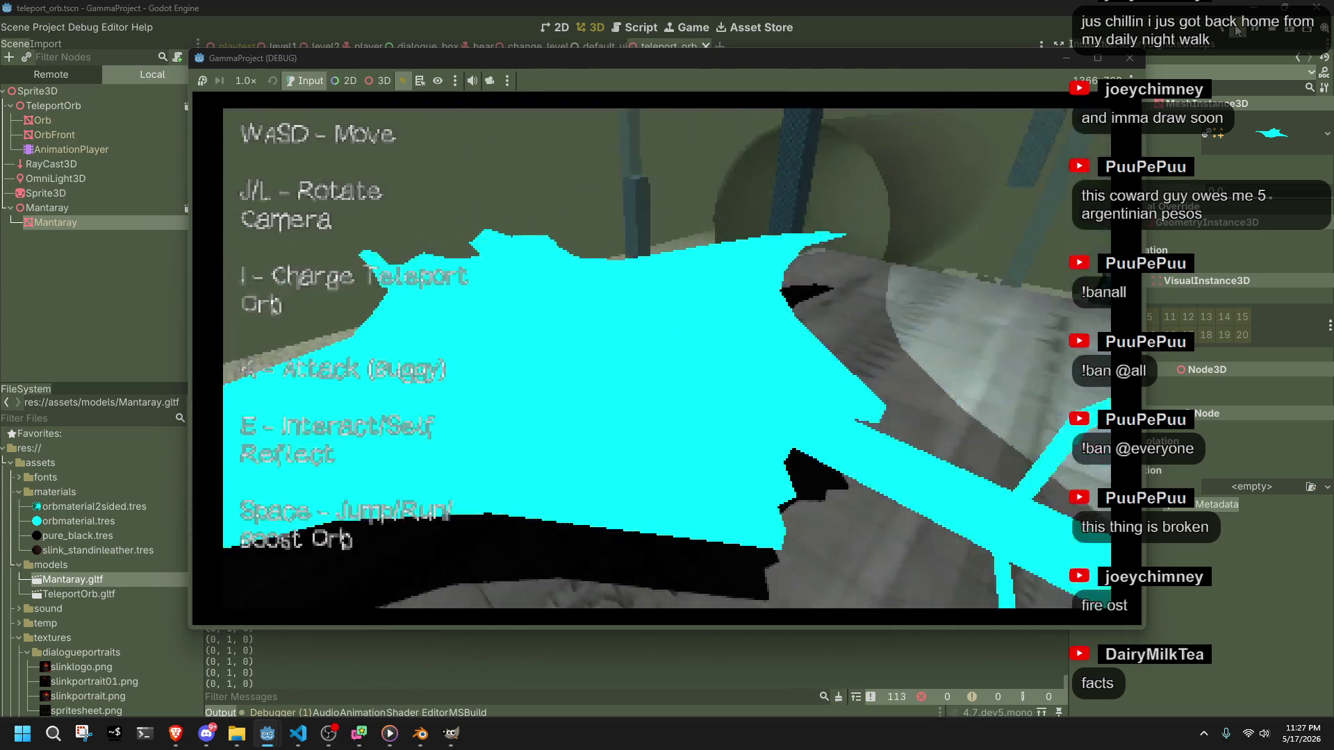
key("j")
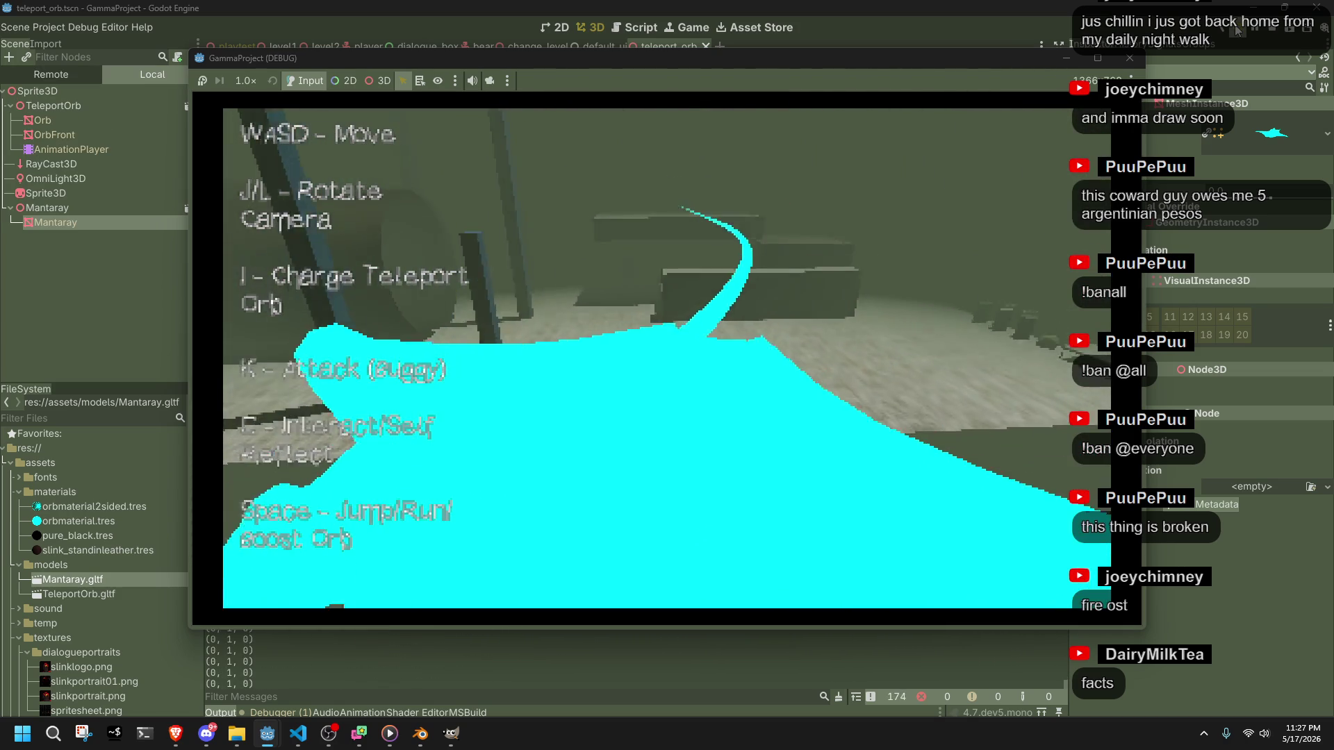
key("j")
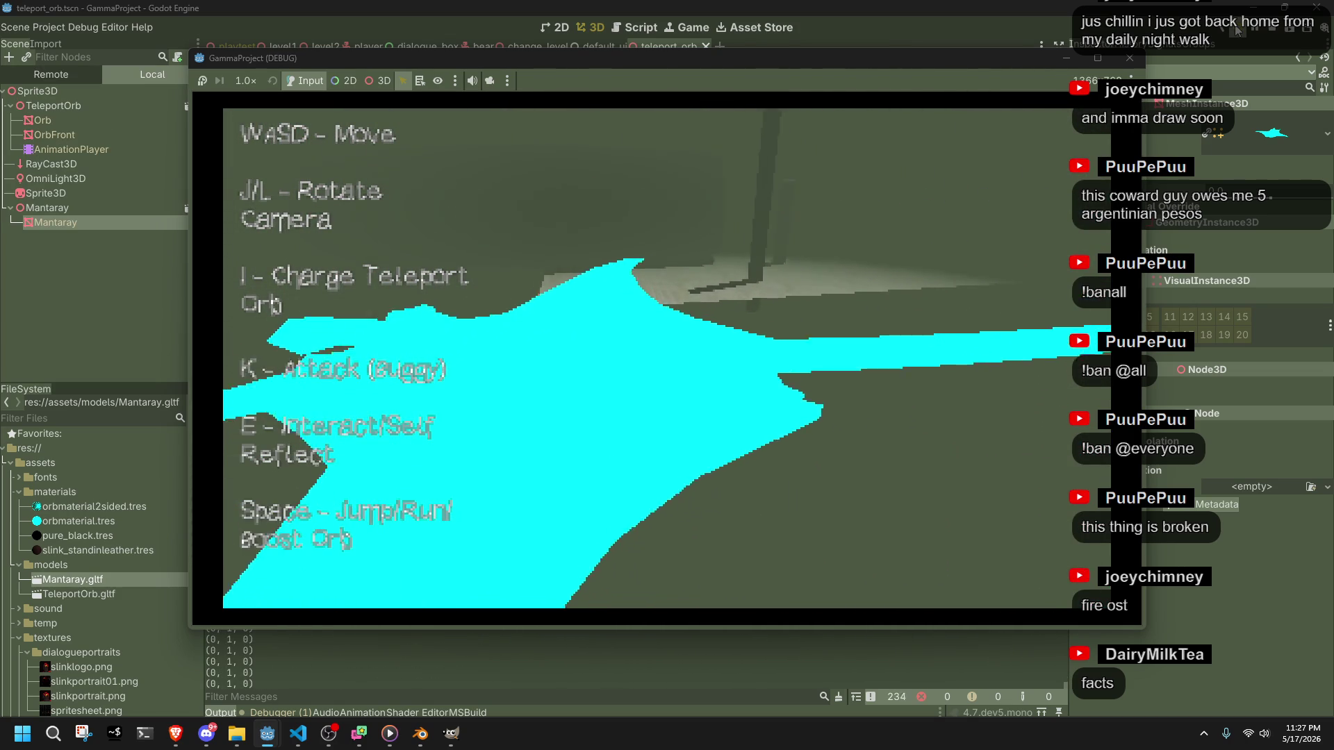
key("j")
key("j")
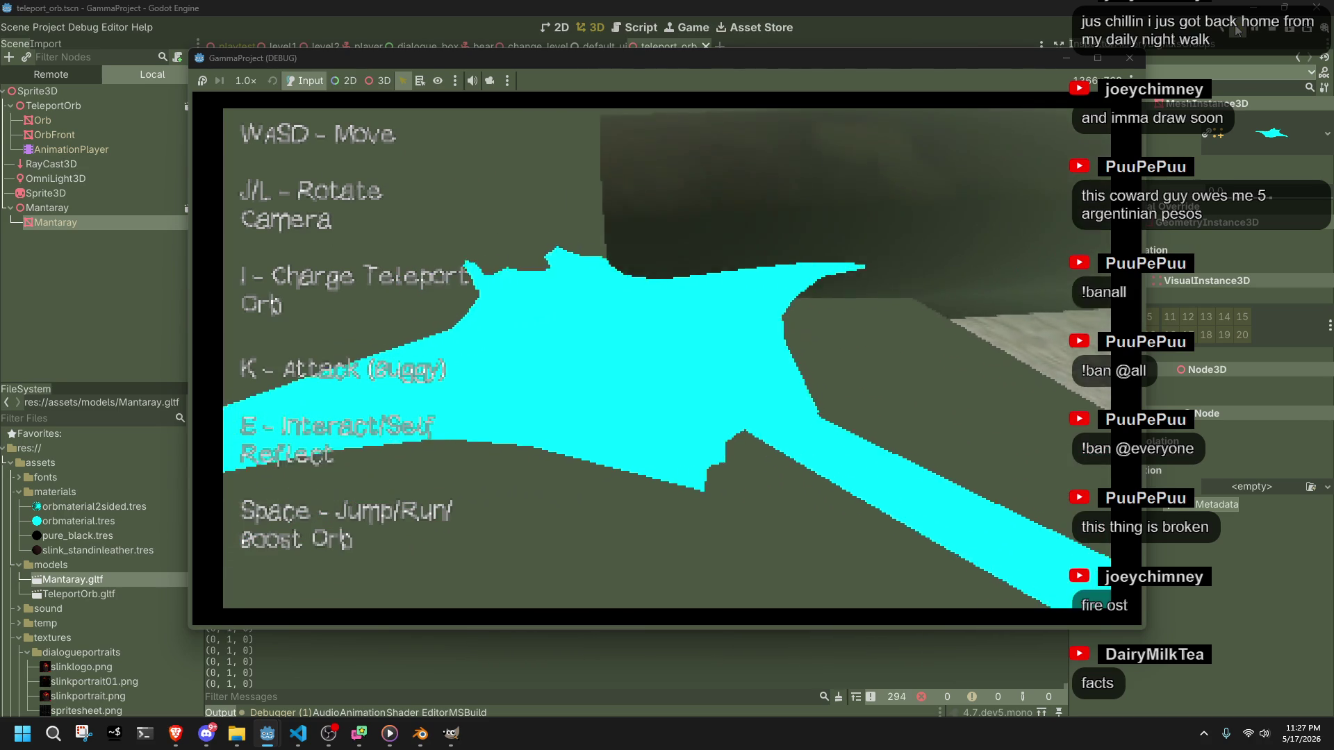
key("j")
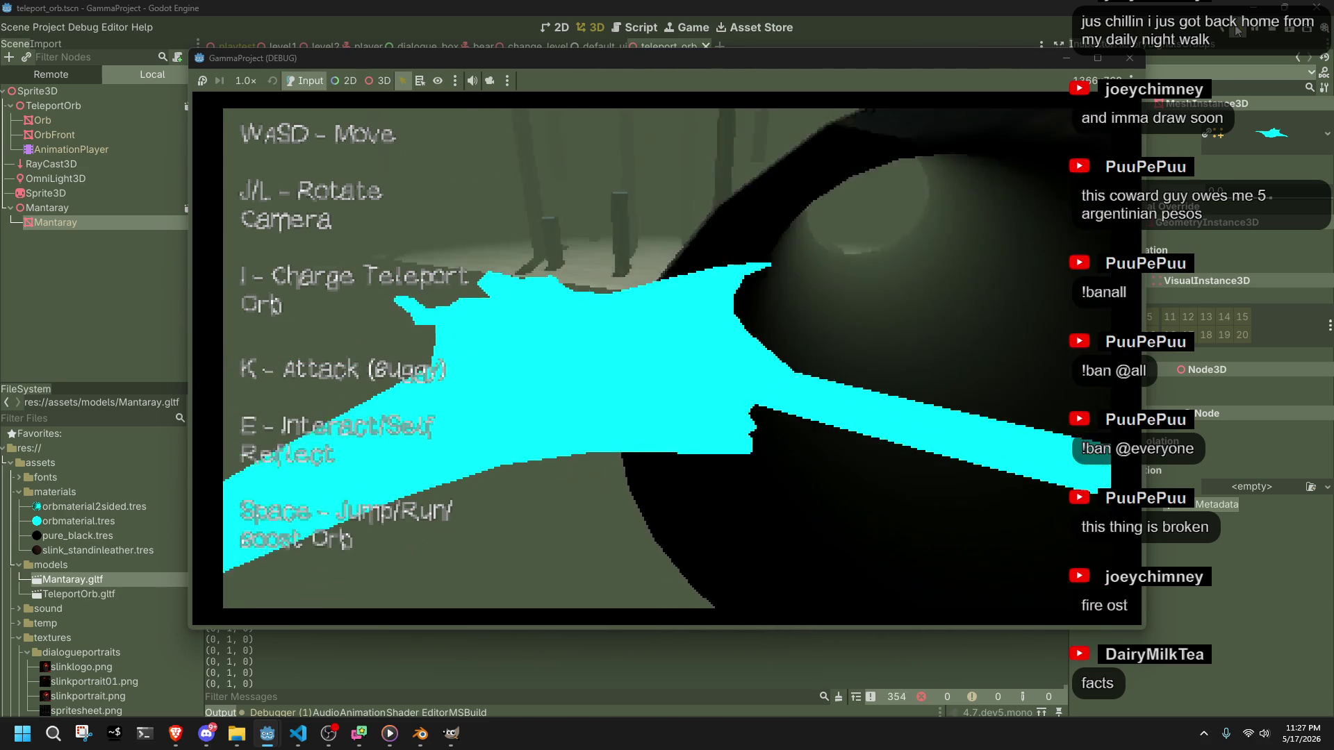
key("w")
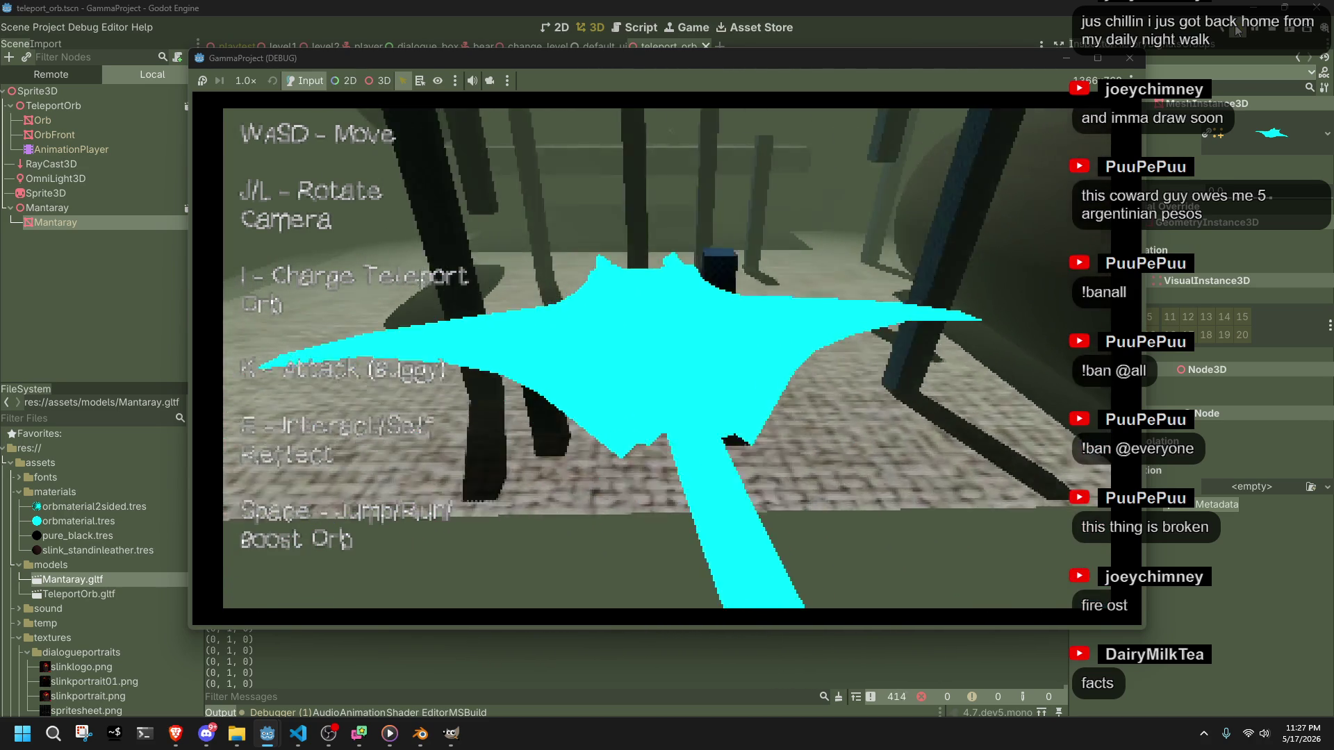
key("w")
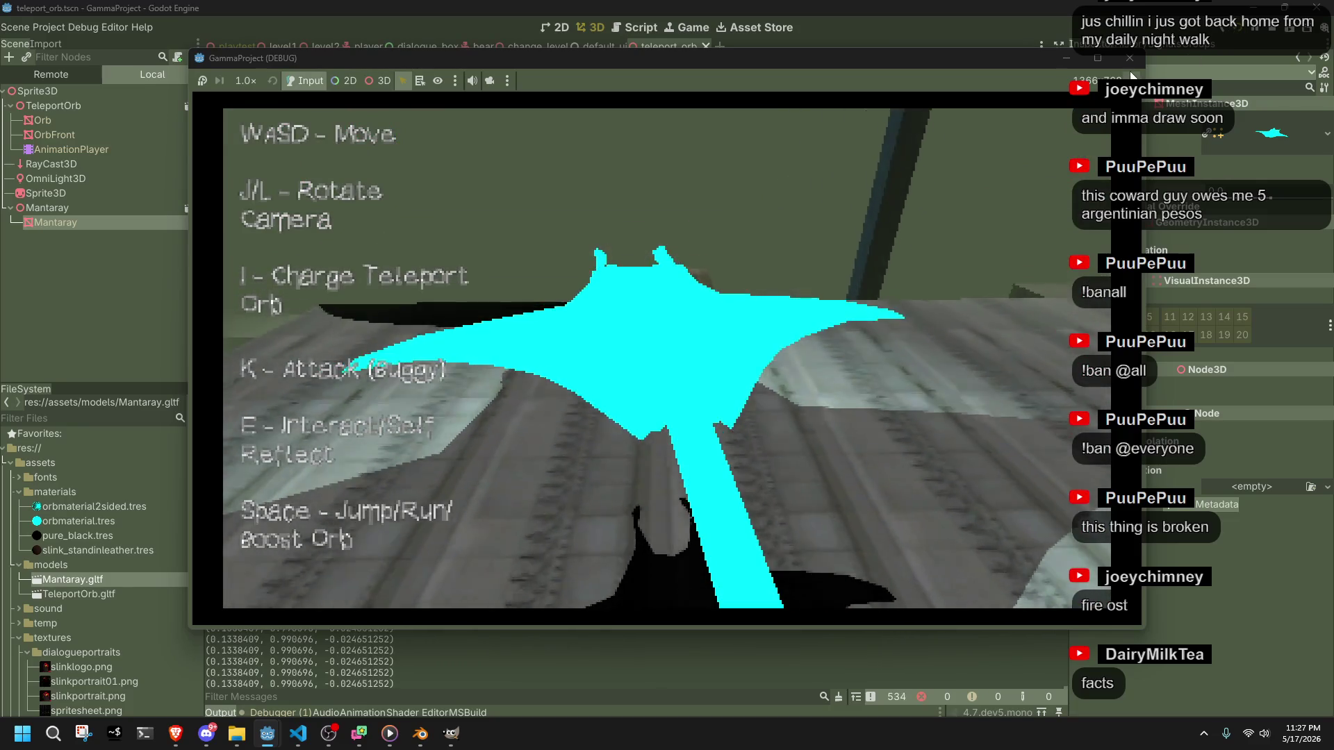
left_click(1130, 61)
- Check the MathF.Min call on line 55 of Orb.cs, then return to Godot
key("alt+Tab")
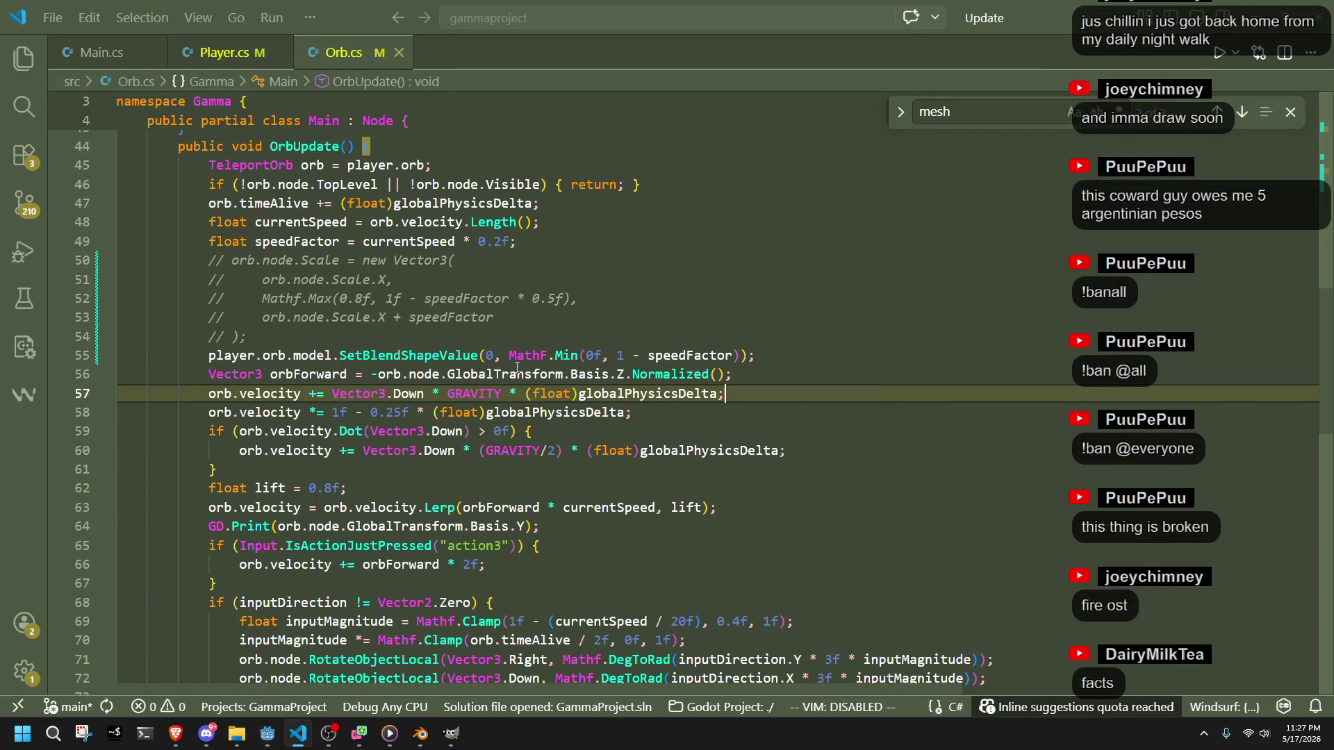
left_click(581, 355)
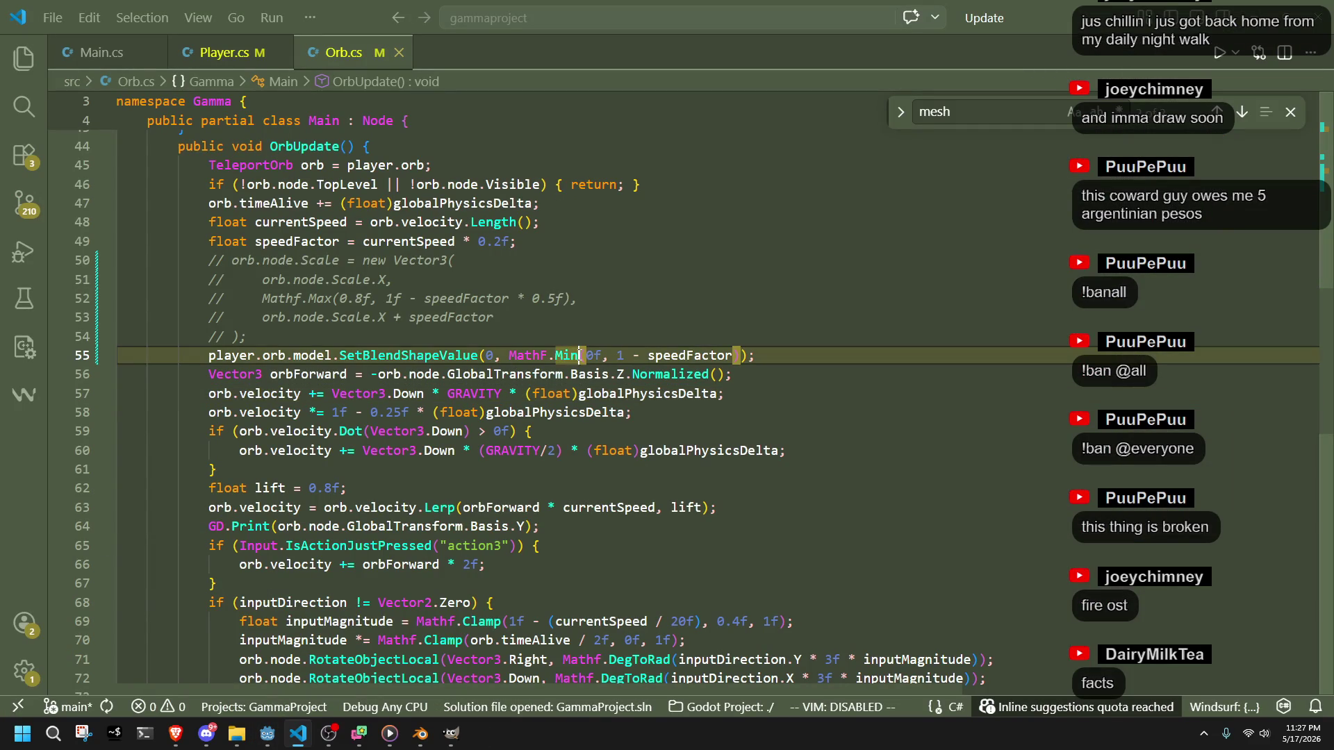
type("ax")
key("alt+Tab")
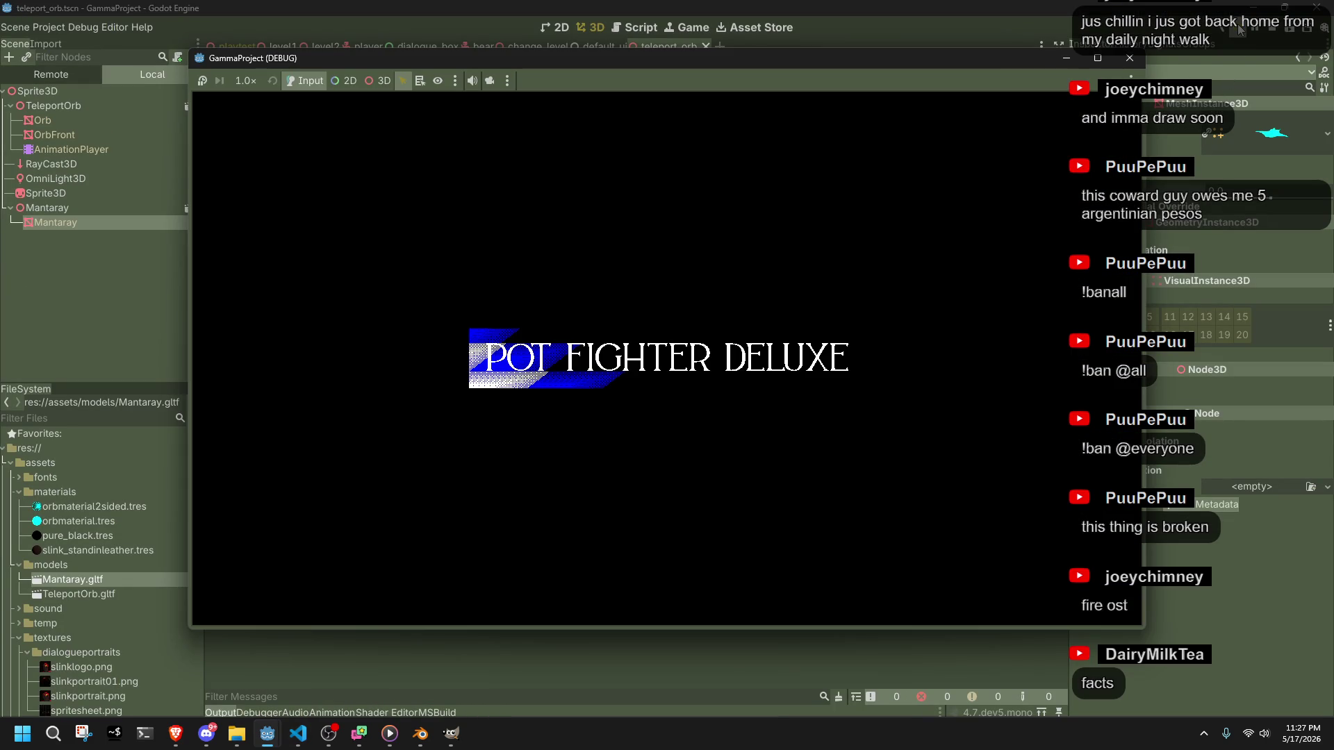
- Launch the teleport orb from the character with I in the relaunched game
key("i")
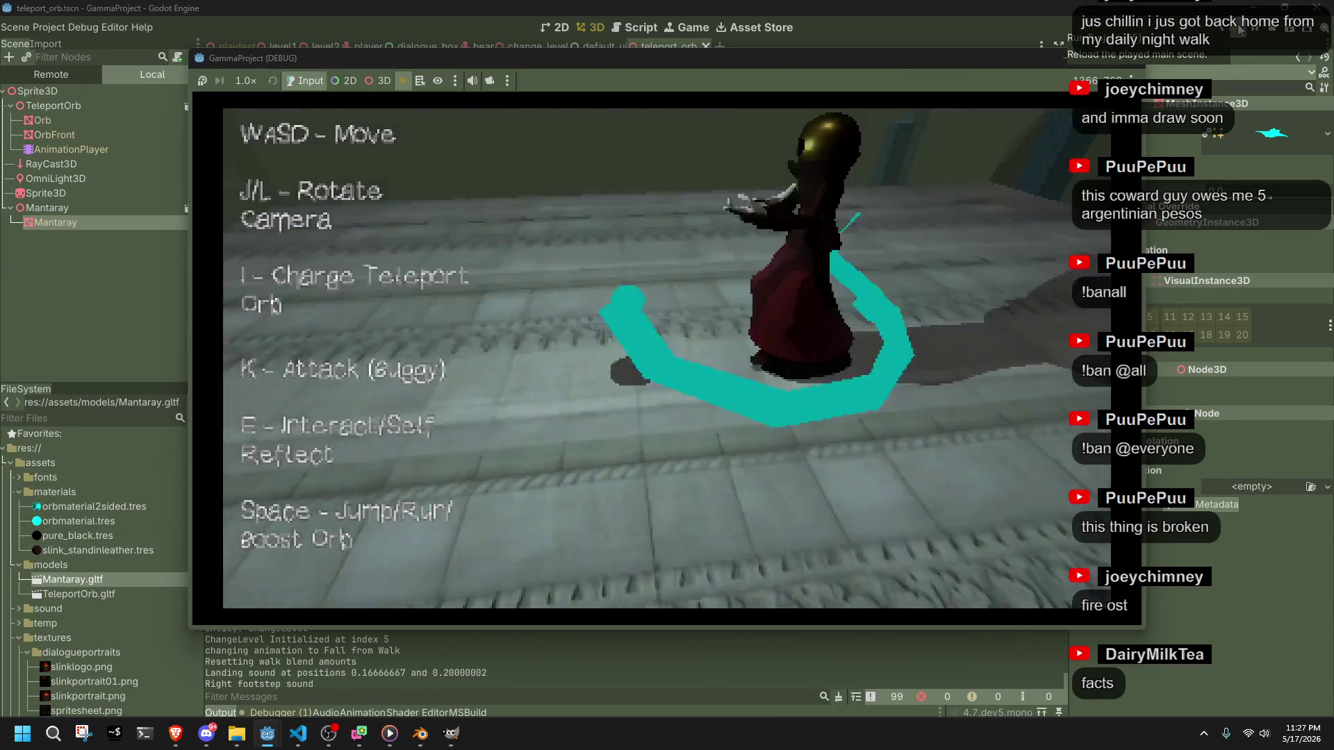
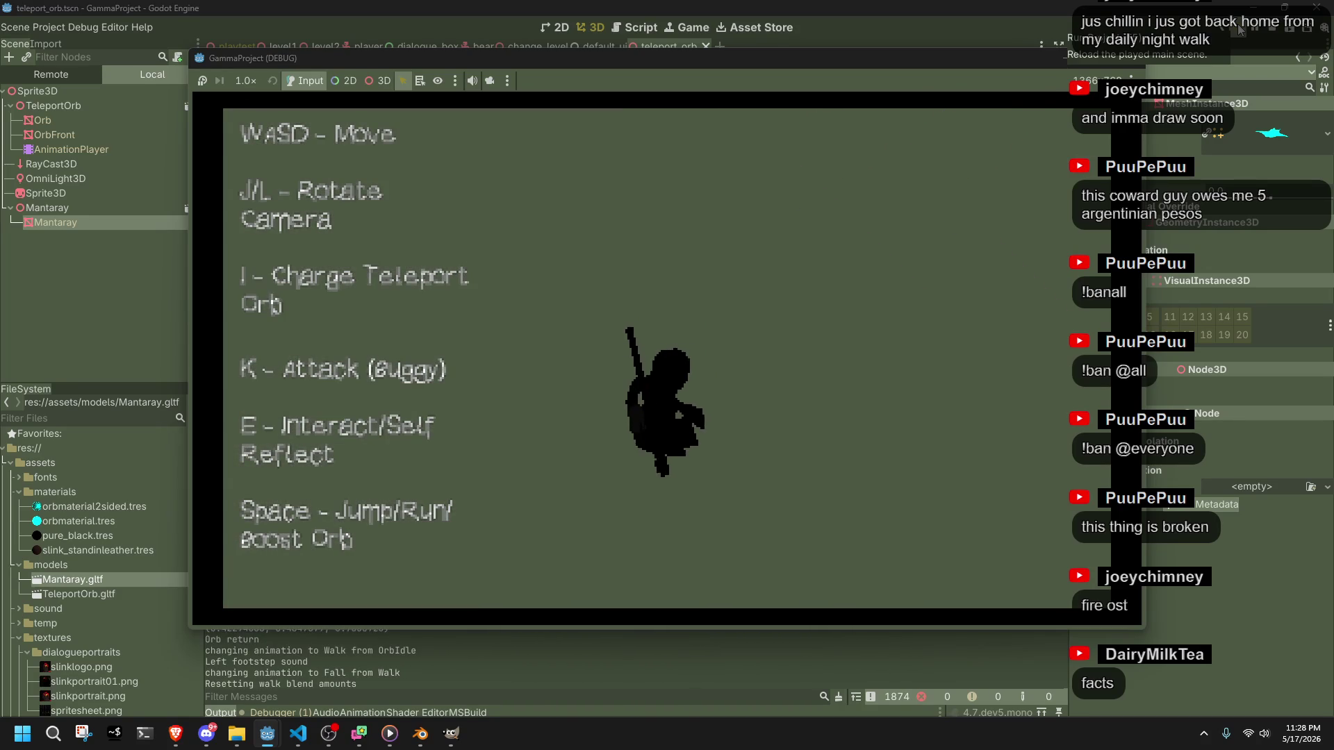
- Restart the game and run the character across the level to the wall
left_click(1128, 60)
left_click(1246, 30)
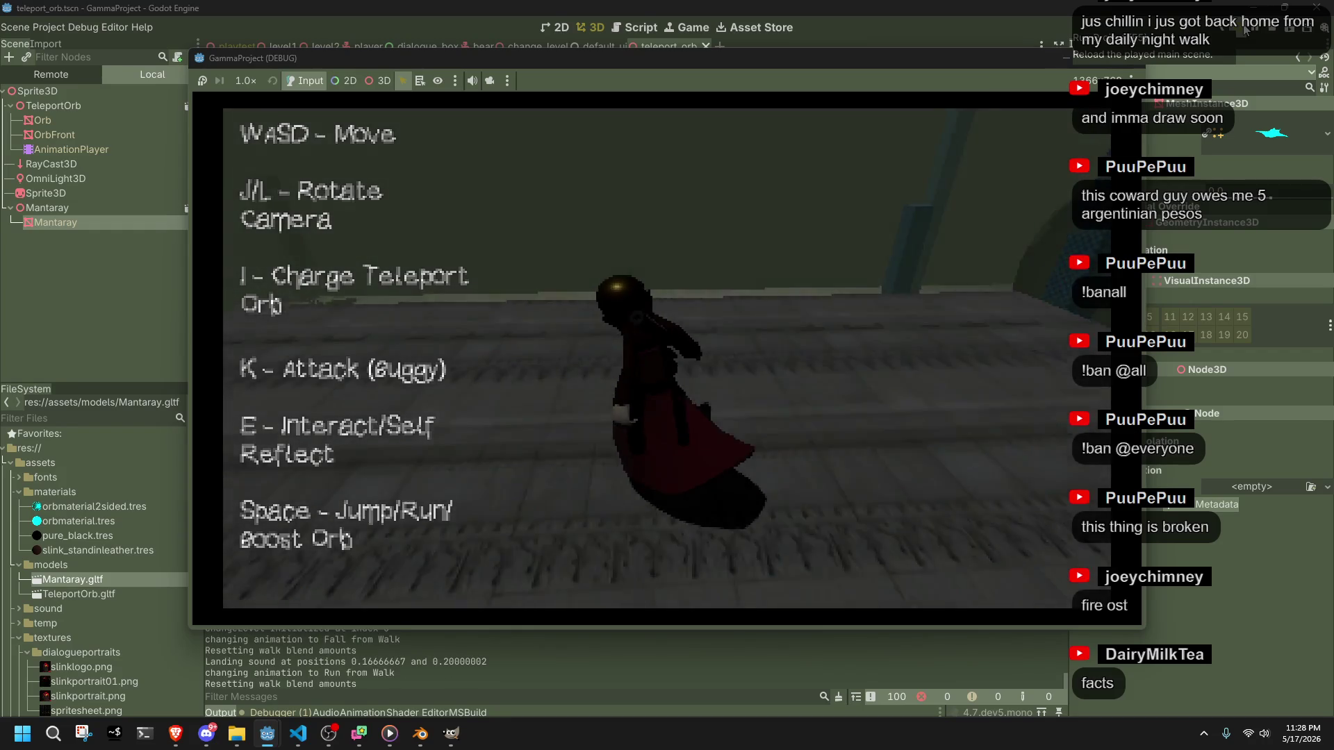
key("w")
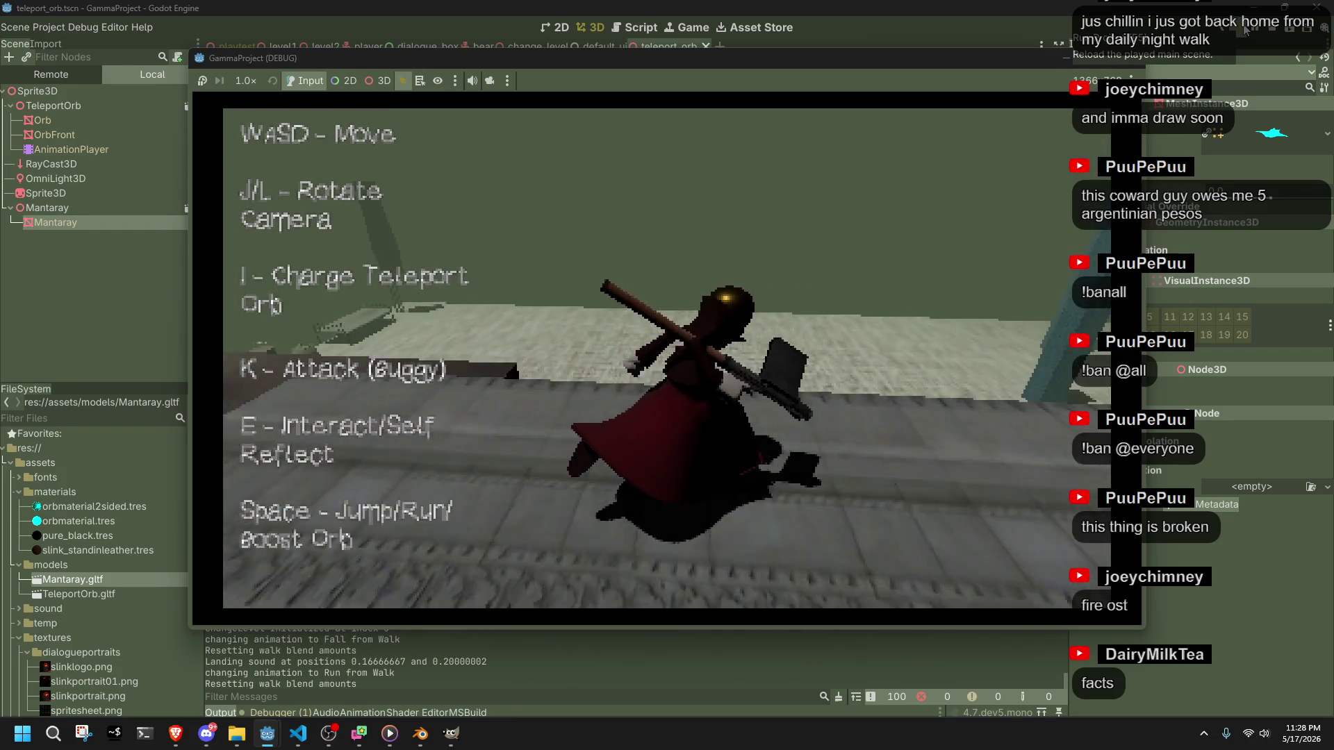
key("w")
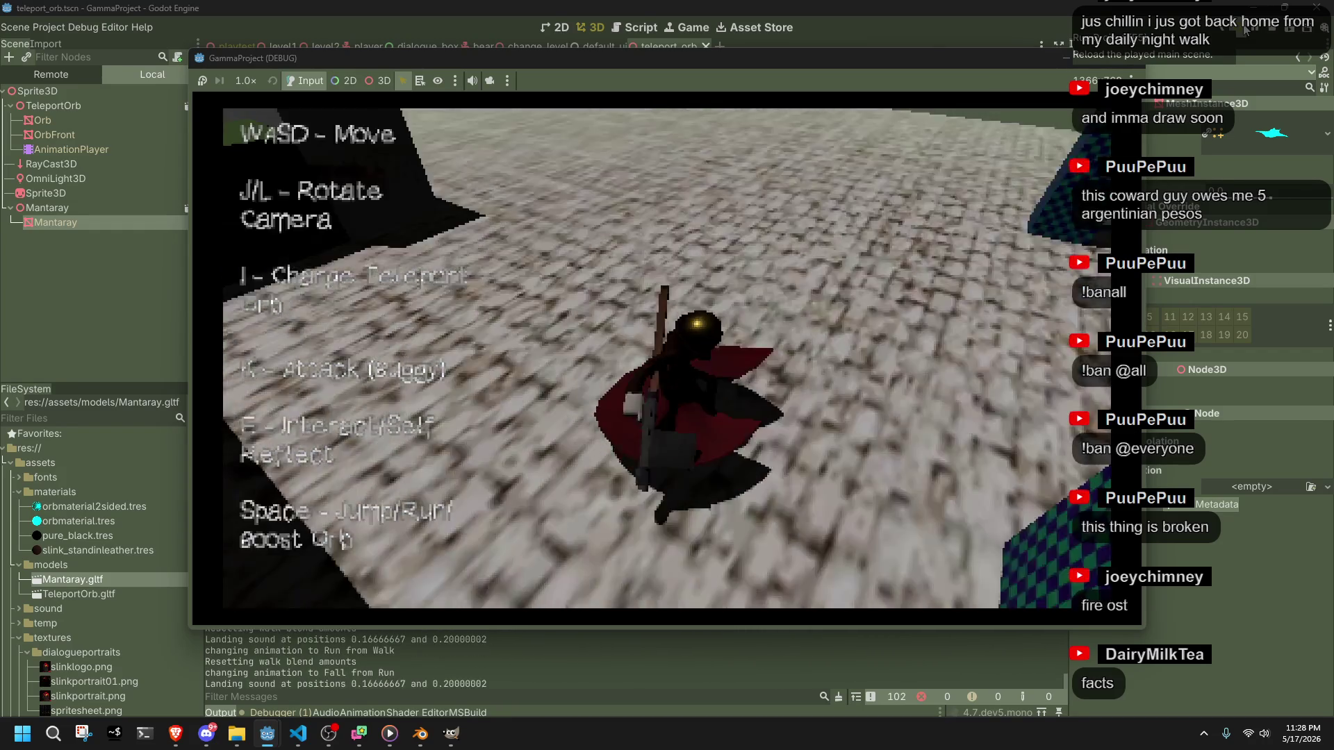
- Walk toward the dark area, swing the camera to the lit doorway, and walk through it with a jump
key("w")
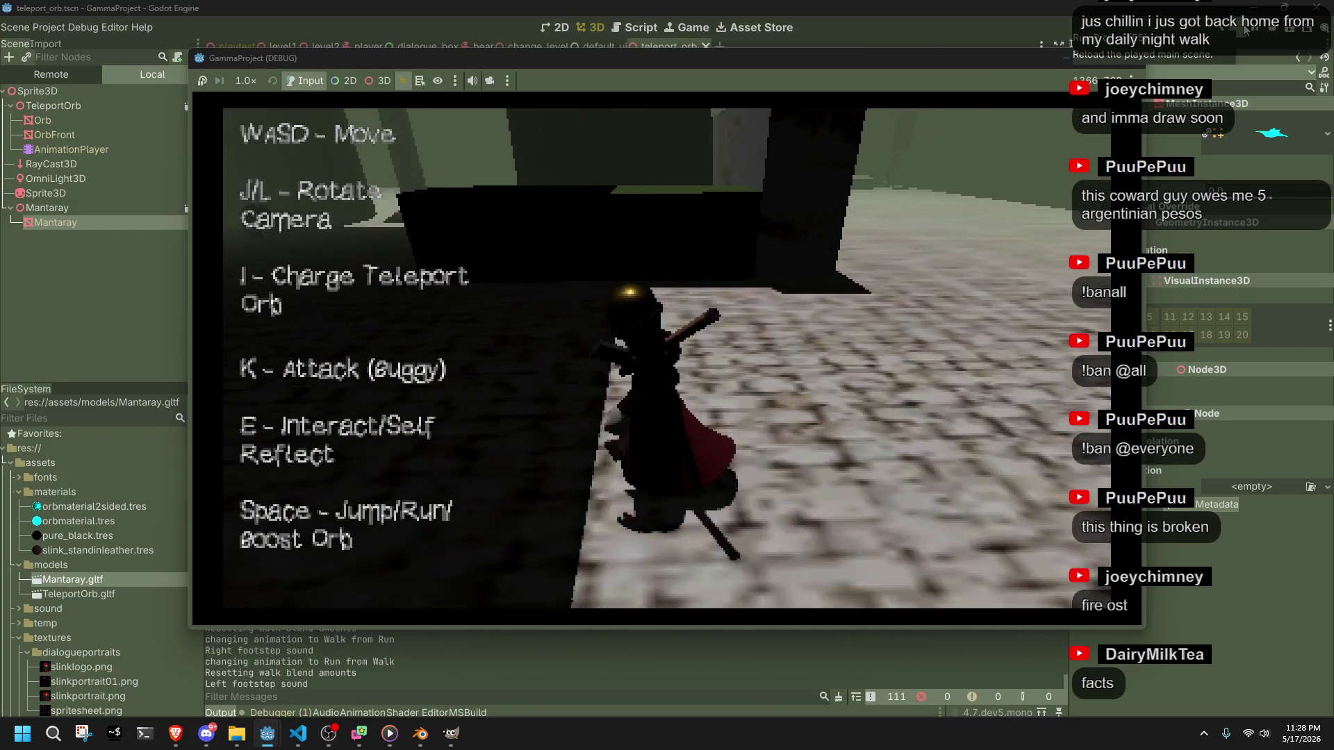
key("j")
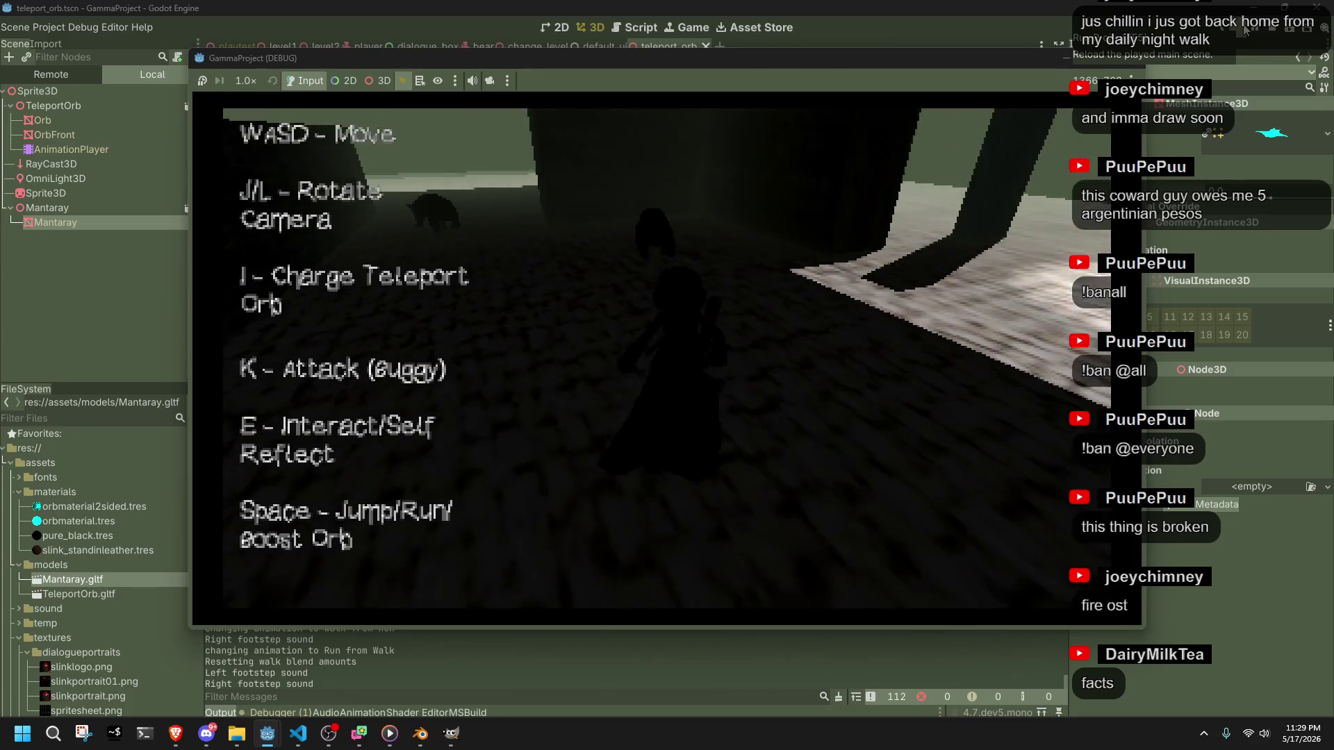
key("j")
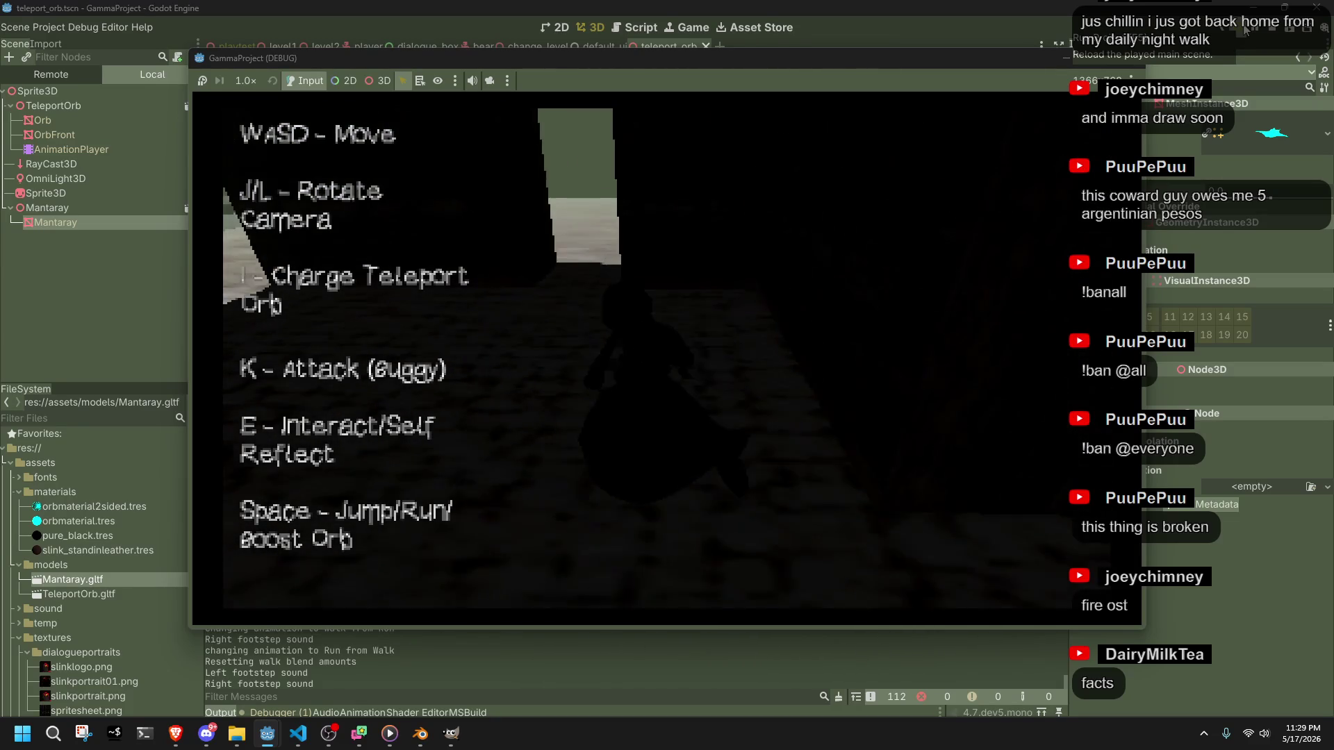
key("w")
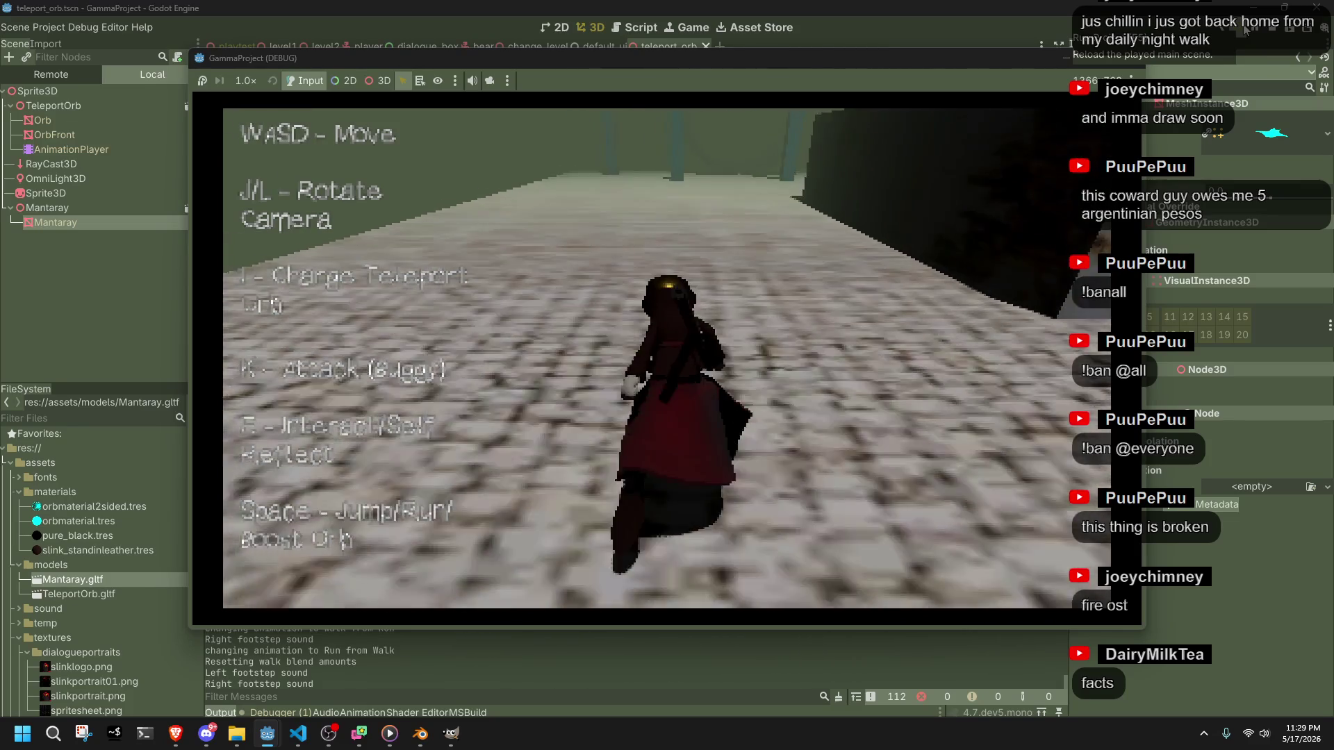
key("space")
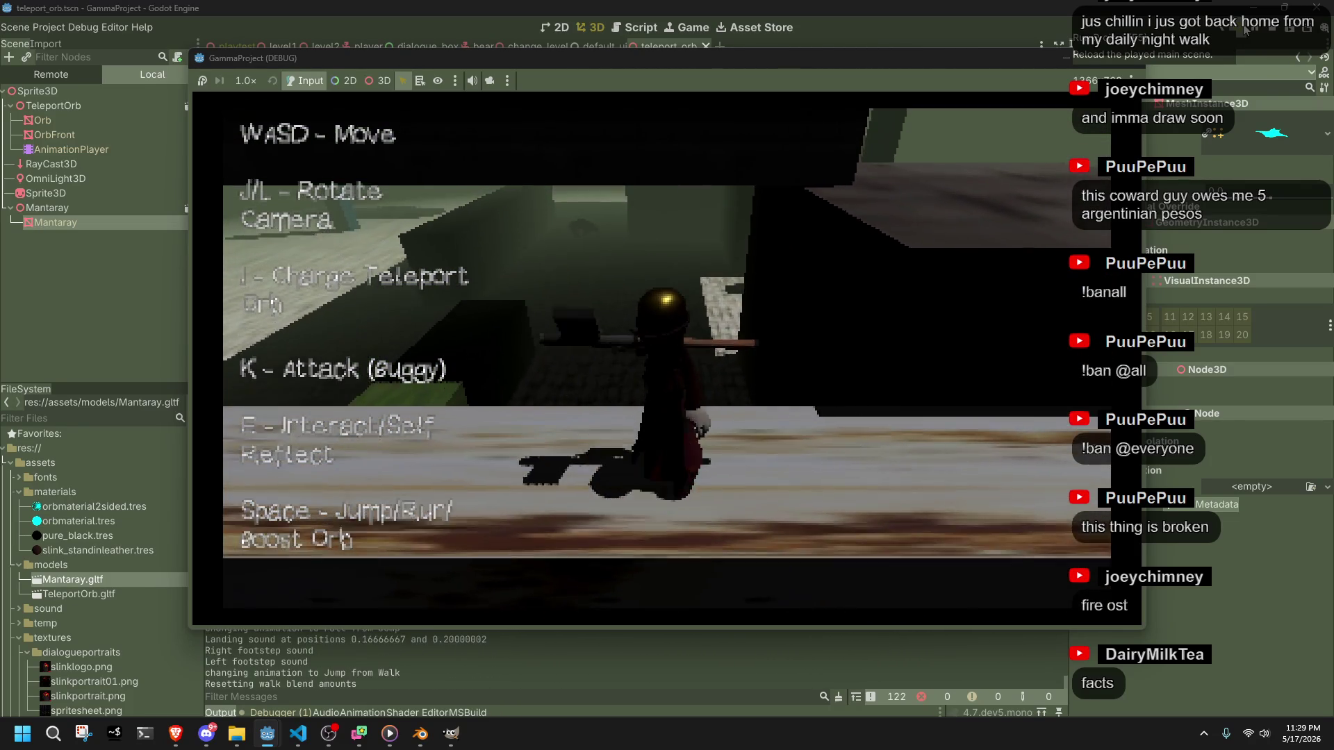
- Jump forward and launch the cyan manta-ray teleport orb, then close the game window
key("space")
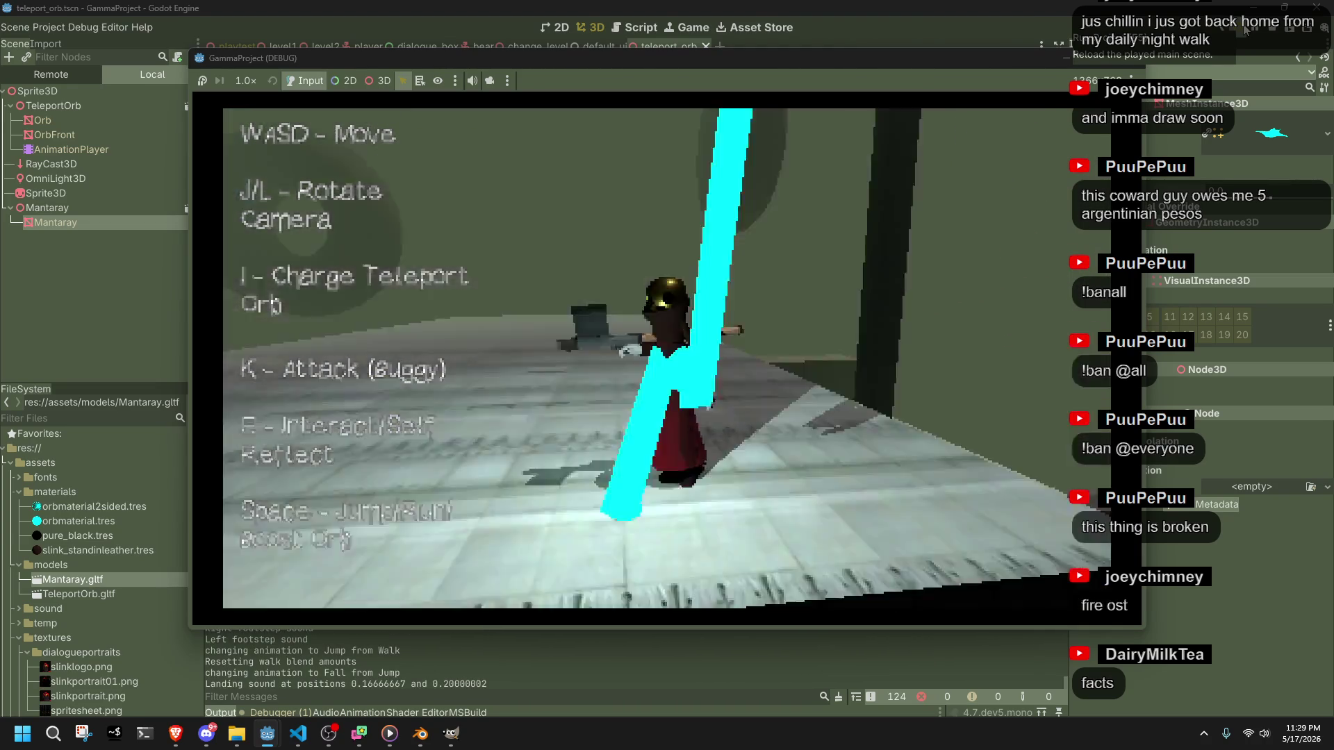
key("i")
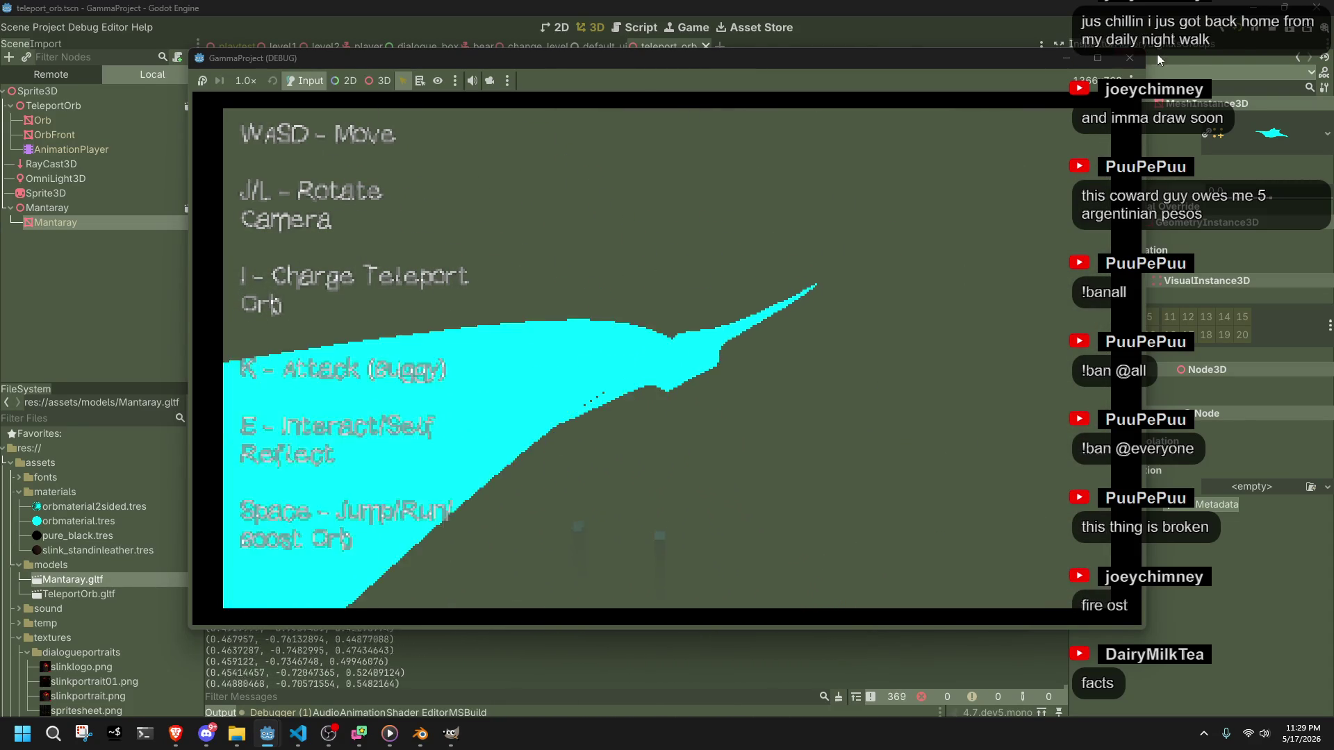
left_click(1134, 57)
- Bring up Orb.cs in VS Code and scroll through the OrbUpdate method
key("alt+Tab")
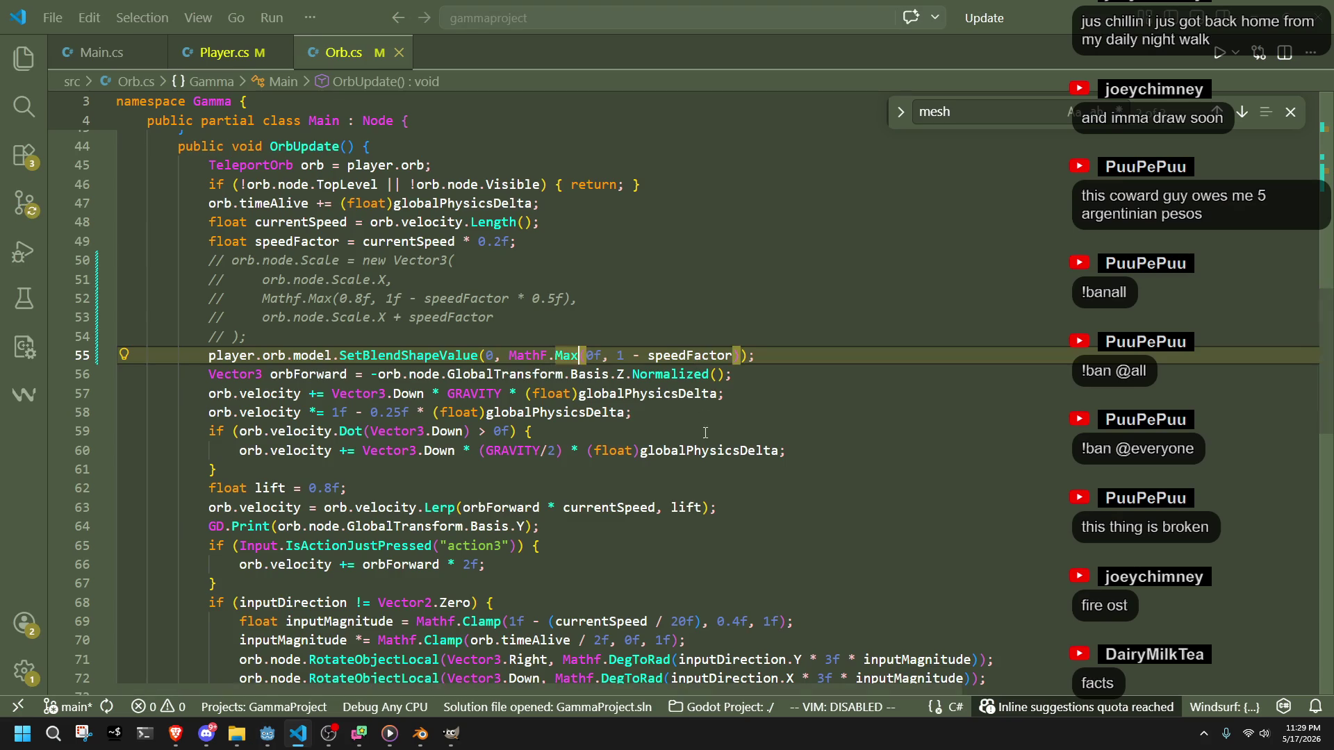
scroll(706, 459, "down", 2)
scroll(706, 459, "down", 4)
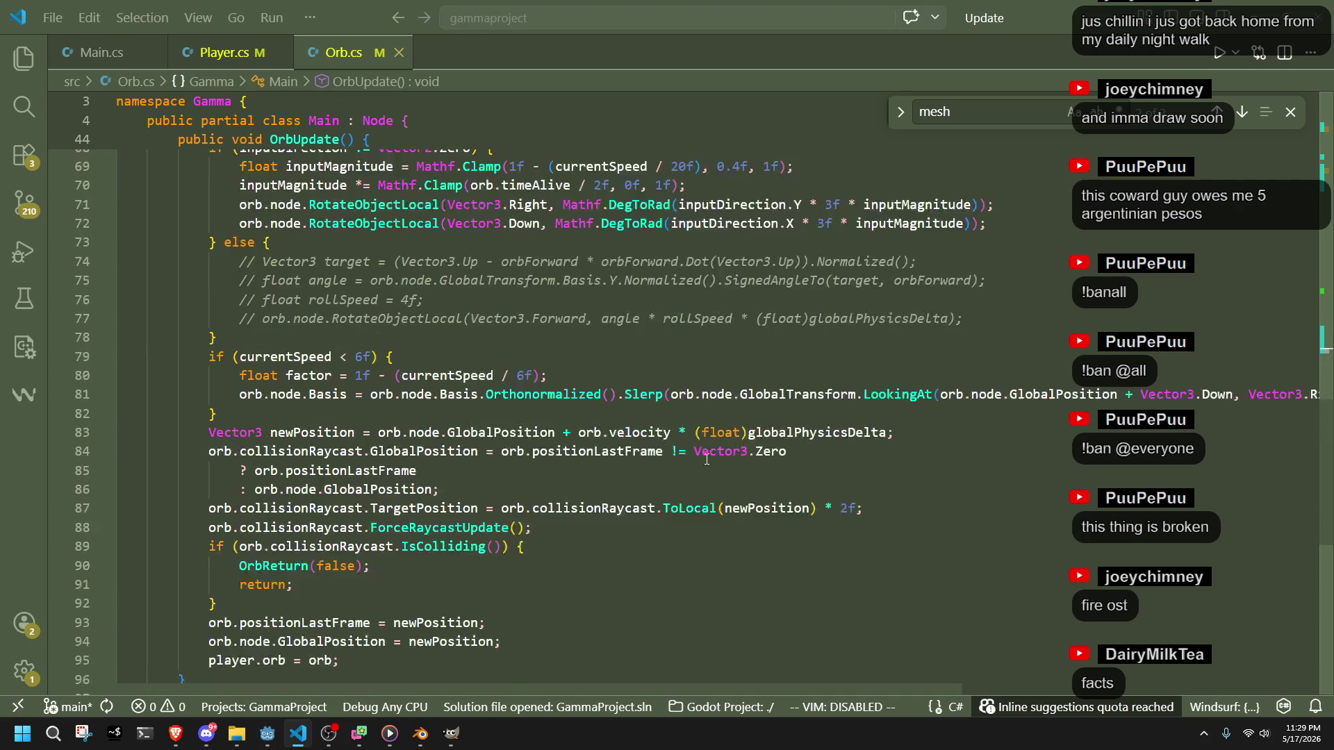
scroll(706, 459, "up", 4)
scroll(707, 459, "down", 5)
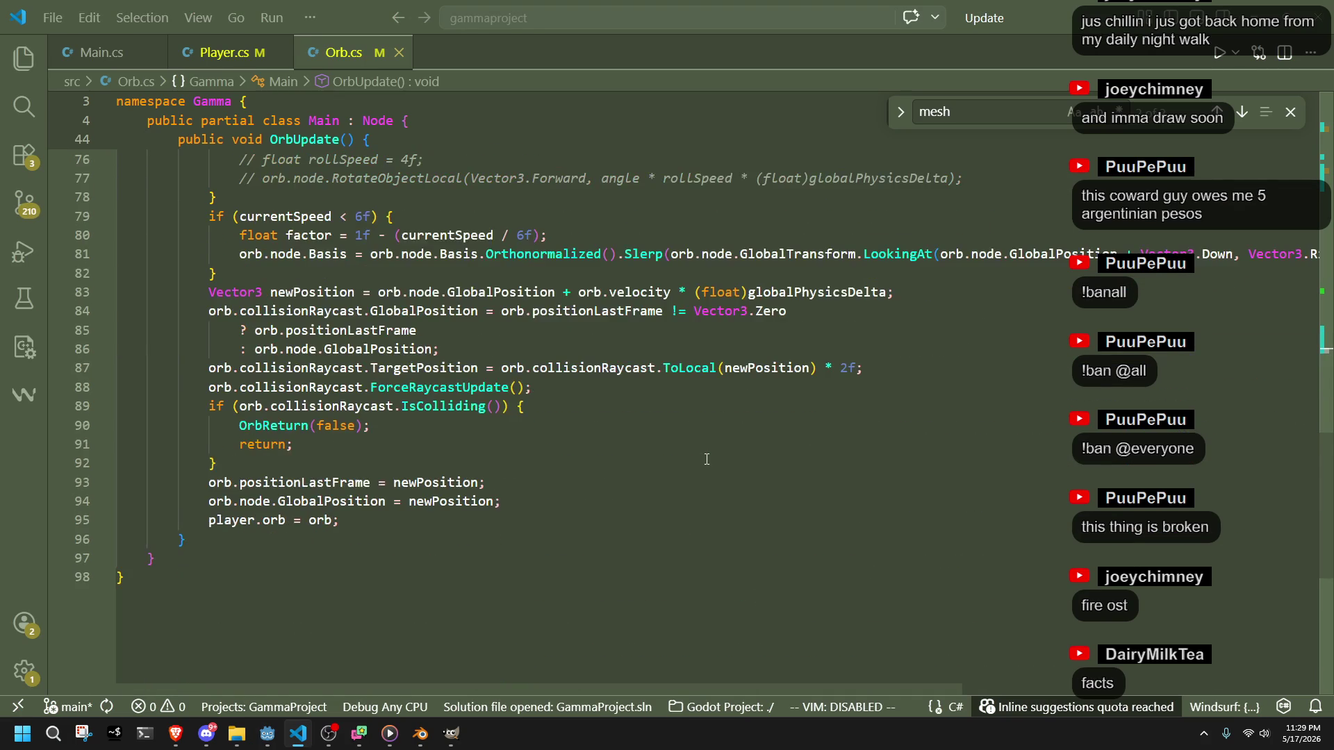
scroll(706, 459, "up", 11)
scroll(707, 460, "down", 3)
scroll(707, 459, "down", 3)
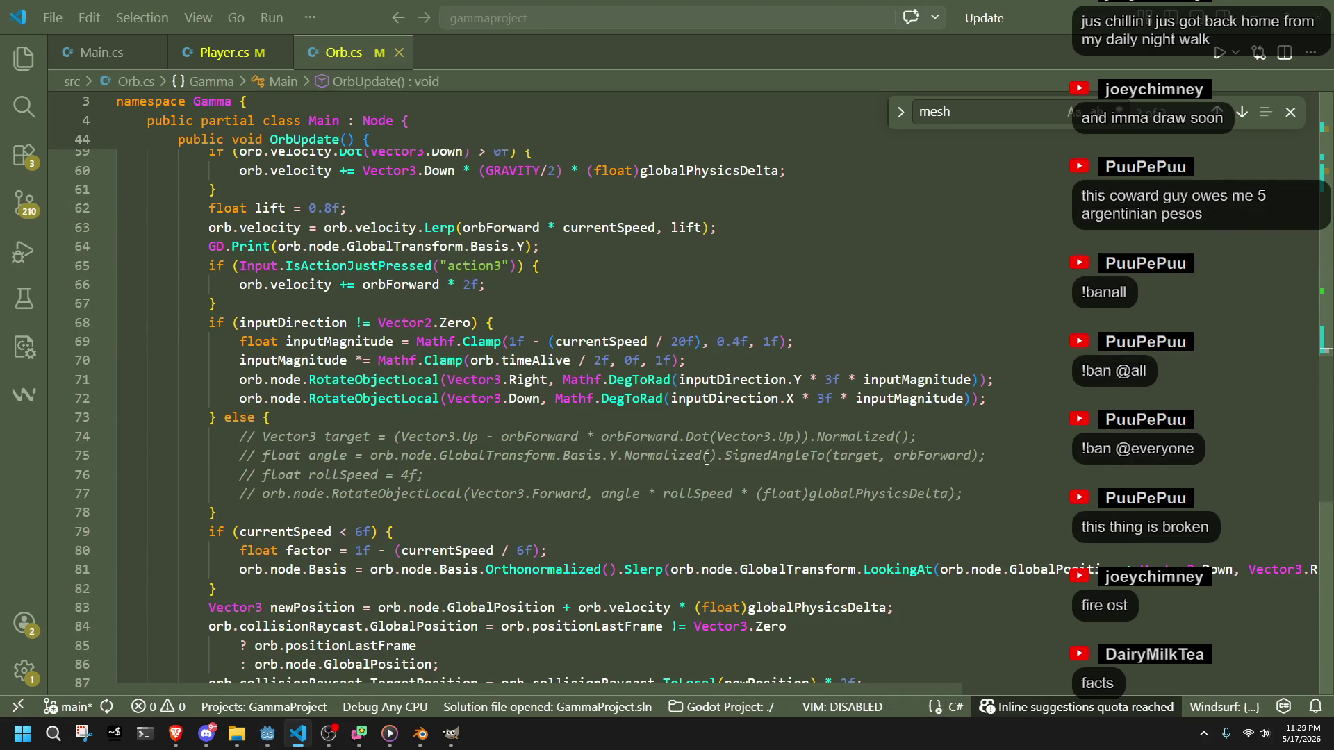
- Inspect the inputMagnitude usage and the 20f speed divisor on lines 69–70, then return to Godot
left_click(515, 510)
left_click(394, 342)
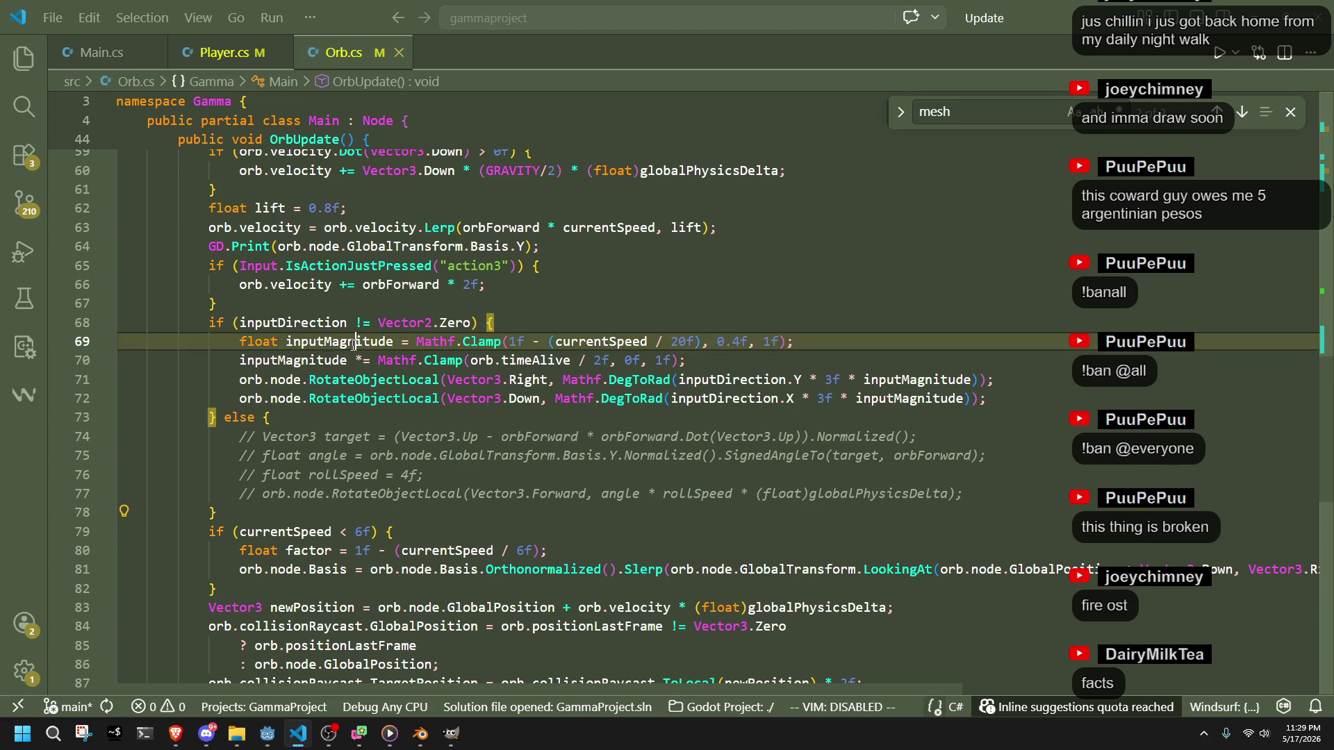
left_click(701, 352)
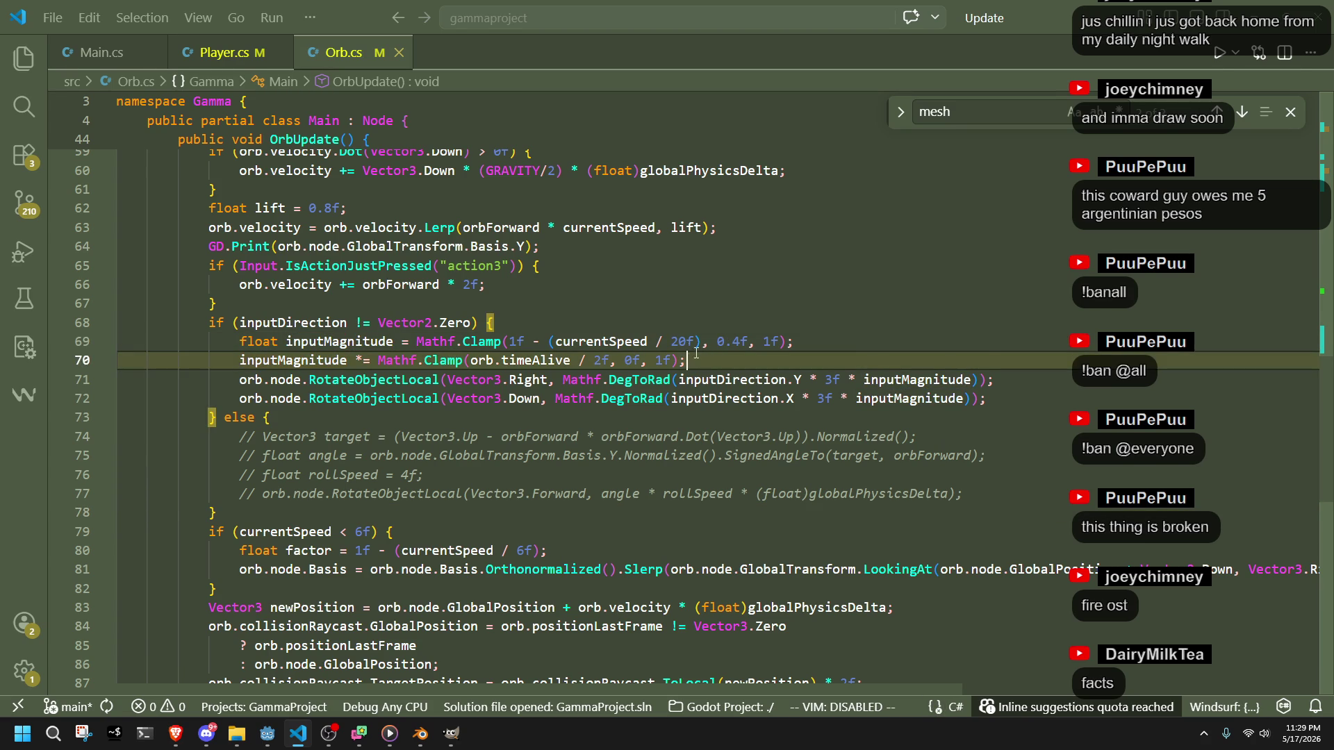
left_click(680, 342)
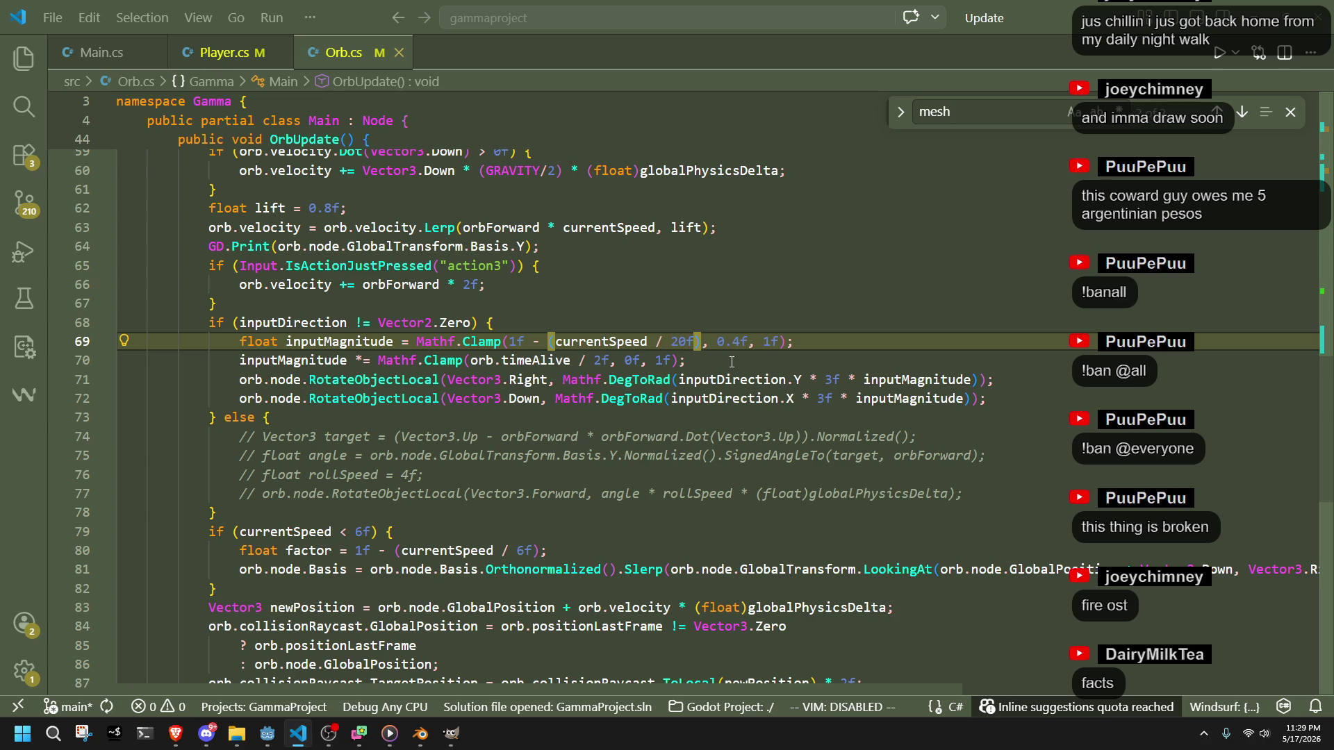
left_click(732, 362)
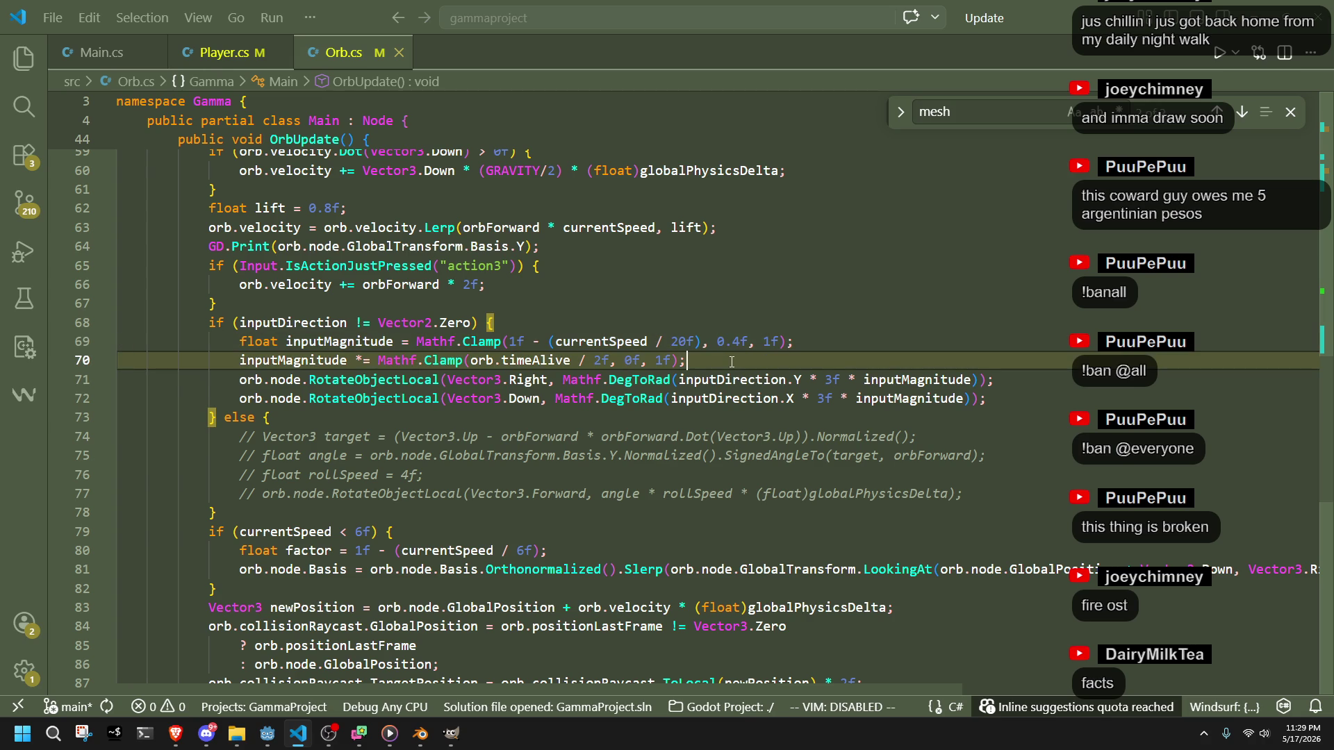
scroll(732, 362, "up", 2)
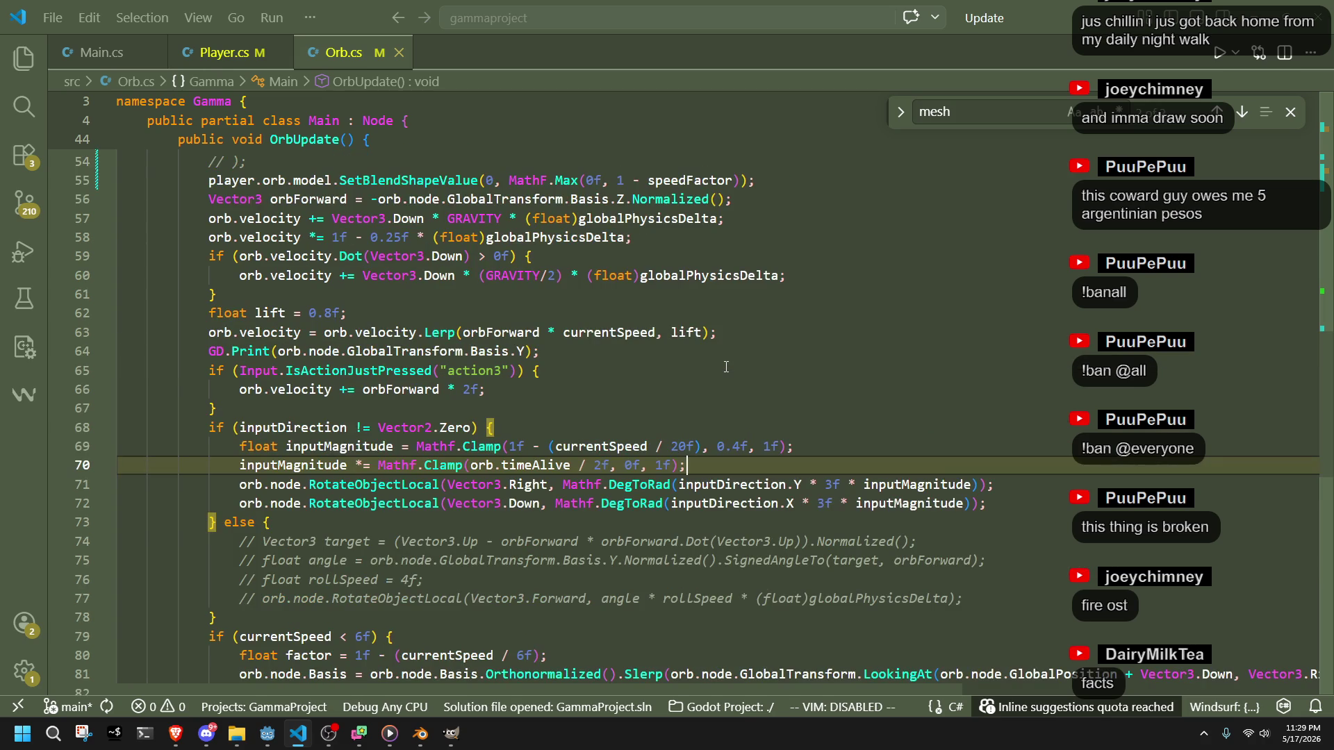
key("alt+Tab")
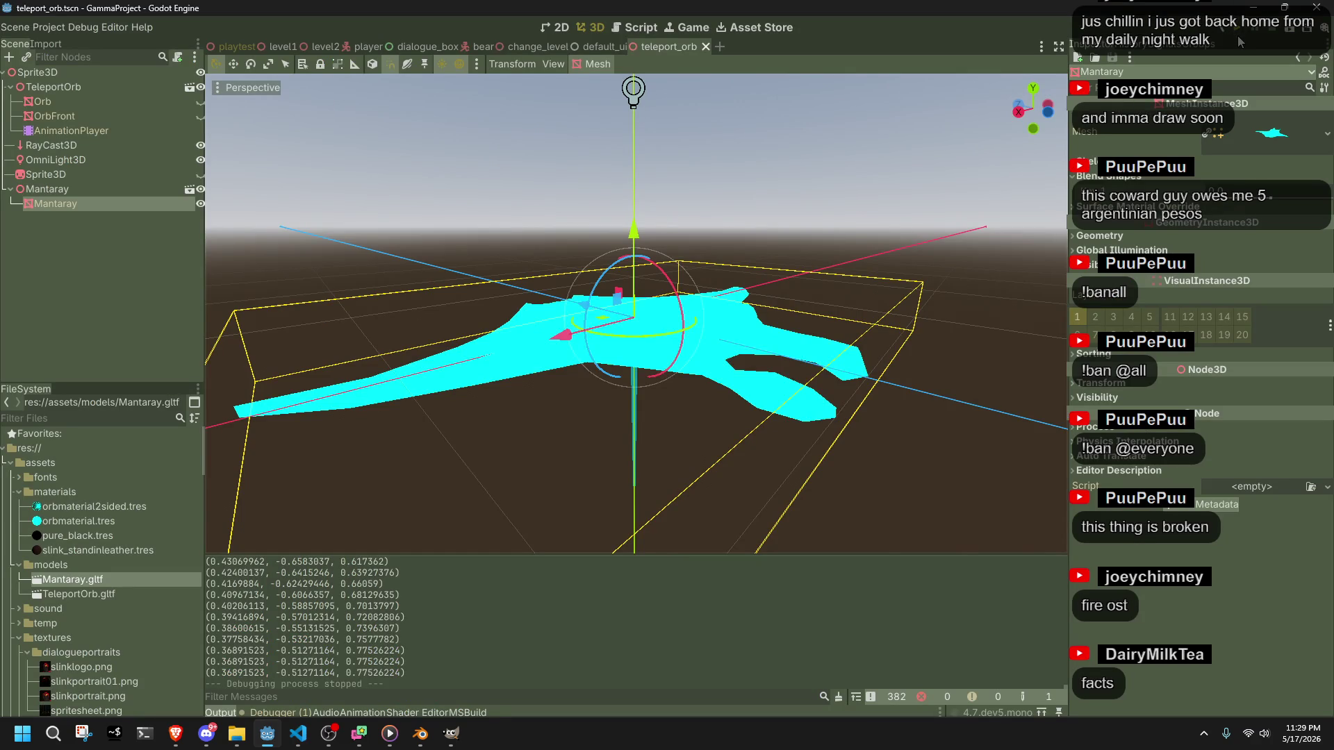
- Launch the game, walk forward and send the teleport orb out as a flying manta ray
left_click(1237, 35)
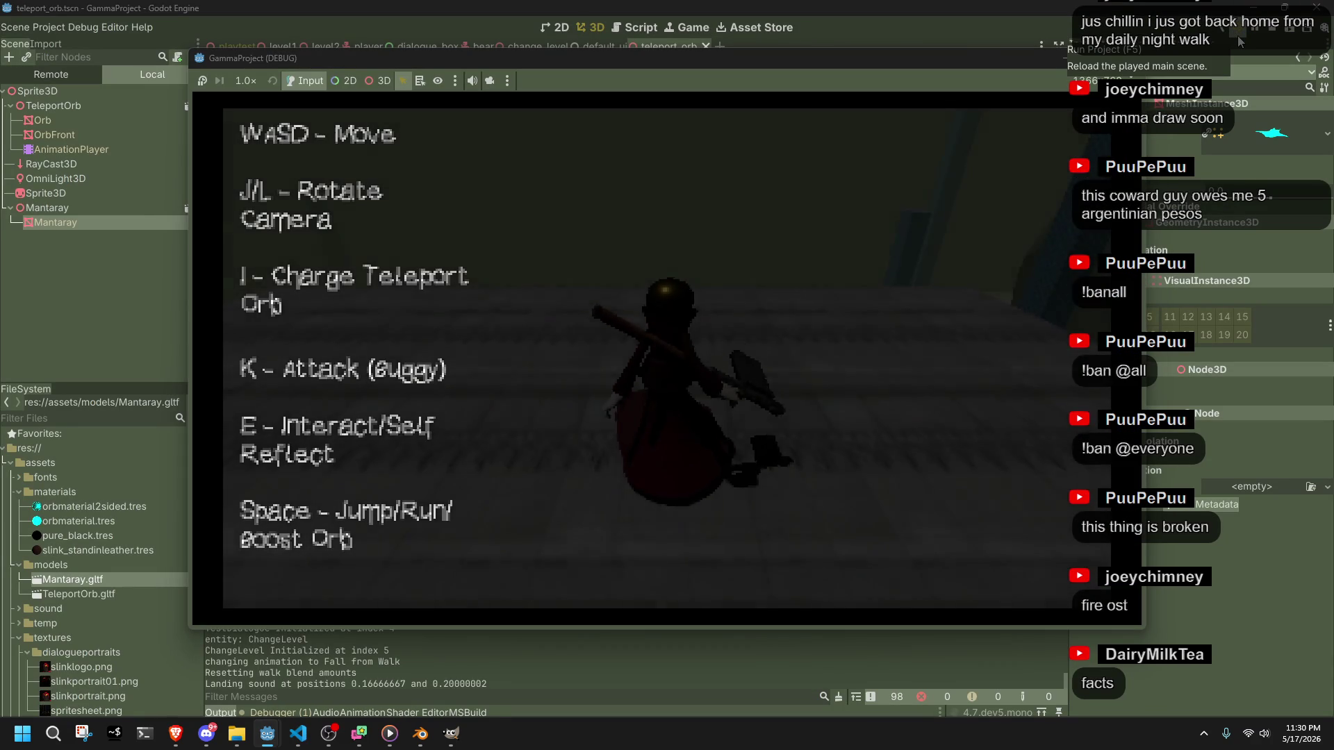
key("w")
key("i")
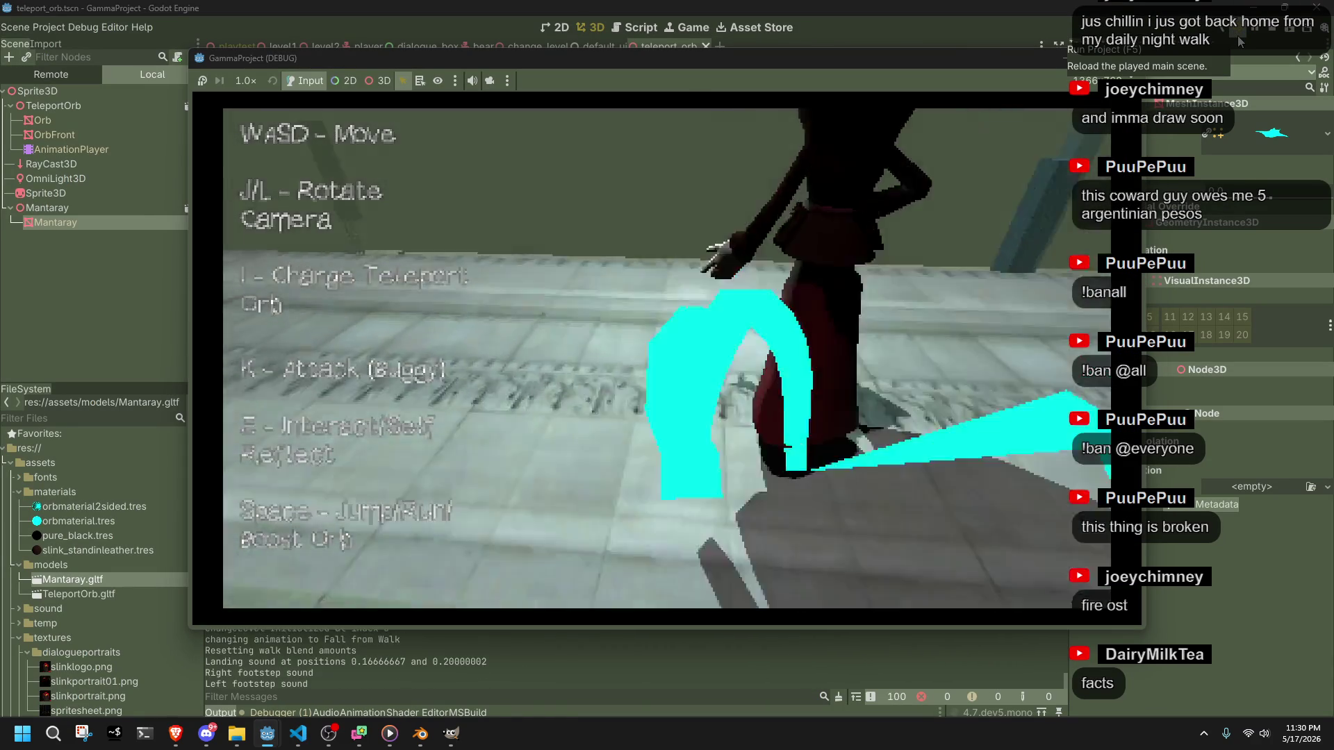
key("i")
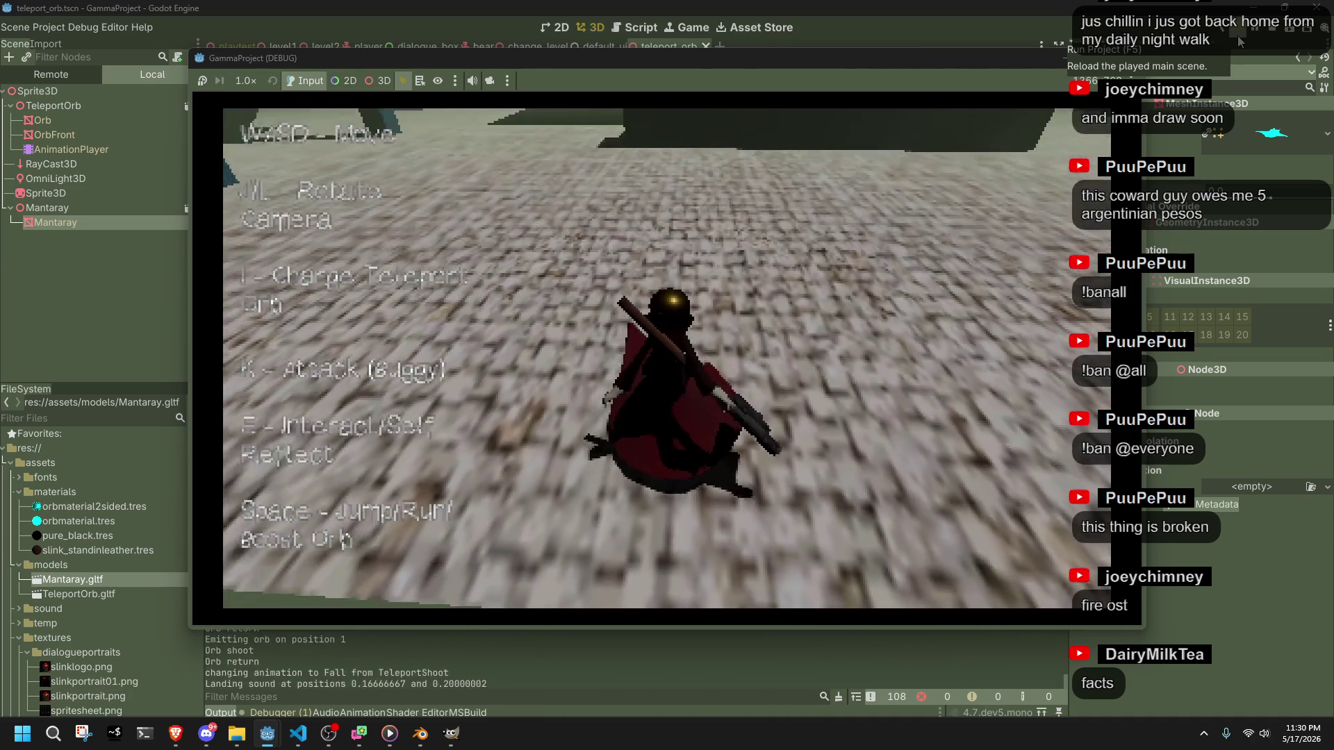
key("w")
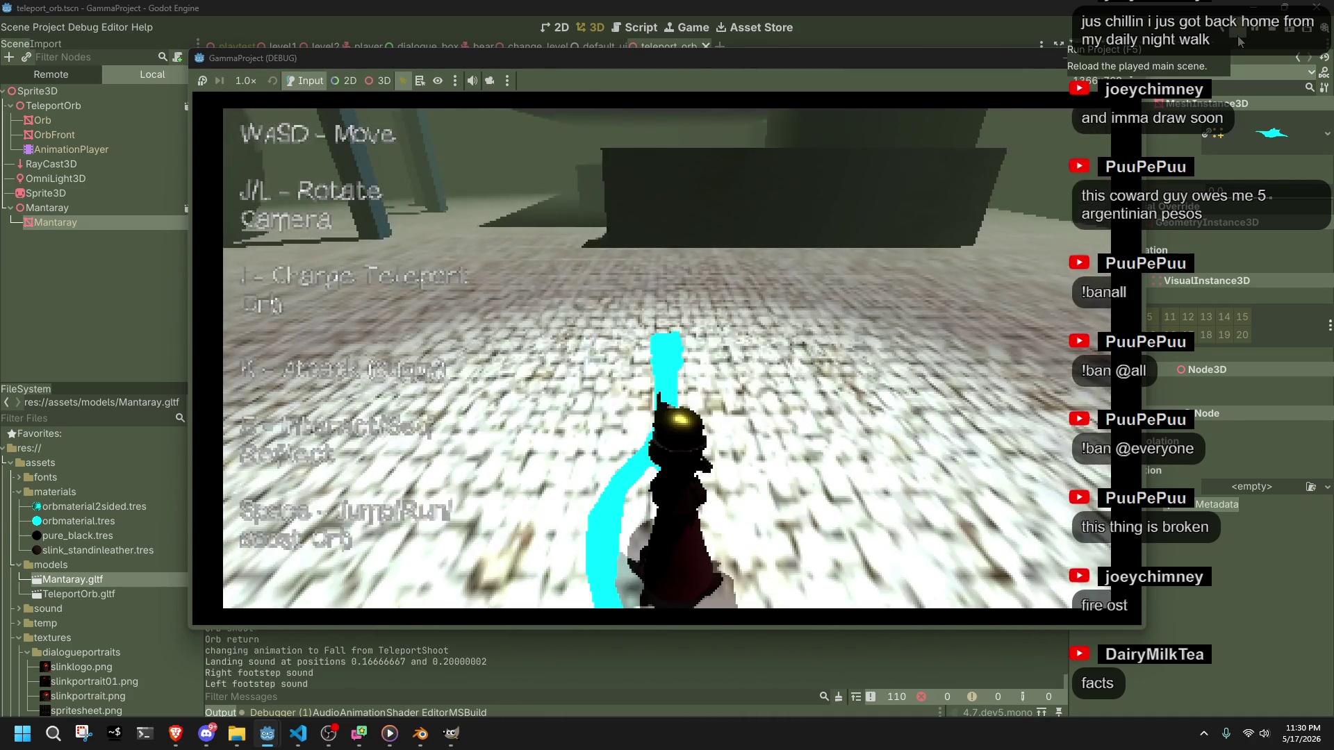
key("space")
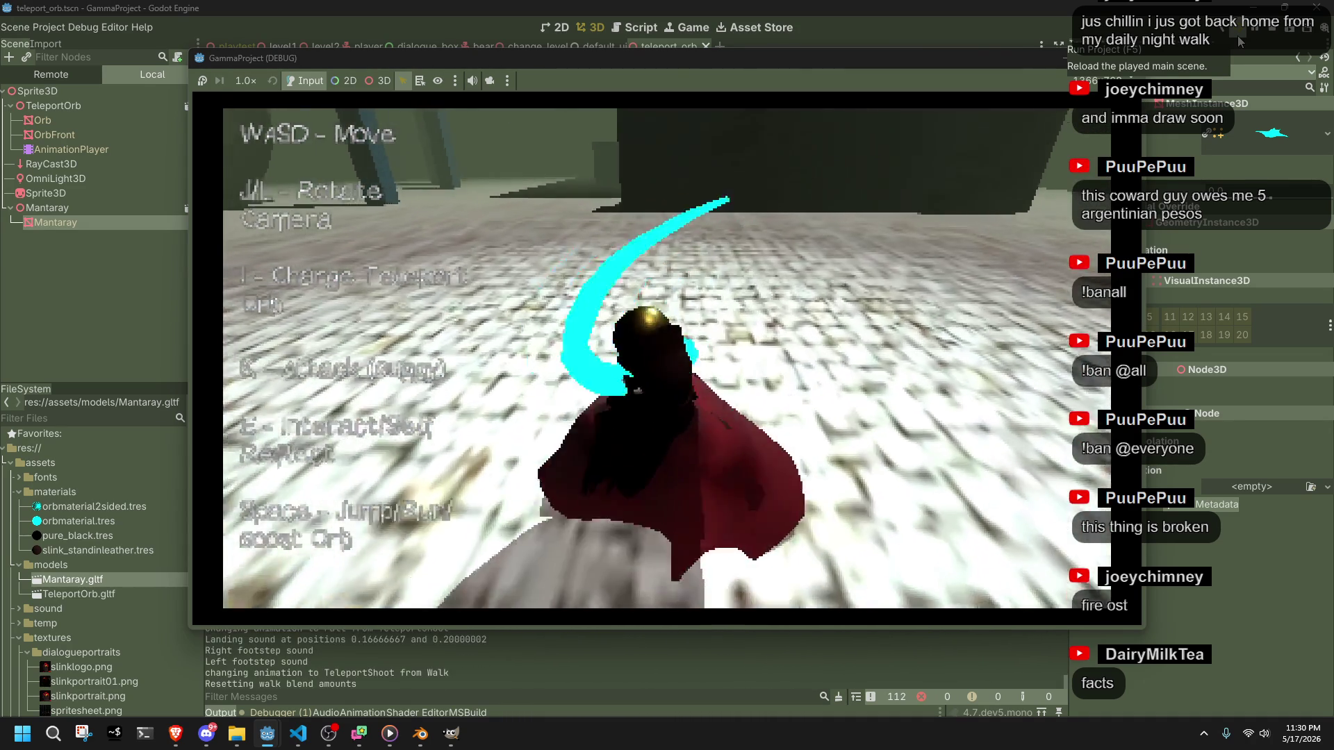
- Steer the manta ray around the pillars, trigger the cyan slash, bank it, then recall the orb
key("a")
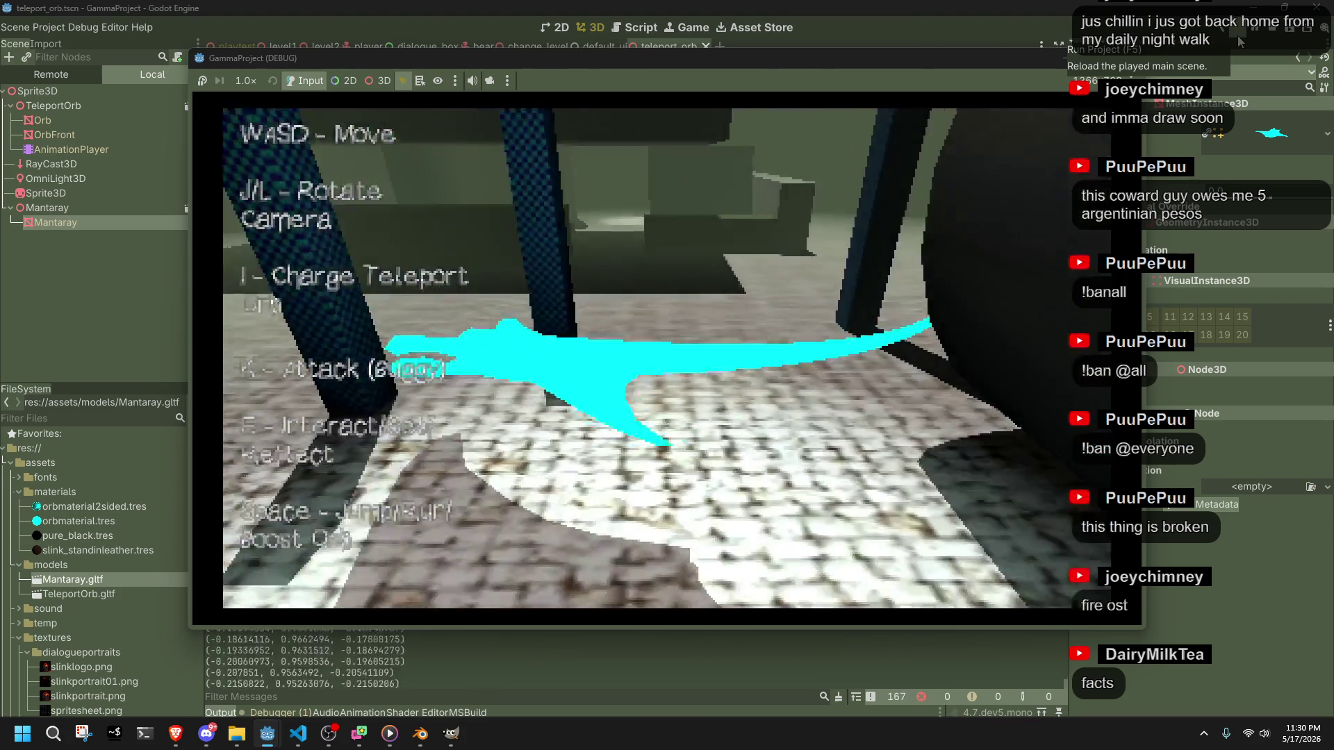
key("d")
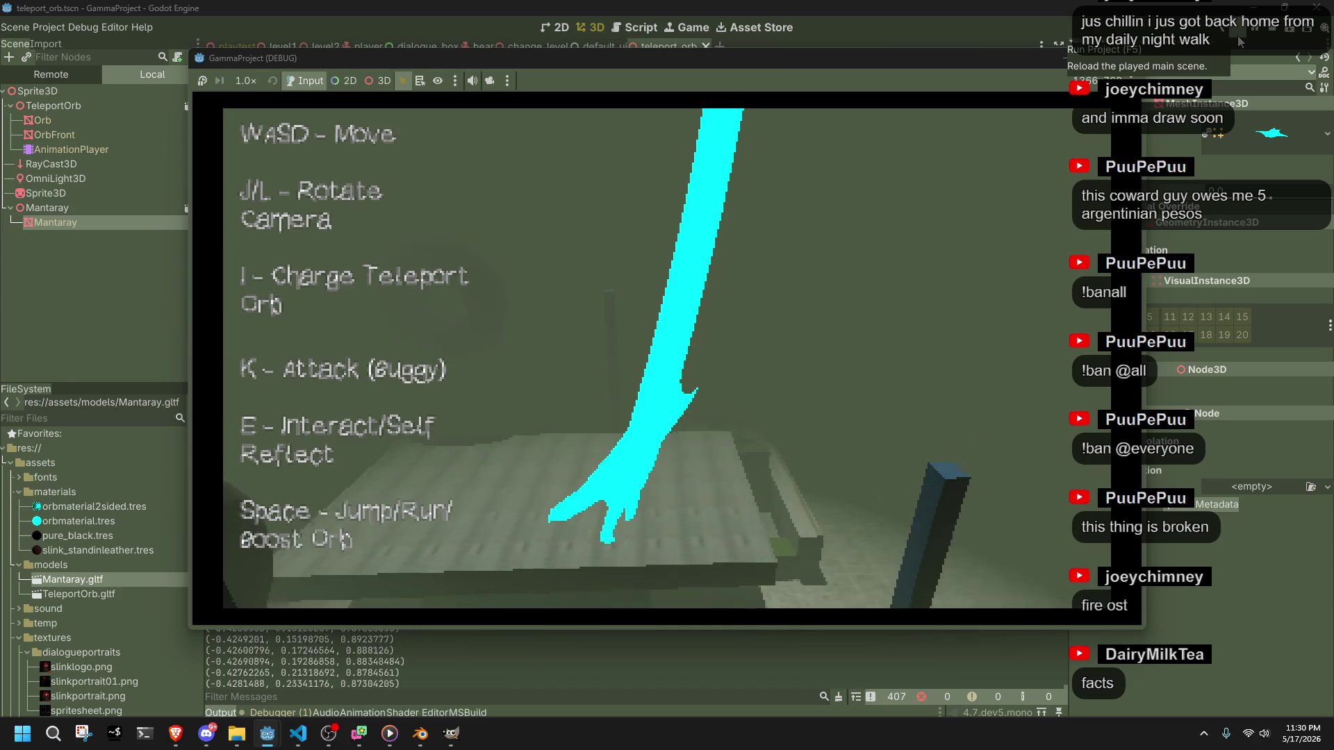
key("w")
key("k")
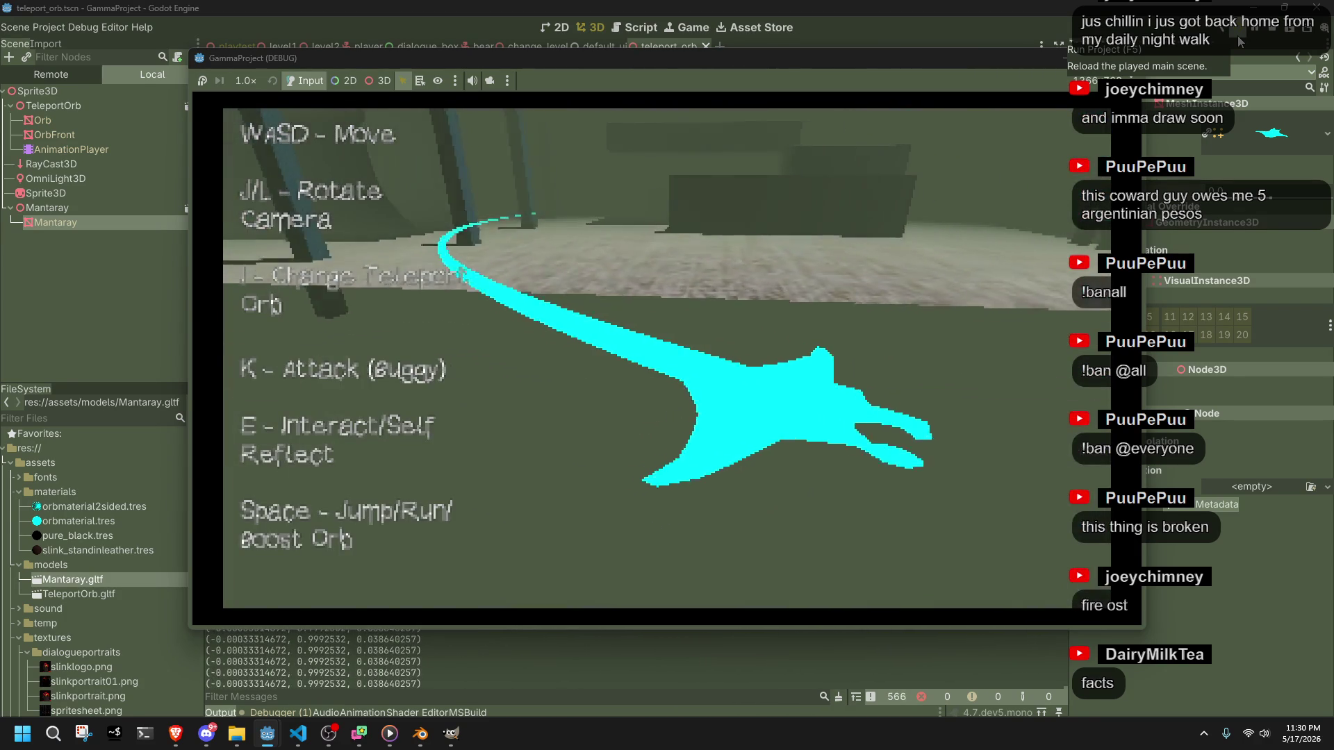
key("d")
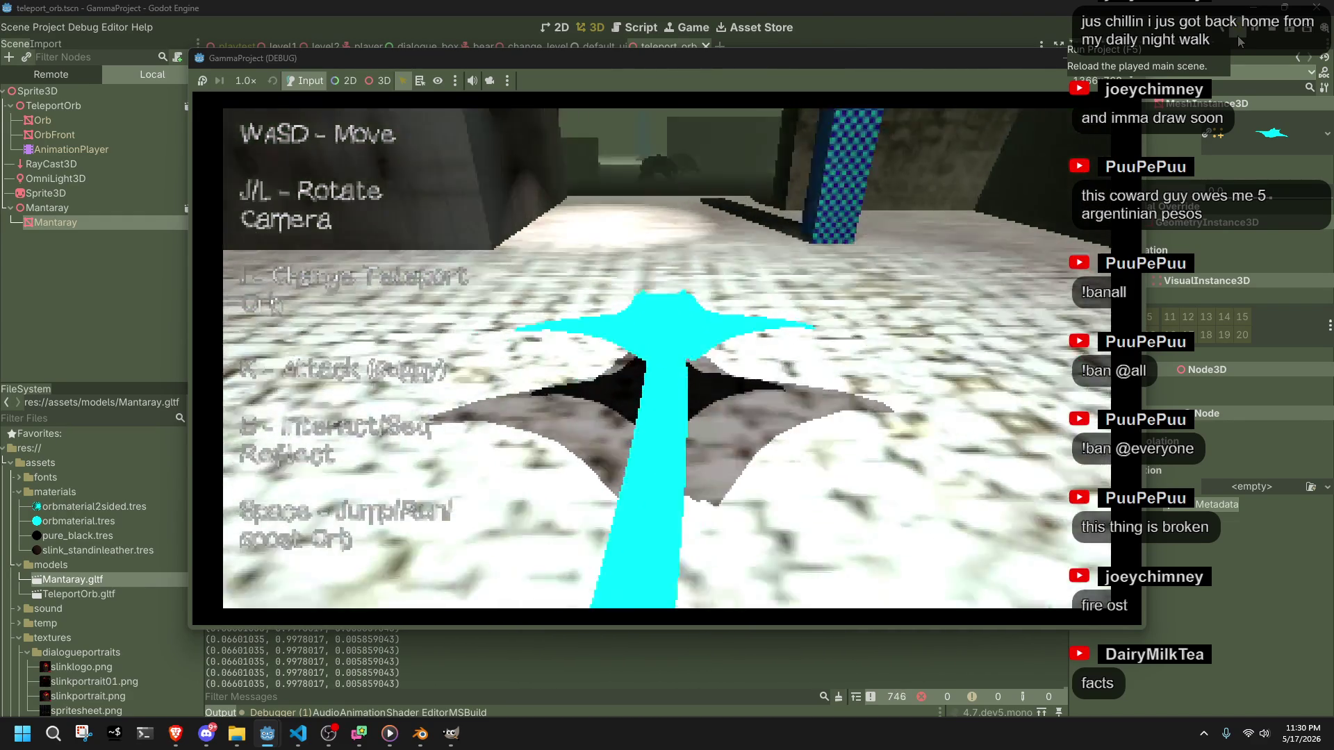
key("a")
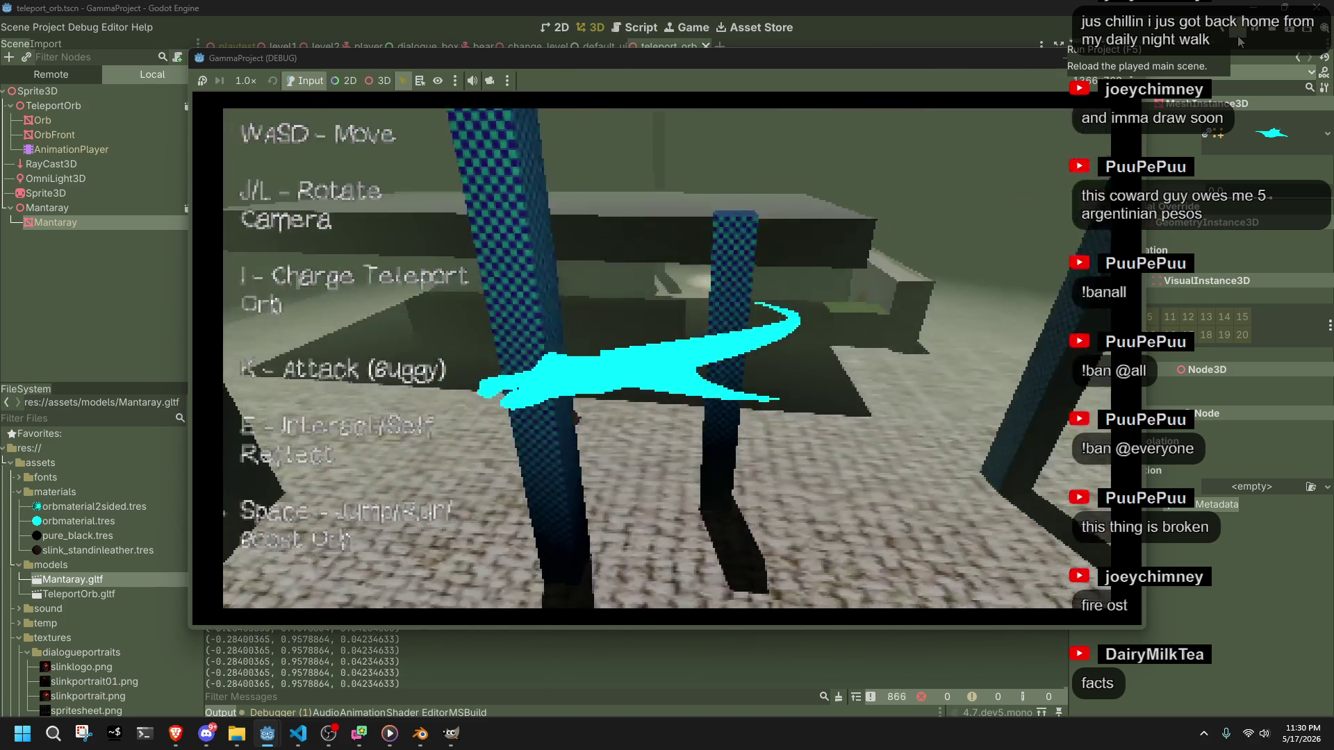
key("w")
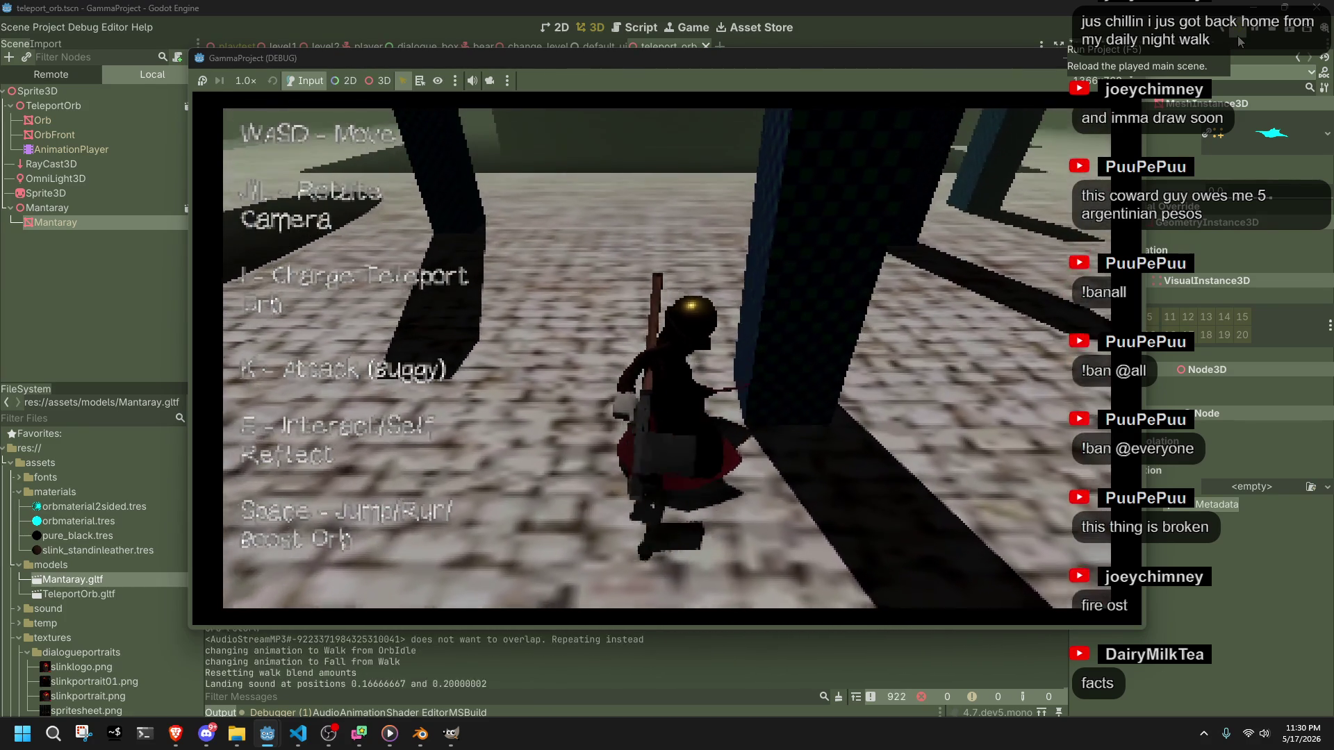
- Fire the orb at the wall and again, bank it back into view, return it to the character, then switch to Orb.cs
key("i")
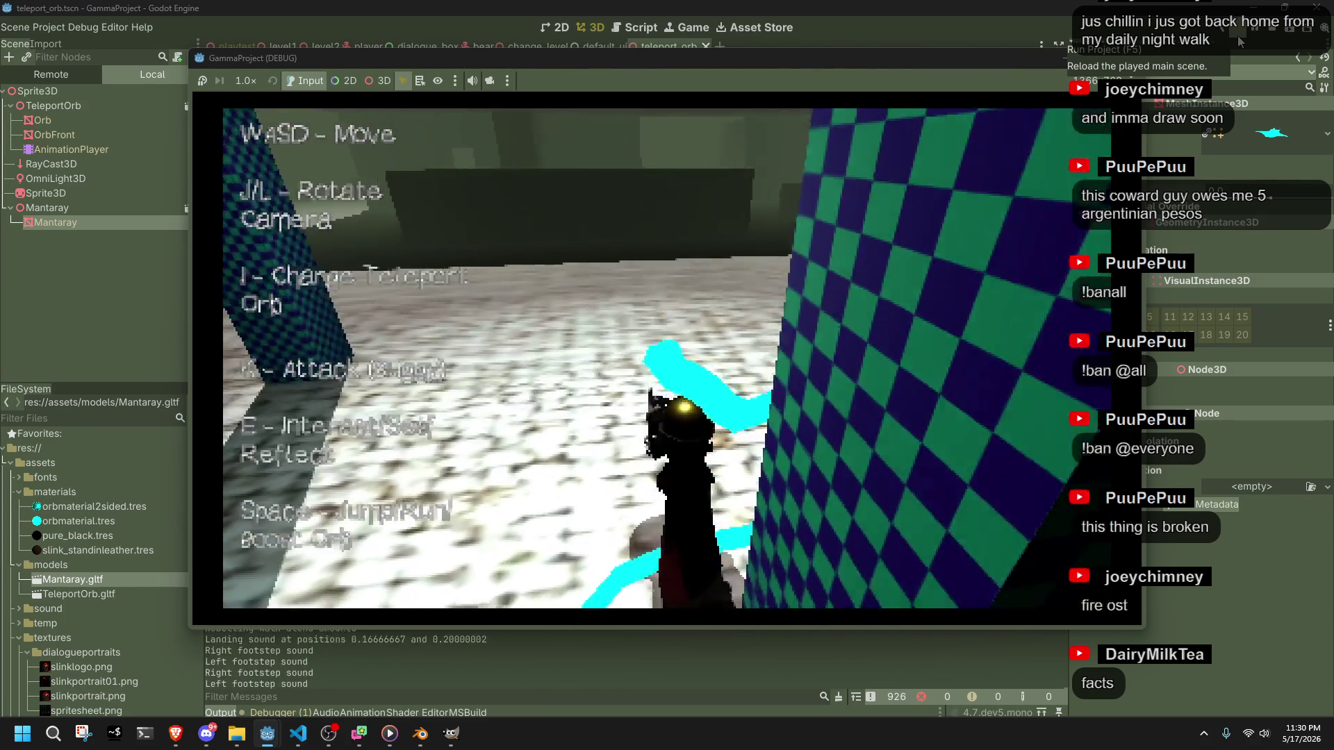
key("i")
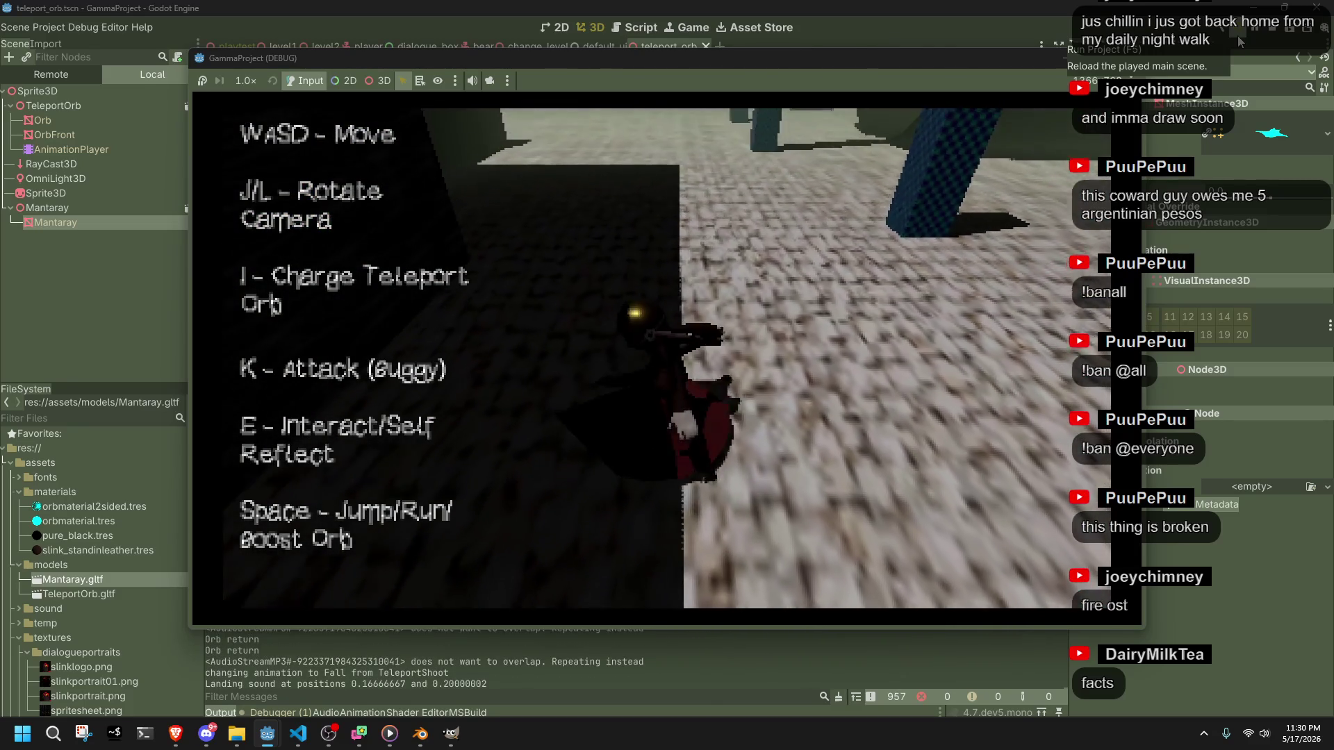
key("s")
key("i")
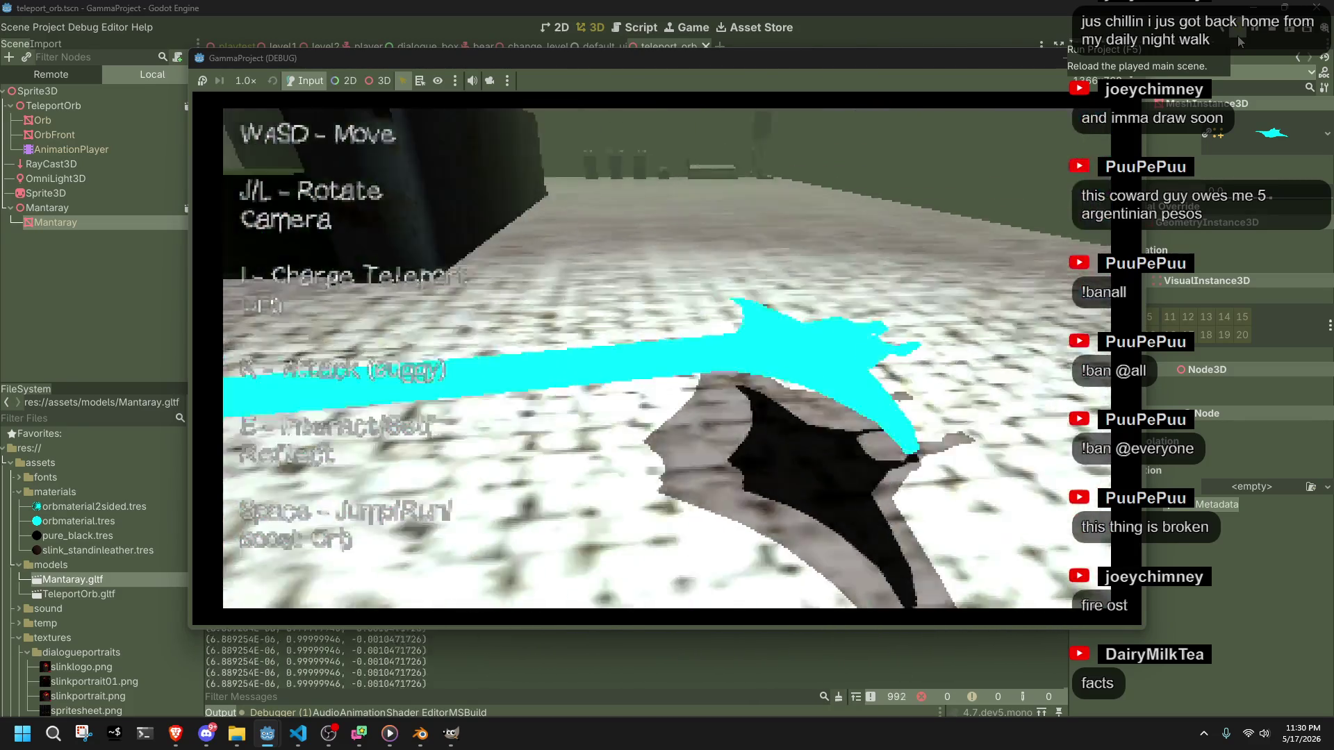
key("w")
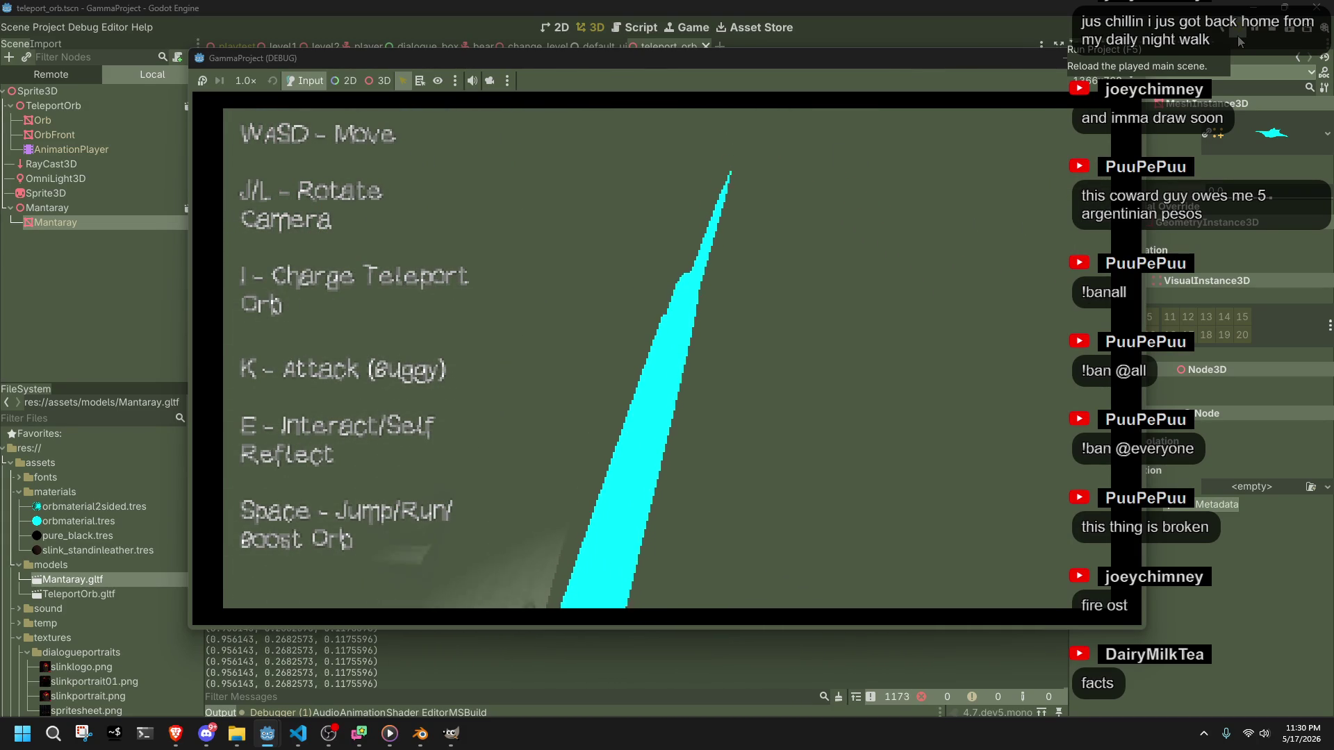
key("w")
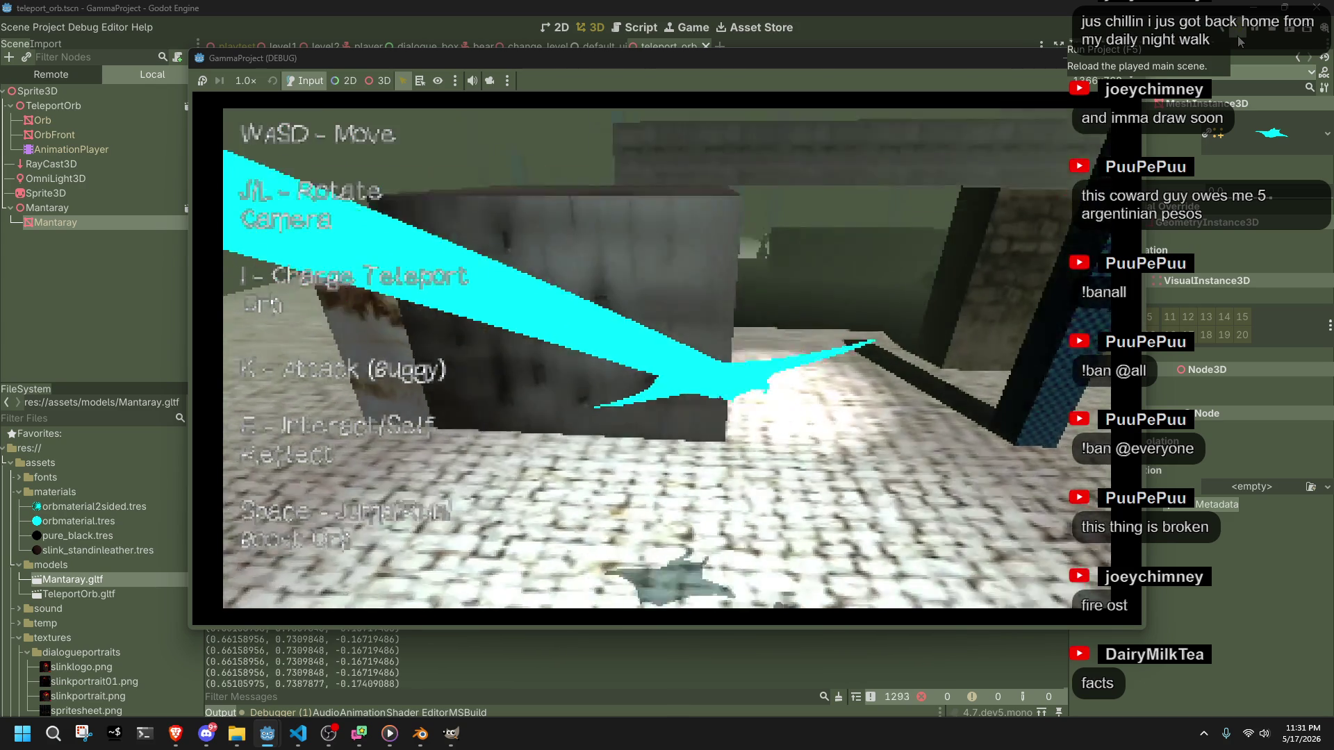
key("w")
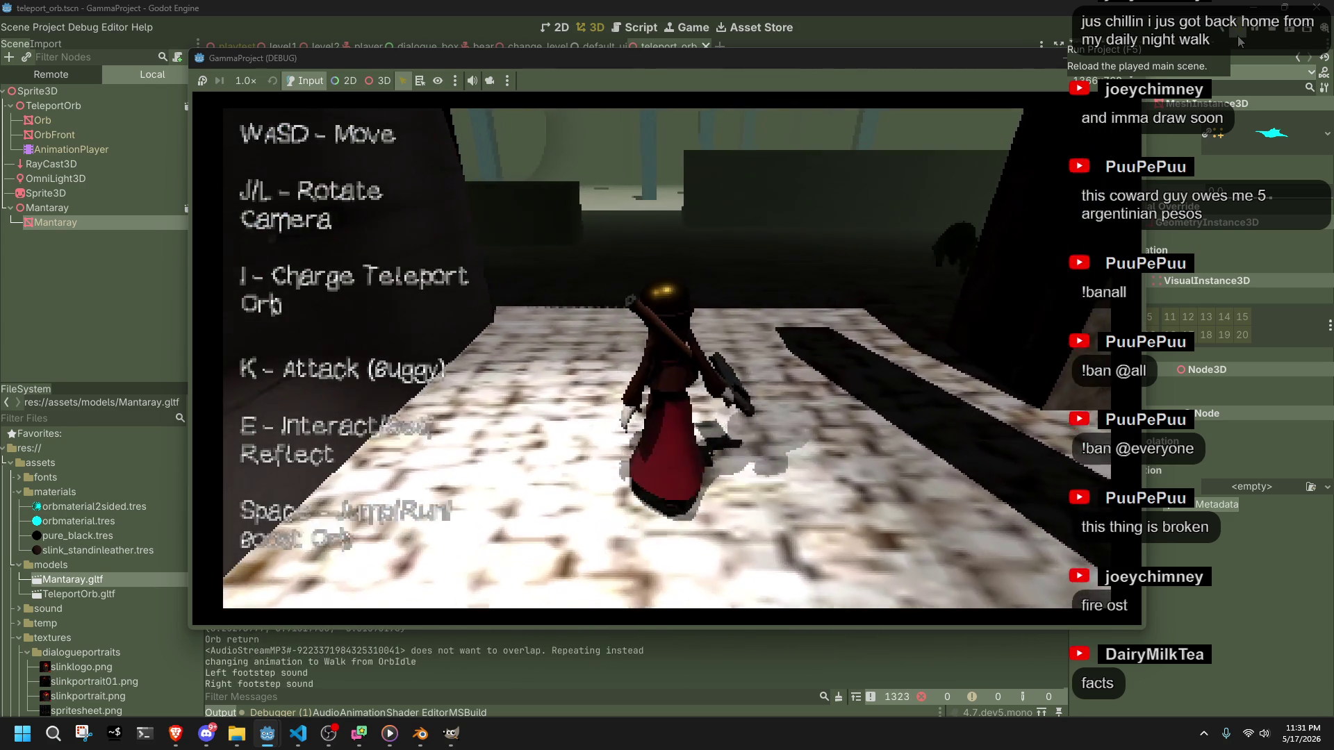
key("alt+Tab")
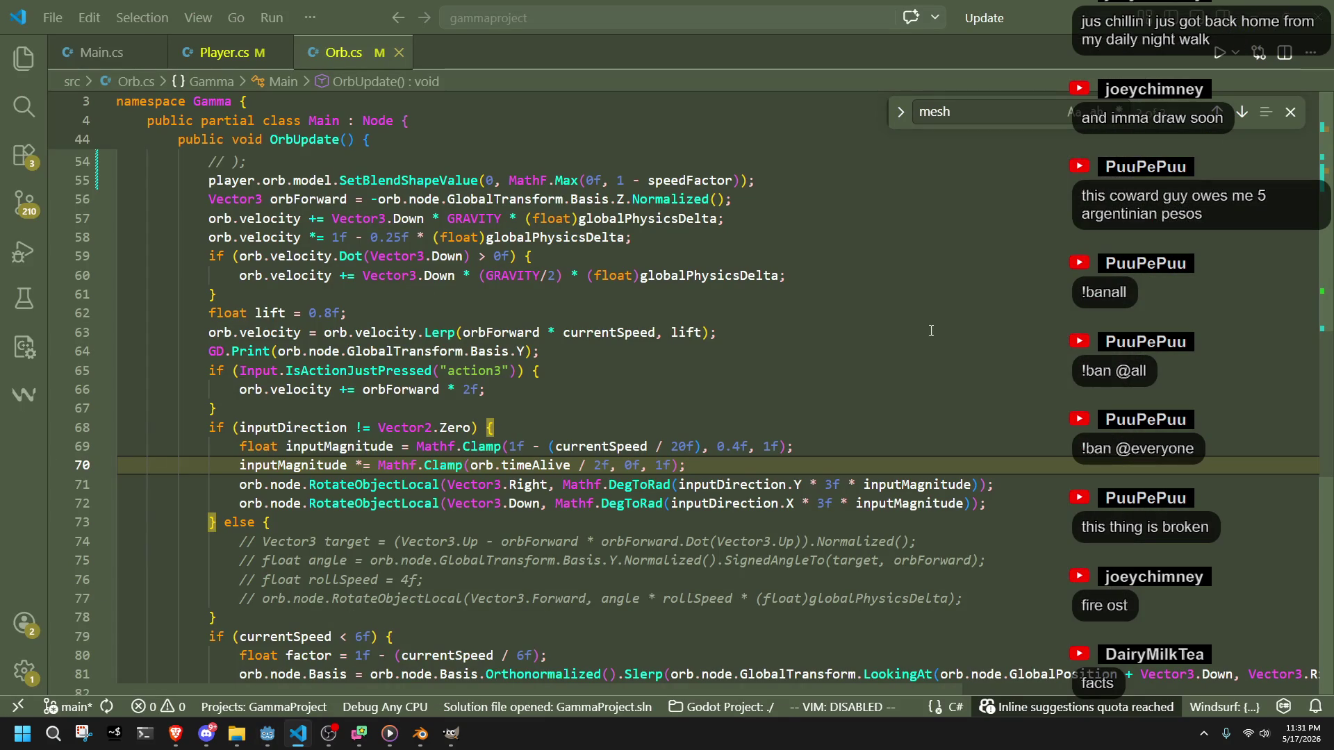
- Change the steering divisor on line 69 from 20f to 10f
left_click(549, 403)
left_click(742, 466)
left_click(672, 447)
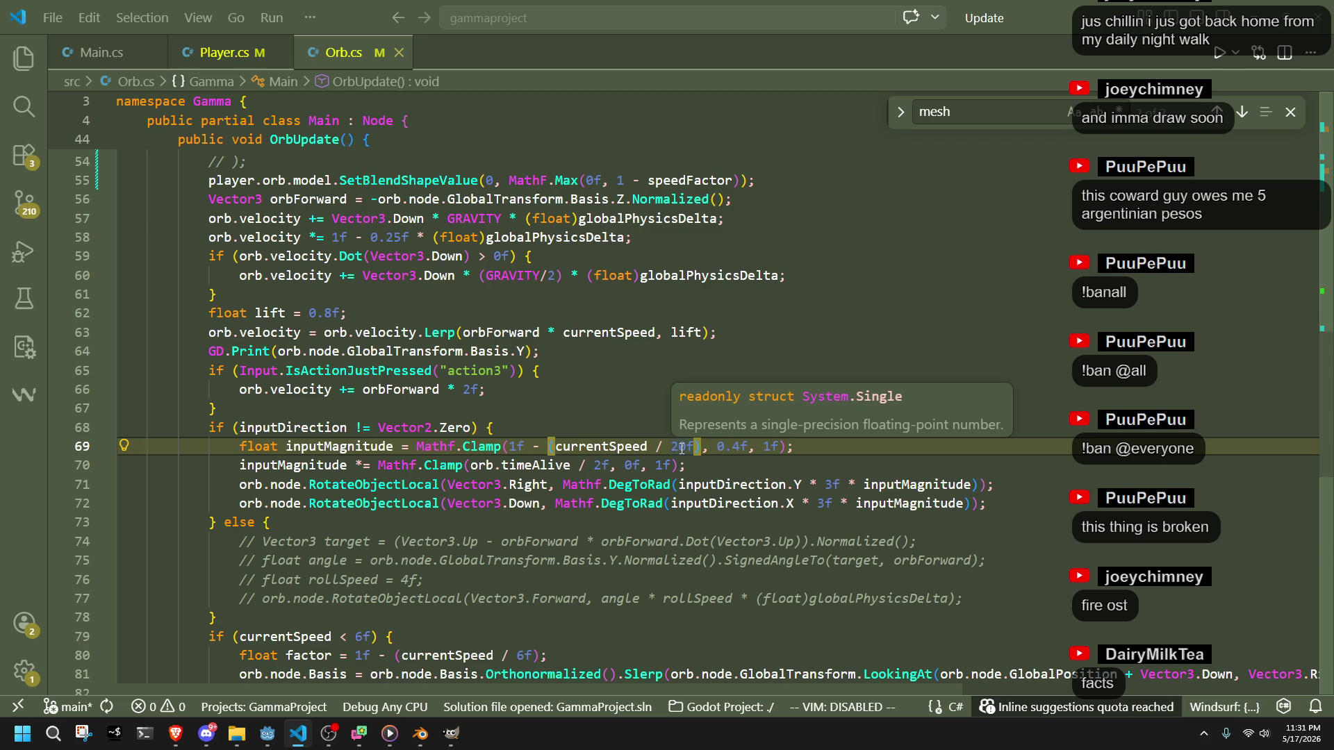
key("Delete")
type("1")
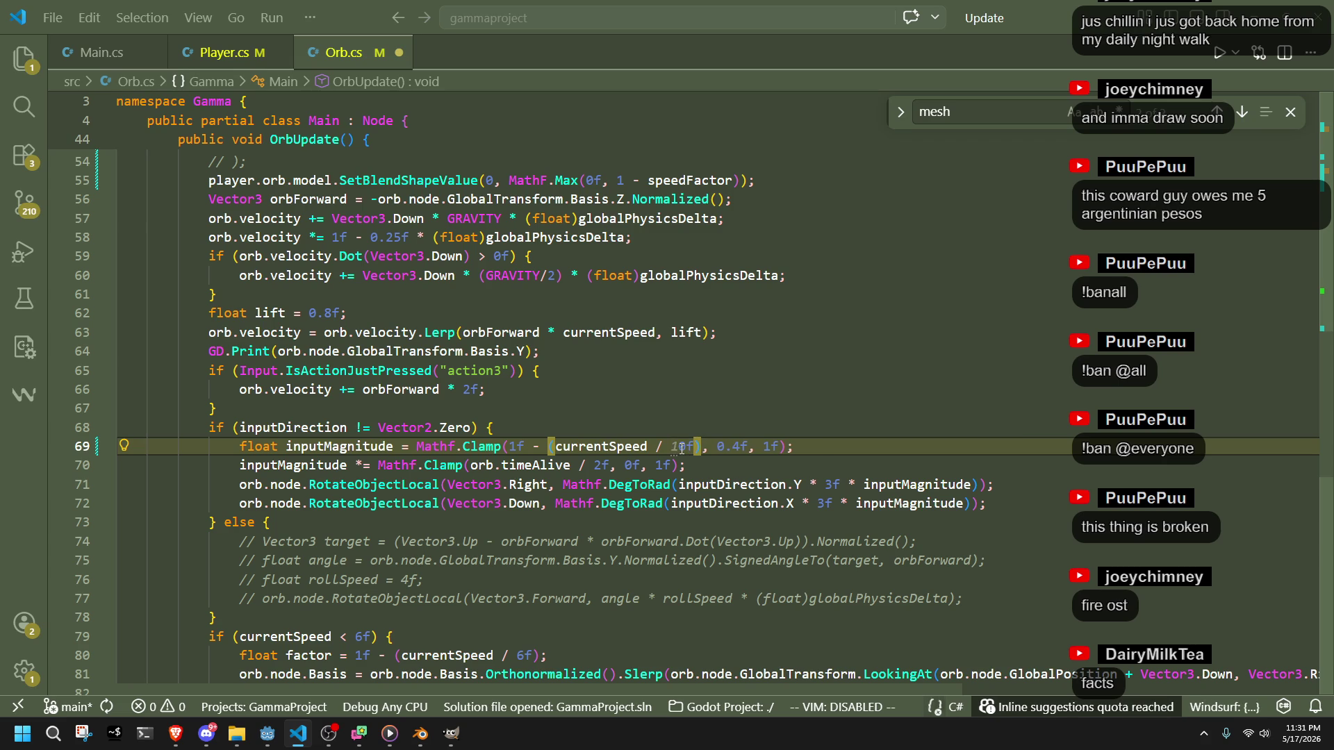
- Close the running game window in Godot, then cycle windows over to GIMP
key("alt+Tab")
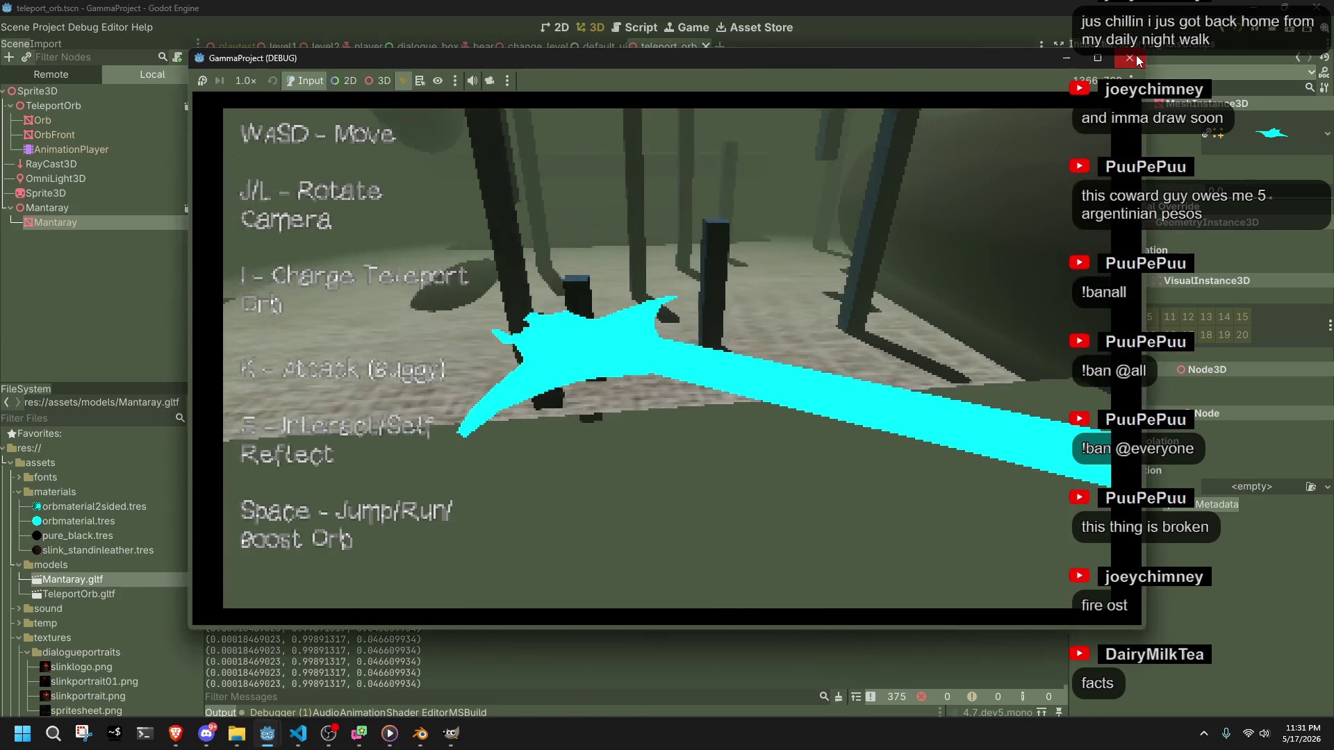
left_click(1130, 57)
key("alt+Tab")
key("alt+Tab")
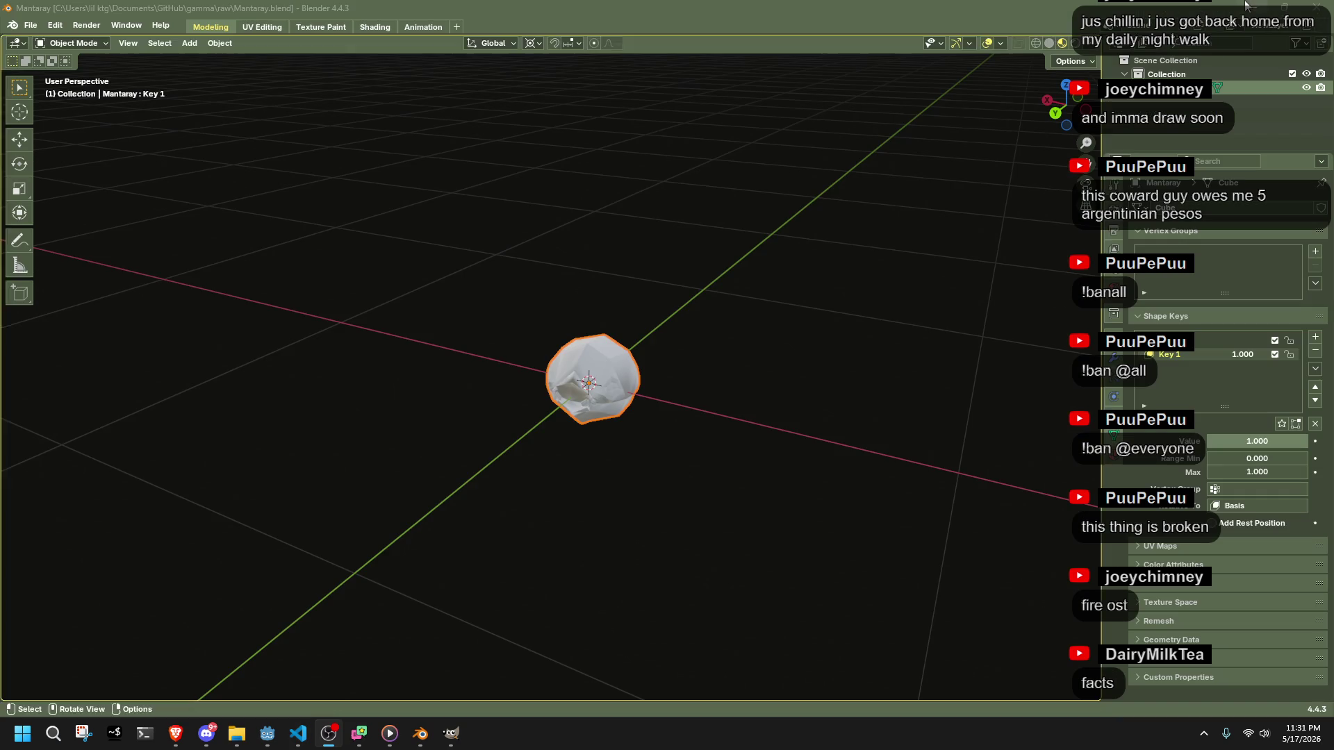
key("alt+Tab")
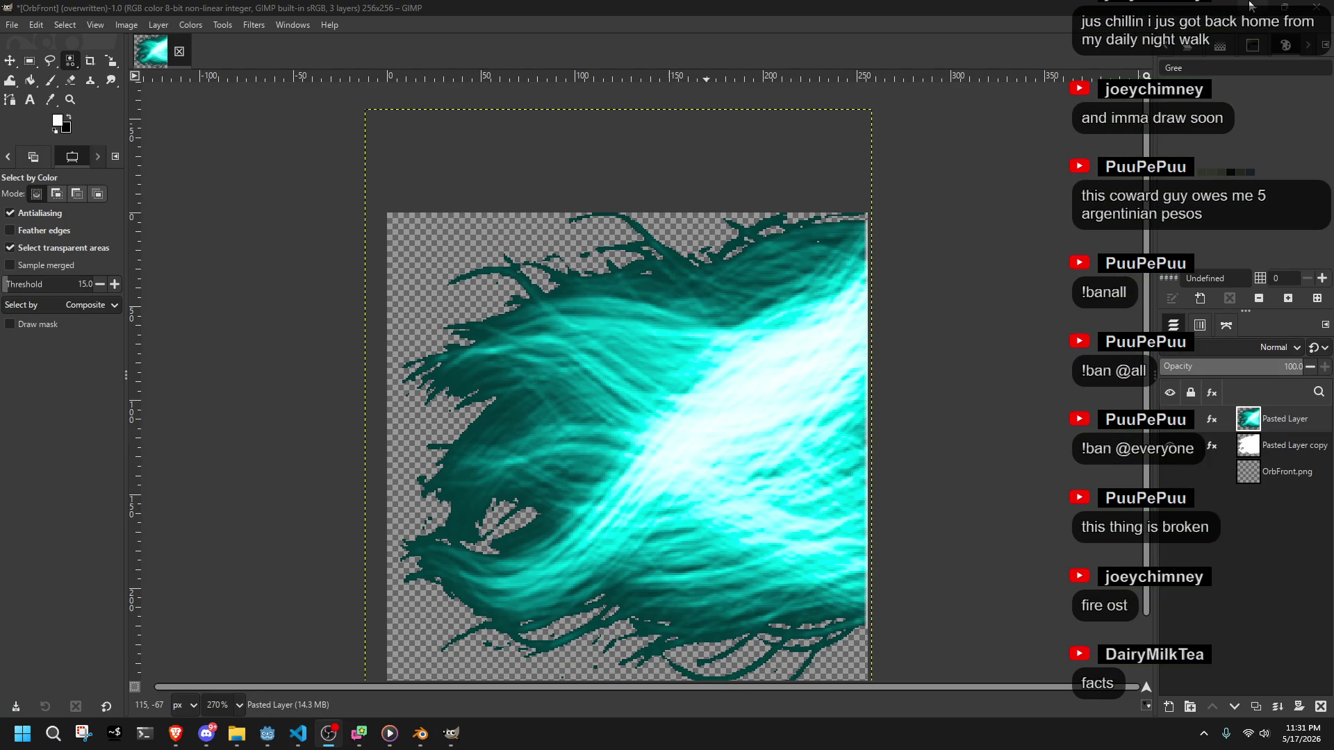
- Minimize GIMP, check the File Explorer previews, cycle through OBS and Brave, then focus the desktop
left_click(1248, 5)
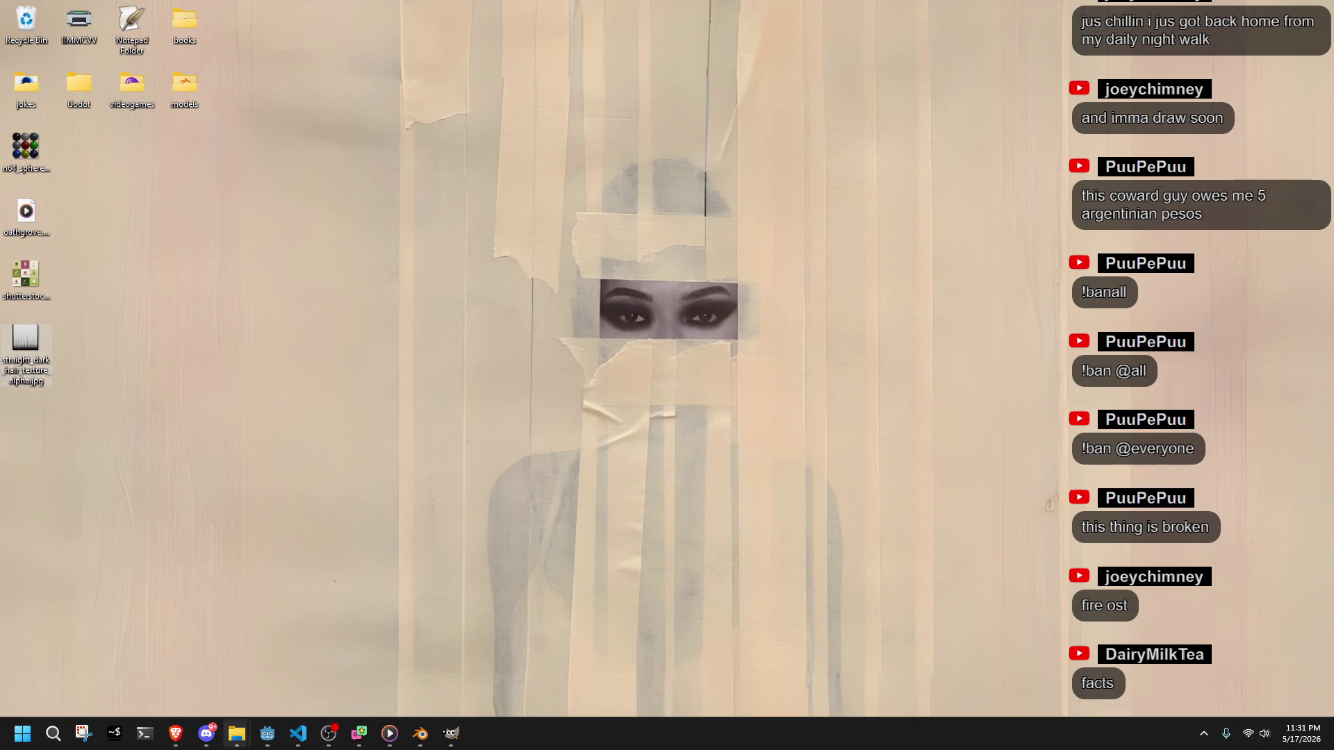
left_click(237, 734)
left_click(273, 688)
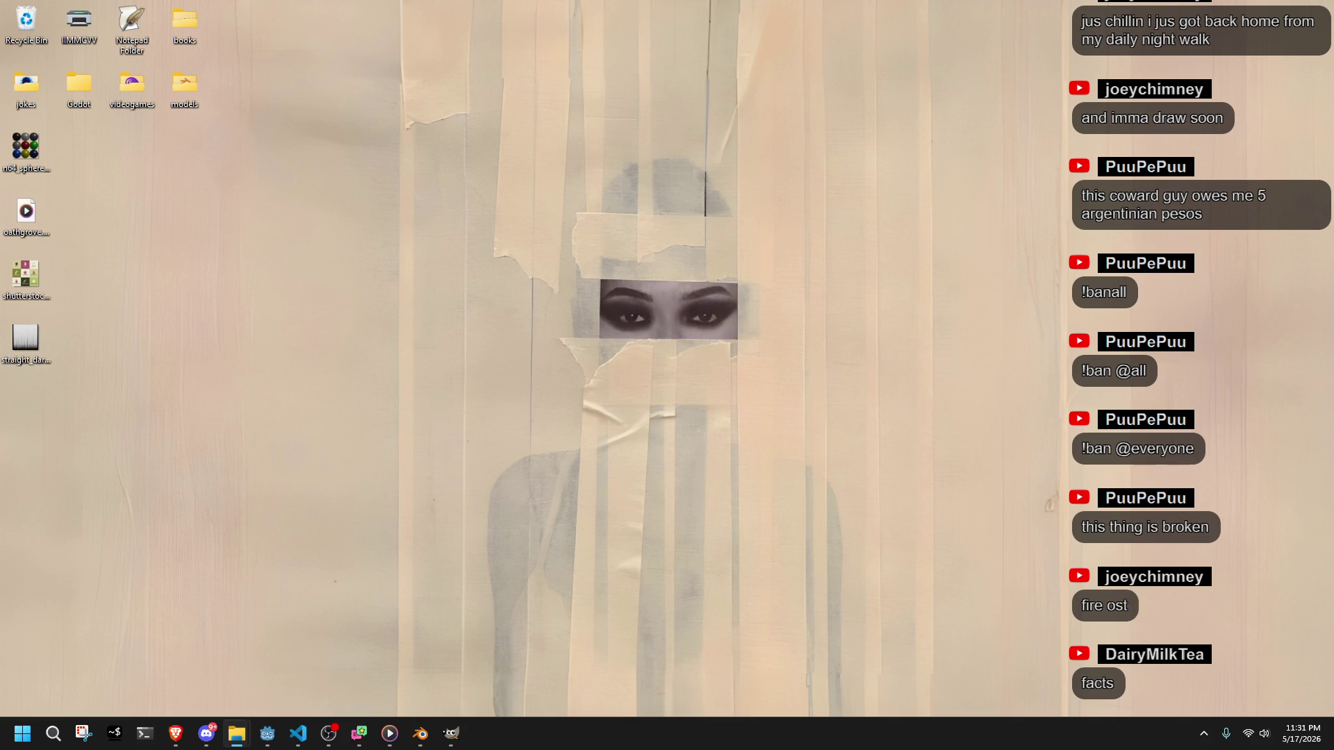
key("alt+Tab")
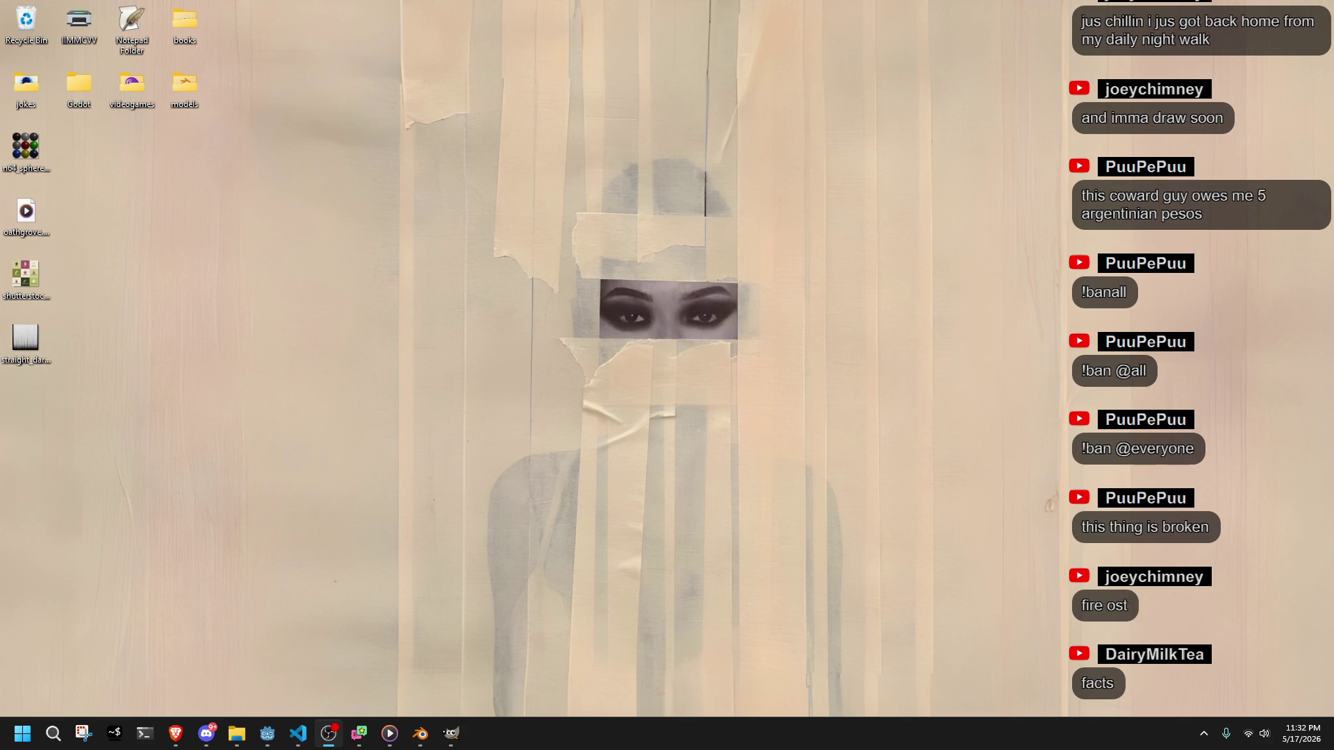
key("alt+Tab")
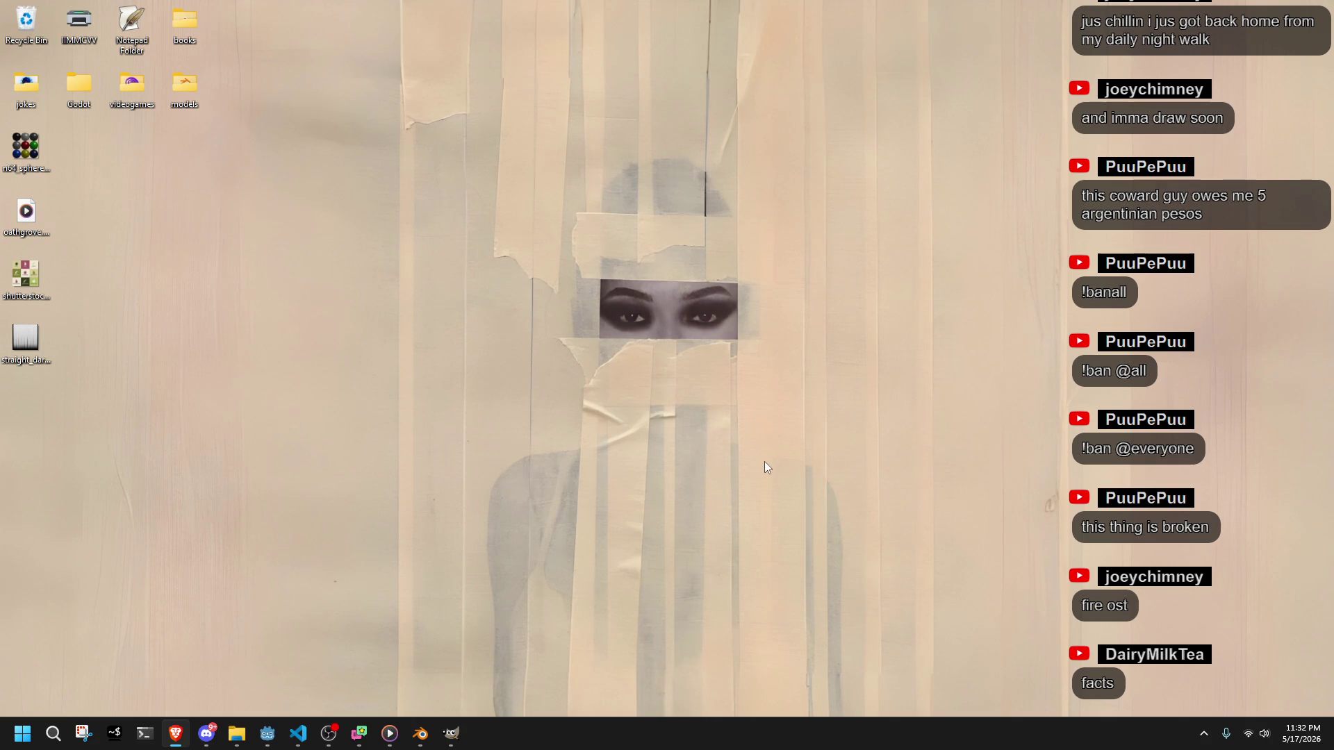
left_click(839, 279)
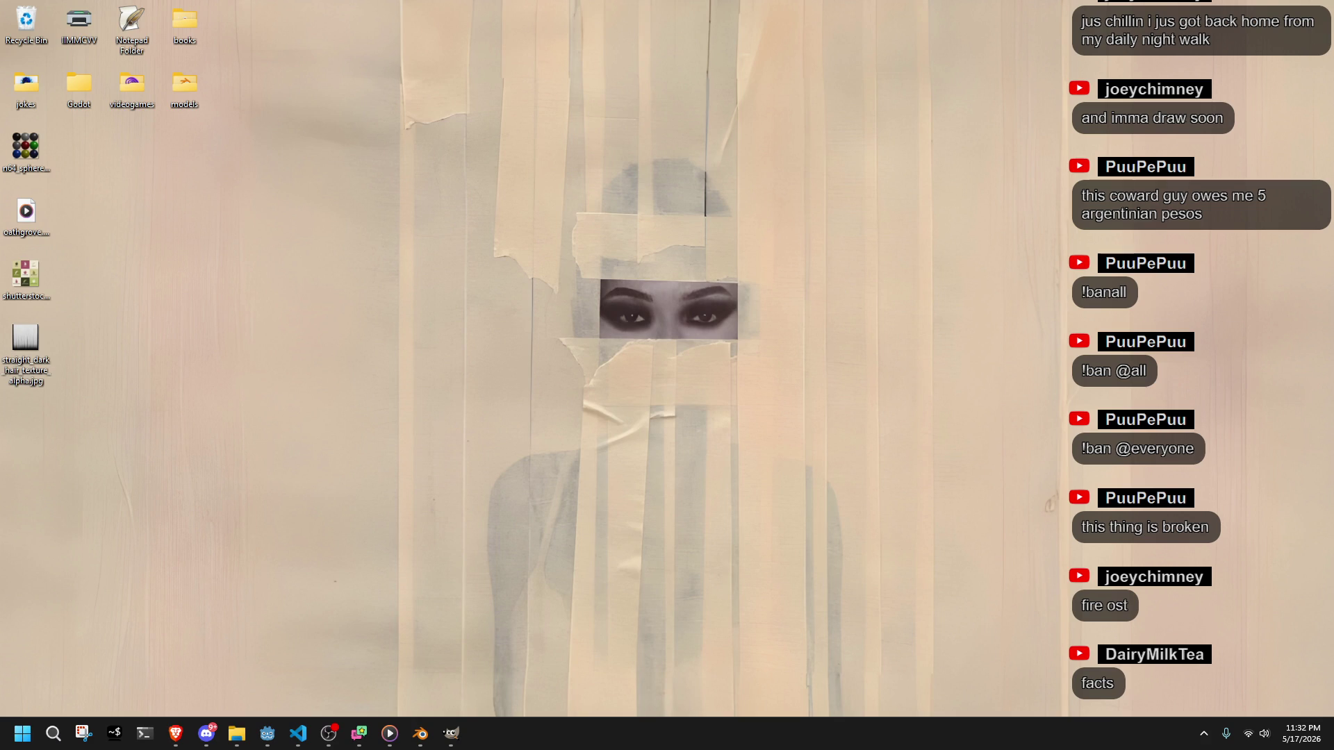
- Download the PotFighterDeluxe build zip in Brave and return to the desktop to find it
key("alt+Tab")
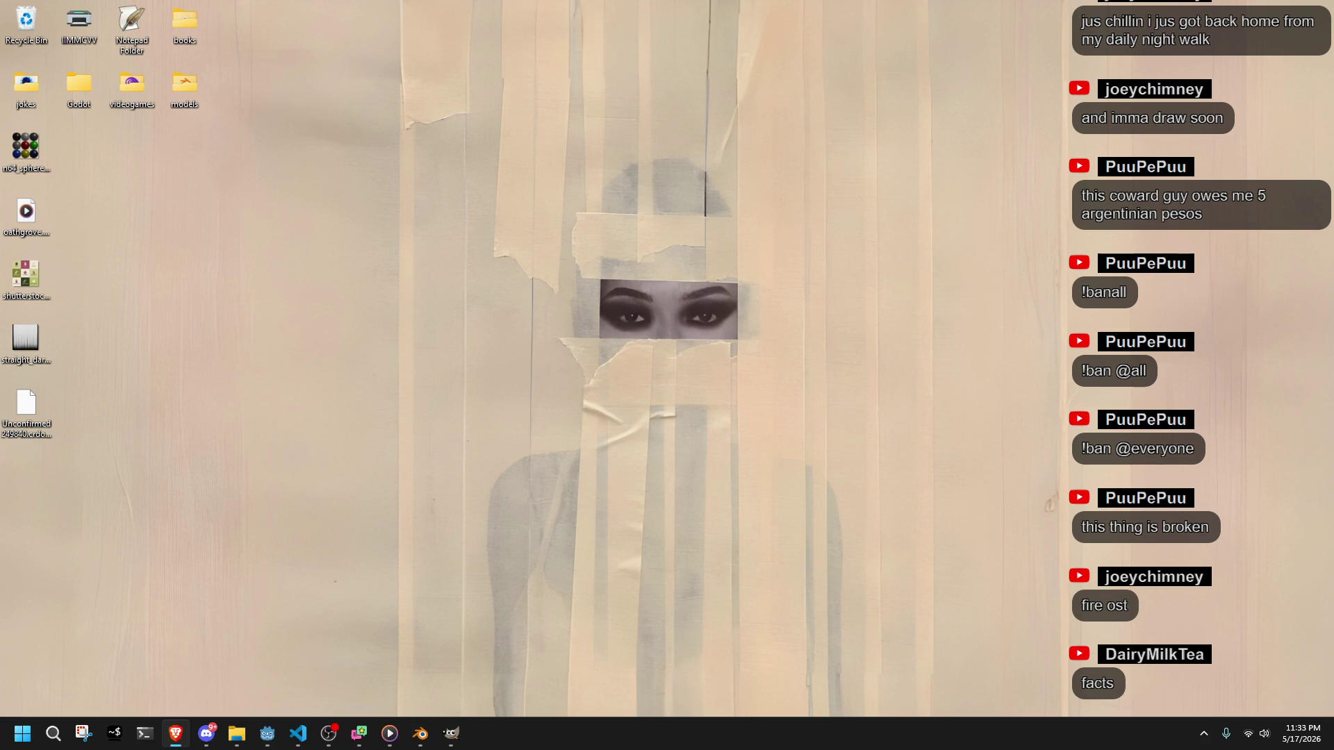
left_click(485, 414)
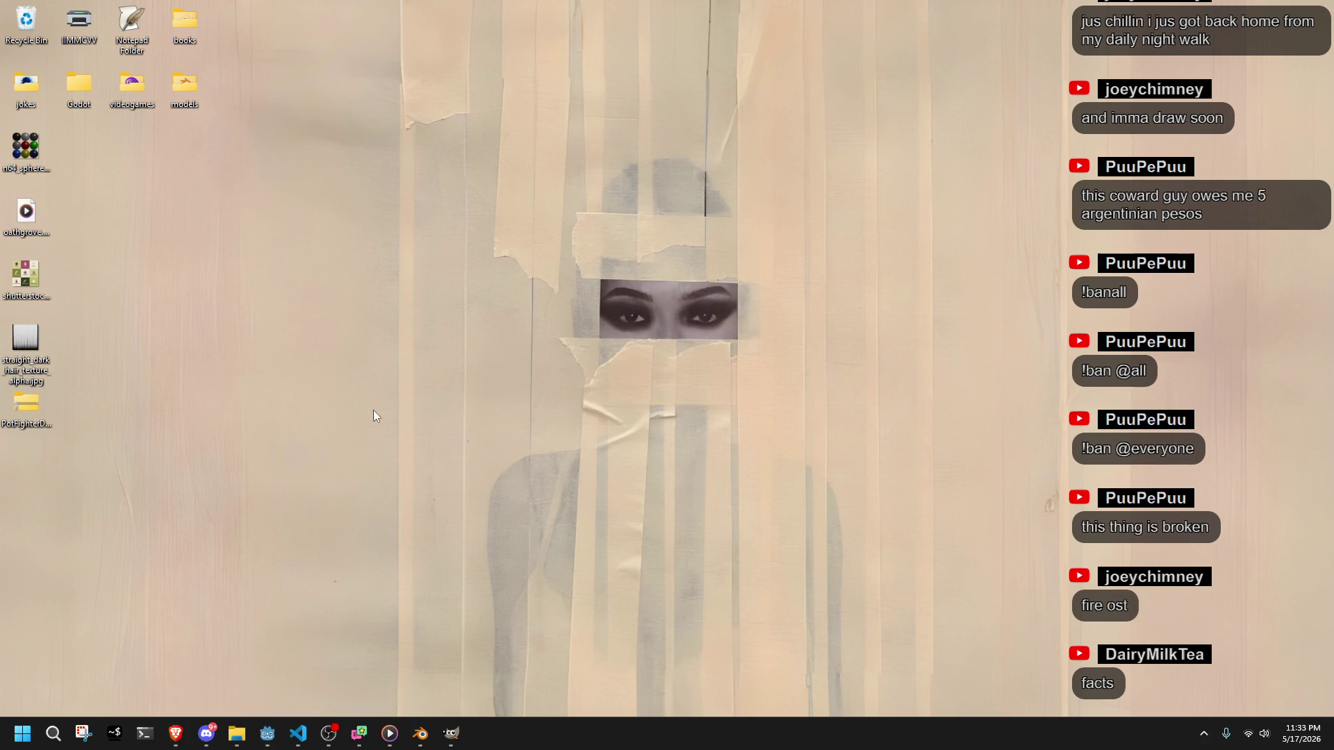
- Extract the PotFighterDeluxe zip with 7-Zip's Extract to, then open the folder and select the .exe
right_click(35, 405)
left_click(95, 387)
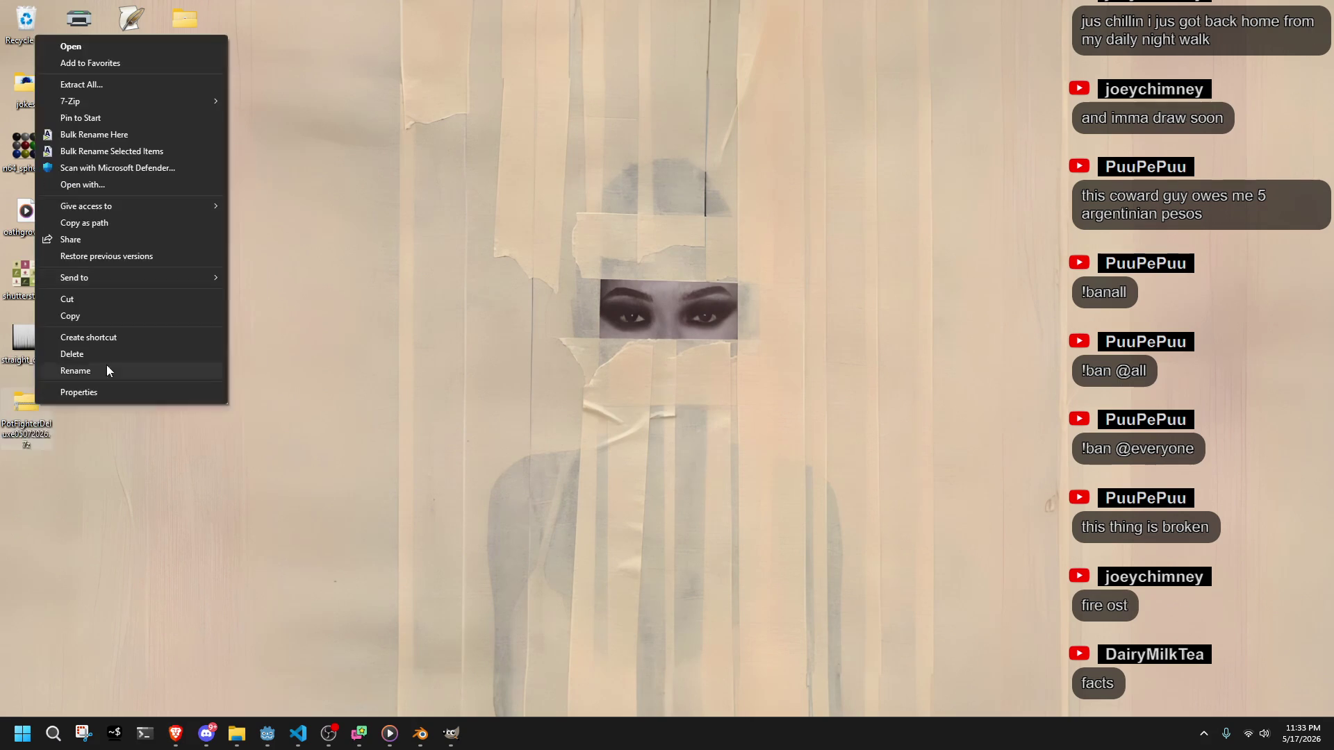
mouse_move(174, 104)
left_click(333, 170)
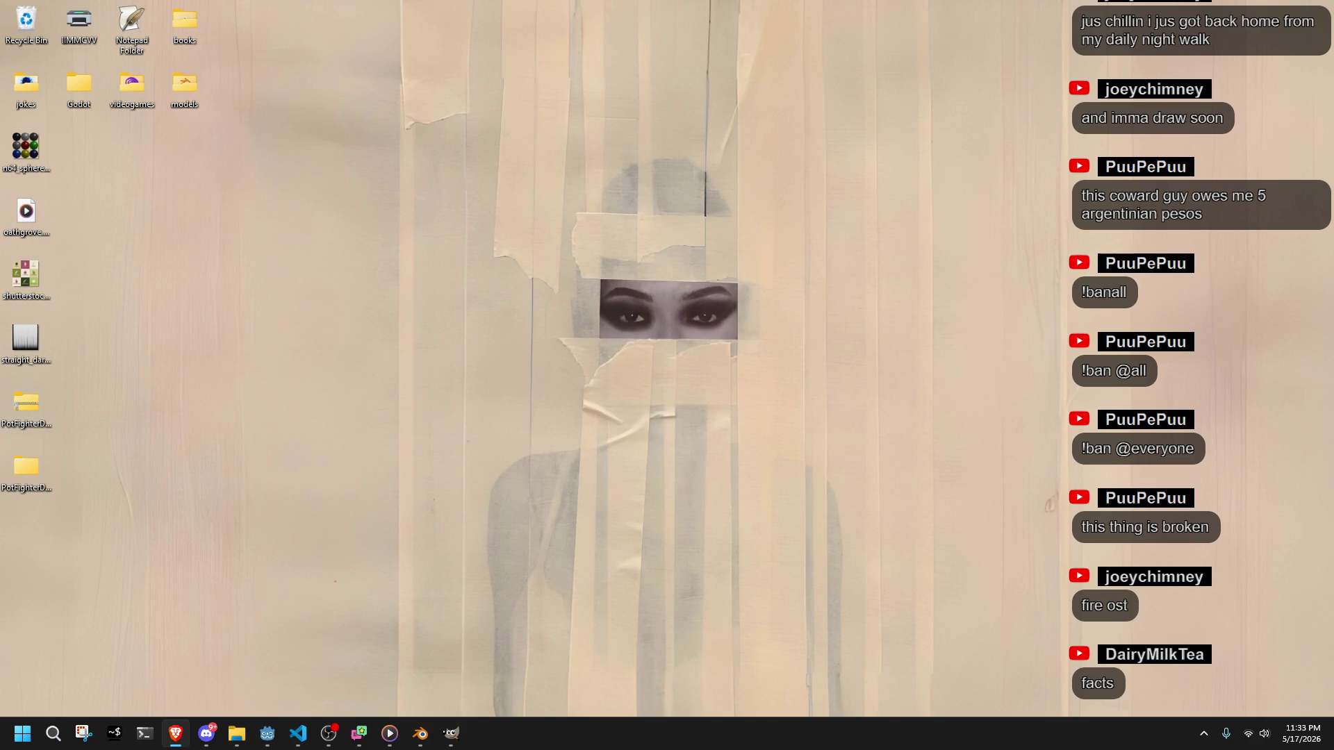
key("super+e")
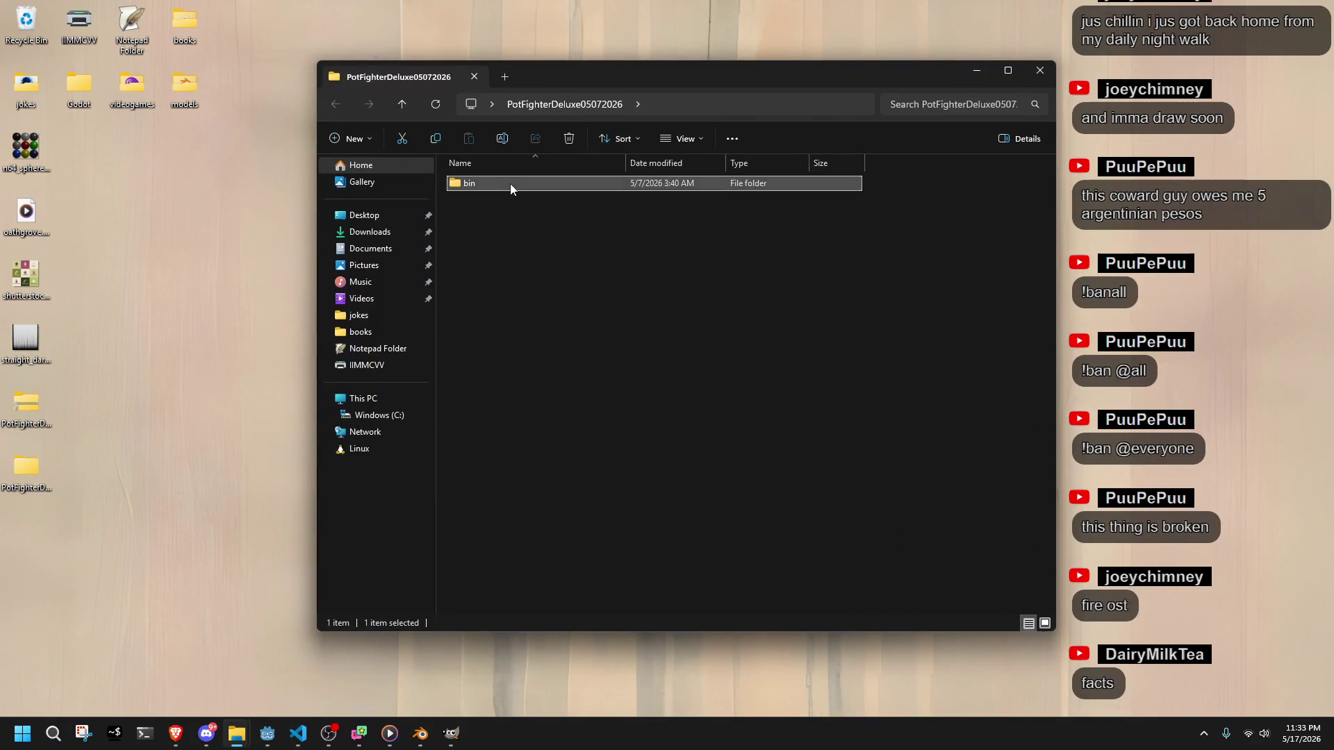
double_click(510, 184)
left_click(508, 213)
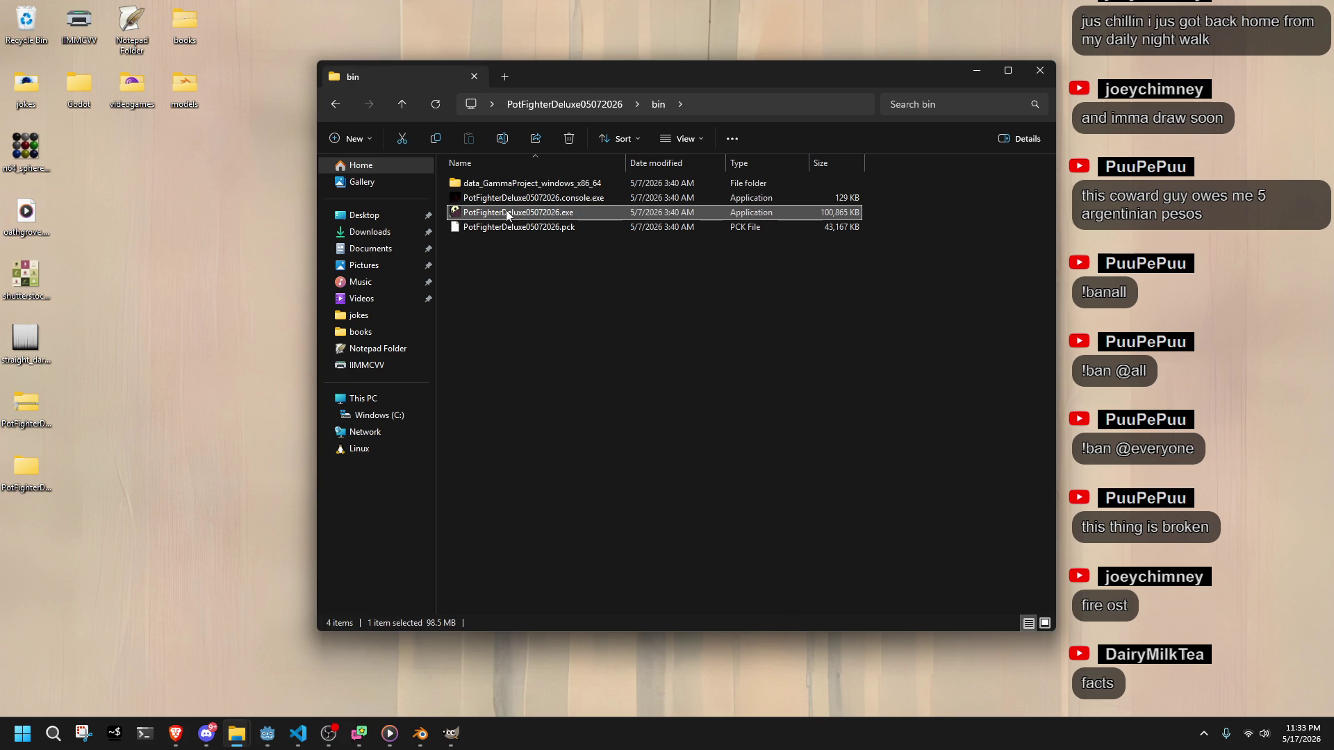
- Play PotFighterDeluxe05072026.exe briefly, quit it with Alt+F4, and close the Explorer window
double_click(504, 213)
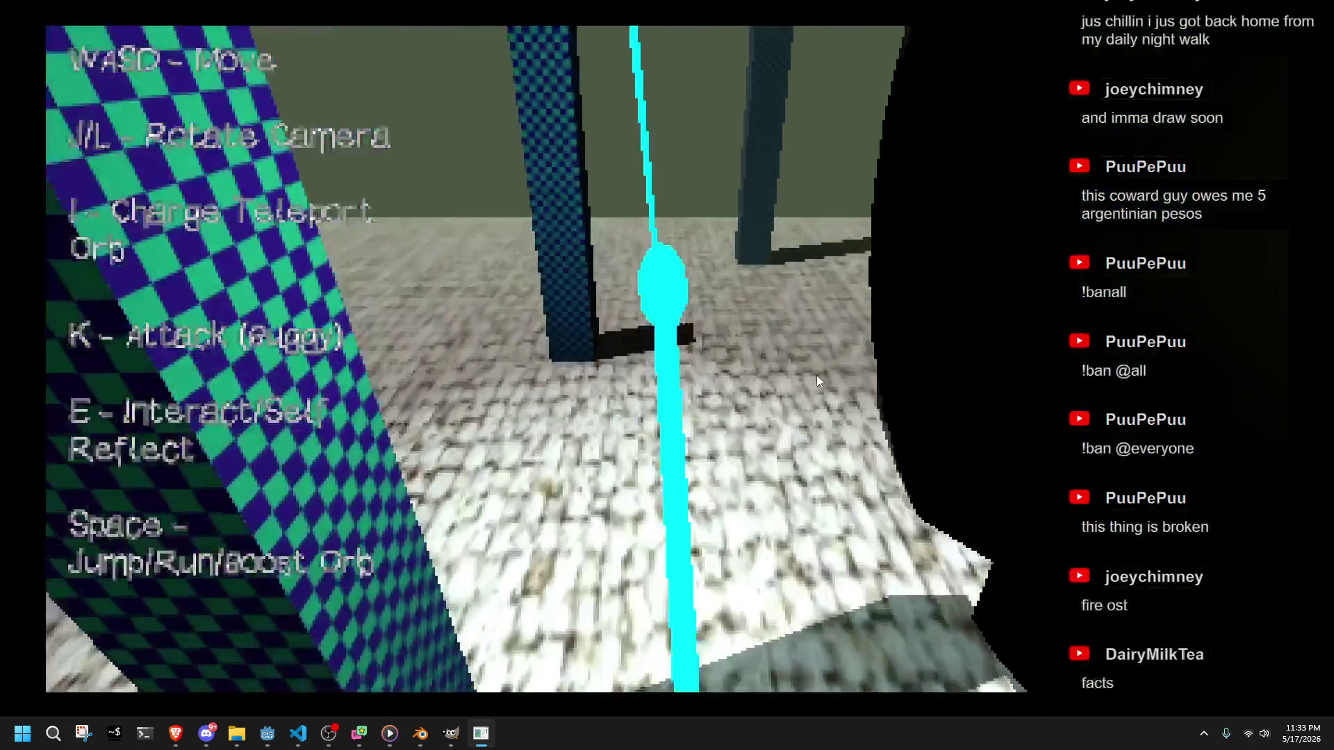
key("alt+F4")
left_click(1033, 70)
left_click(299, 734)
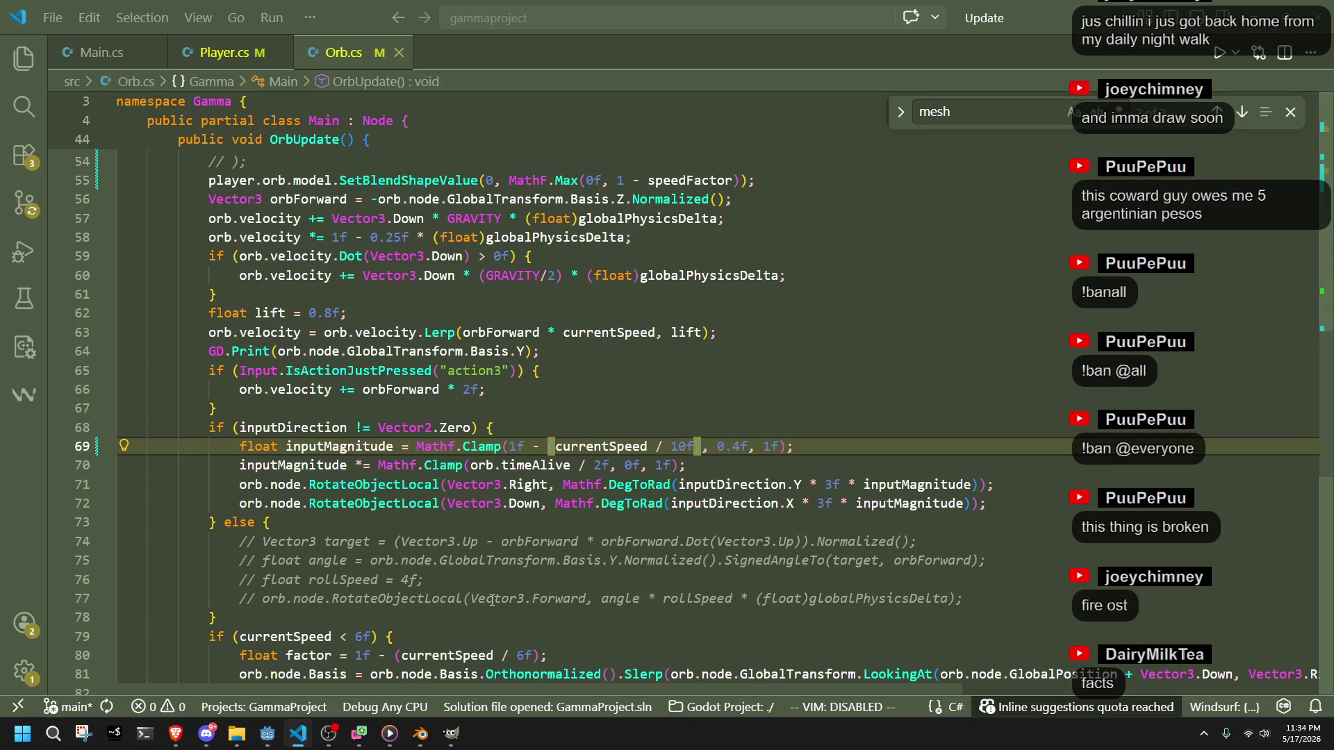
- Uncomment the orb.node.Scale block on lines 50–54 with Ctrl+/, save Orb.cs, and switch to Godot
left_click(484, 614)
scroll(360, 520, "up", 7)
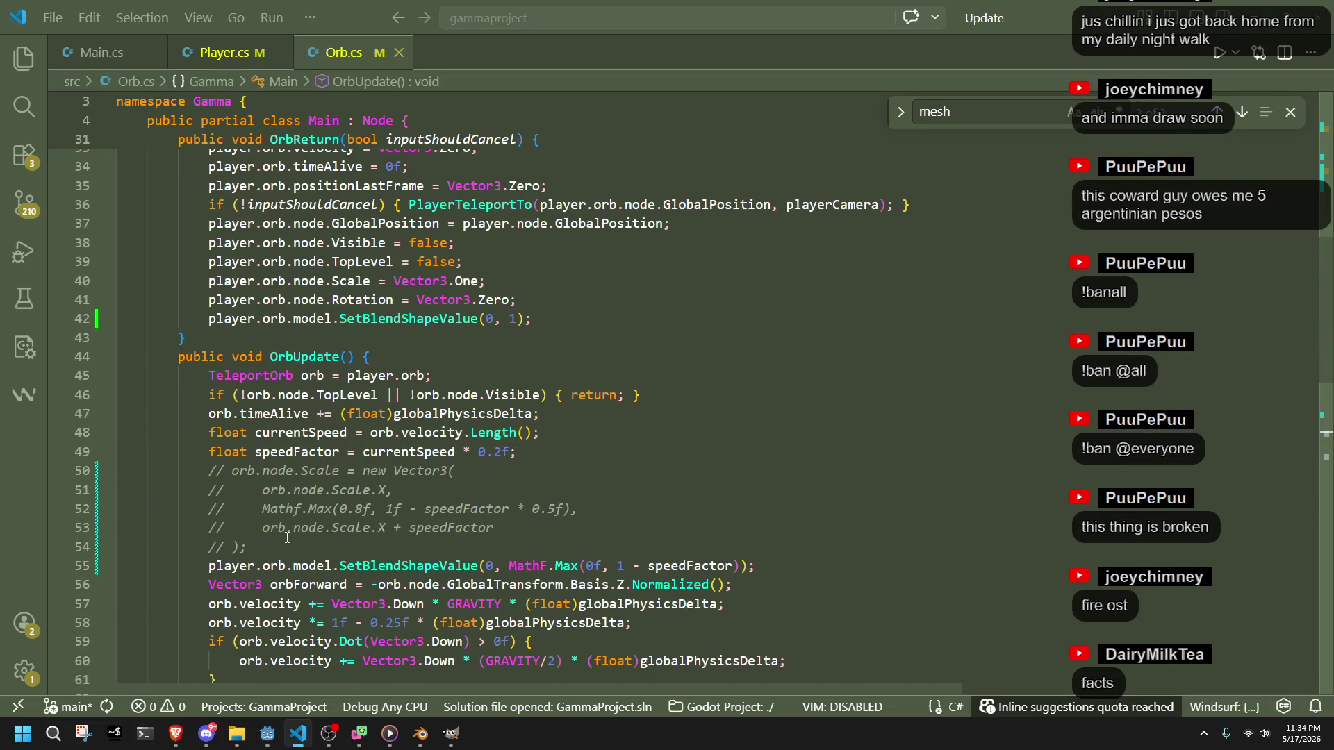
left_click_drag(254, 552, 63, 482)
key("ctrl+slash")
key("ctrl+s")
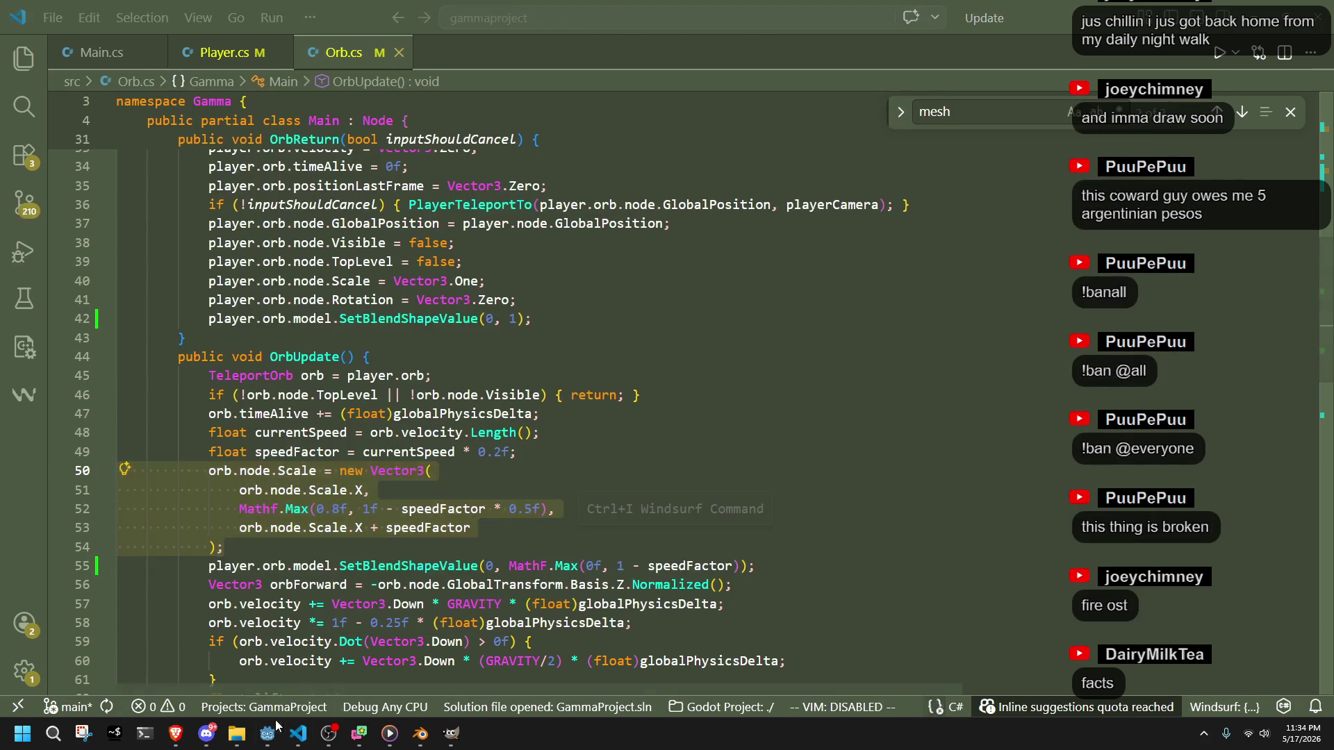
key("alt+Tab")
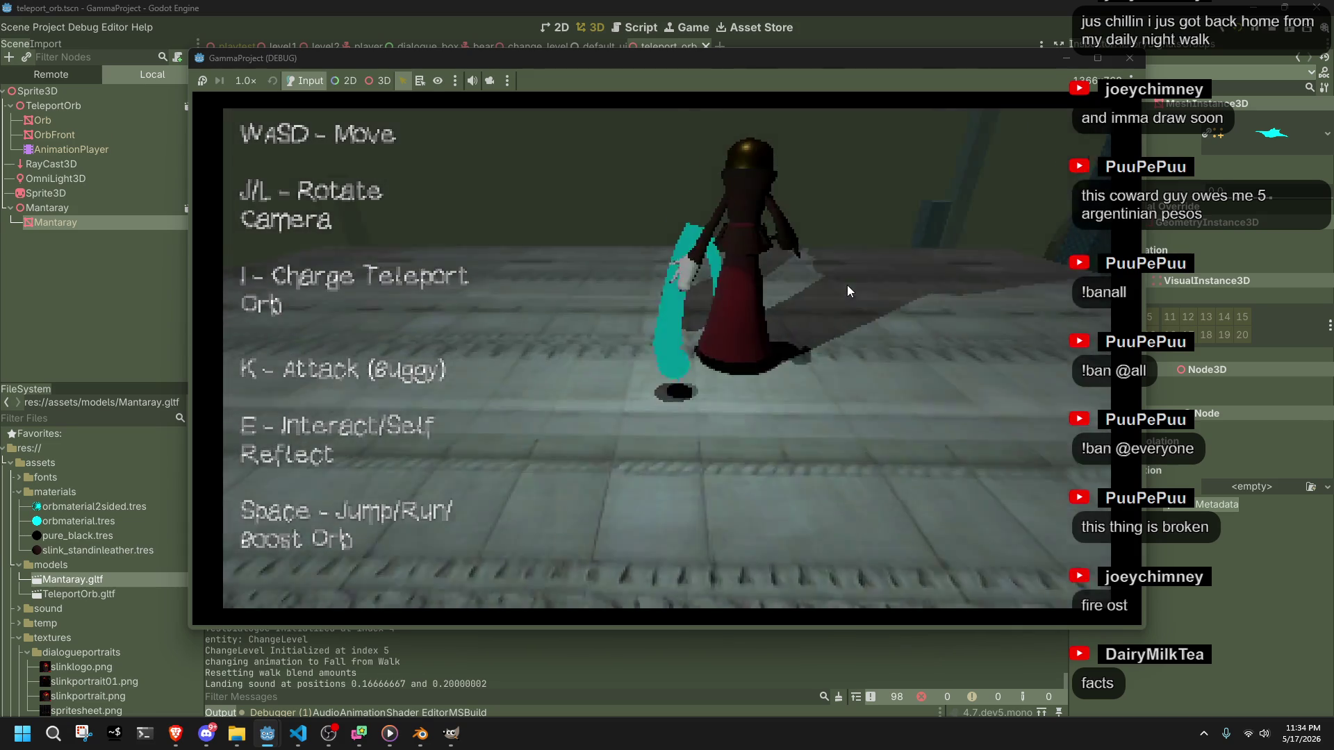
- Fire the speed-scaled manta-ray orb twice, stop the game with F8, and return to Orb.cs
key("i")
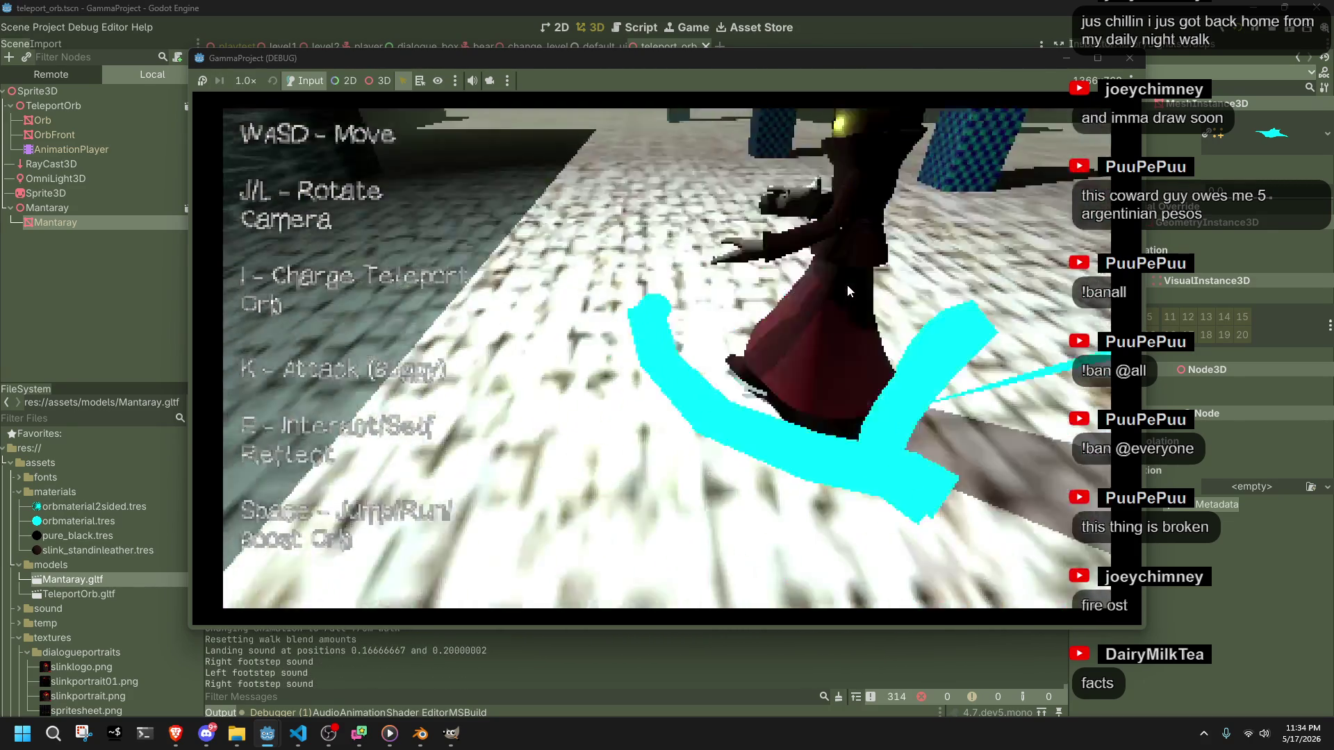
key("i")
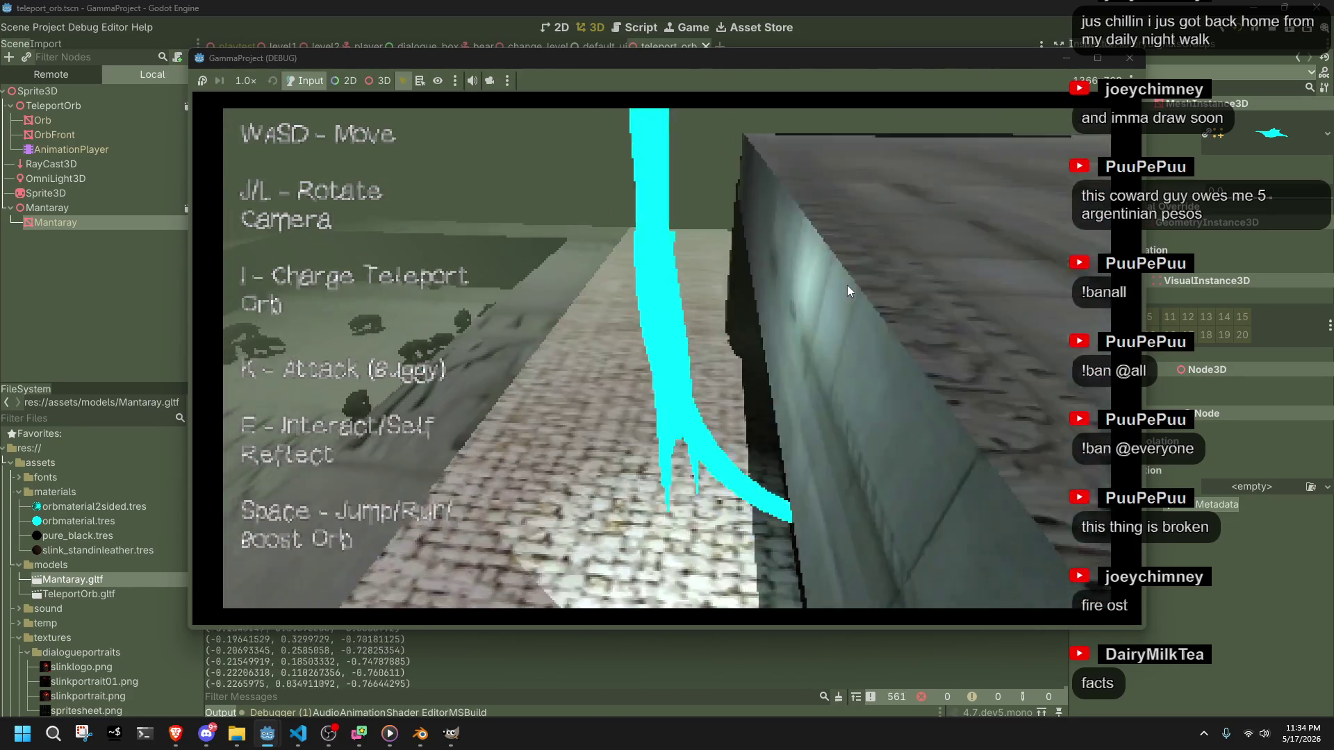
key("F8")
key("alt+Tab")
key("alt+Tab")
key("alt+Tab")
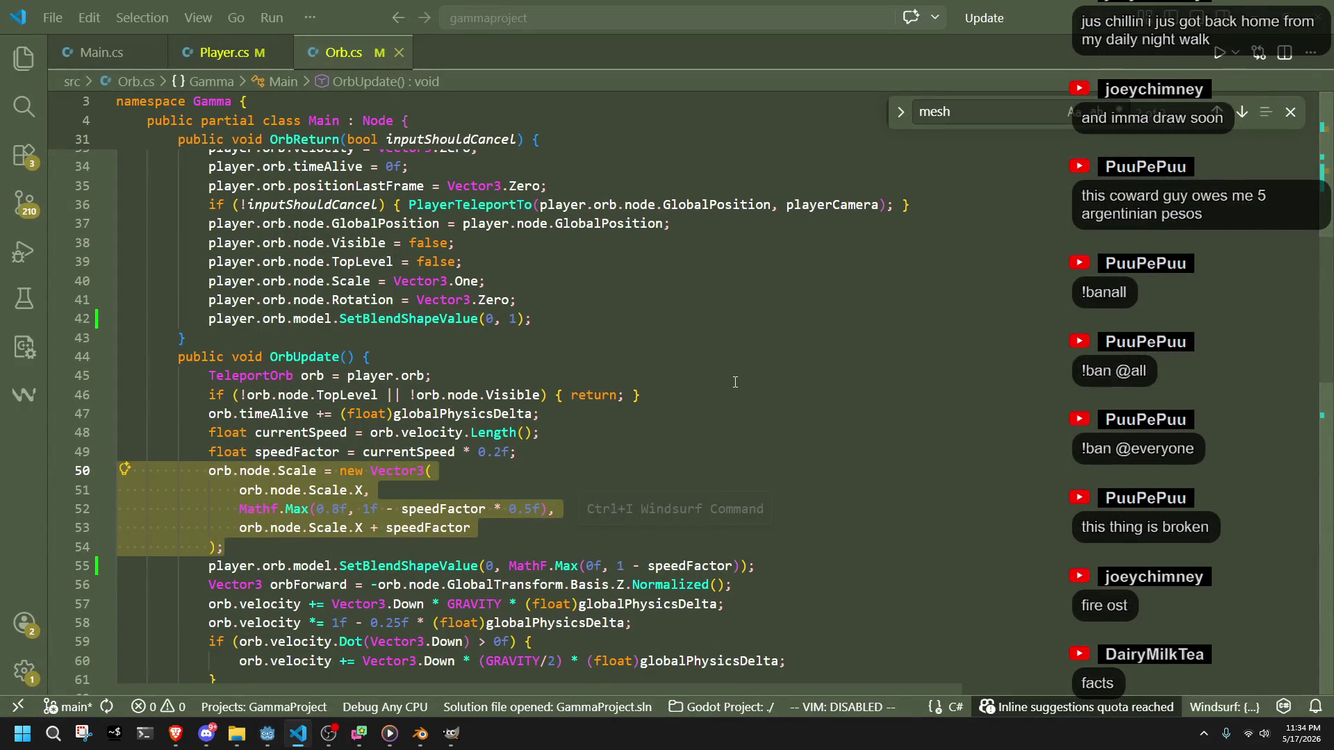
- Comment out the scale block, drop the speedFactor line, and use currentSpeed in the blend shape
key("ctrl+slash")
left_click(557, 471)
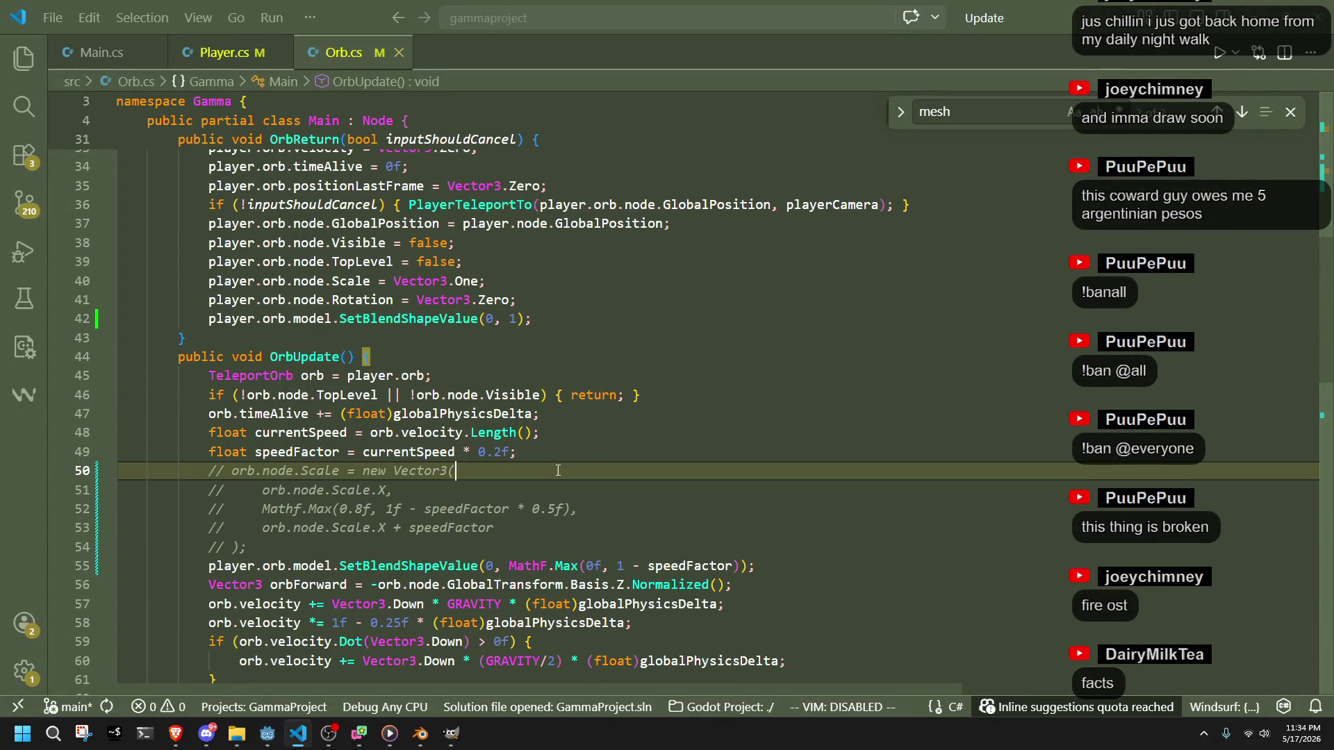
left_click_drag(559, 453, 588, 439)
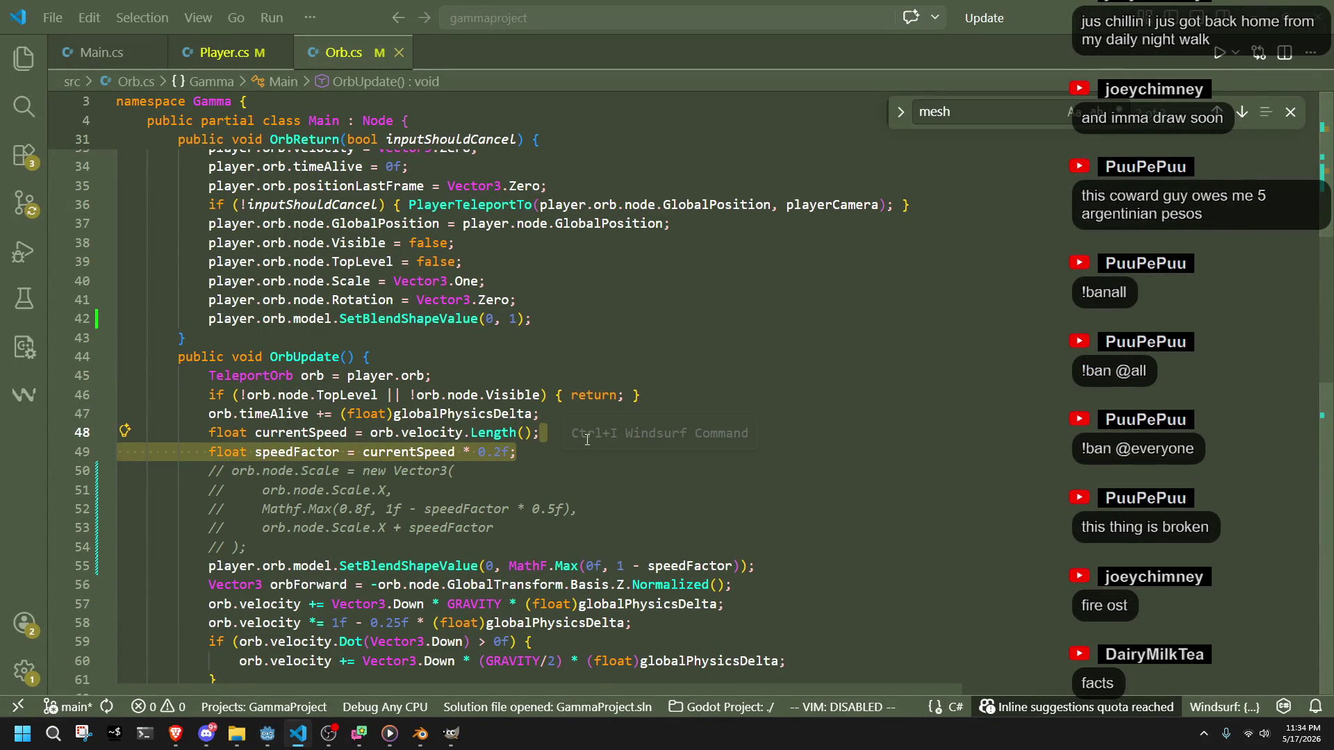
key("BackSpace")
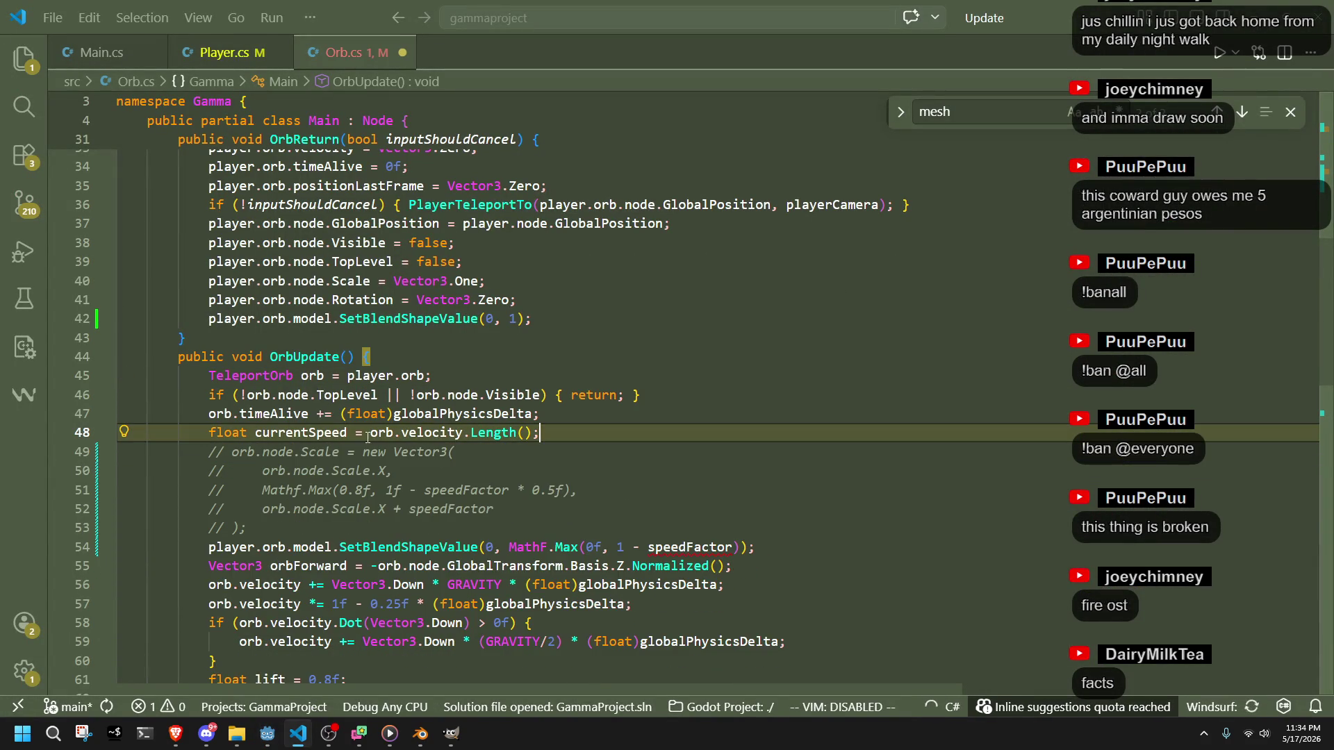
double_click(685, 549)
type("currentSpeed")
key("Up")
key("Up")
key("Up")
key("shift+Up")
key("BackSpace")
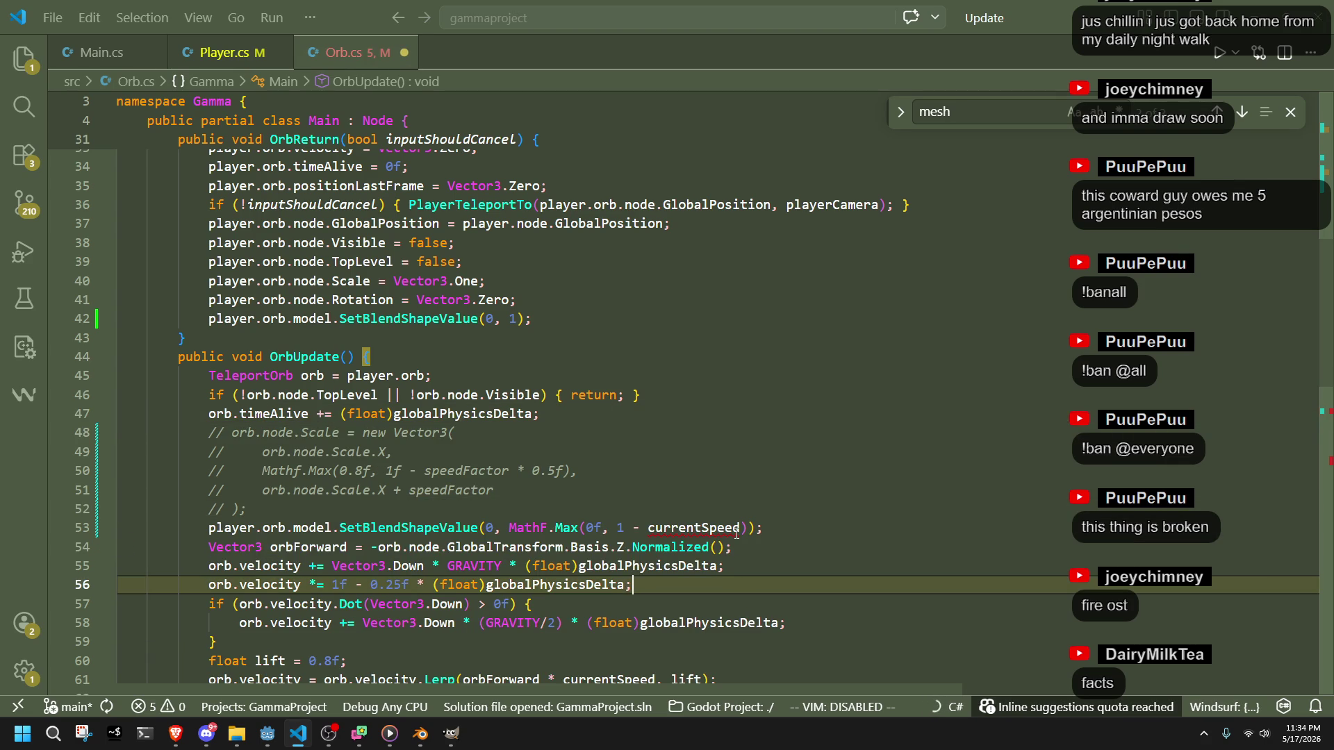
key("ctrl+z")
key("ctrl+s")
- Remove the ' / 10f' divisor on line 68 and save Orb.cs
key("Down")
key("Down")
key("Down")
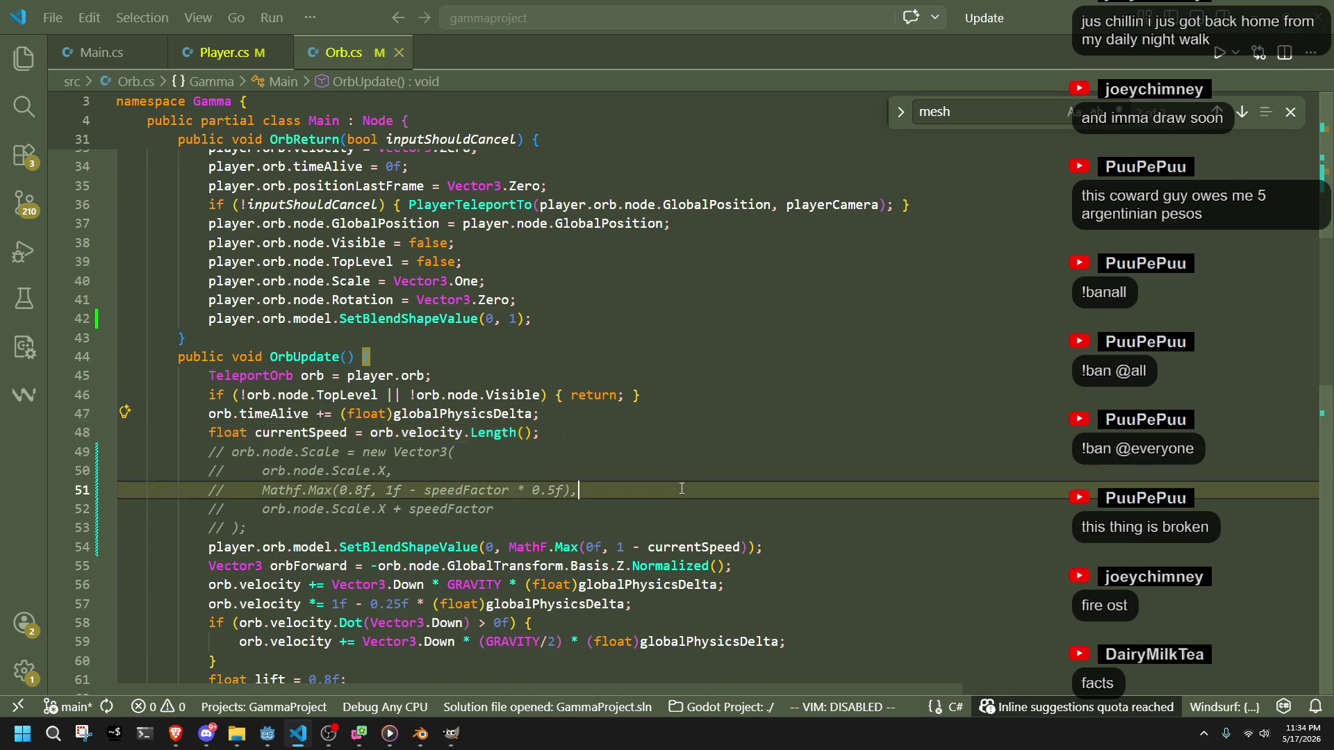
key("Up")
key("Up")
key("Up")
scroll(551, 518, "up", 3)
left_click(557, 534)
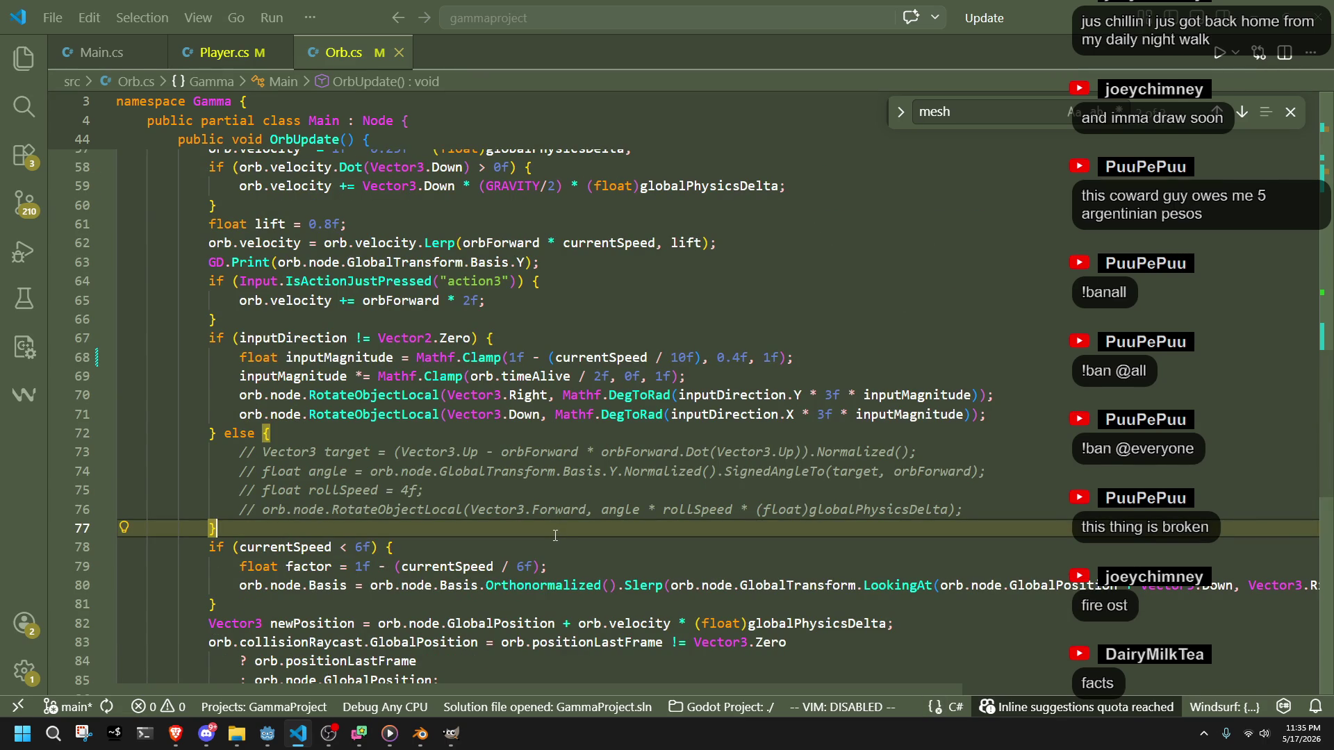
left_click_drag(697, 357, 648, 358)
key("BackSpace")
left_click(743, 416)
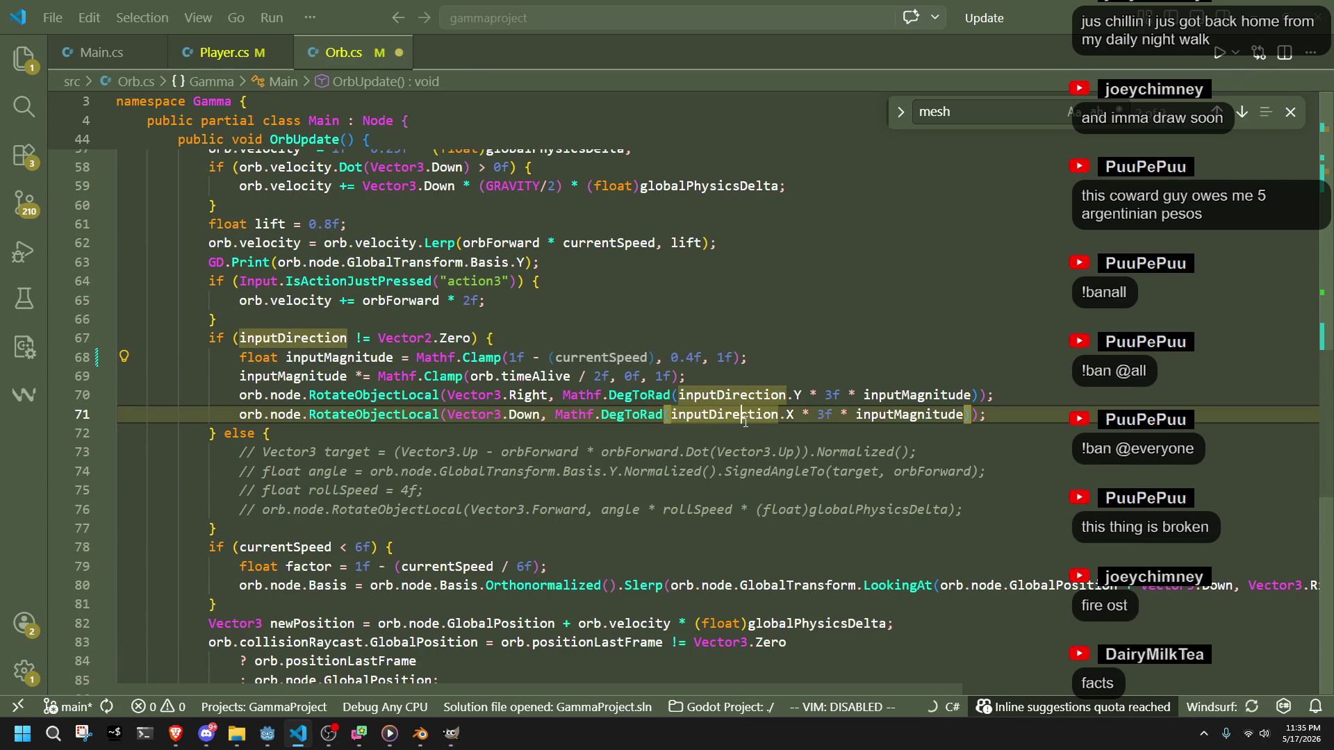
key("Down")
key("ctrl+s")
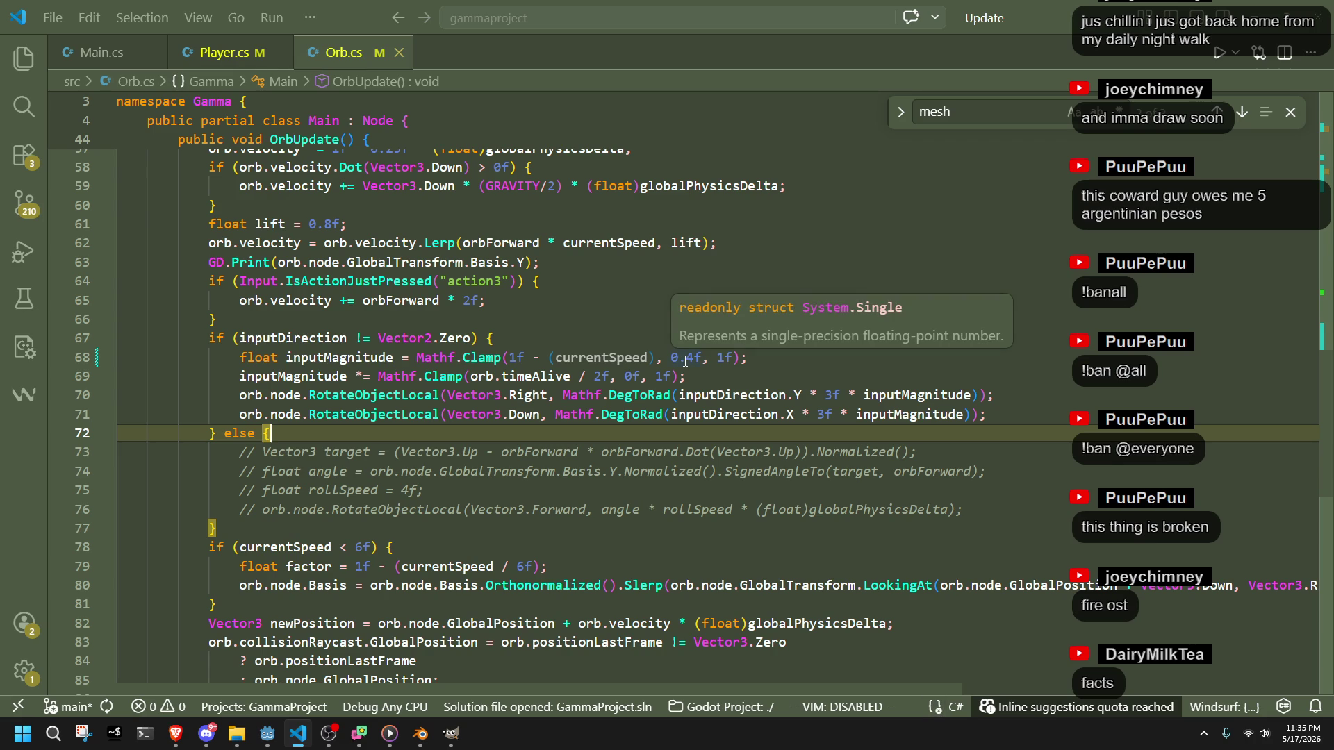
- Change the turn multipliers on lines 70–71 from 3f to 6f and rerun the game in Godot
left_click(715, 378)
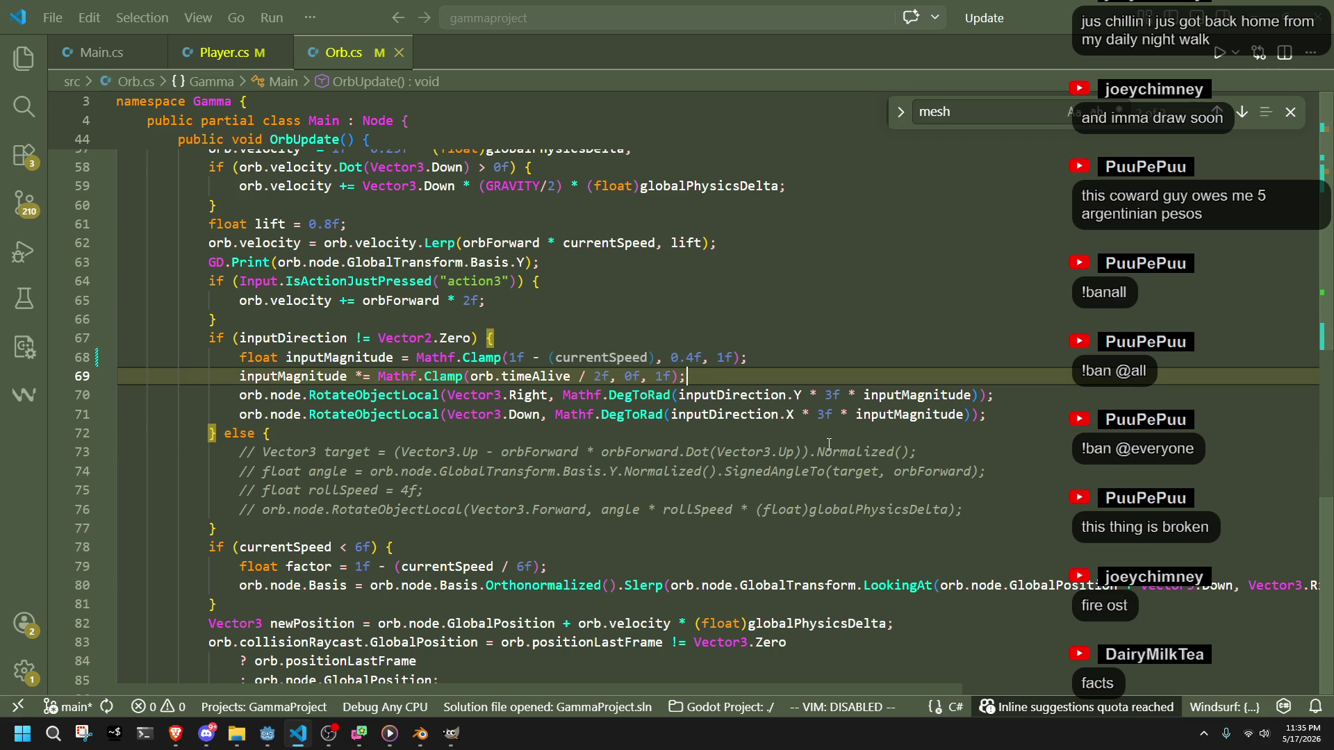
left_click(818, 434)
left_click(833, 397)
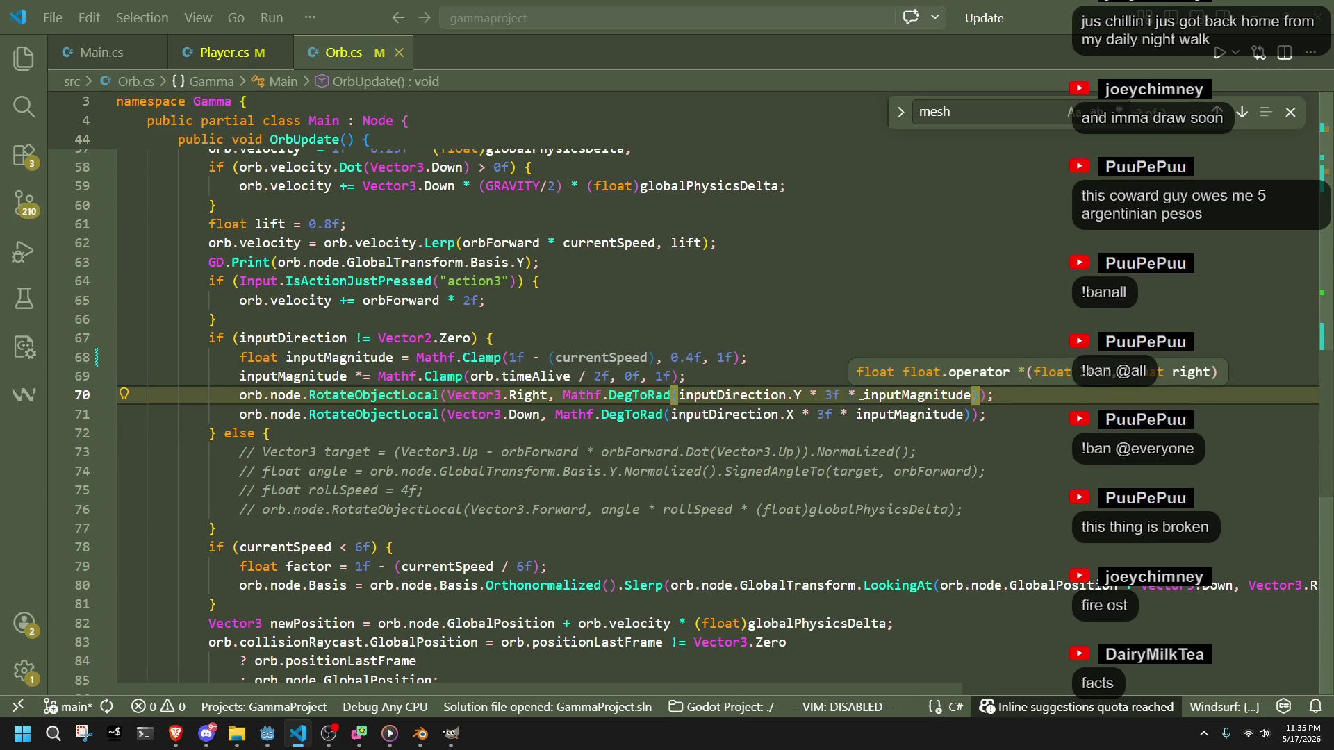
type("6")
key("ctrl+z")
key("BackSpace")
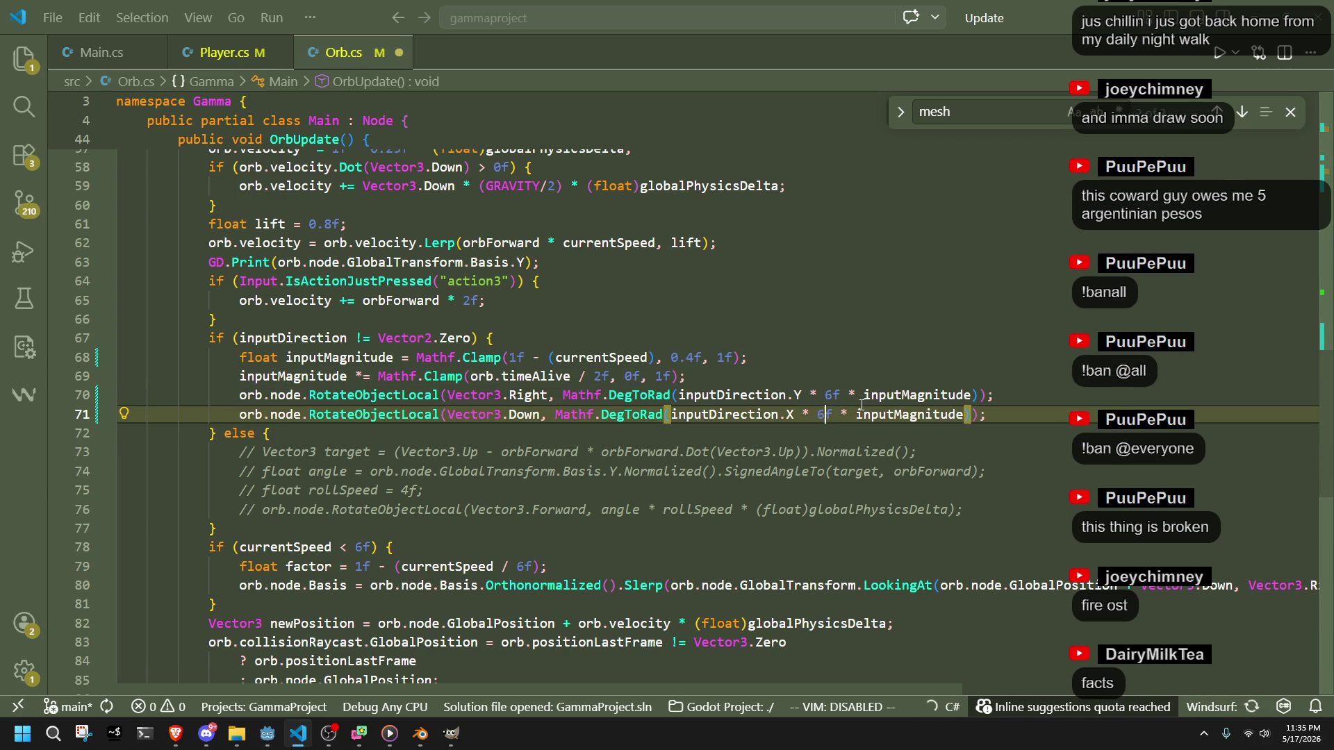
key("alt+Tab")
left_click(1246, 29)
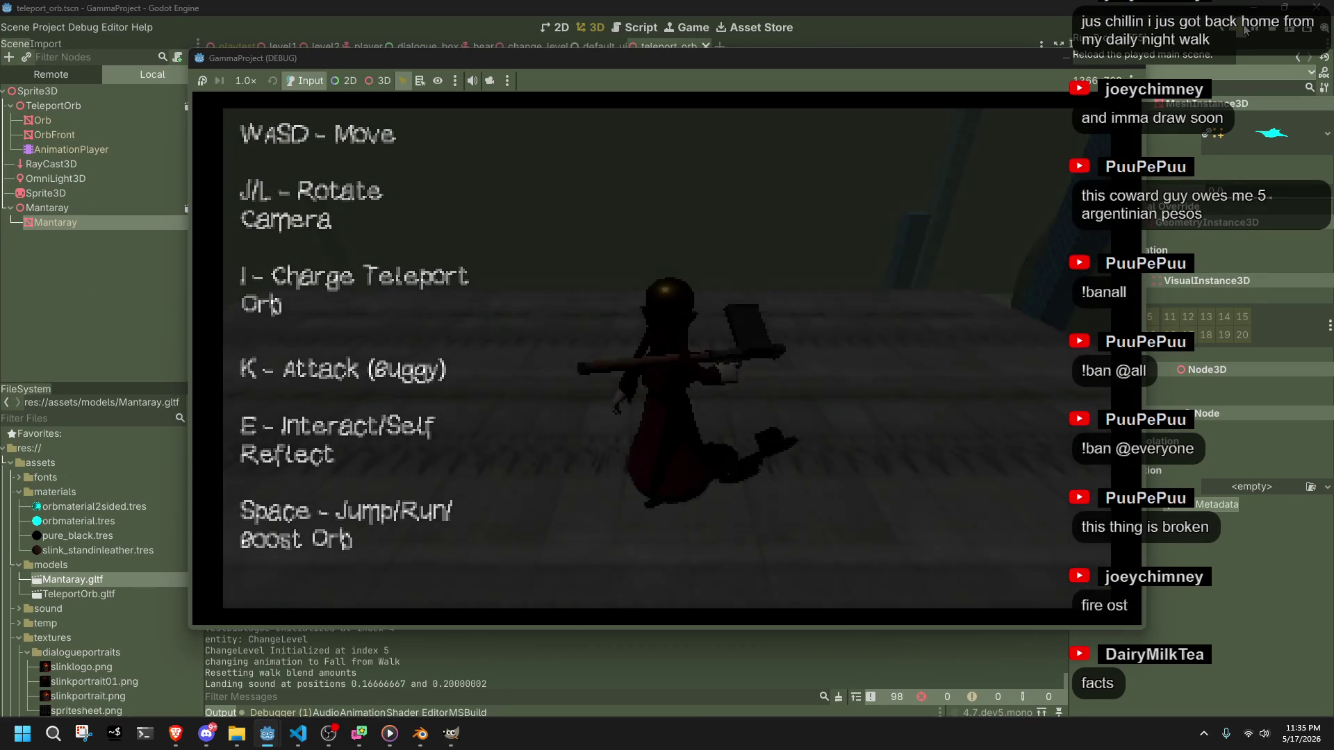
- Fly the 6f-steered manta orb past the pillars and through the ring, recall it, and return to Orb.cs
key("space")
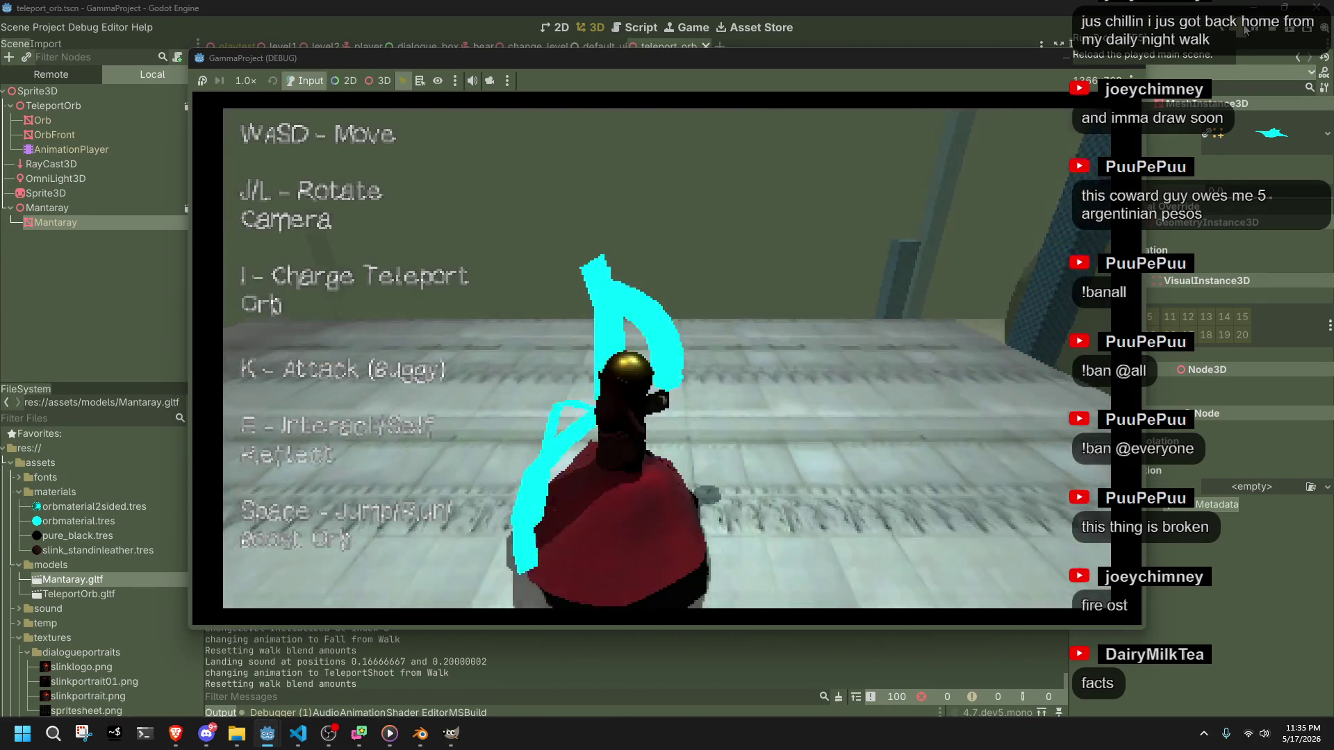
key("w")
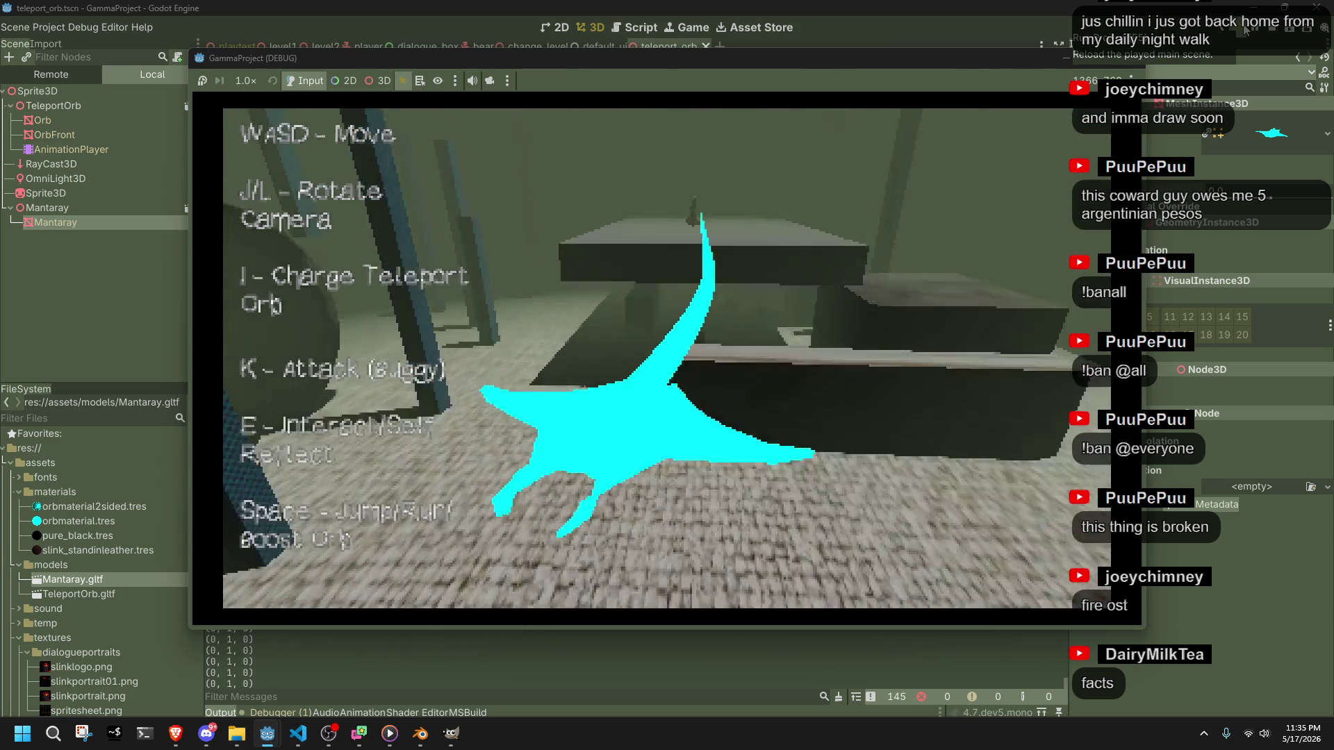
key("w")
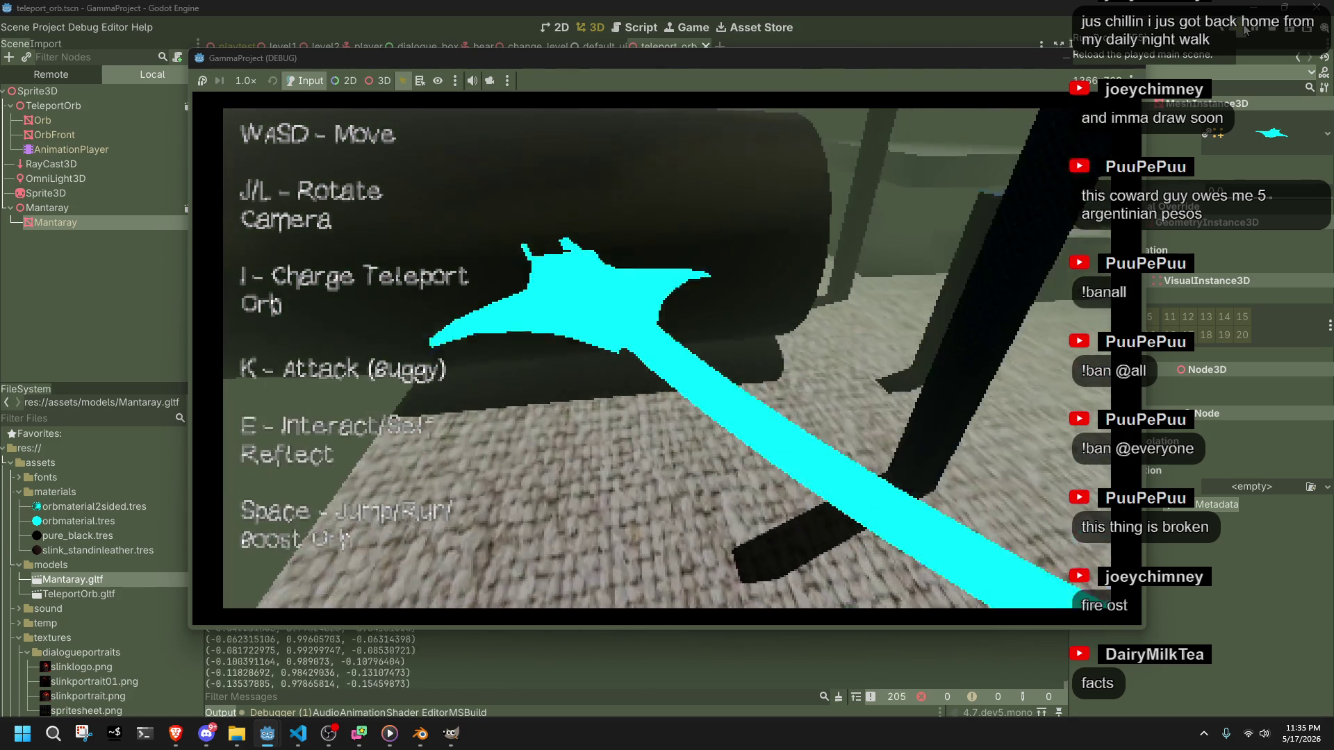
key("w")
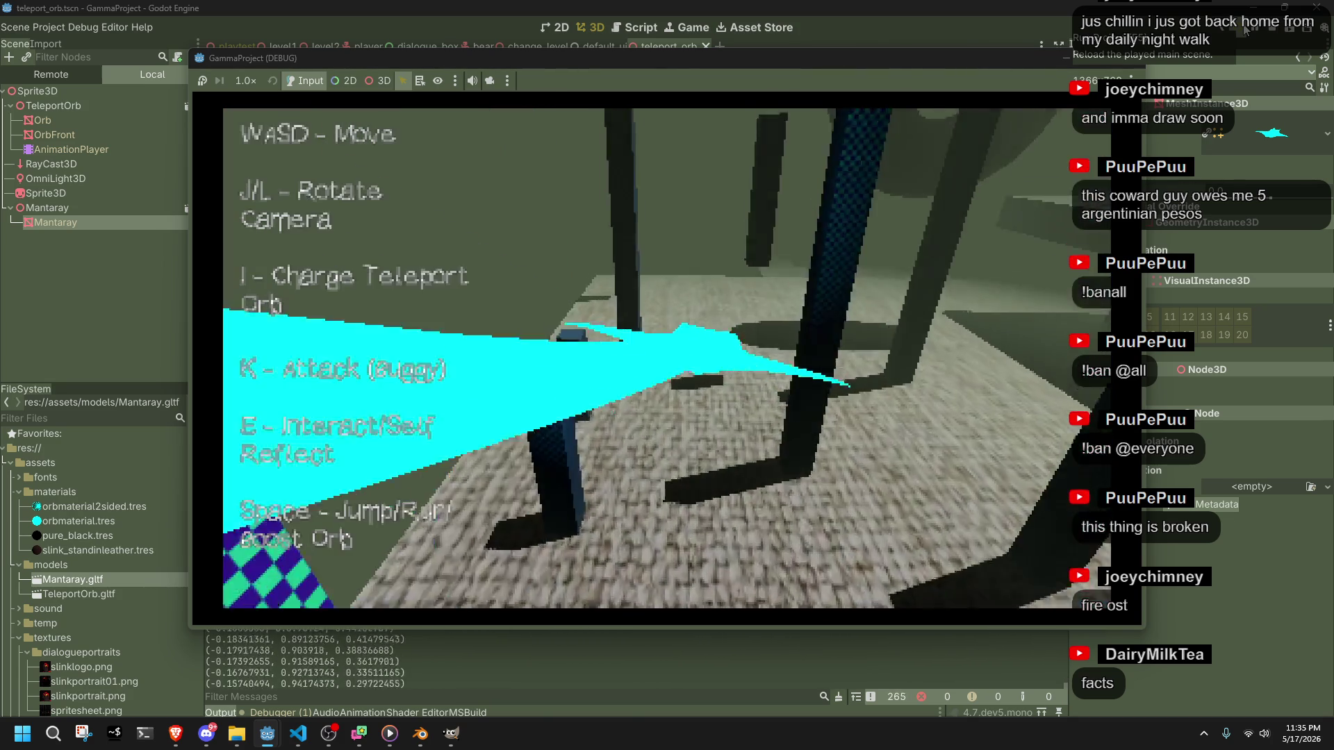
key("w")
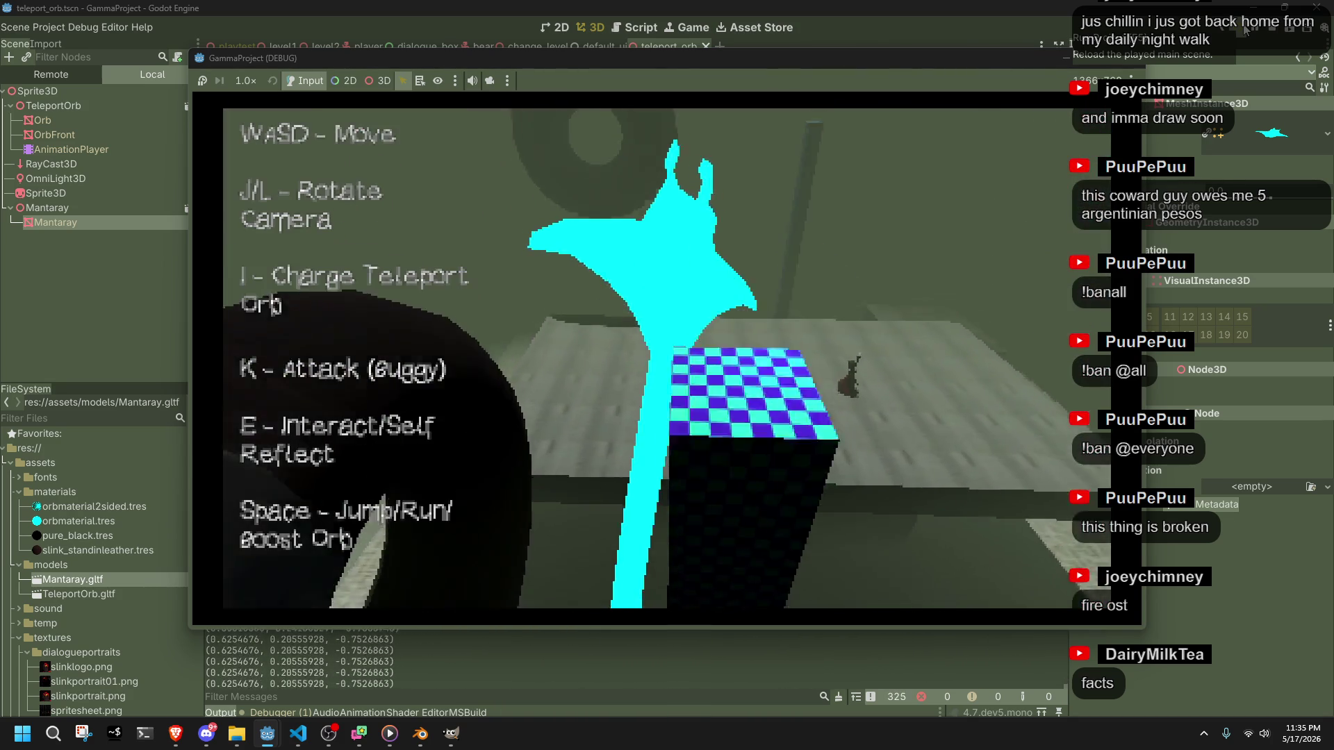
key("w")
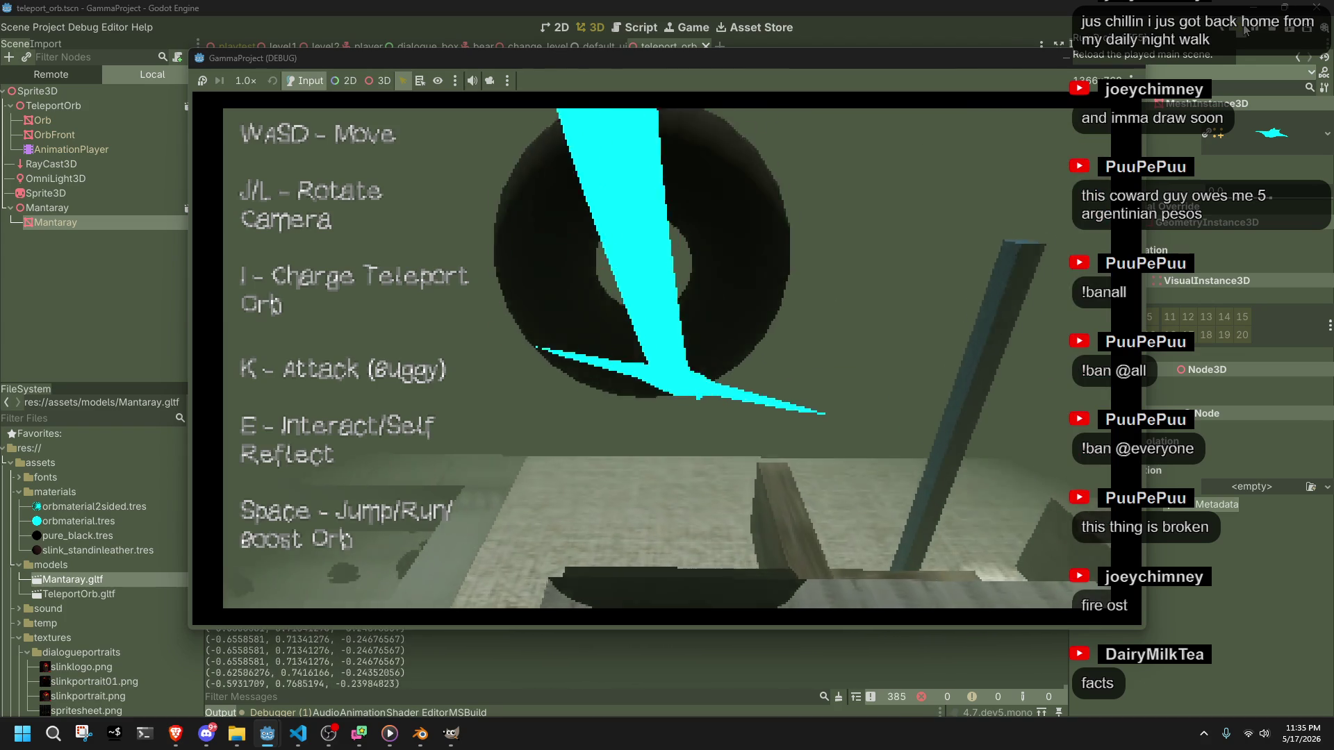
key("w")
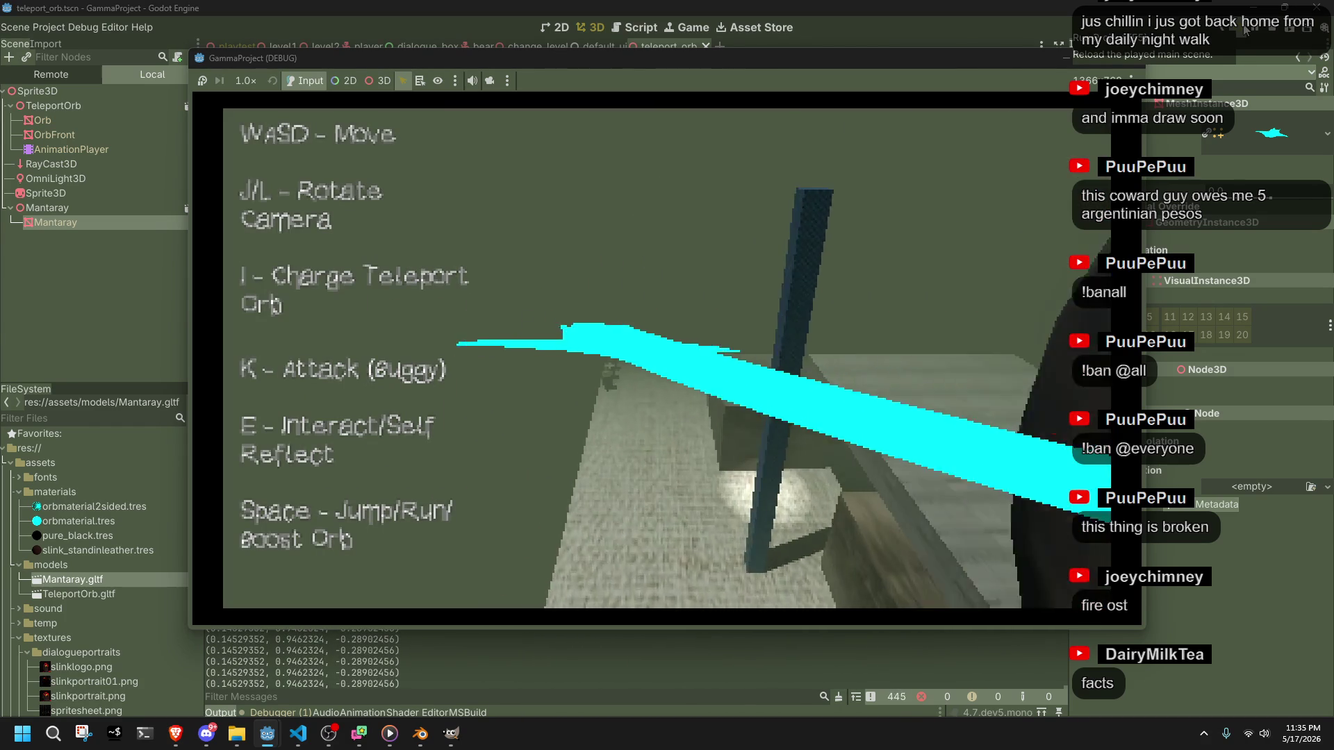
key("w")
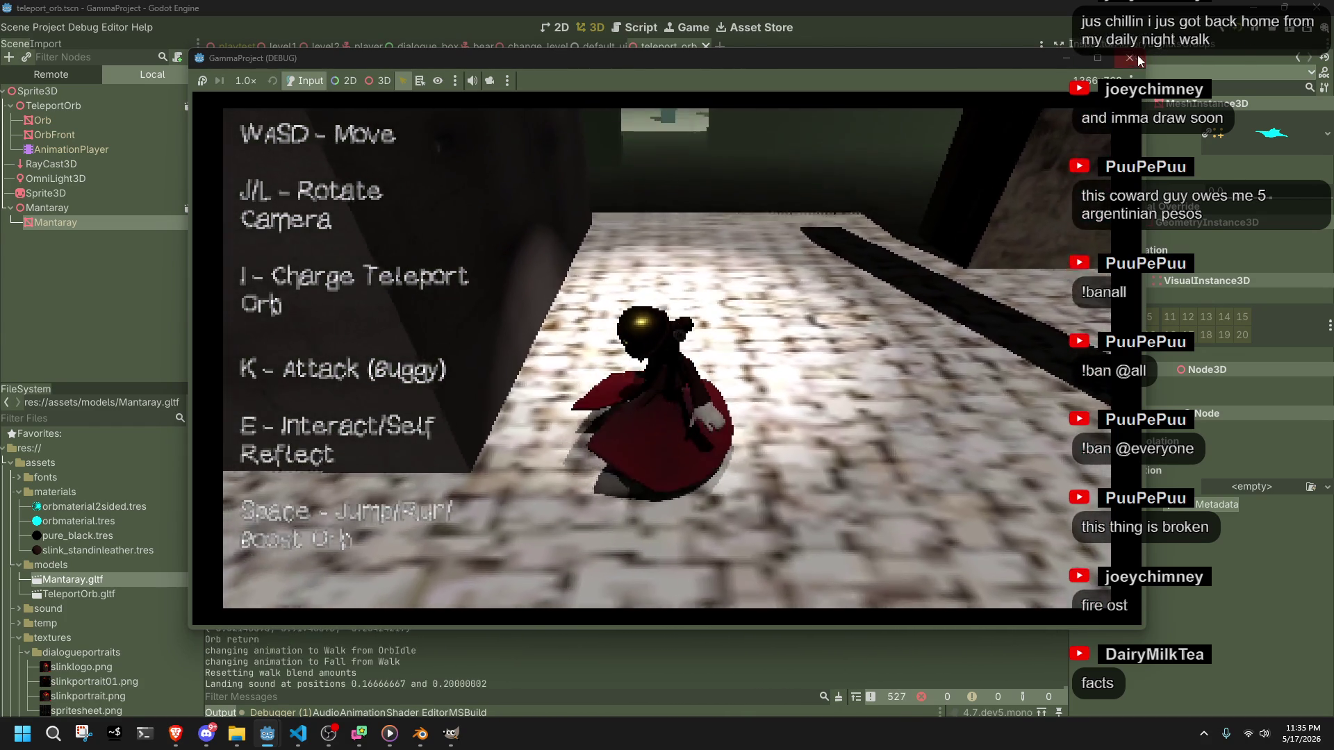
key("alt+Tab")
left_click(467, 437)
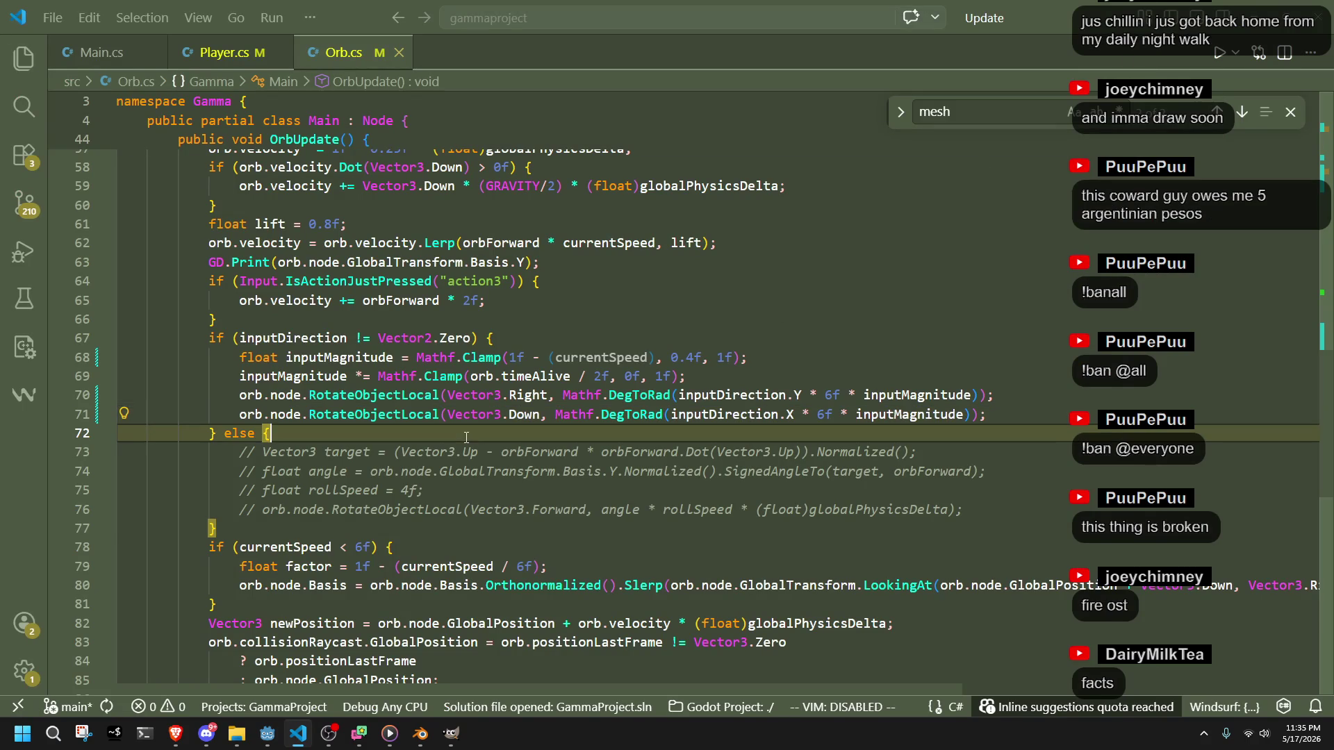
- Divide currentSpeed by 6f in the inputMagnitude clamp on line 68 and save
double_click(580, 358)
left_click(749, 452)
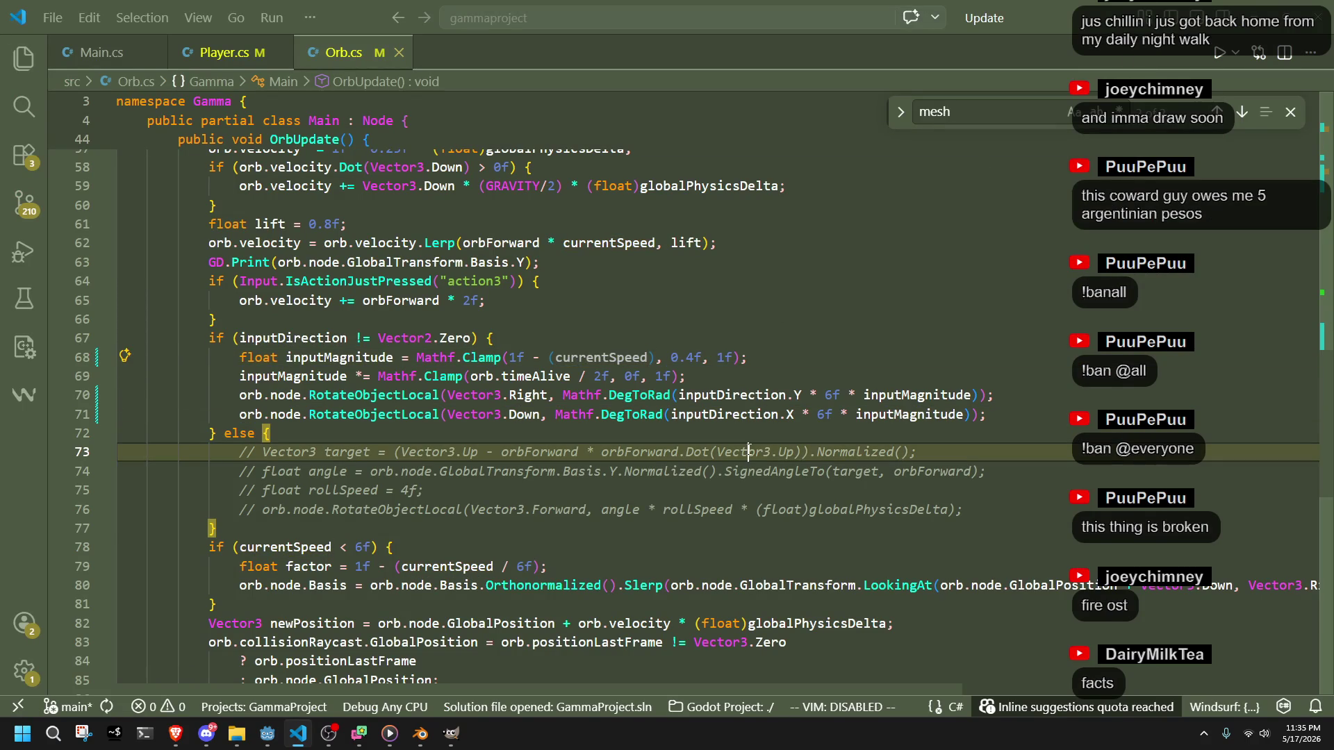
double_click(511, 357)
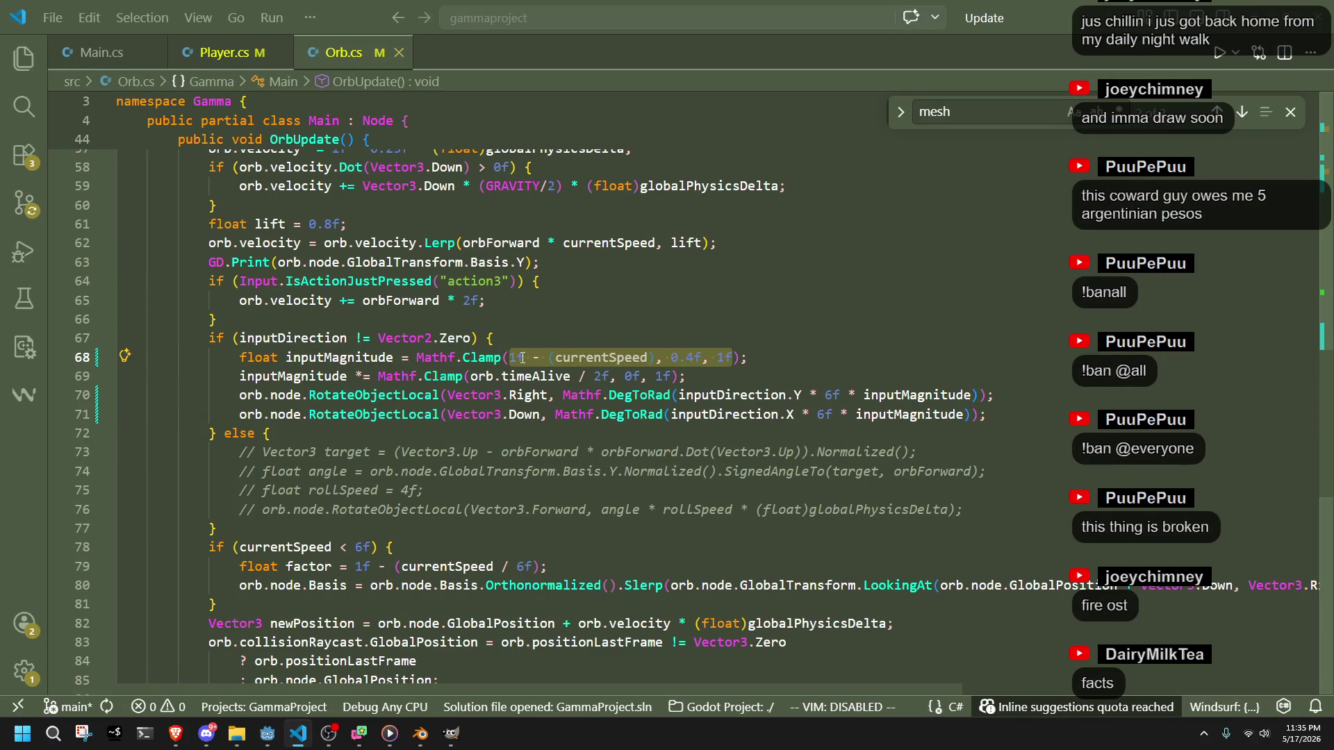
left_click(523, 358)
left_click(649, 357)
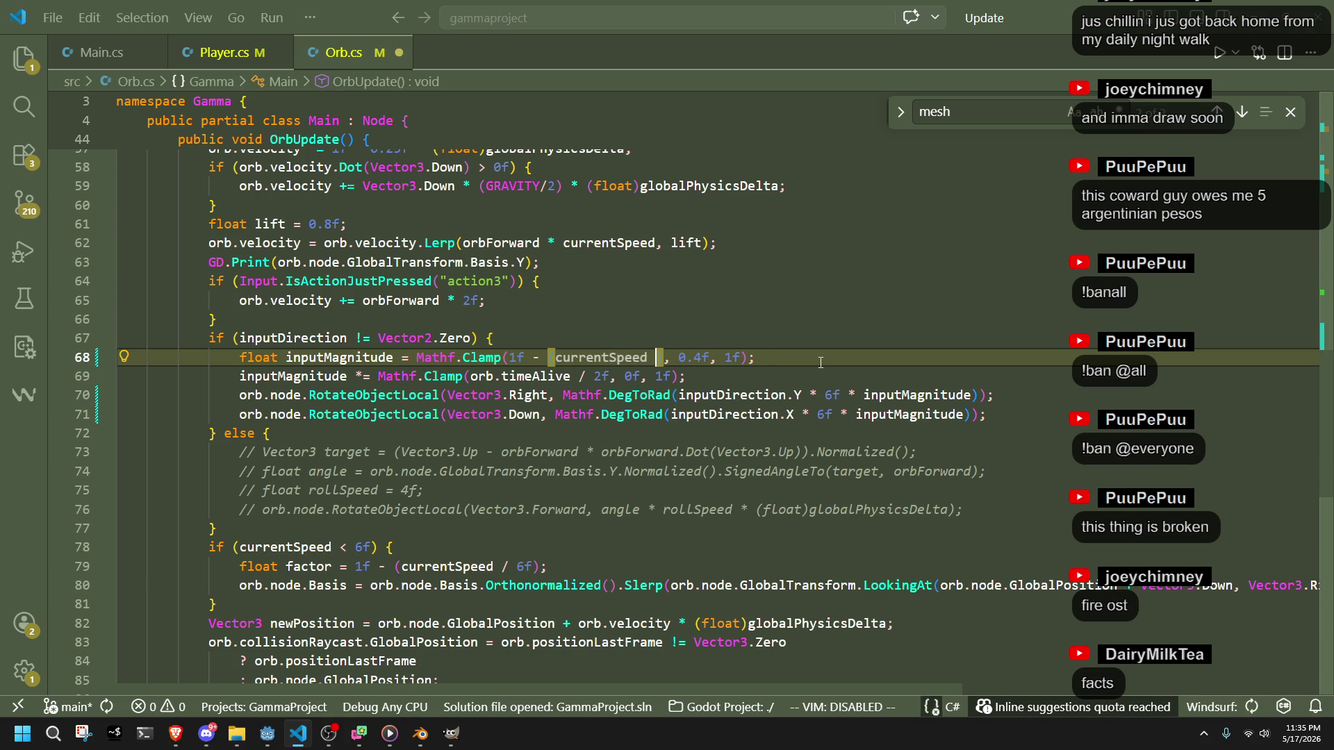
key("Tab")
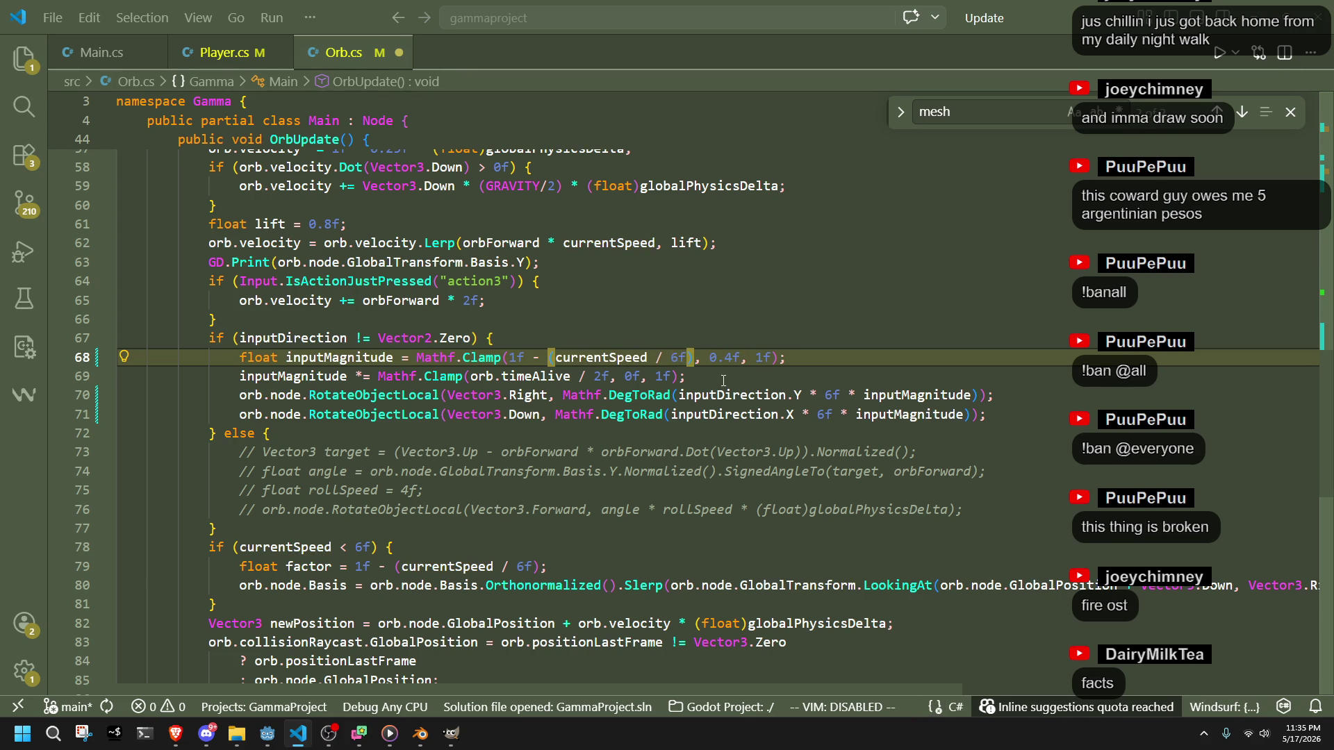
left_click(724, 381)
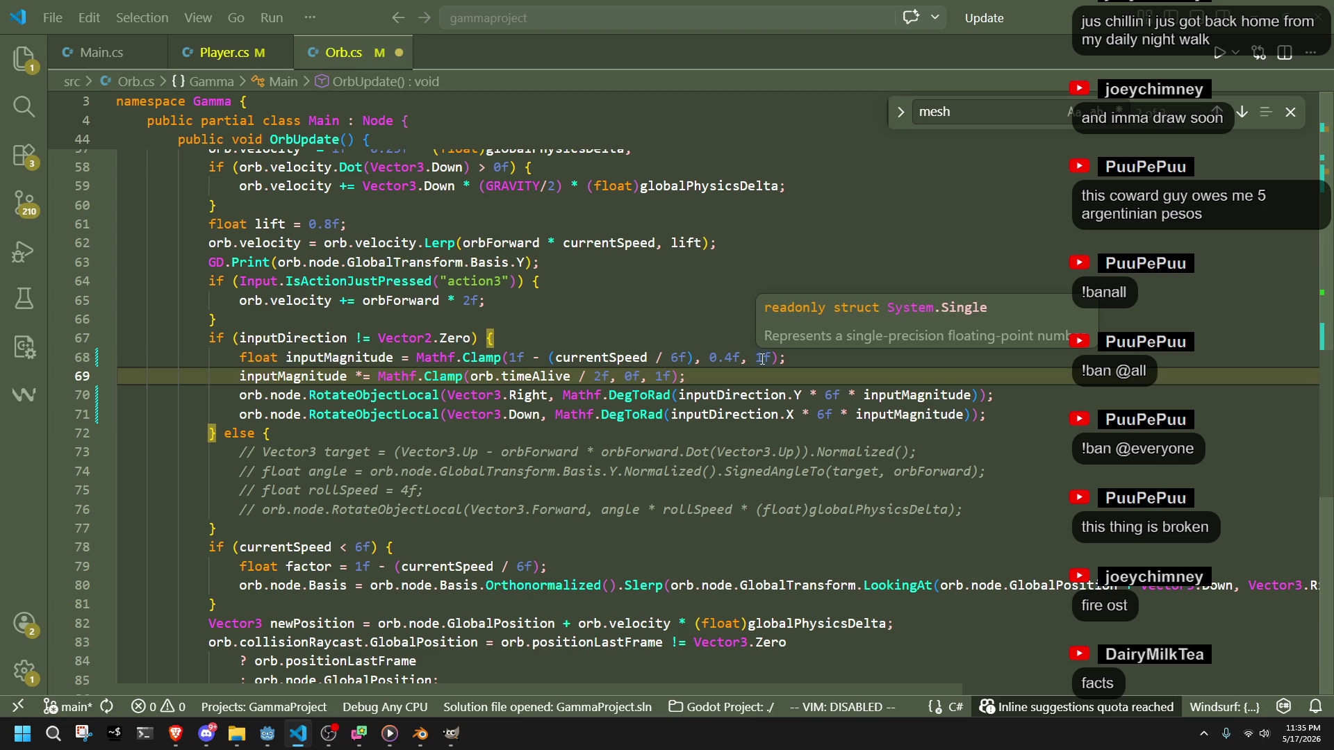
left_click(764, 359)
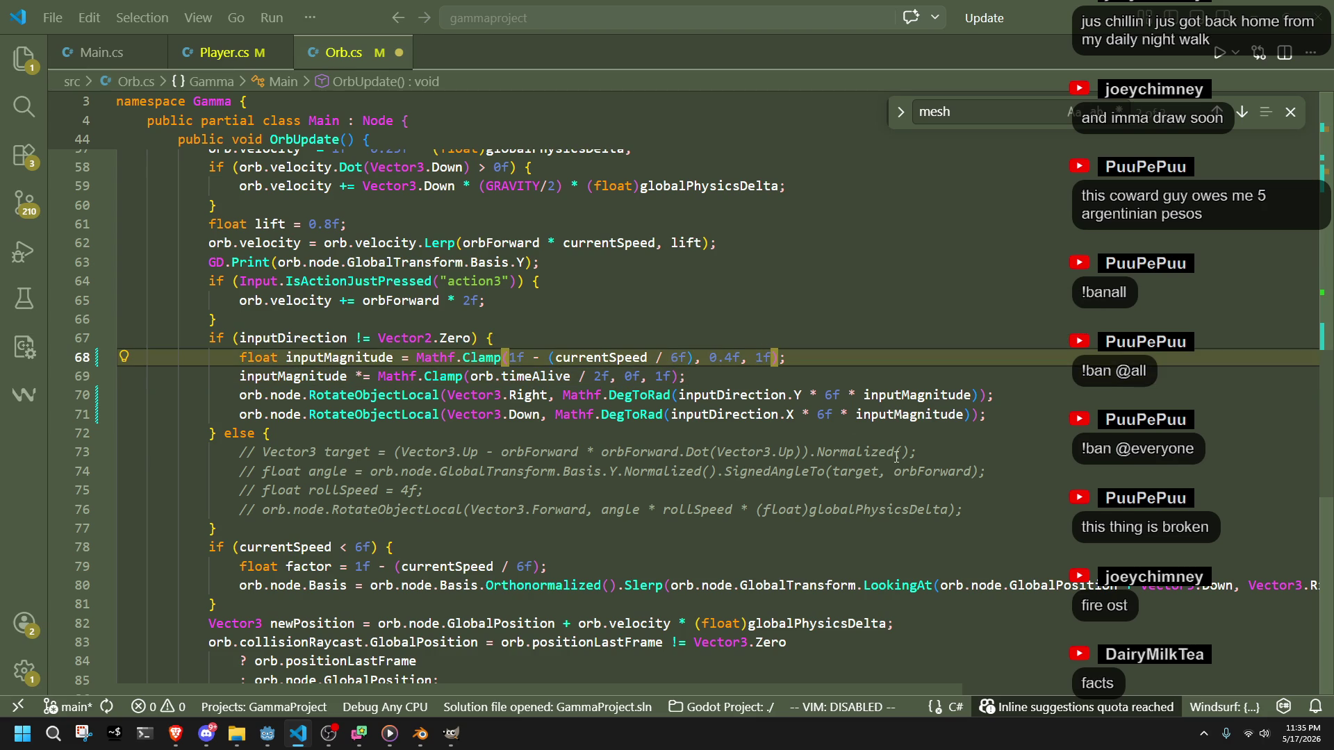
key("ctrl+s")
- Raise the pitch and yaw turn multipliers to 8f and run the game in Godot
left_click(896, 433)
key("alt+Tab")
key("alt+Tab")
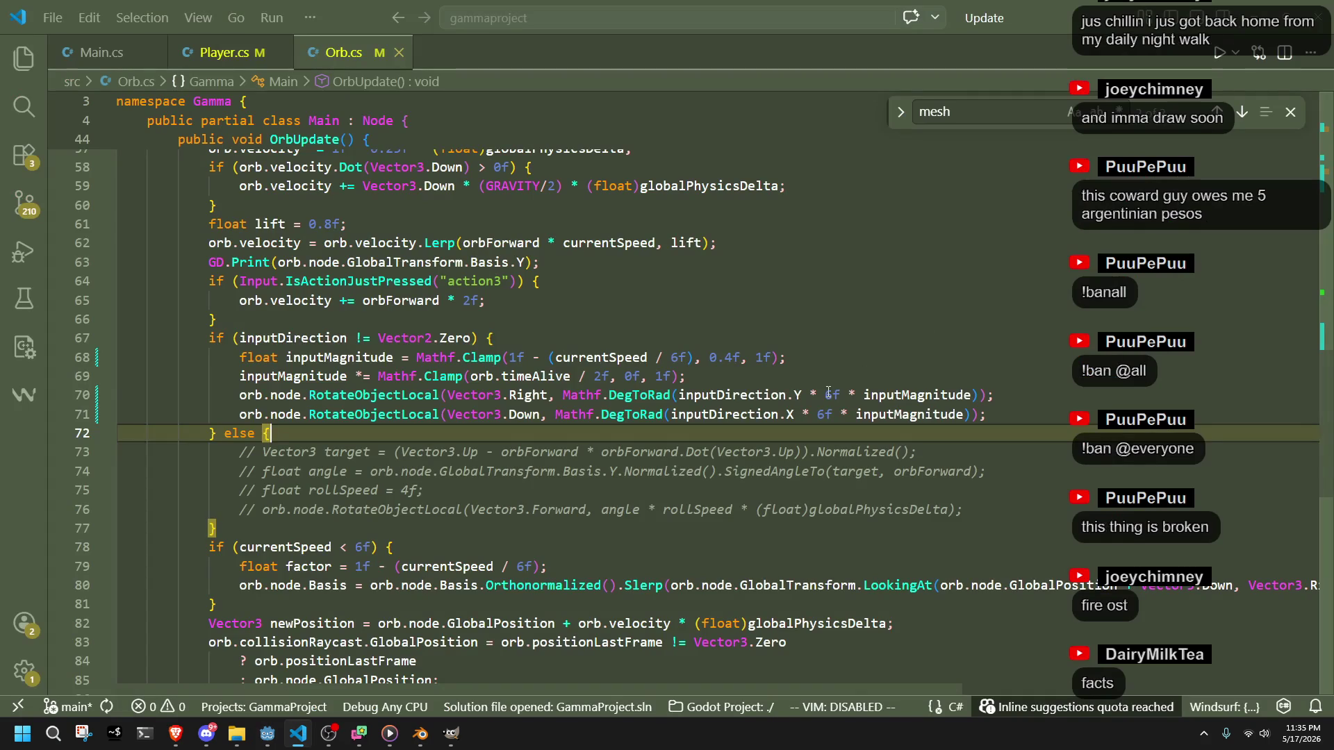
left_click(832, 395)
key("BackSpace")
type("8")
key("Down")
key("Left")
key("BackSpace")
type("8")
key("alt+Tab")
left_click(1237, 32)
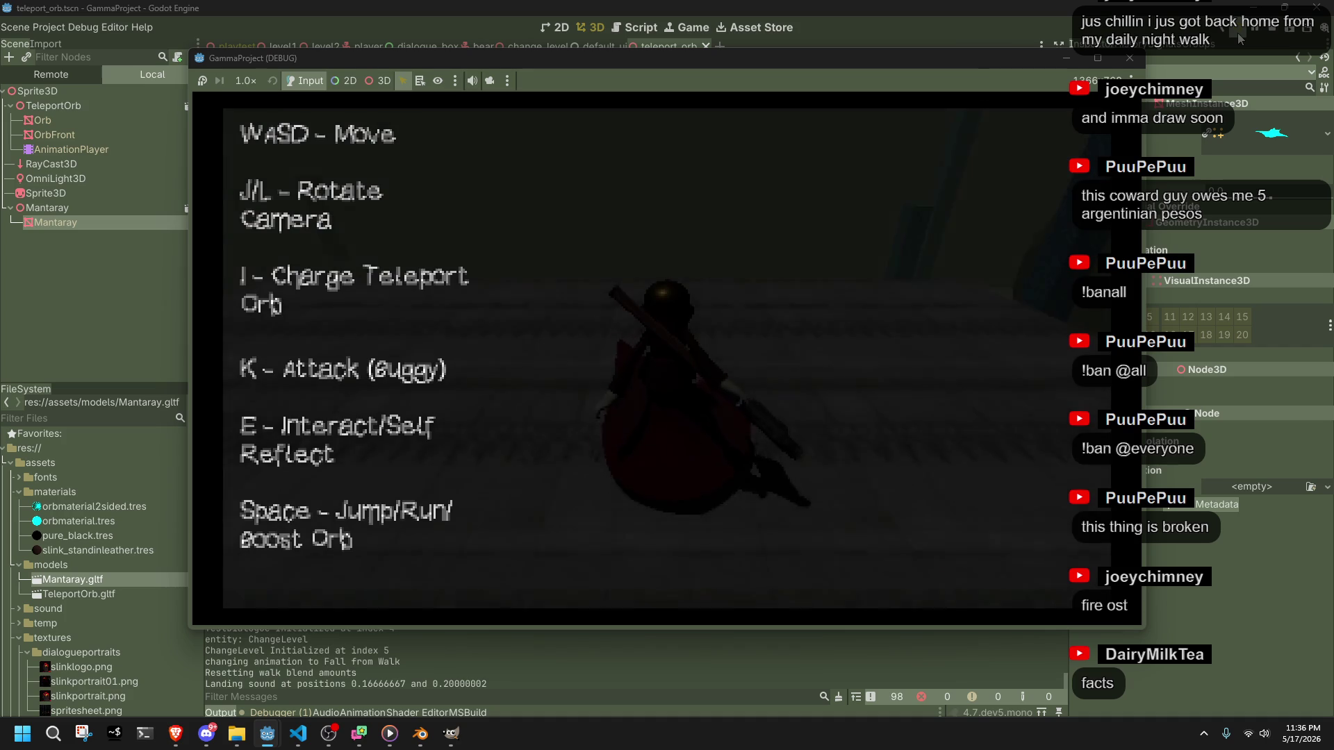
key("i")
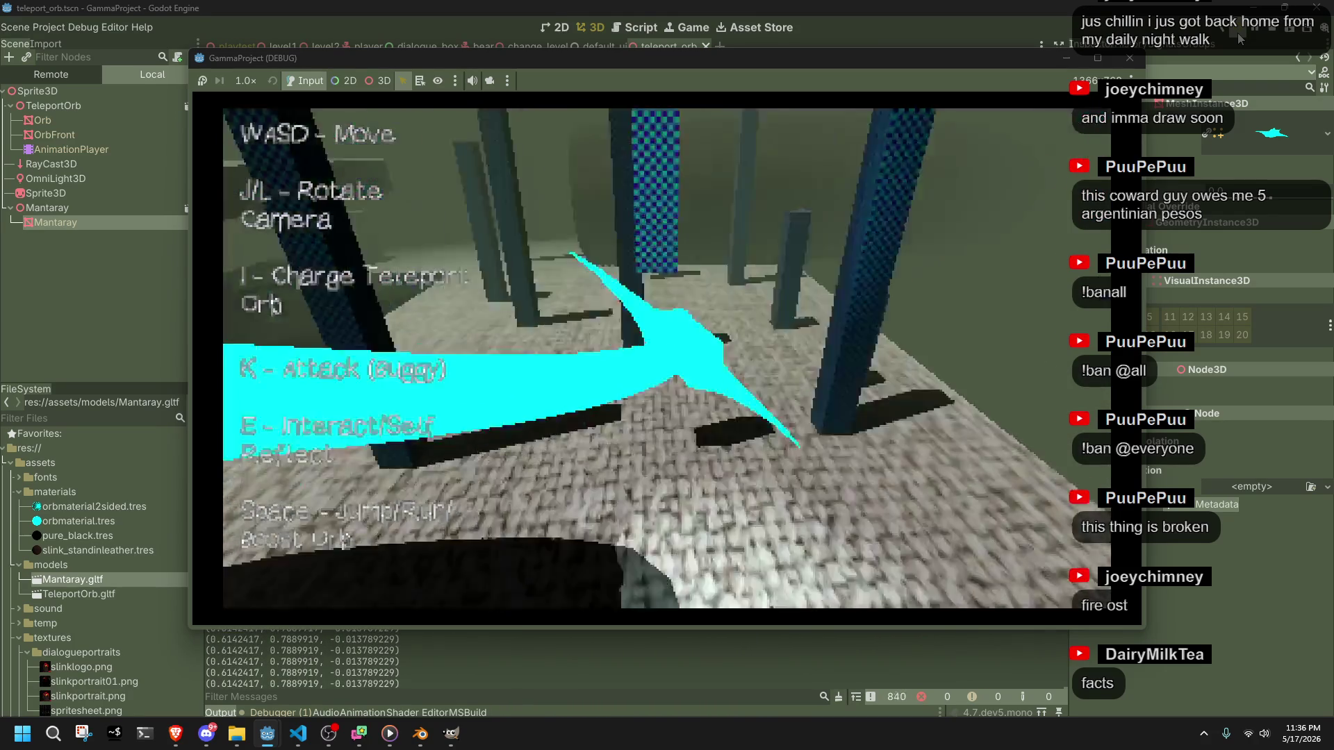
key("w")
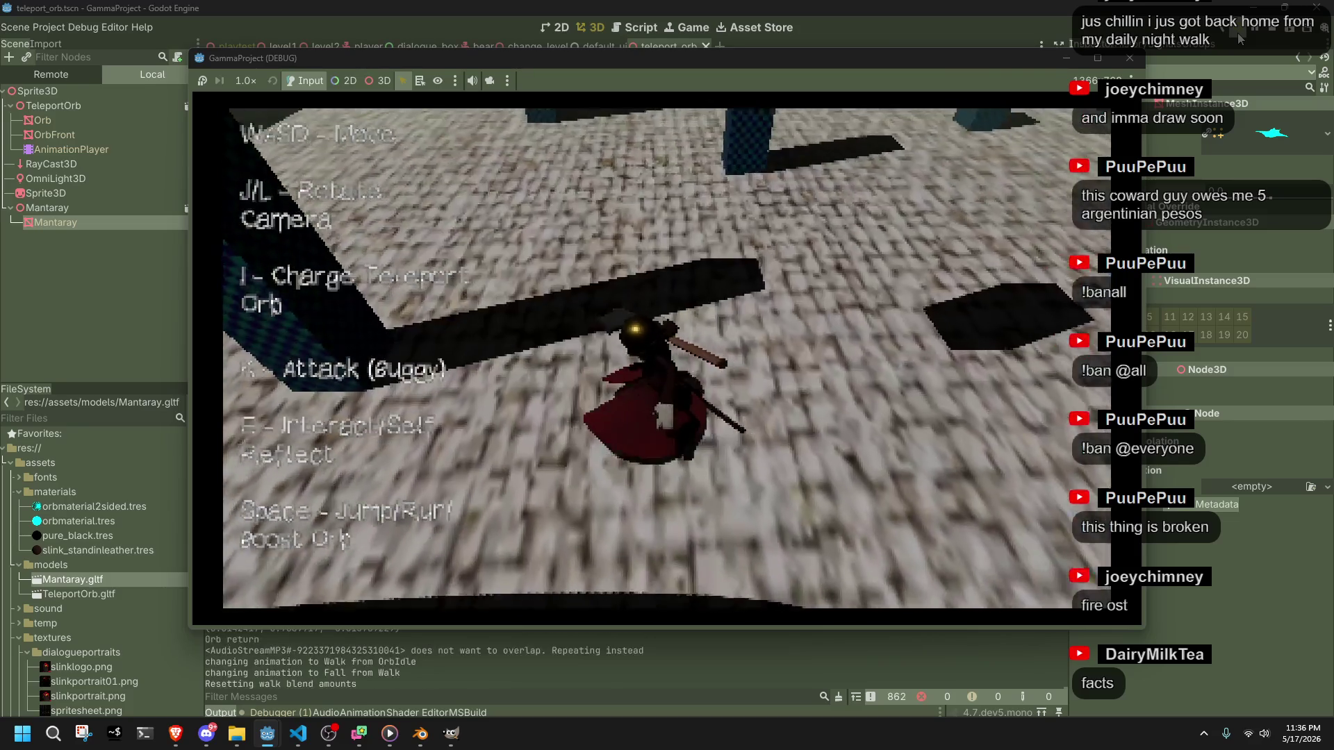
key("i")
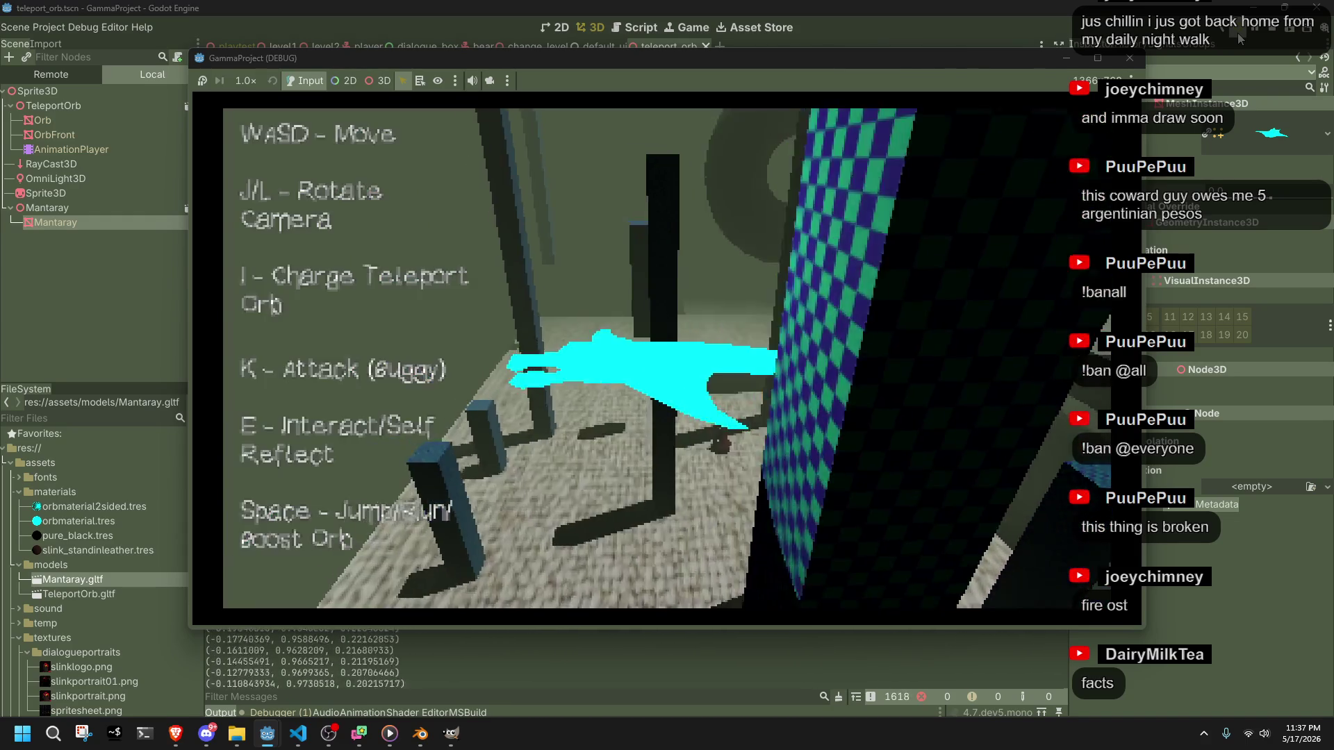
left_click(1237, 32)
key("alt+Tab")
- Try changing the trail's Vector3.Forward offset to Back, then undo the change
scroll(698, 478, "up", 15)
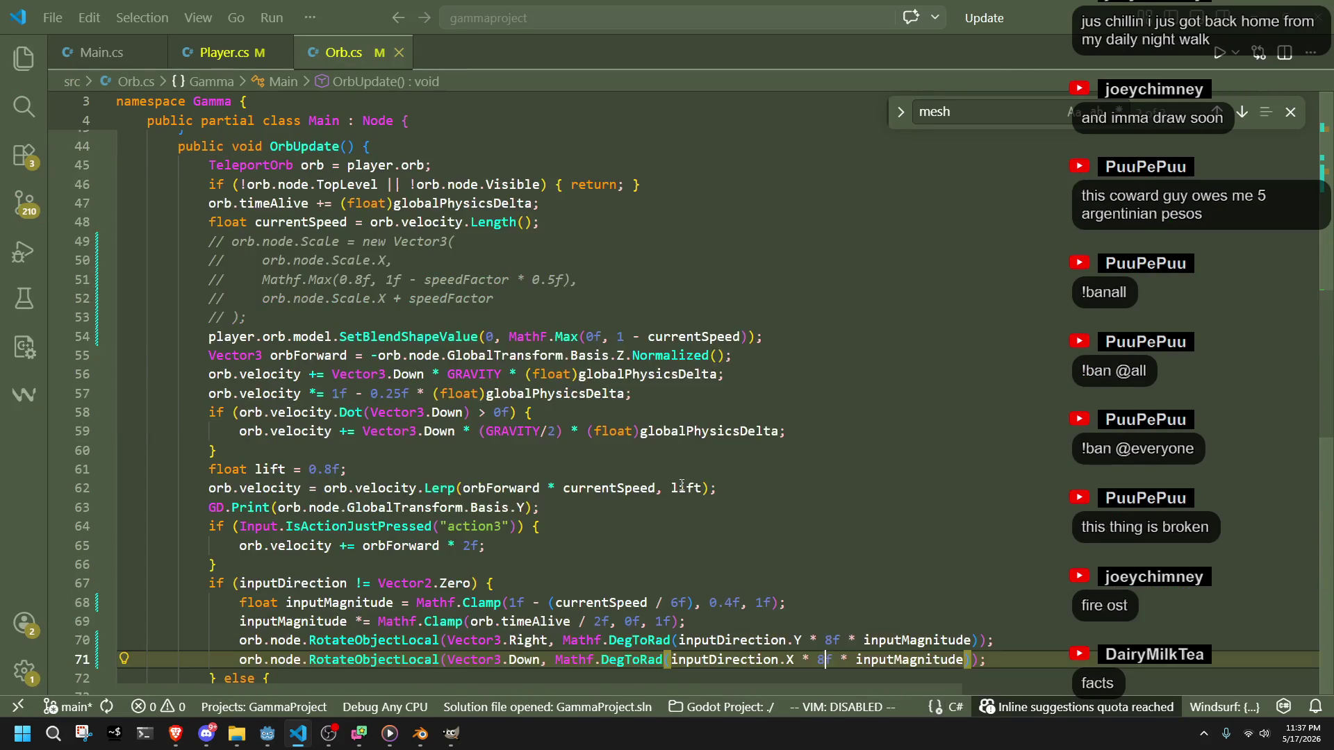
scroll(681, 484, "up", 3)
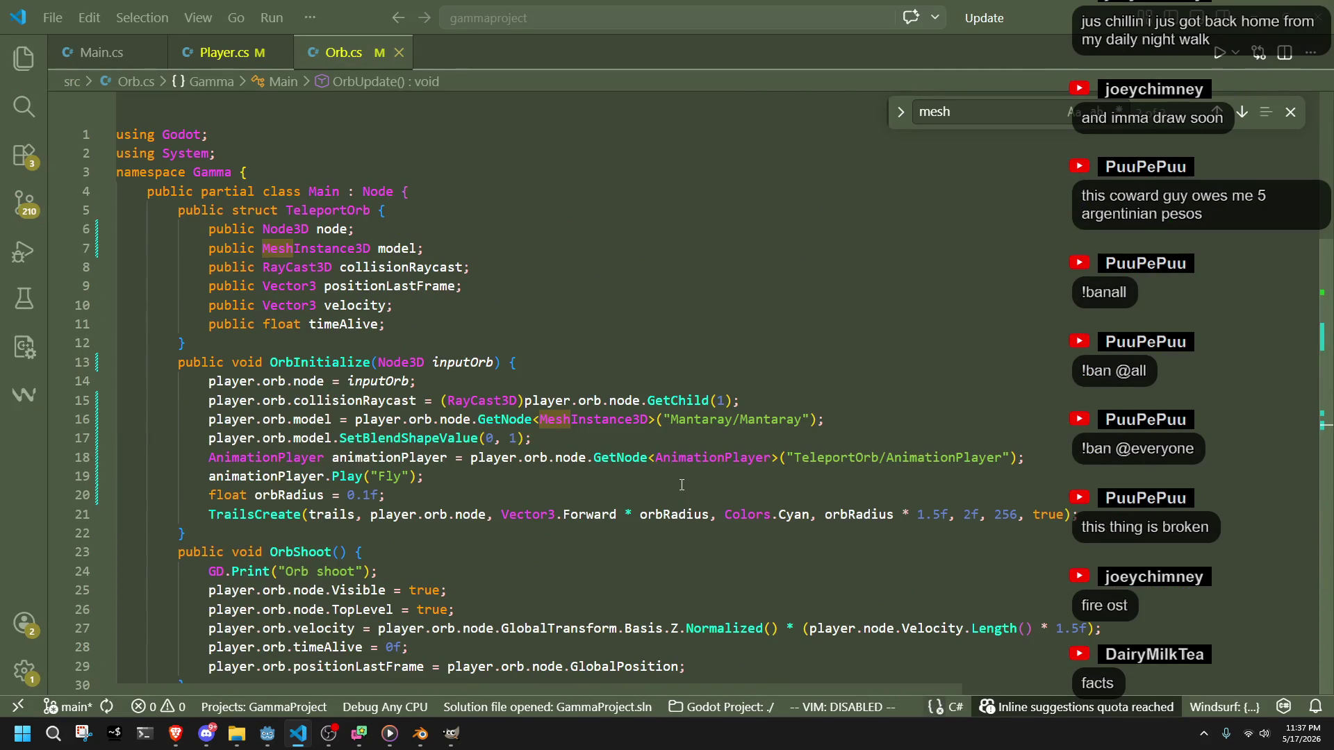
left_click(541, 457)
left_click(579, 558)
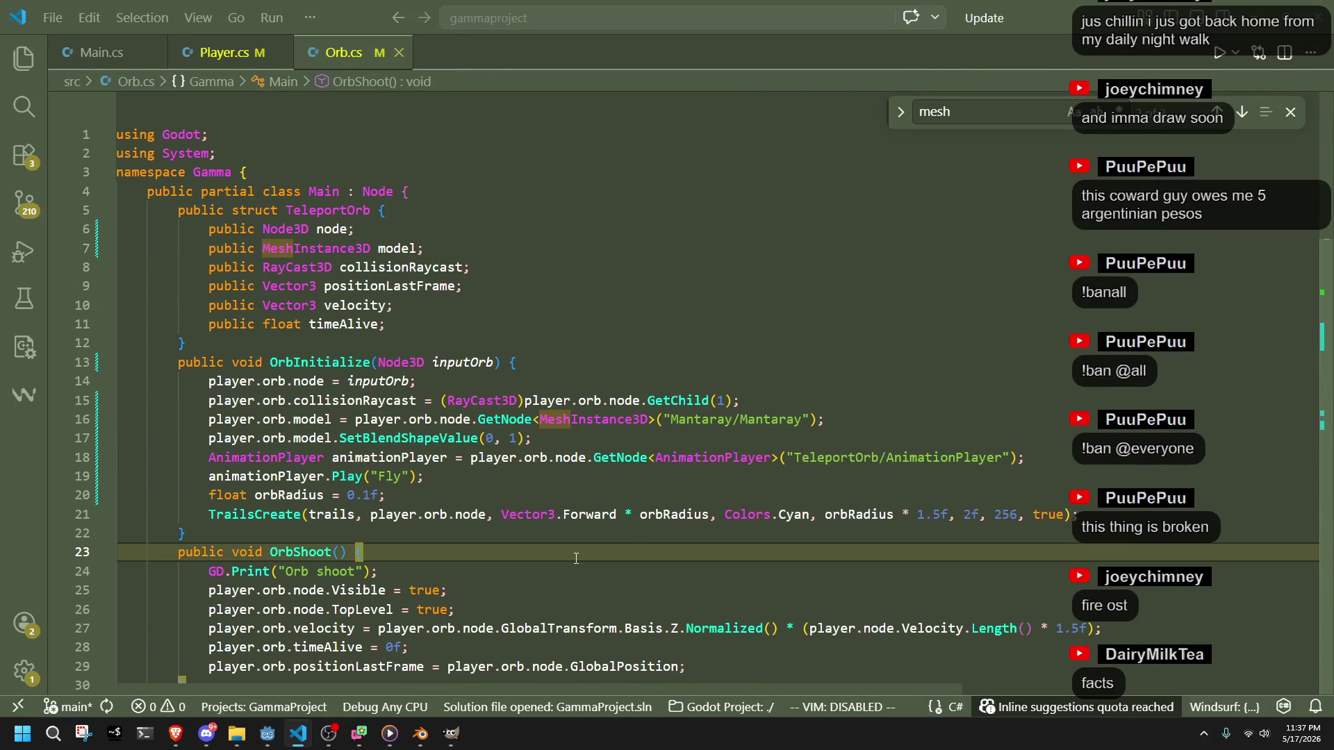
left_click(606, 539)
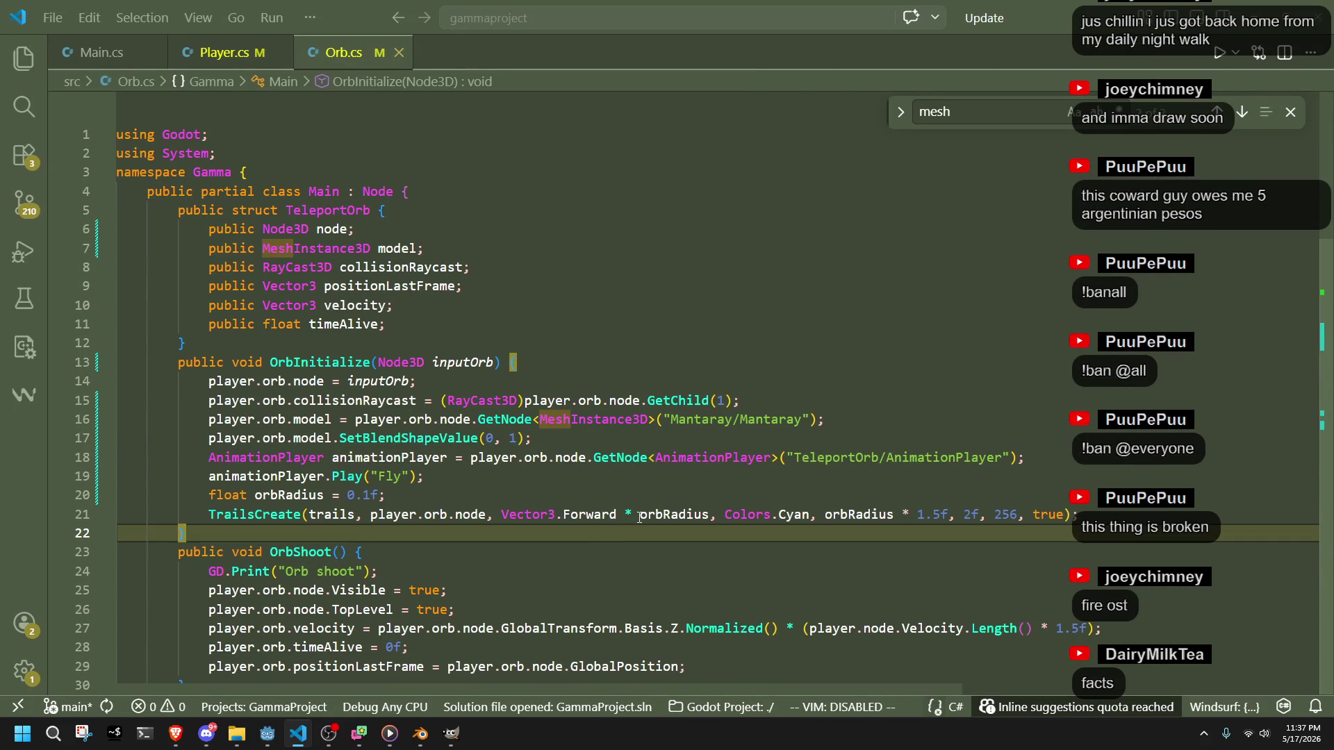
left_click(614, 518)
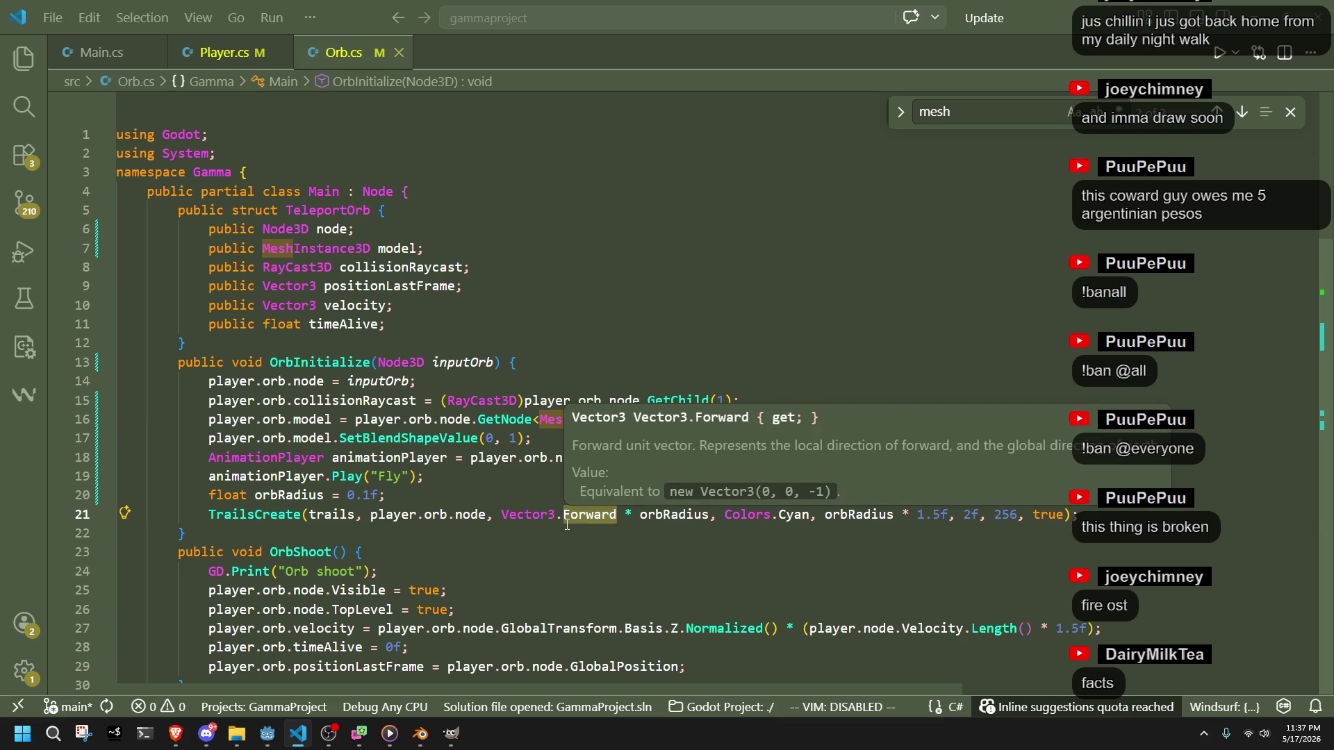
double_click(589, 515)
type("Back")
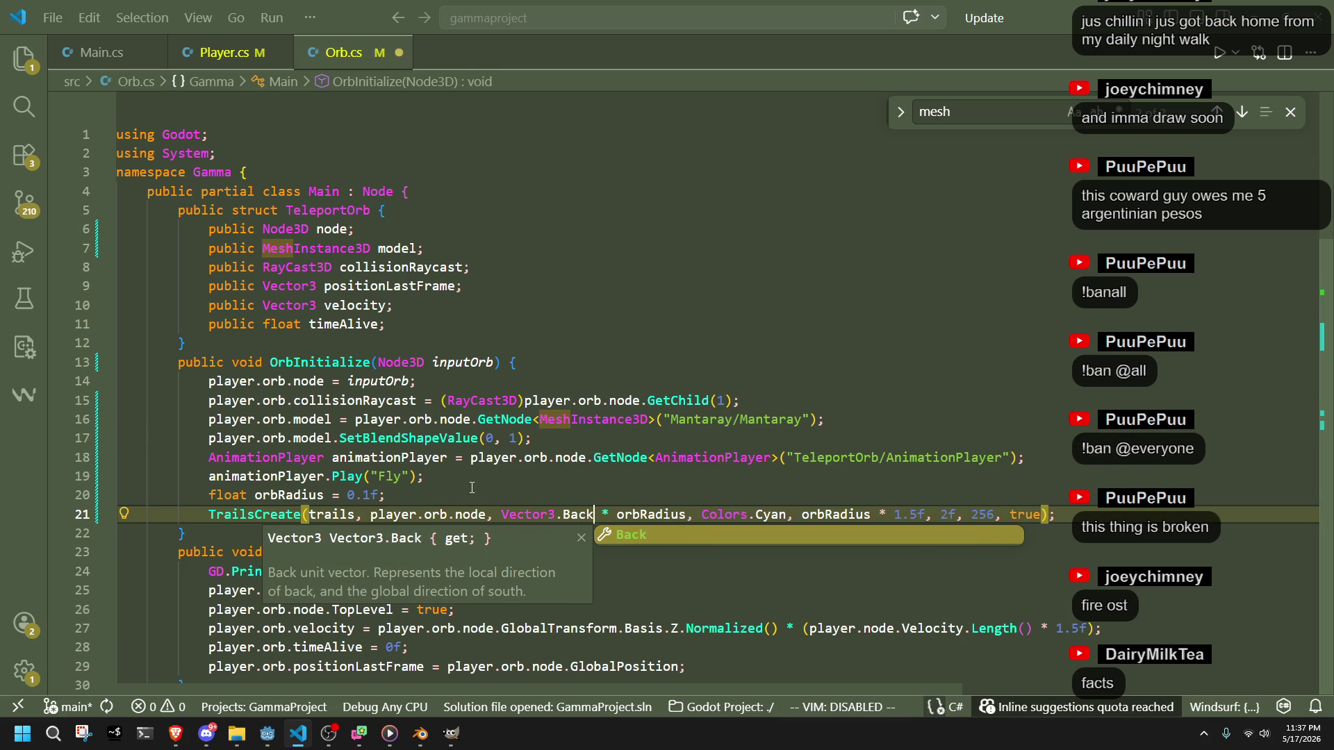
left_click(484, 489)
left_click(617, 517)
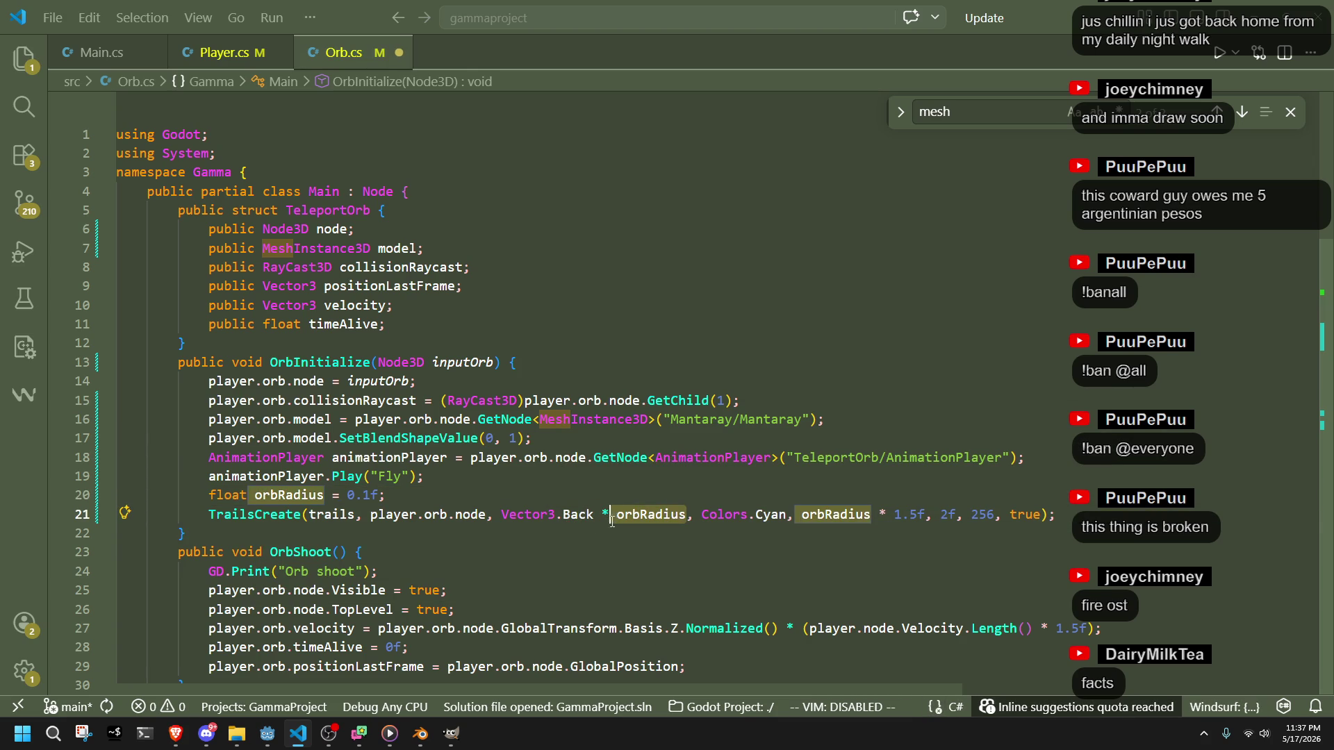
key("ctrl+Delete")
key("BackSpace")
key("BackSpace")
key("BackSpace")
left_click(632, 554)
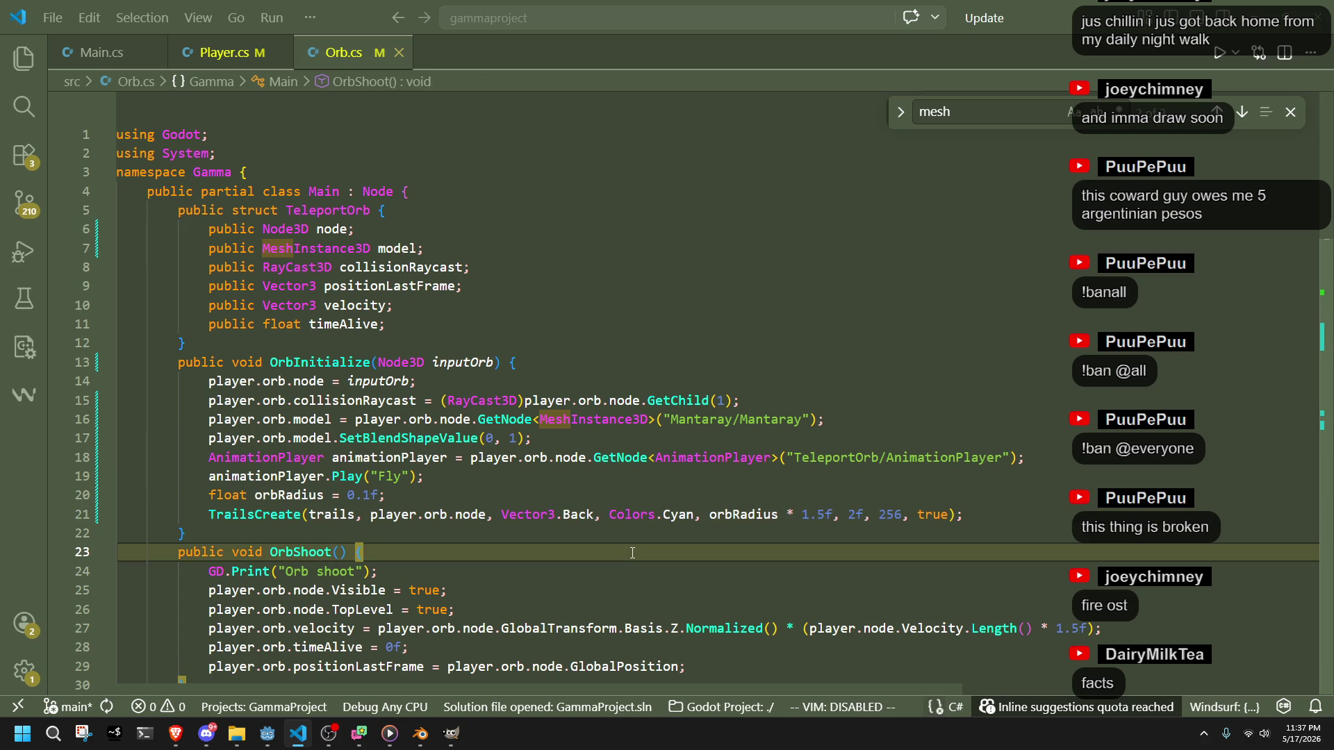
key("ctrl+z")
key("ctrl+z")
key("ctrl+z")
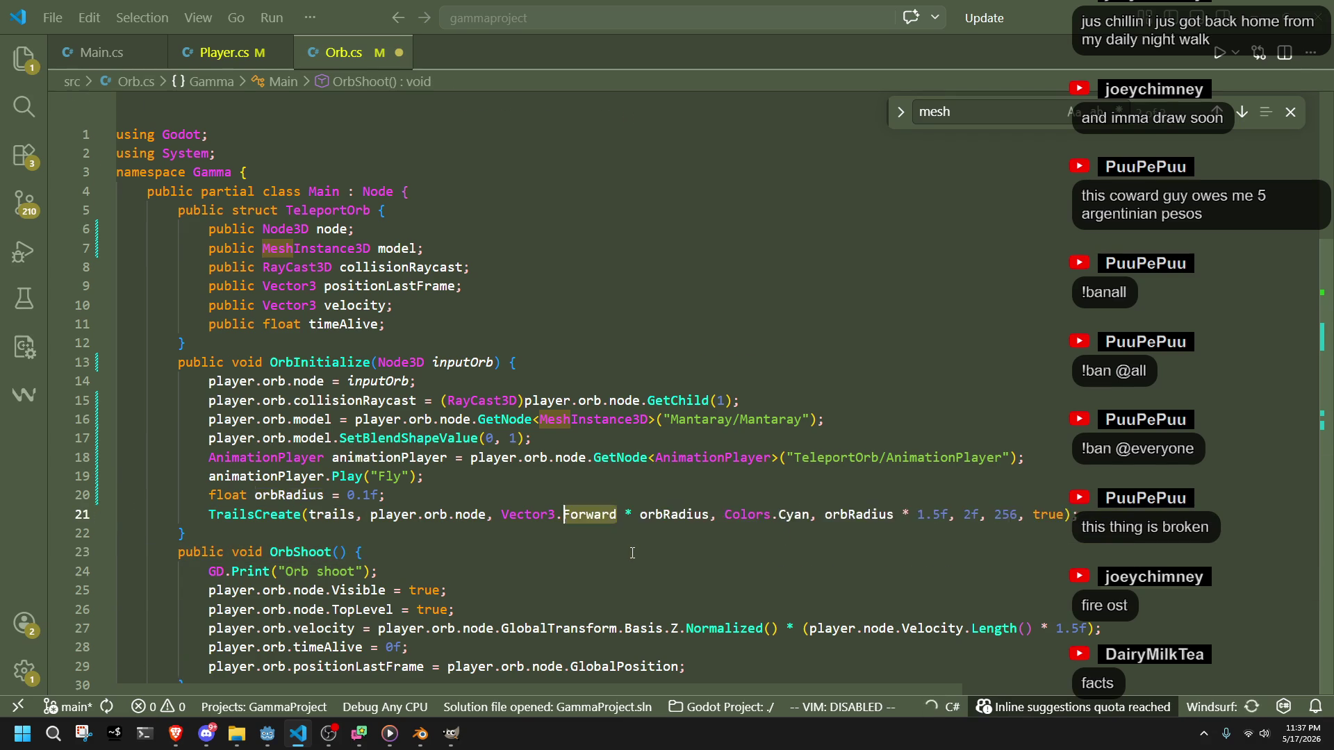
- Change 'orbRadius * 1.5f' to 'orbRadius' in line 21's TrailsCreate call and save
type("8f * inputMagnitude));")
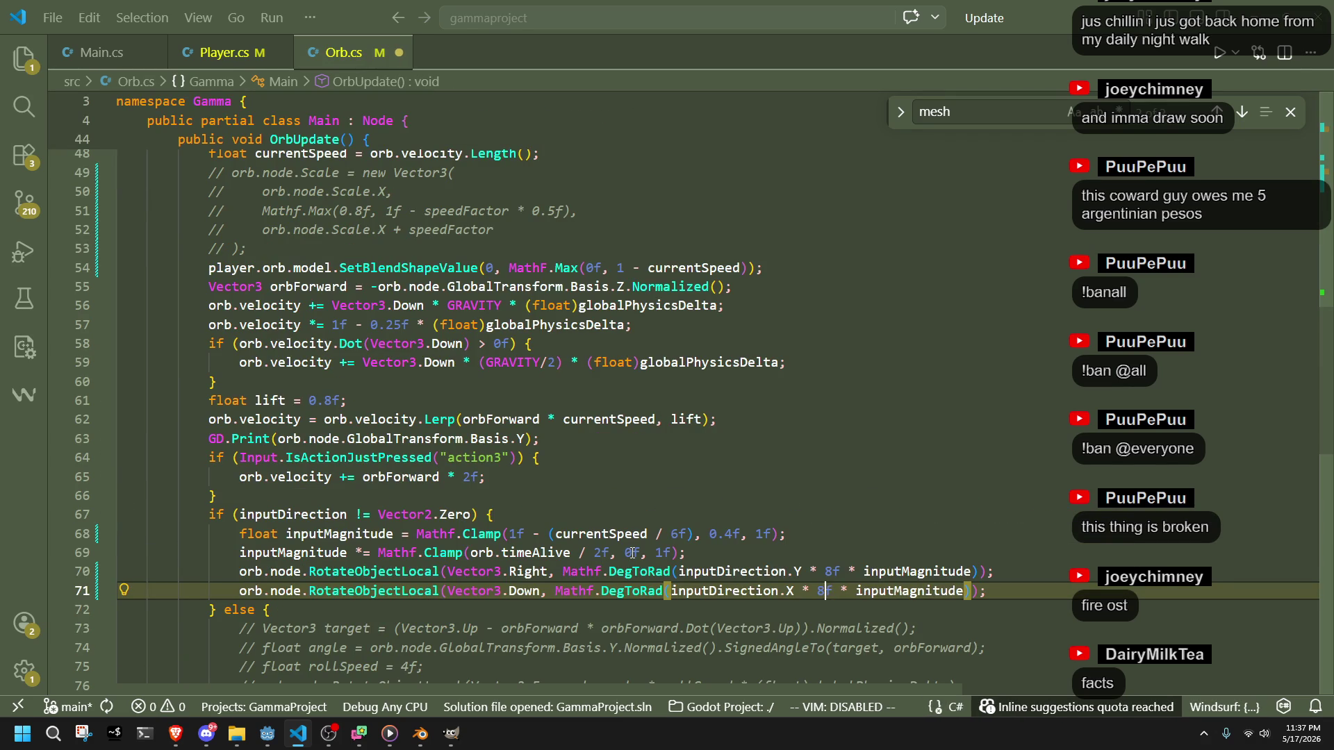
scroll(643, 511, "up", 20)
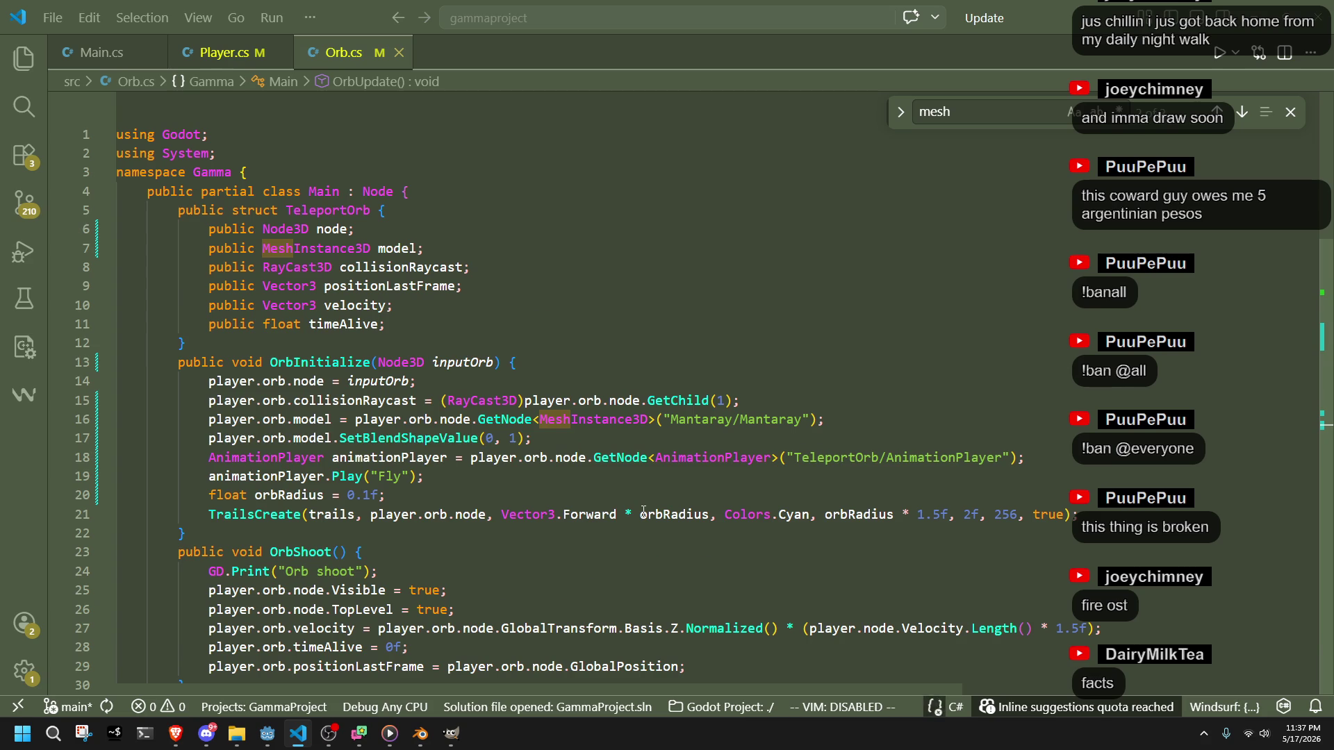
scroll(644, 512, "down", 2)
left_click(829, 488)
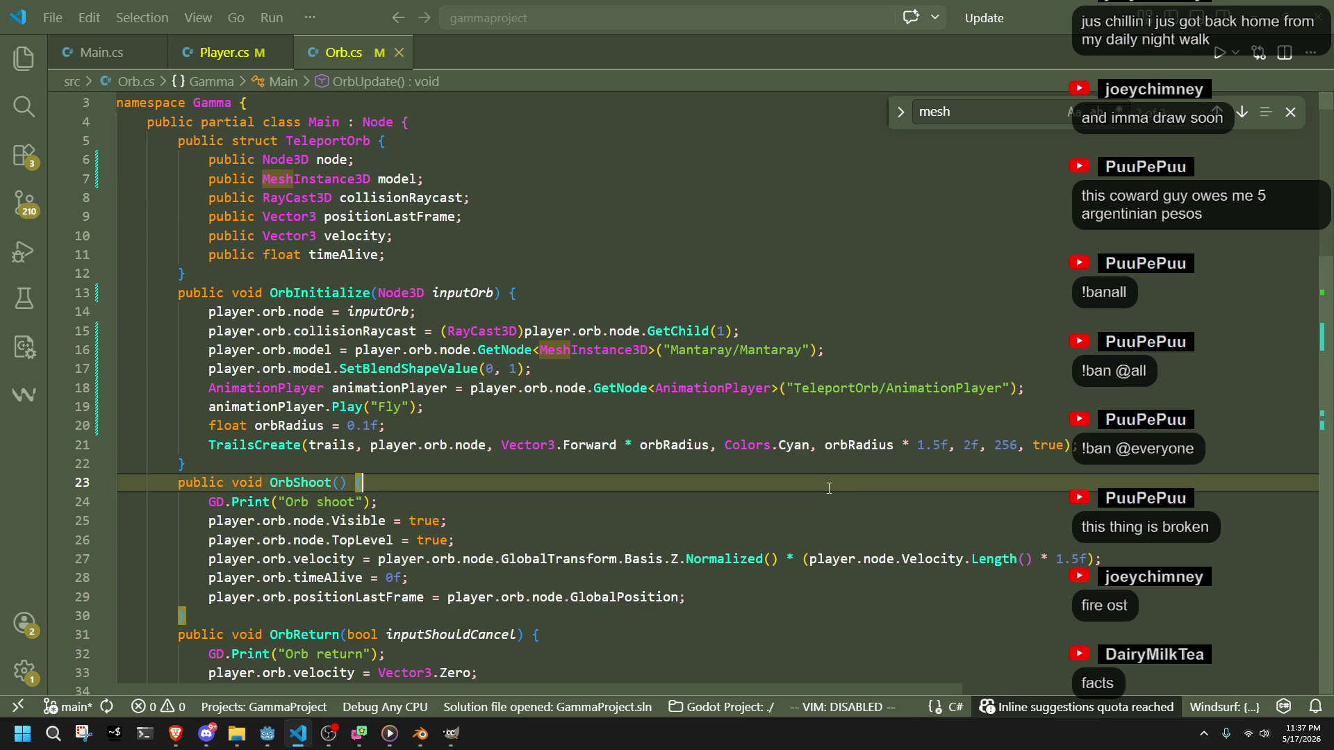
double_click(865, 445)
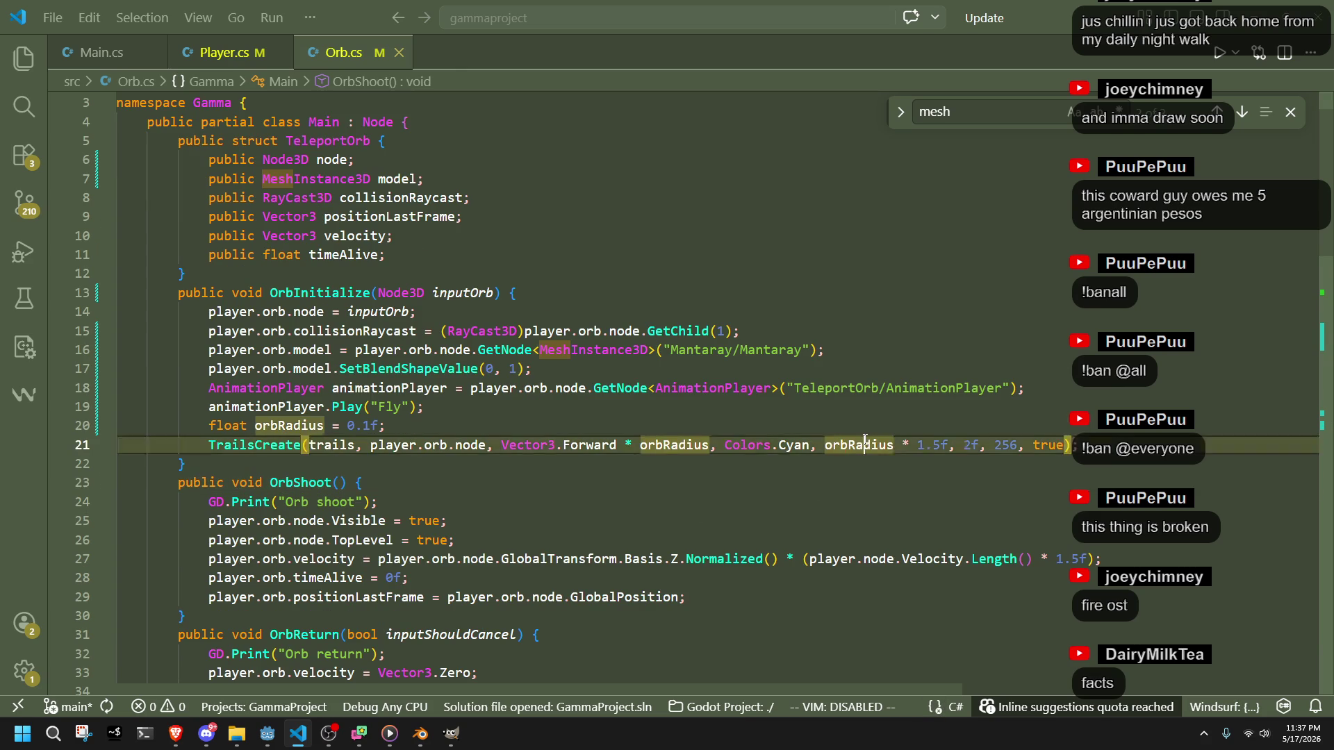
left_click(875, 490)
left_click(601, 438)
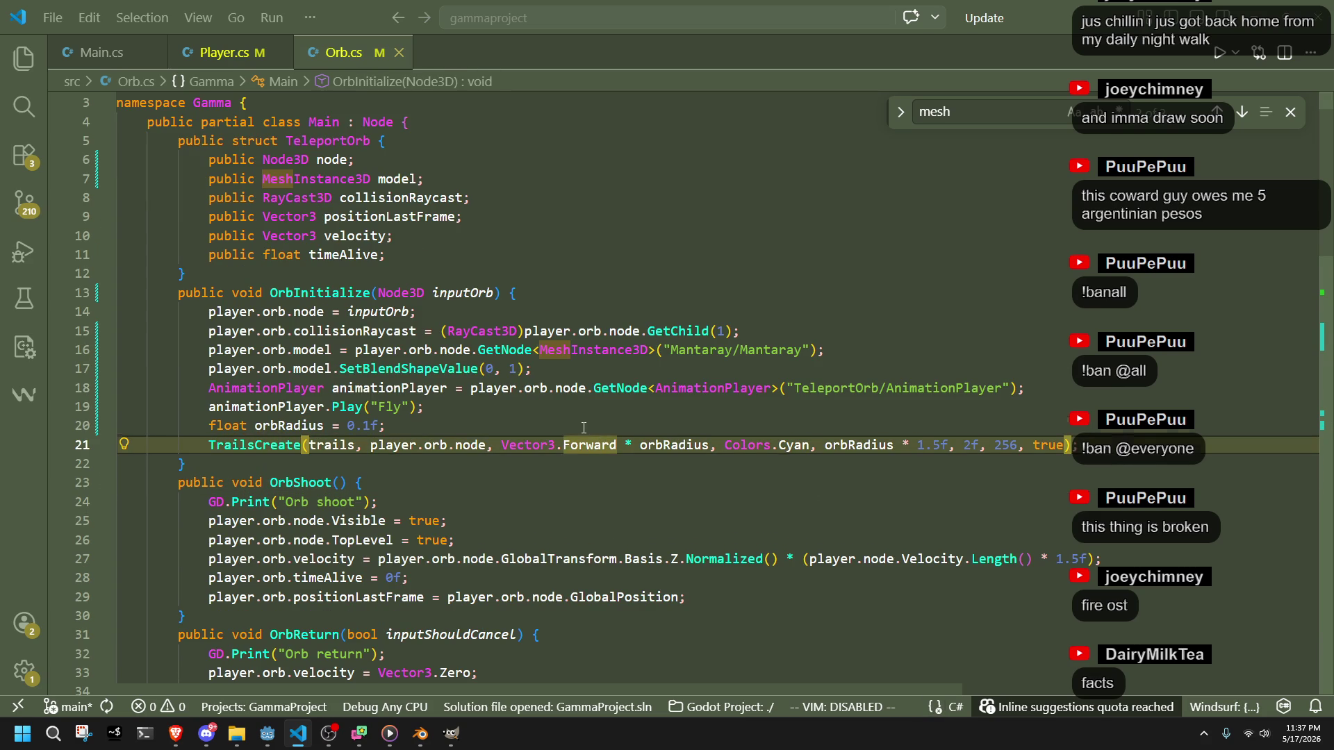
left_click(583, 428)
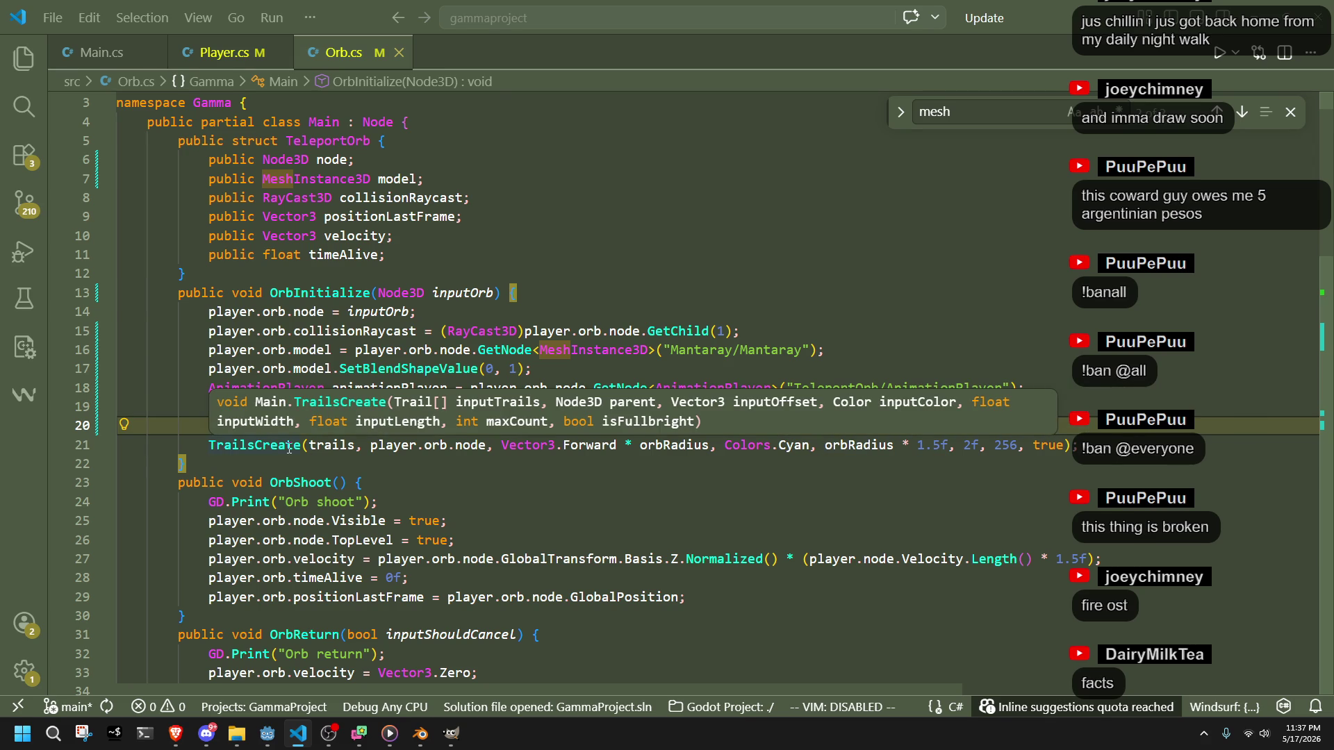
left_click(941, 445)
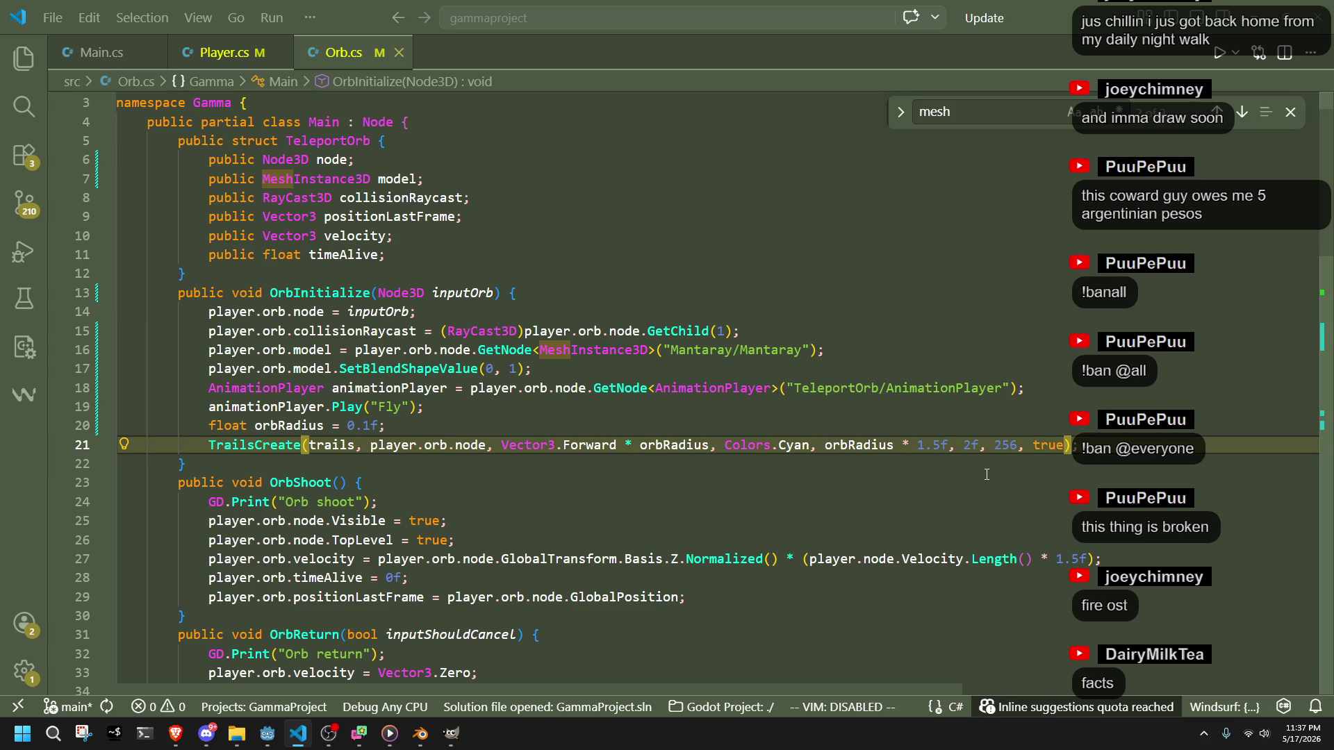
key("BackSpace")
key("BackSpace")
key("BackSpace")
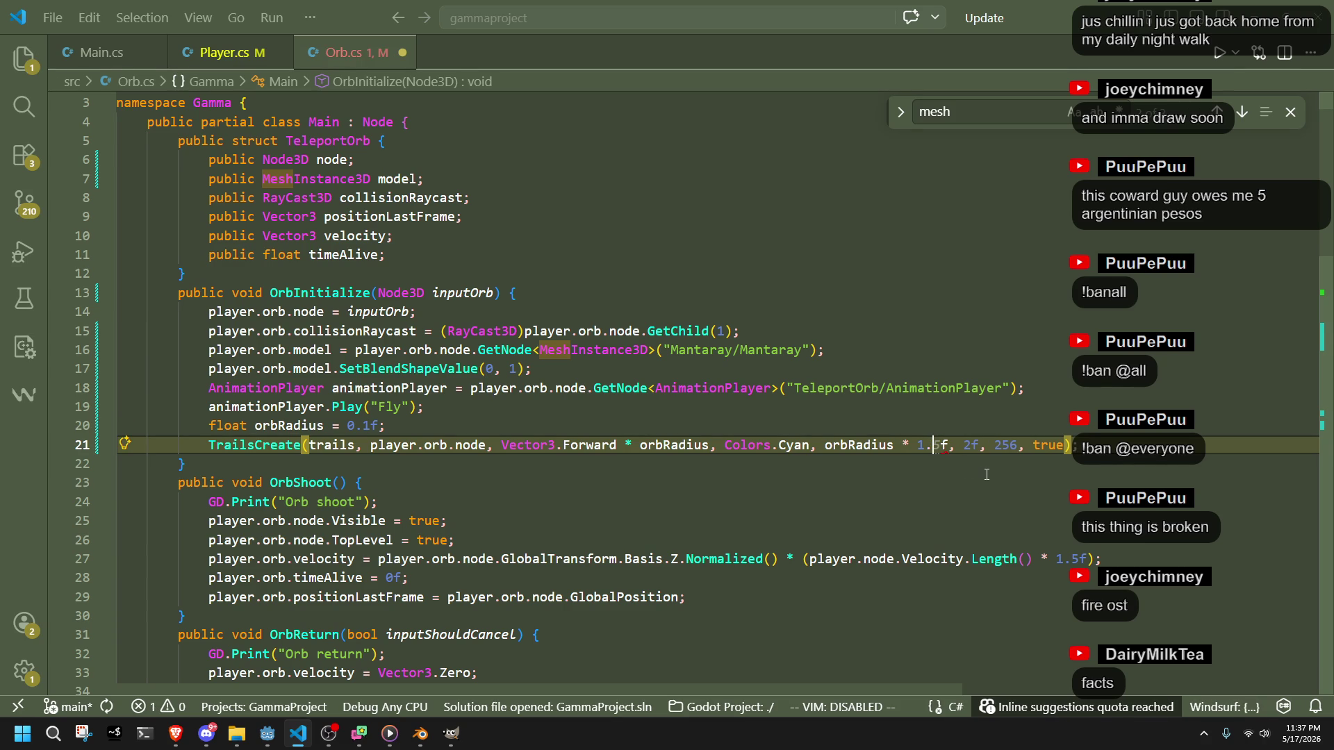
key("BackSpace")
key("Delete")
key("ctrl+s")
left_click(986, 475)
- Run the game, launch the manta-ray orb, steer it upward, and recall it
key("alt+Tab")
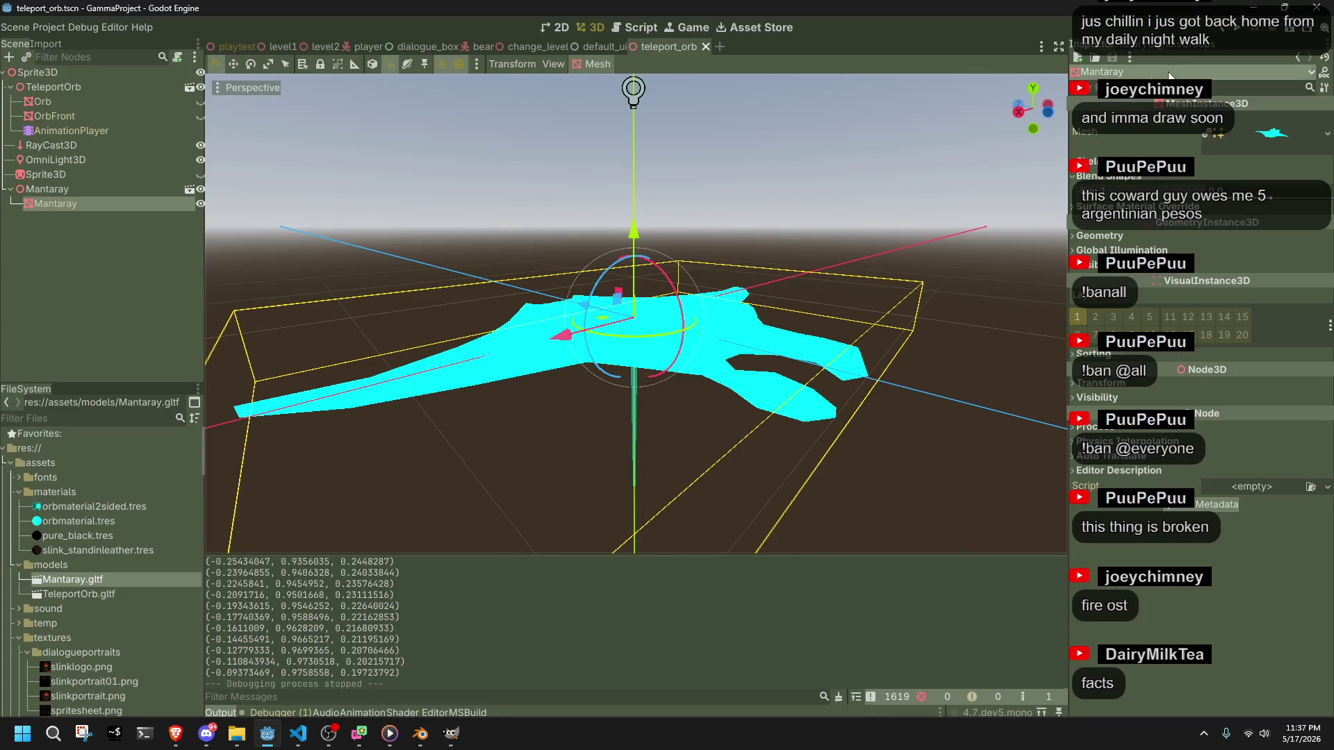
left_click(1241, 27)
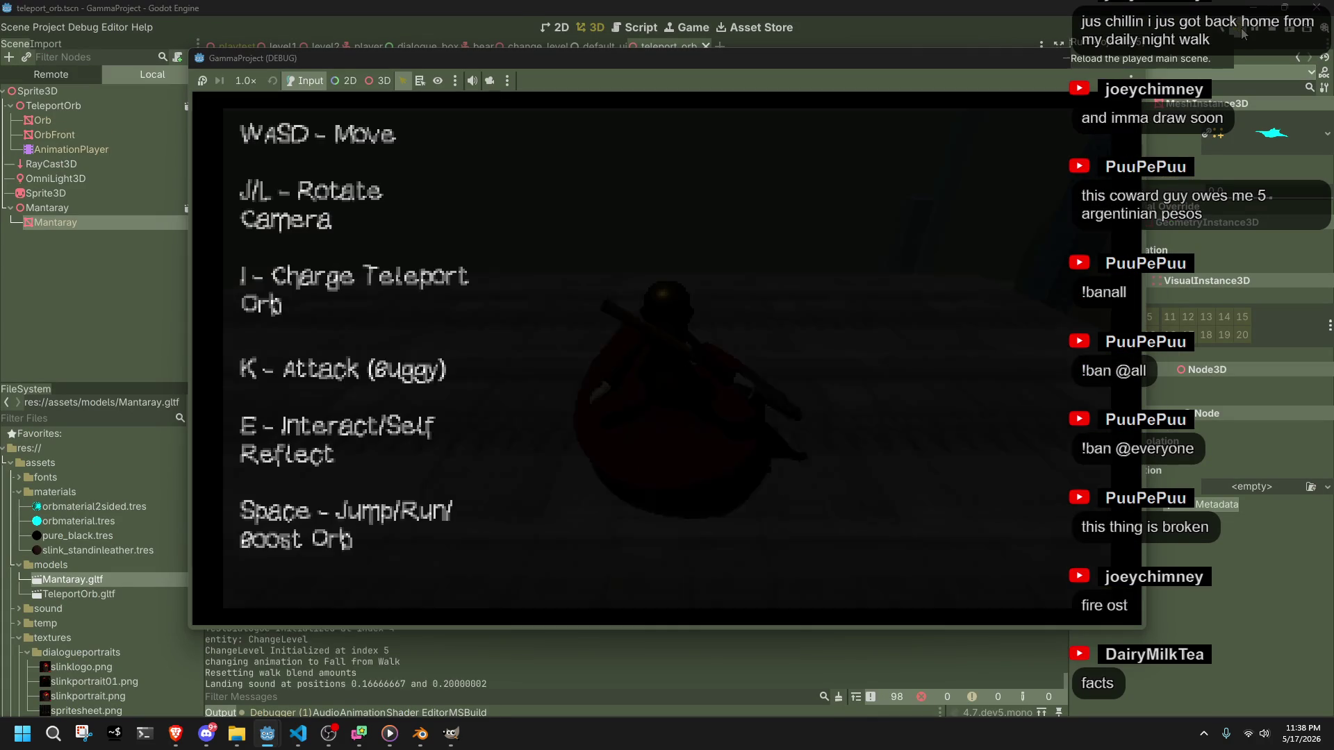
key("i")
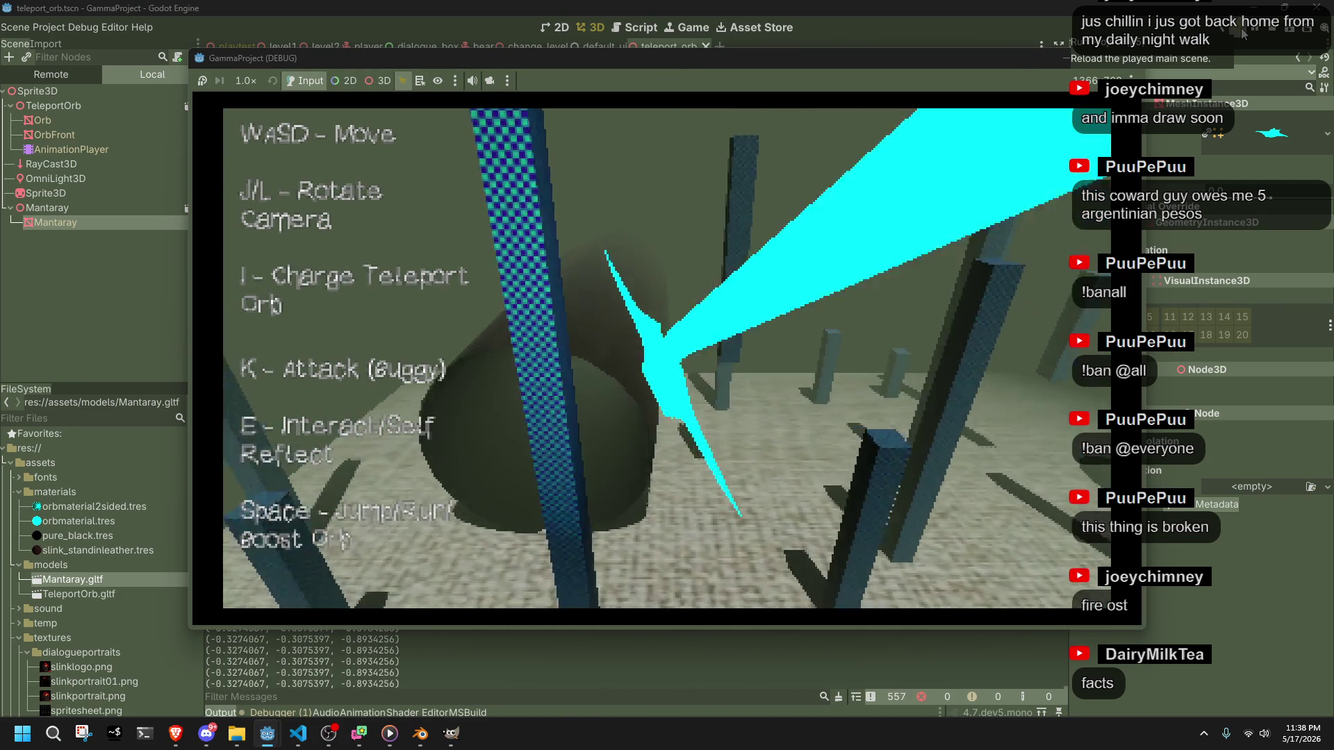
key("w")
key("w")
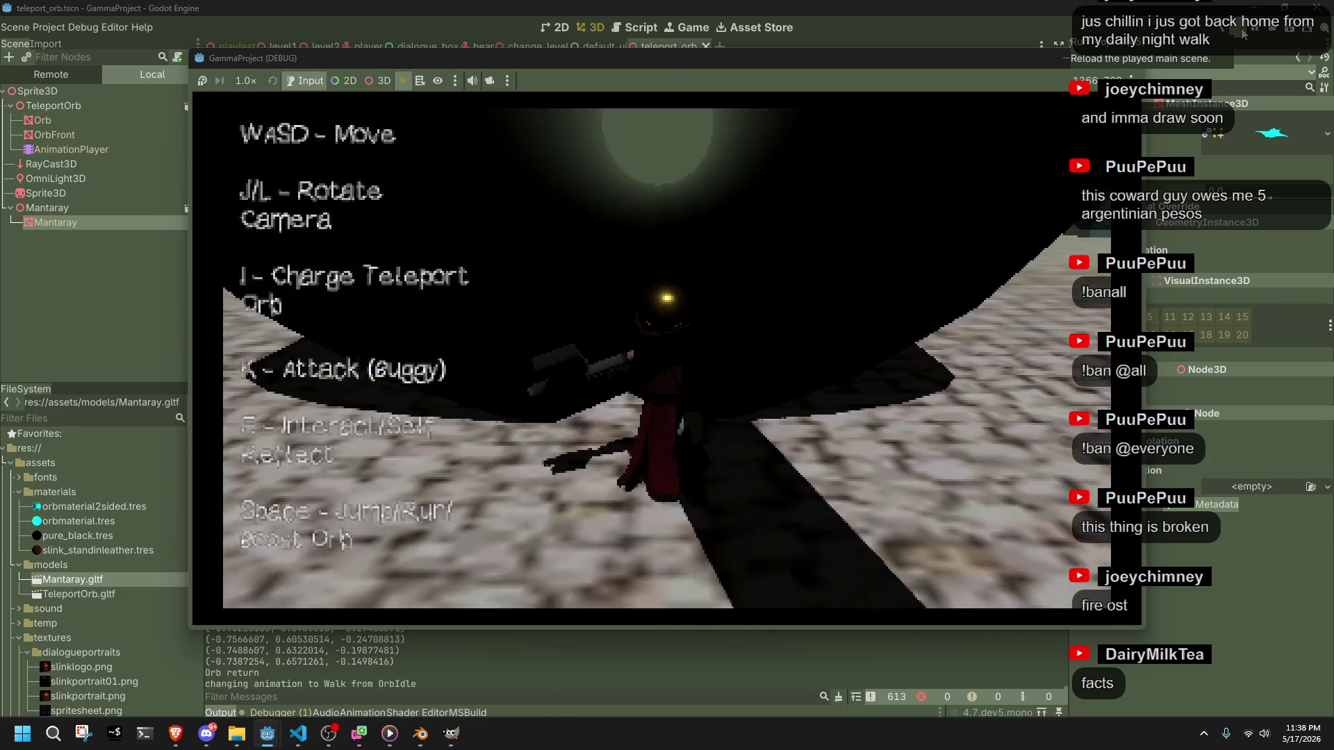
key("w")
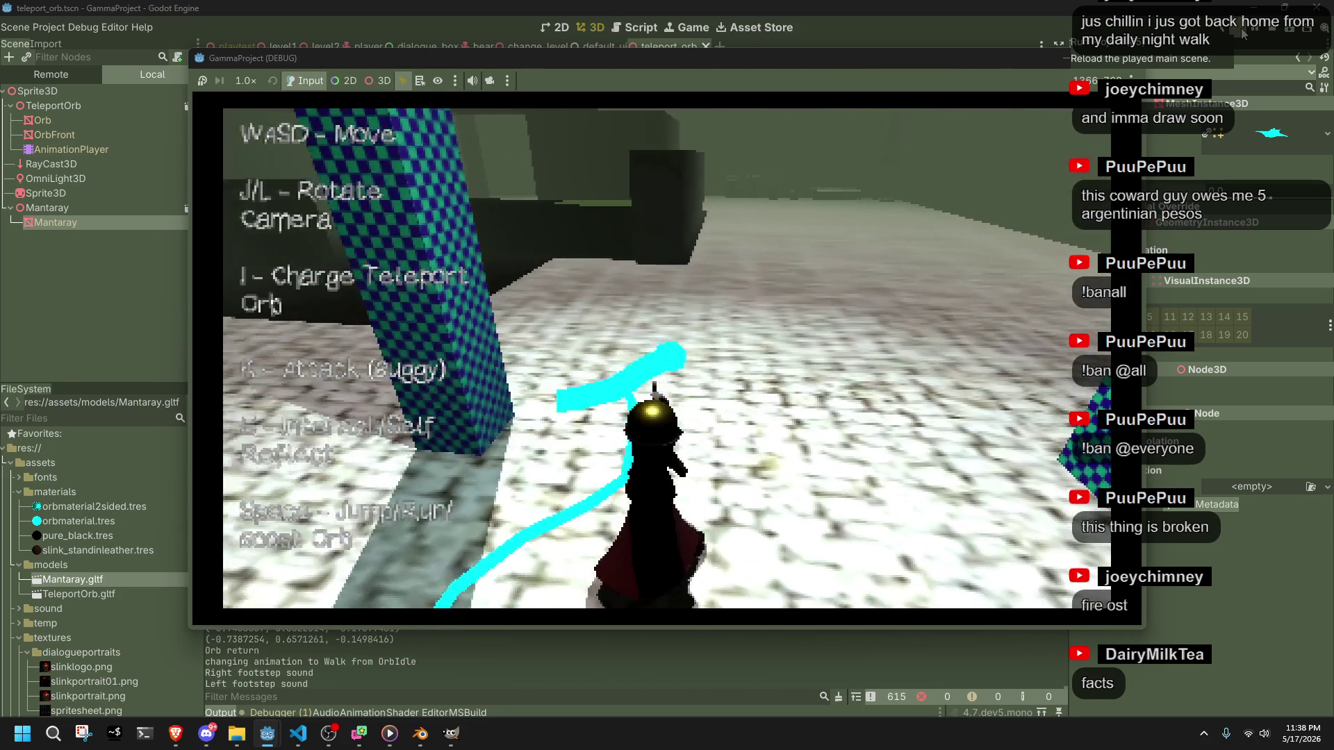
key("w")
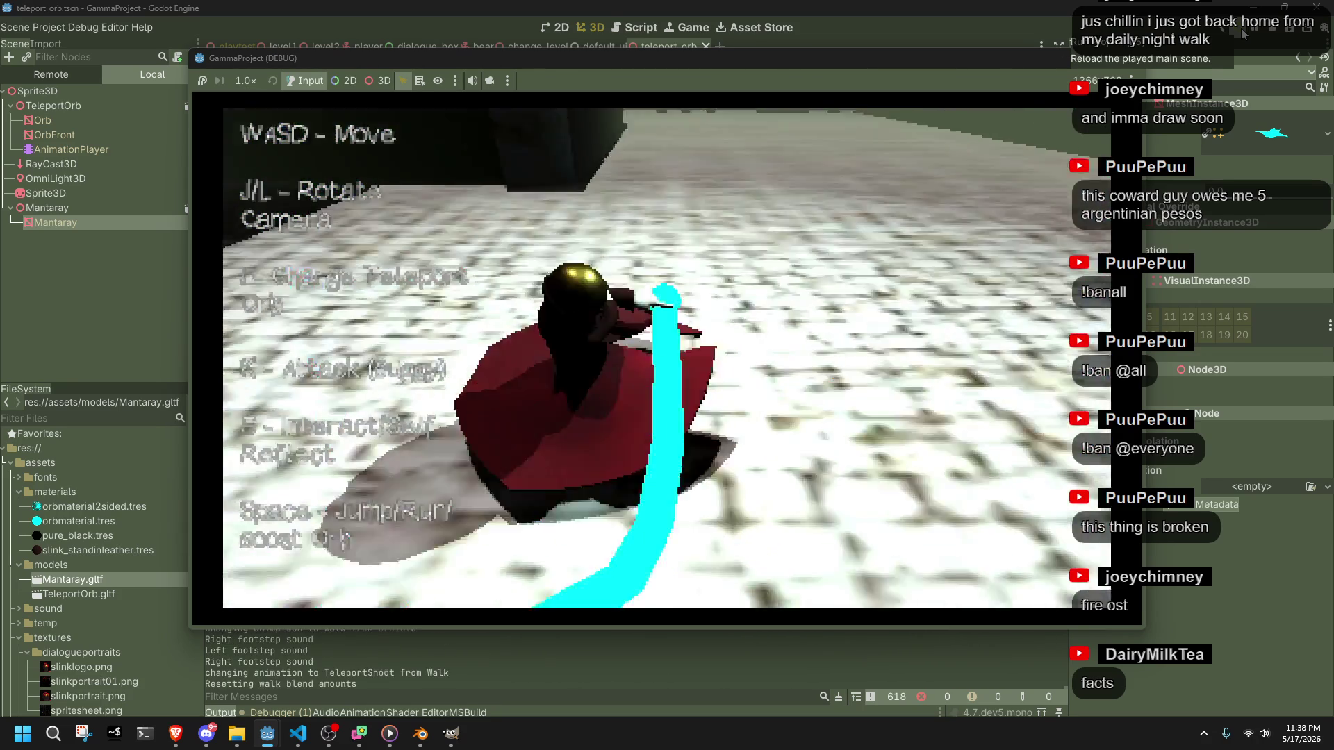
- Relaunch the manta ray and bank it over the carpet, past the ring and around the pillars
key("w")
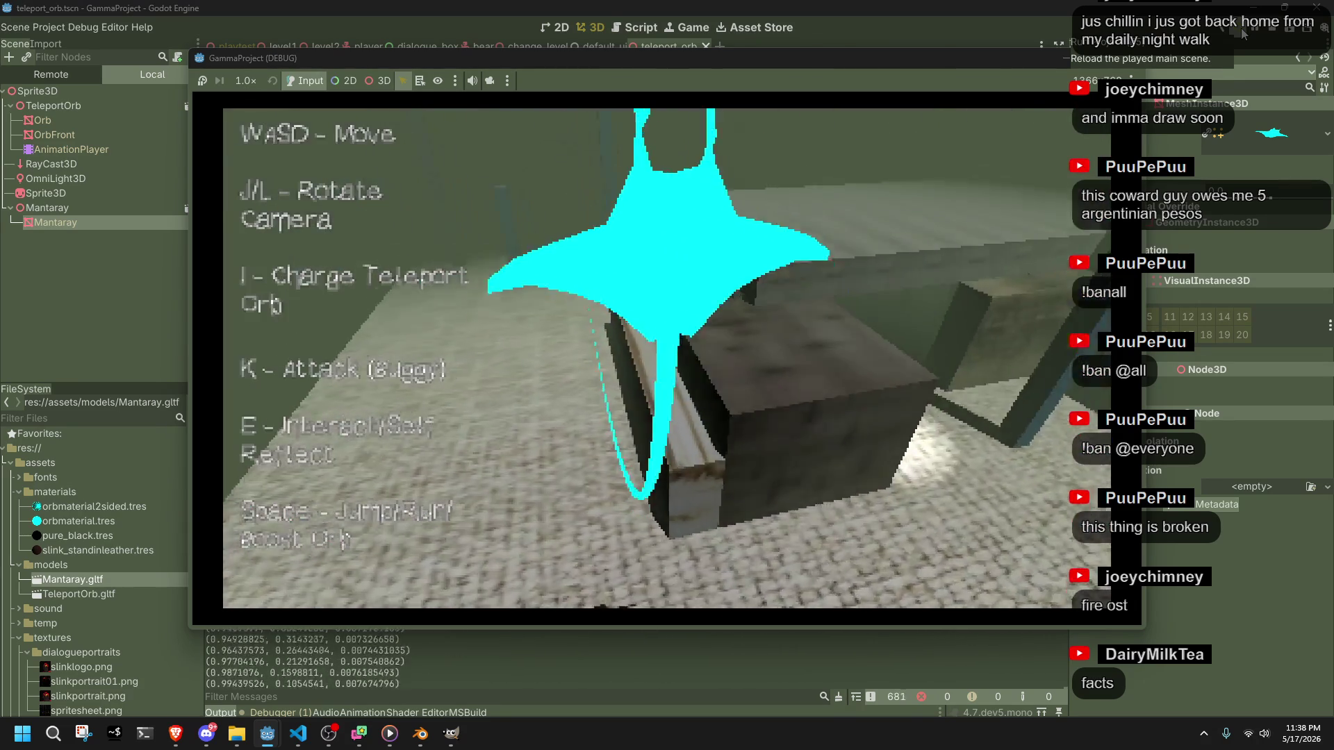
key("w")
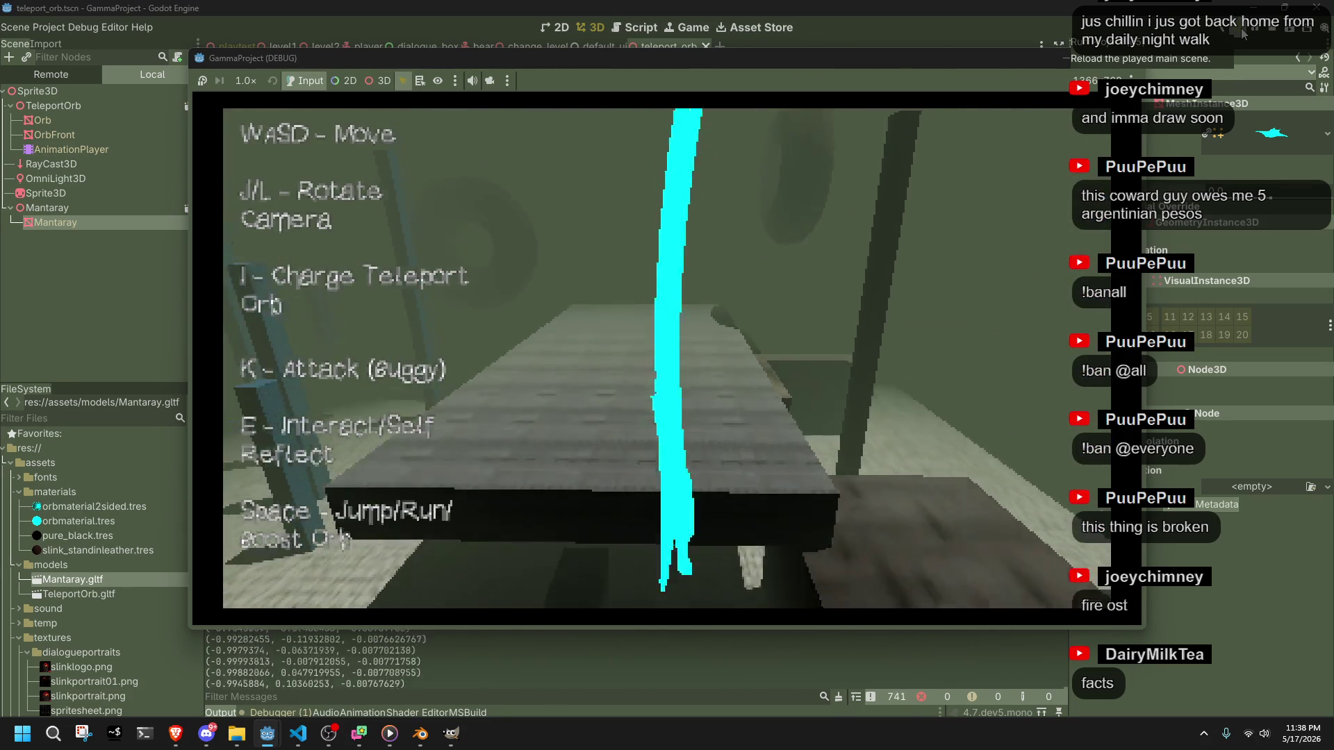
key("w")
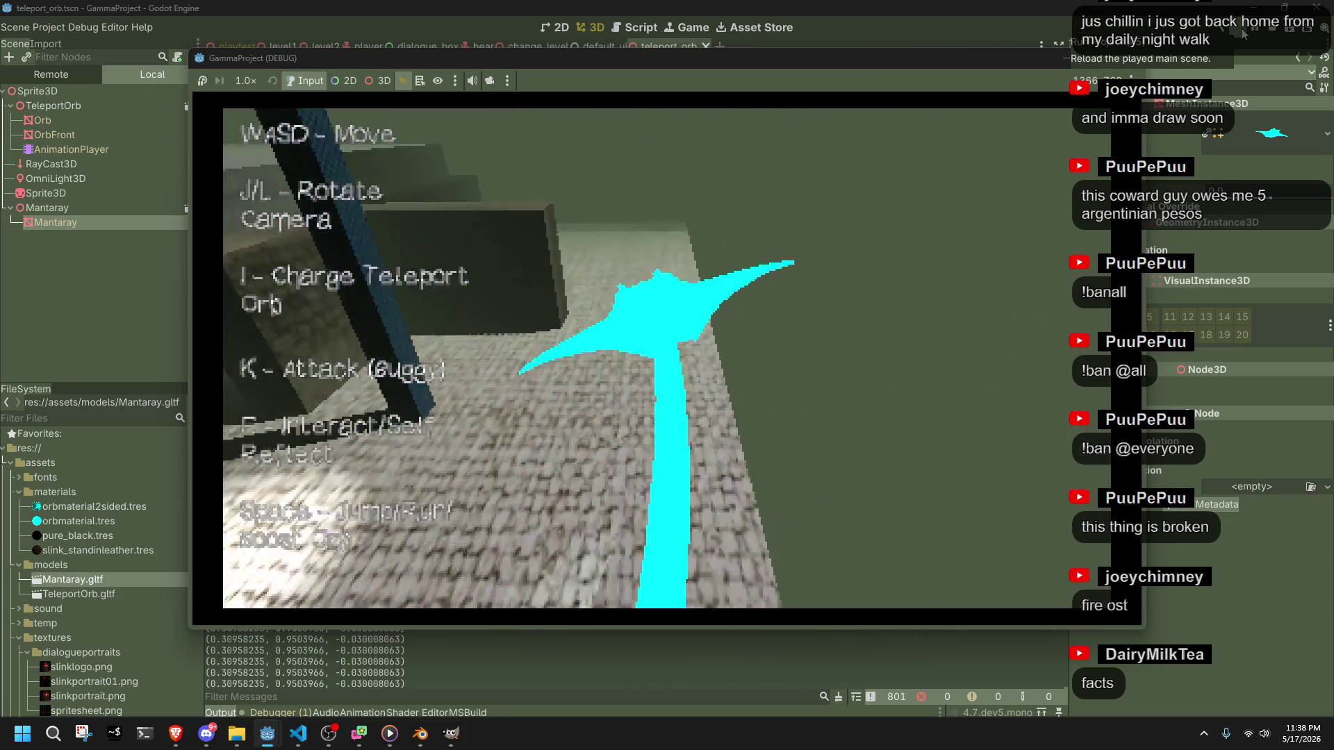
key("w")
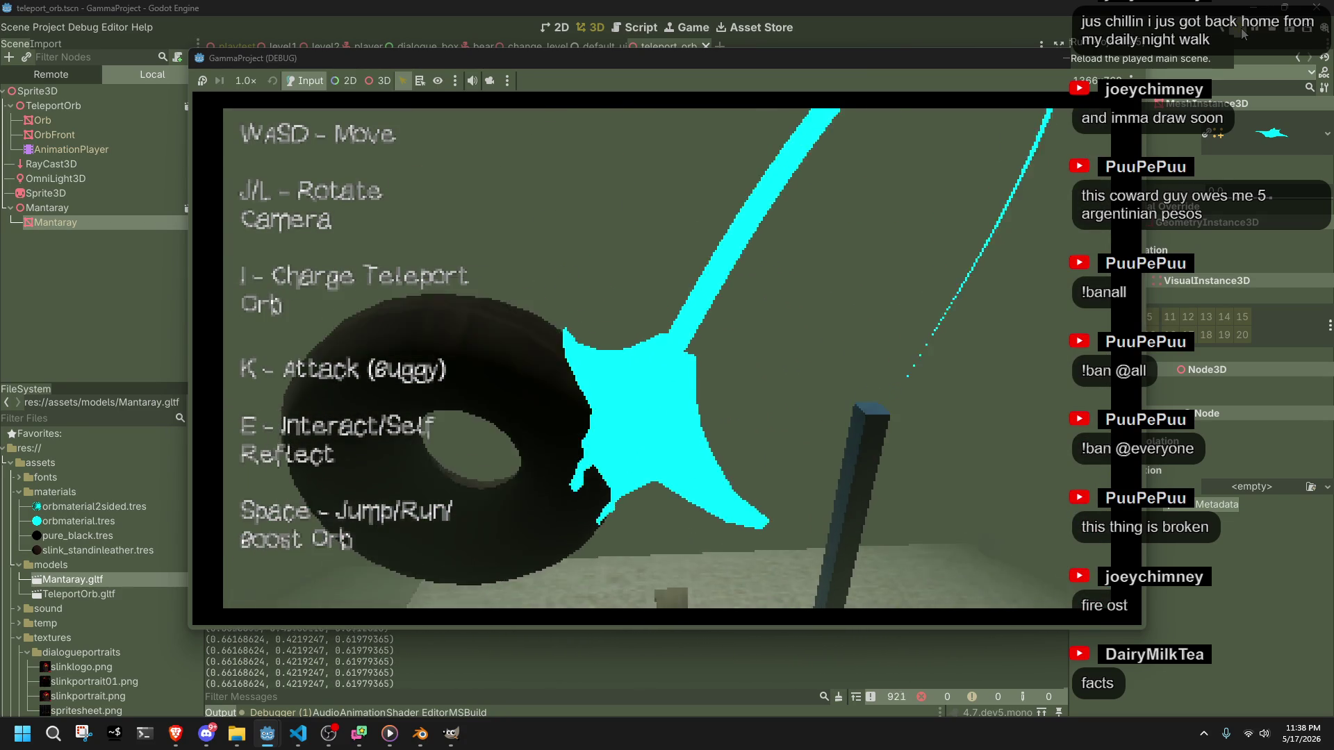
key("w")
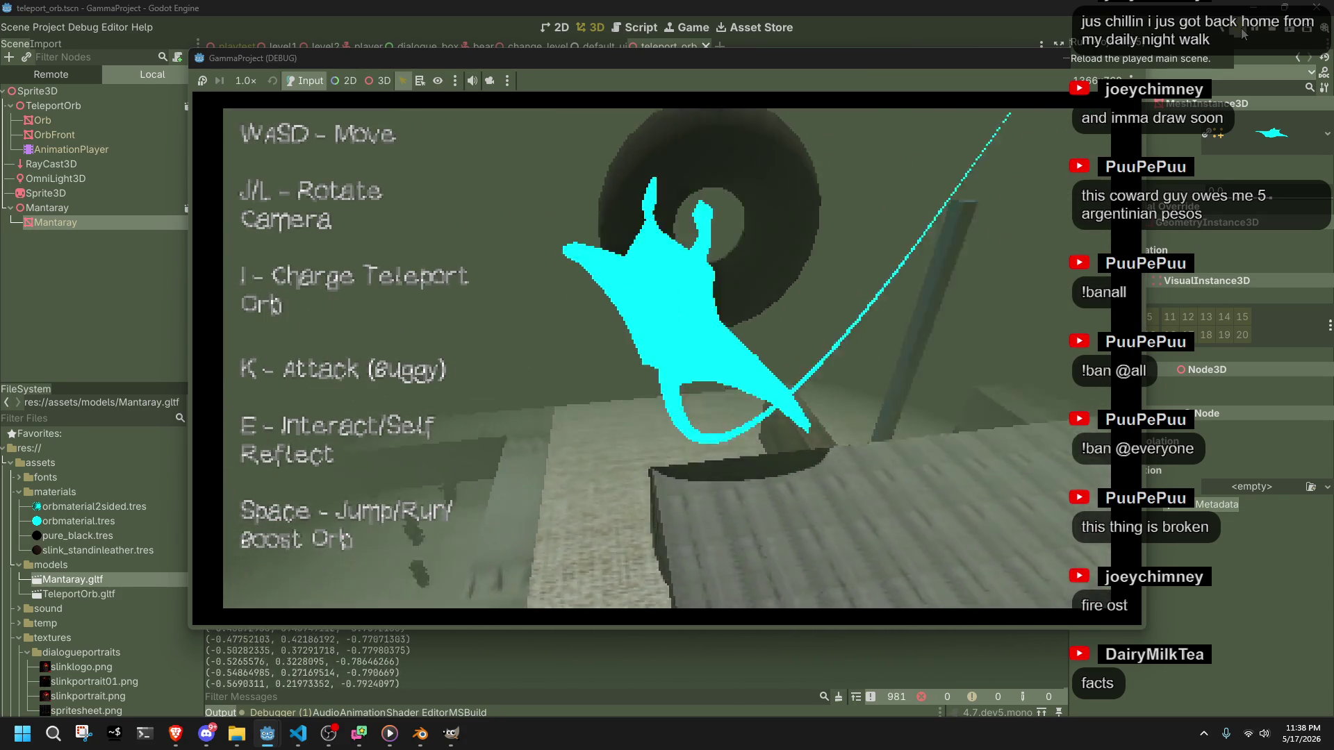
key("w")
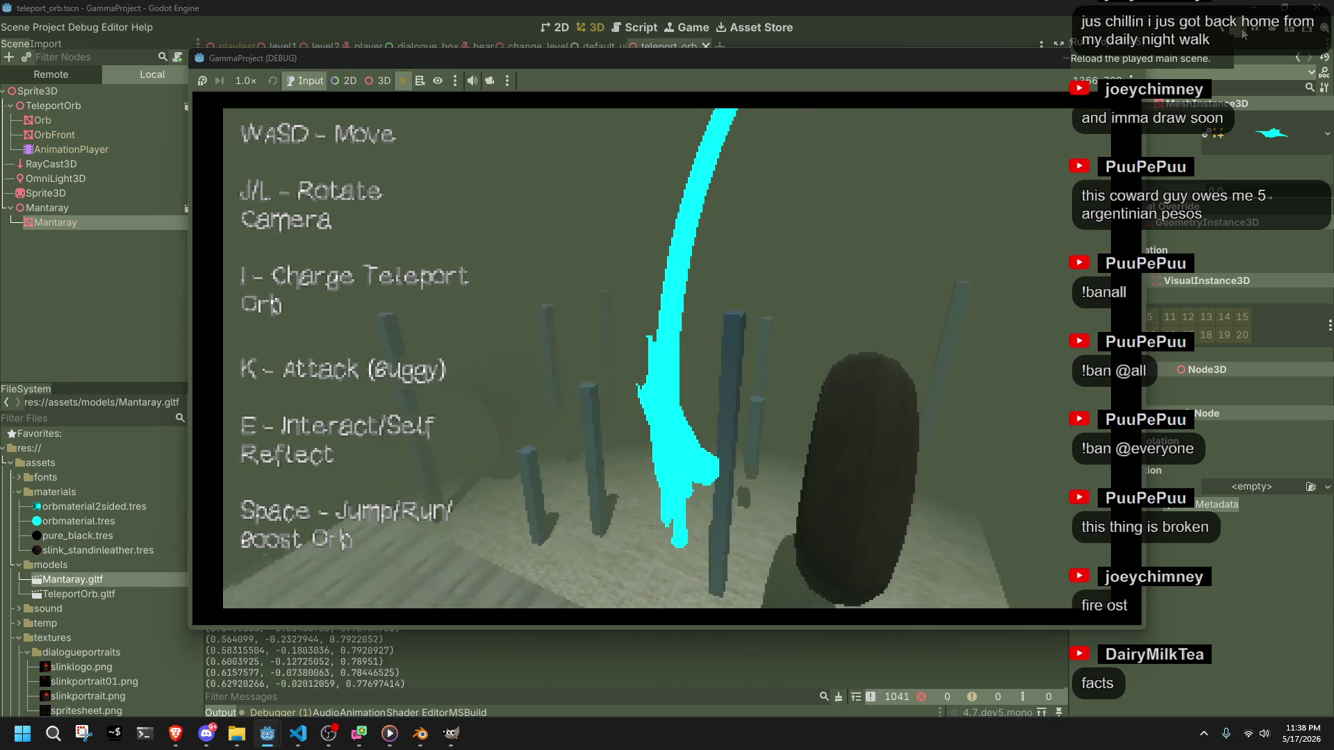
key("w")
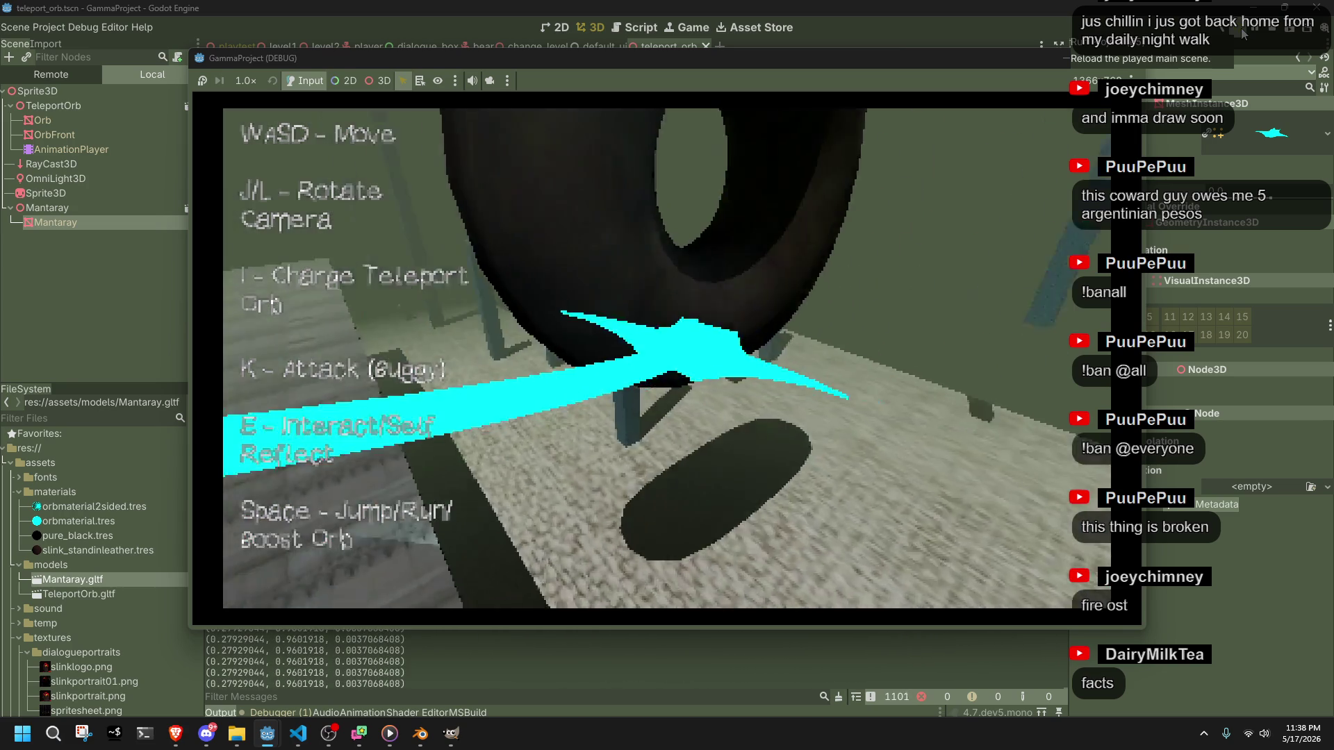
key("w")
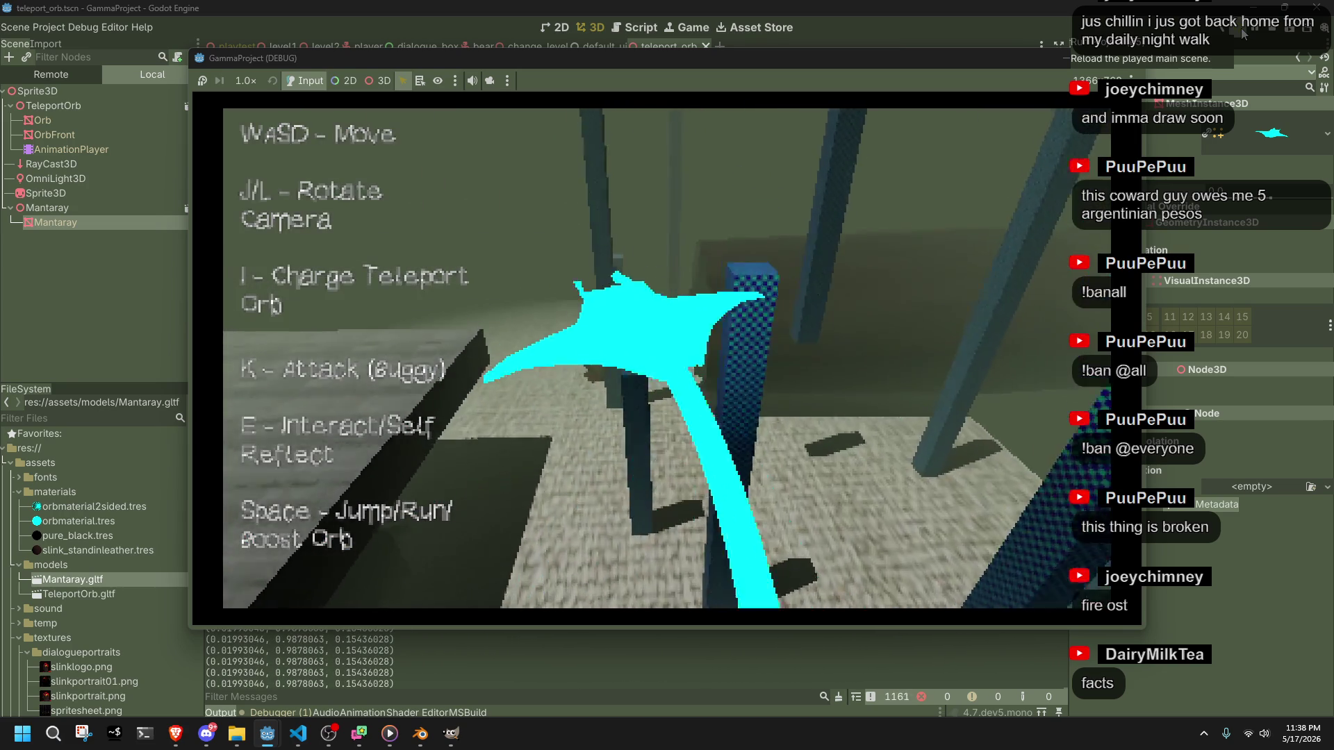
key("w")
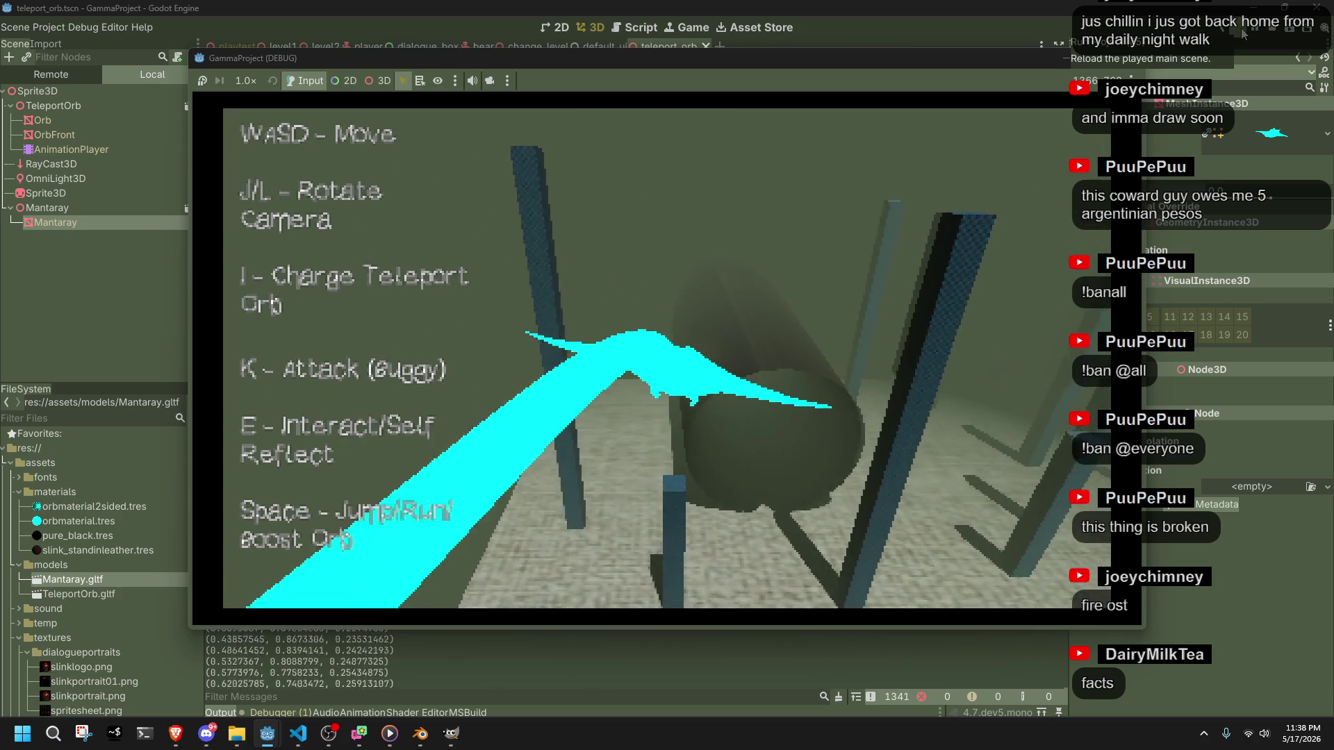
key("w")
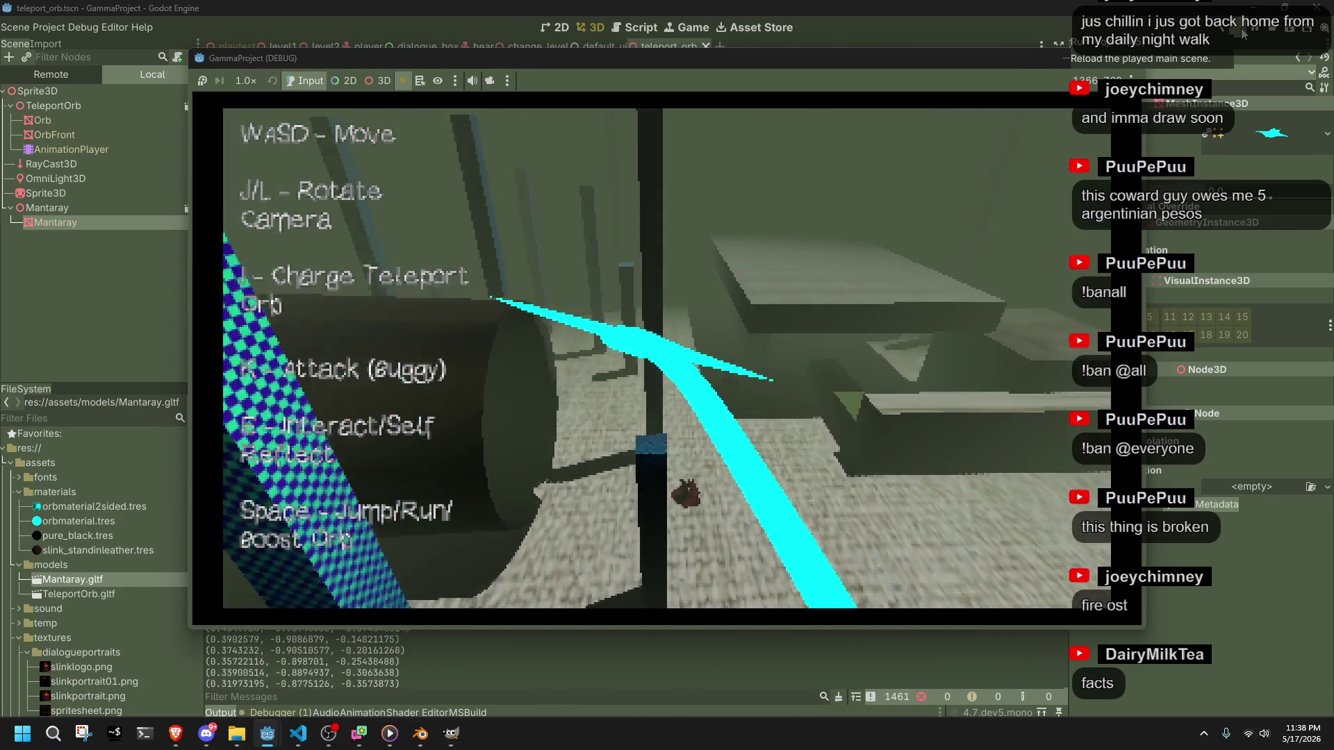
key("j")
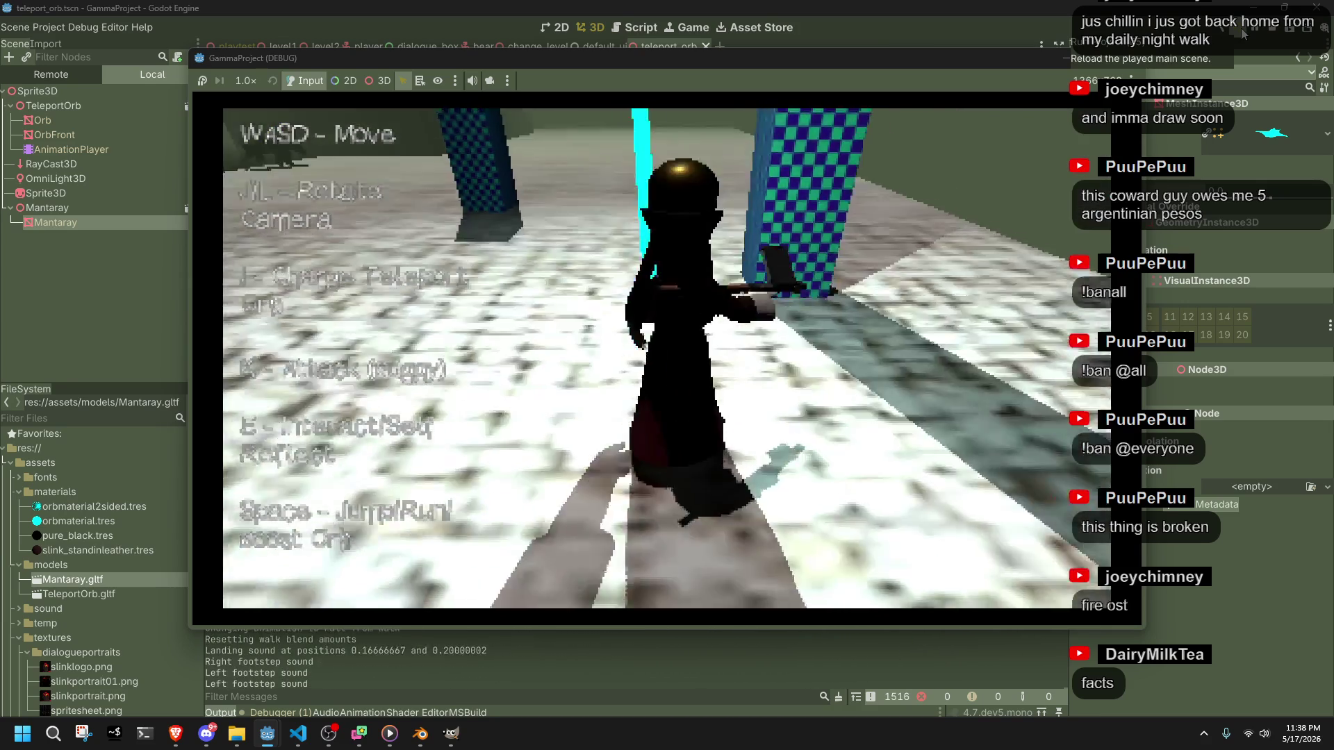
key("i")
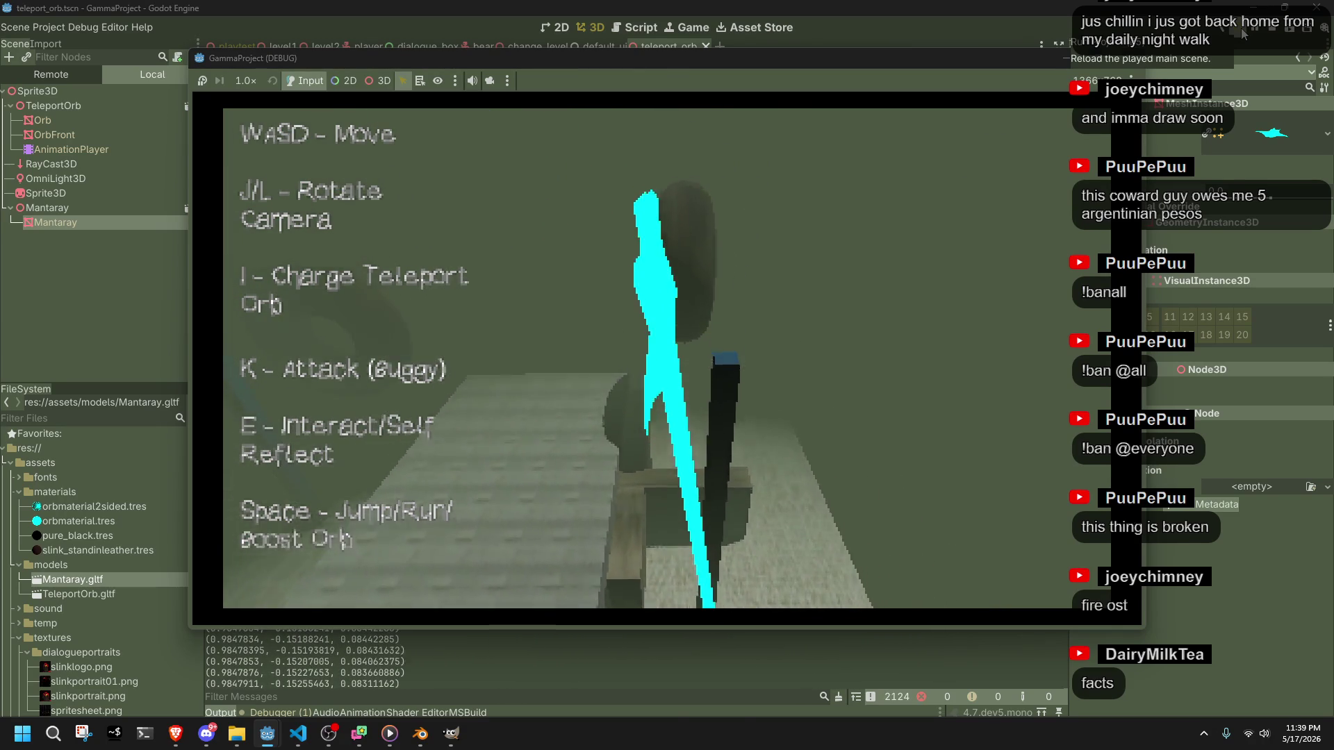
key("alt+Tab")
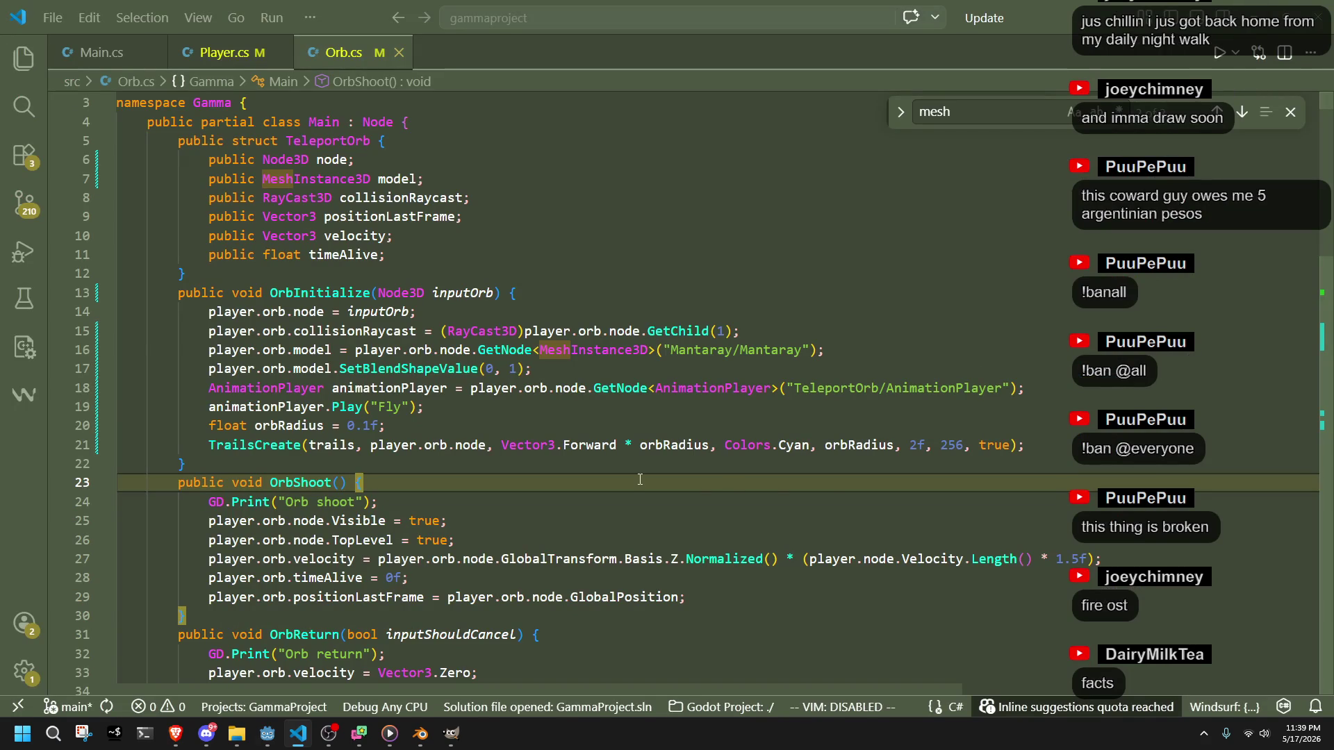
- Scroll through Orb.cs from the initialisation code to the boost velocity line
left_click(642, 415)
left_click(651, 432)
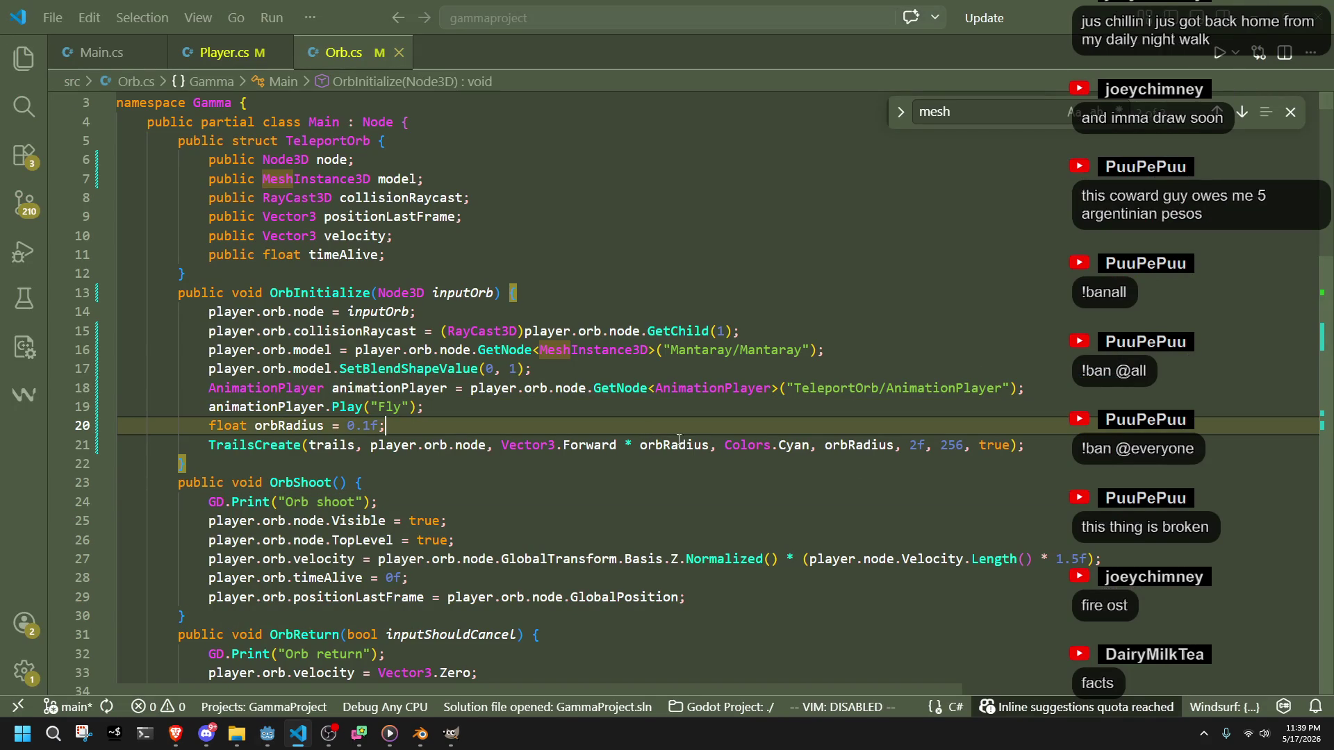
scroll(917, 452, "up", 1)
scroll(608, 504, "down", 9)
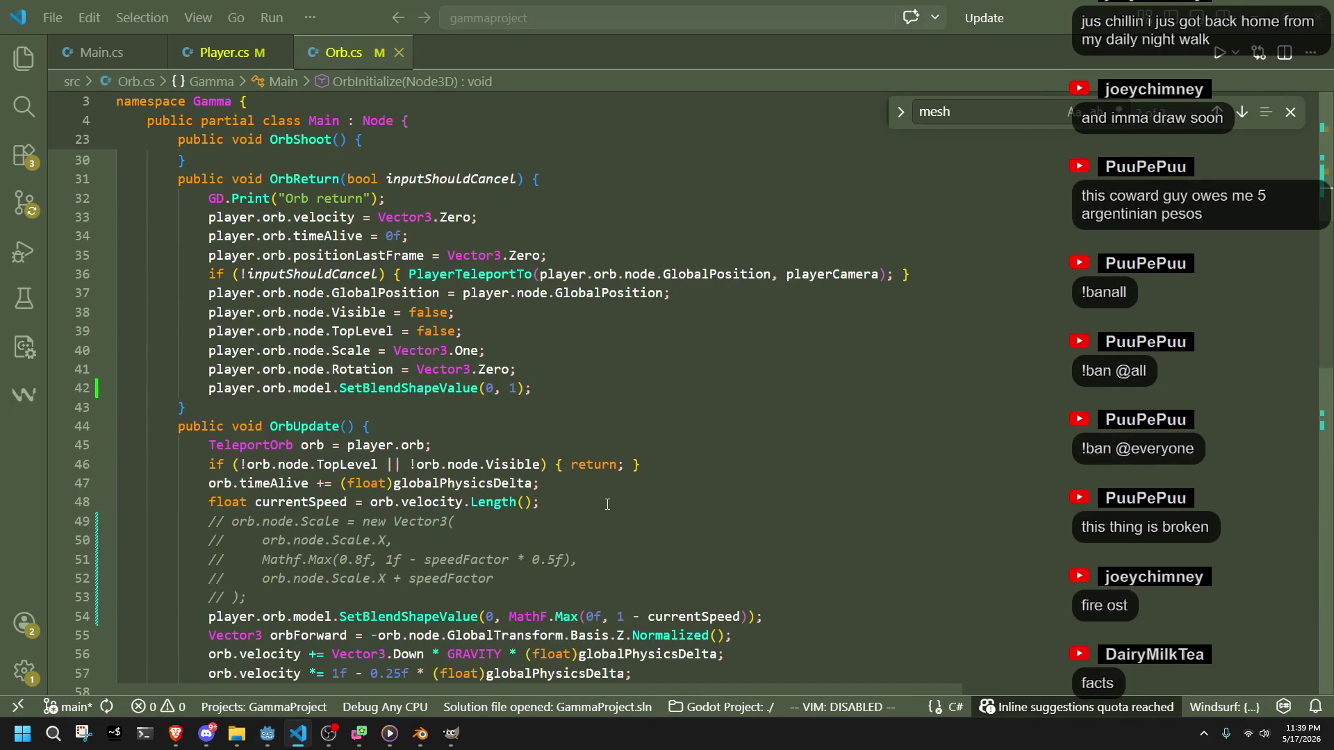
scroll(608, 505, "down", 5)
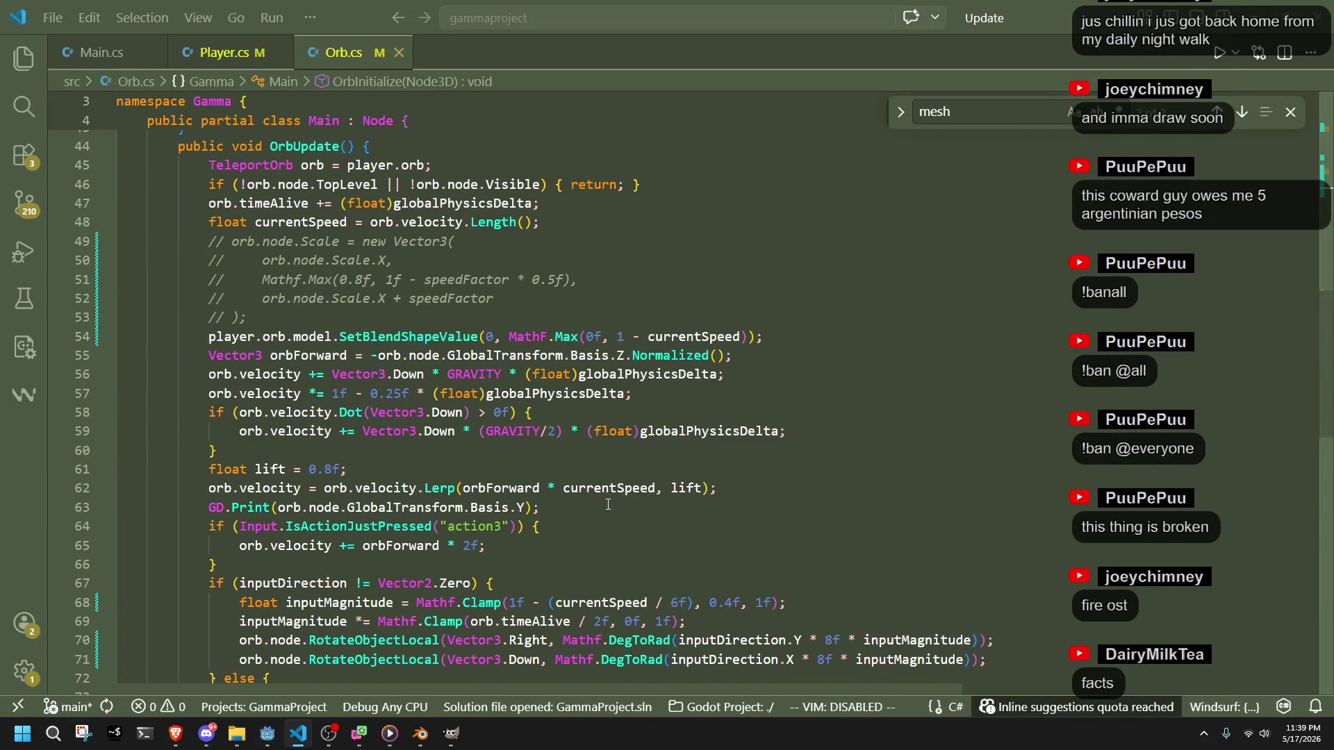
scroll(608, 505, "down", 3)
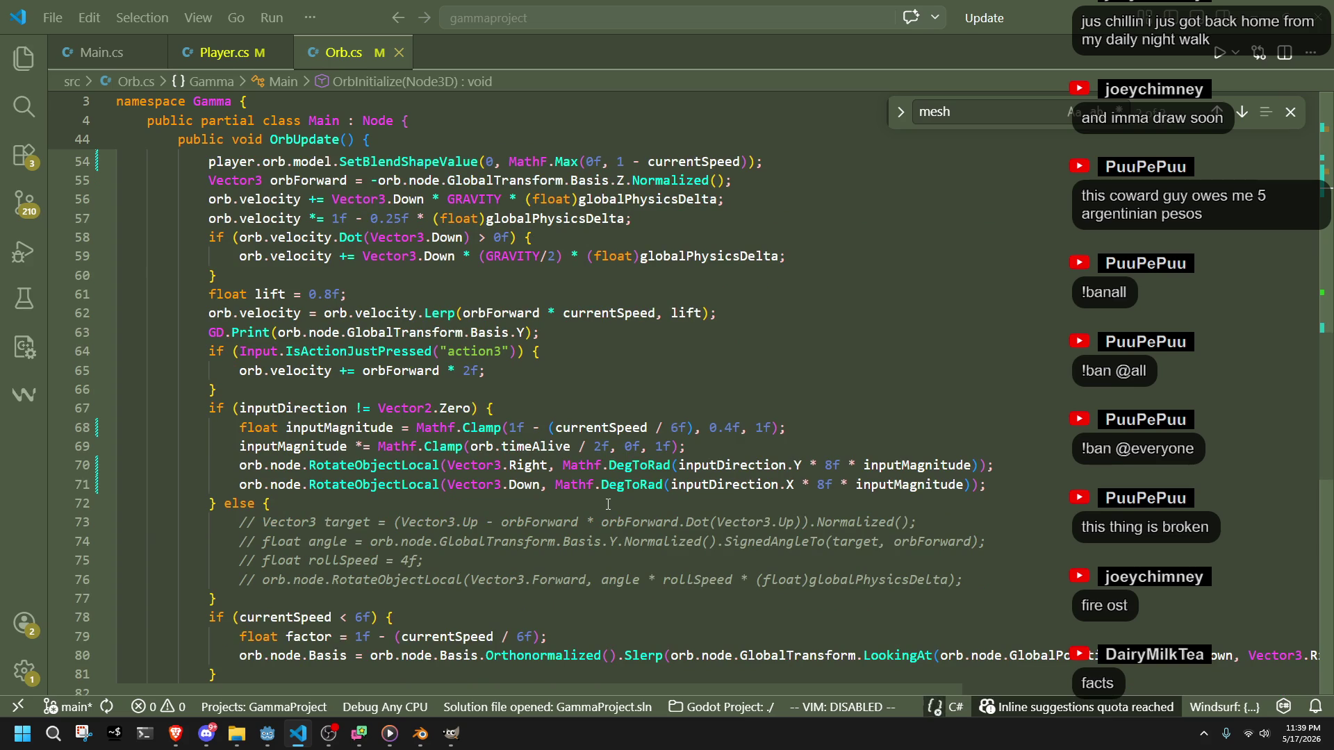
left_click(608, 504)
scroll(619, 472, "up", 1)
left_click(633, 439)
scroll(633, 439, "up", 2)
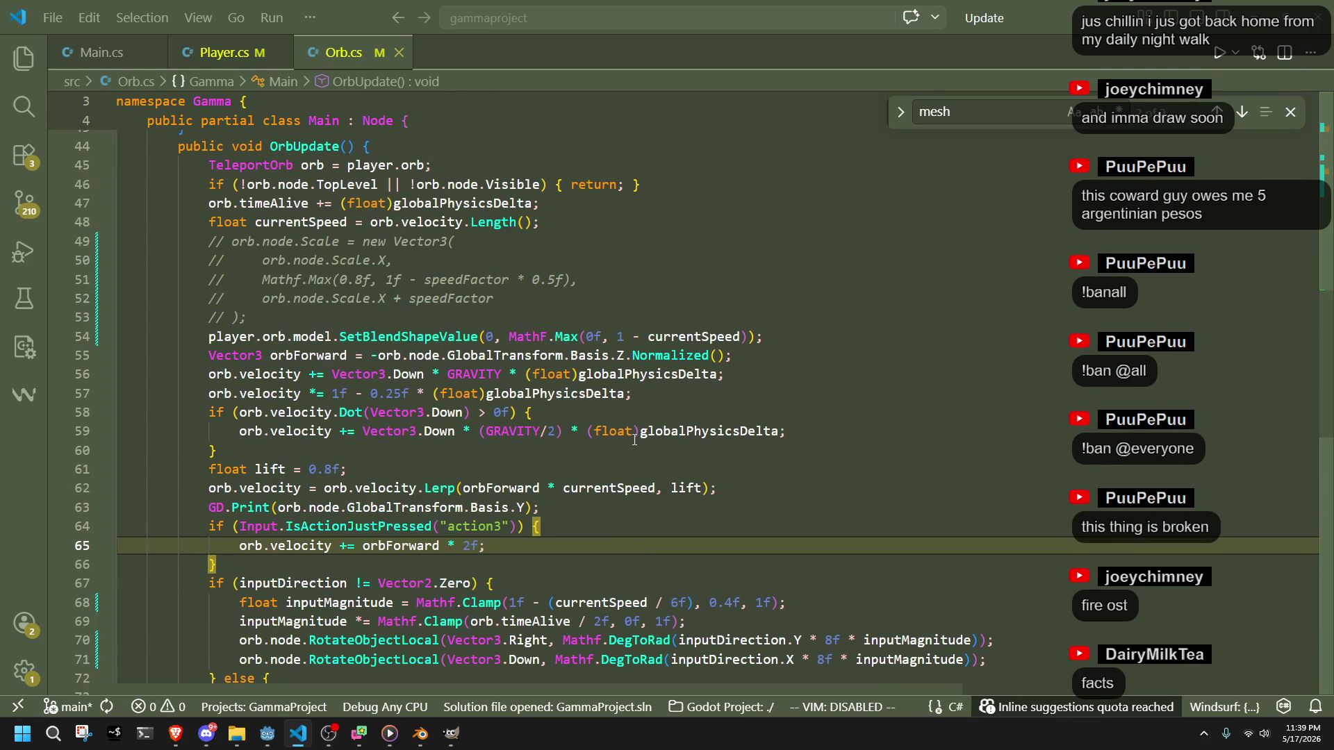
scroll(634, 439, "up", 1)
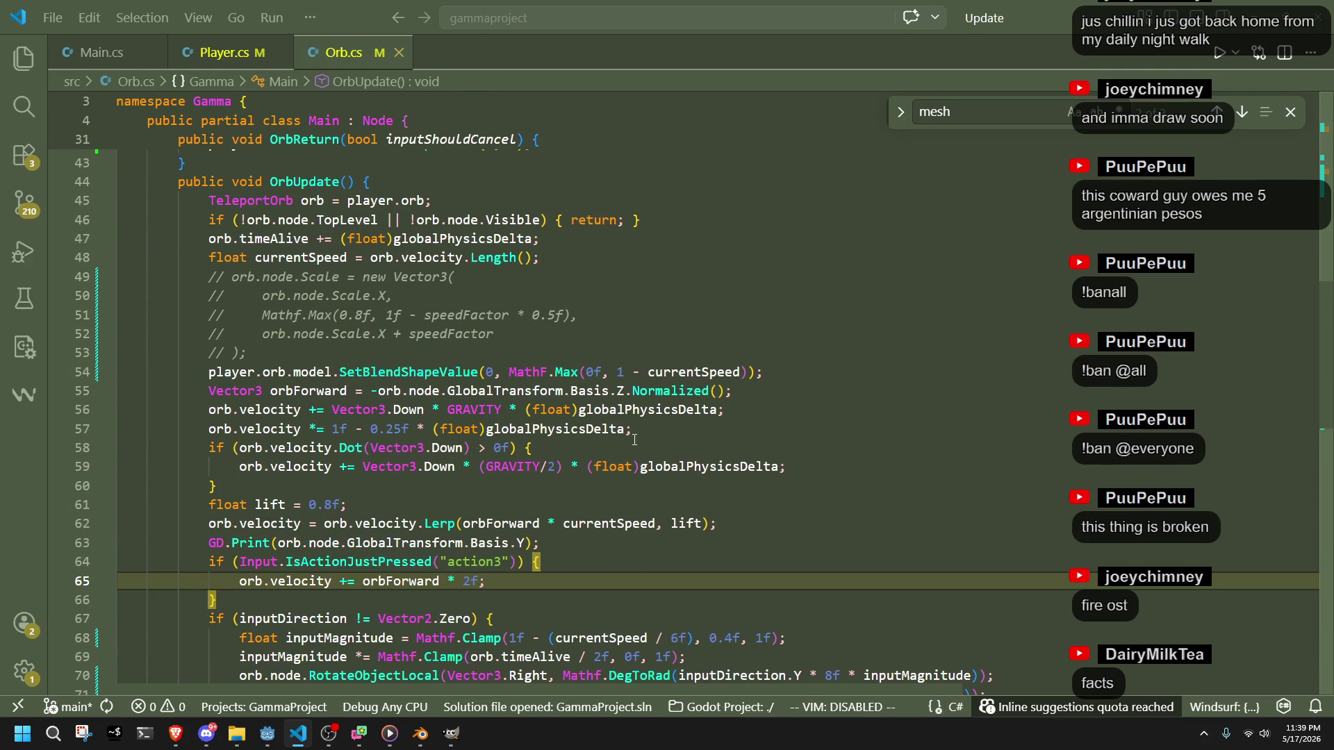
scroll(634, 440, "up", 2)
- Change the blend shape formula's 1 to 2 and rerun the game in Godot
left_click(814, 484)
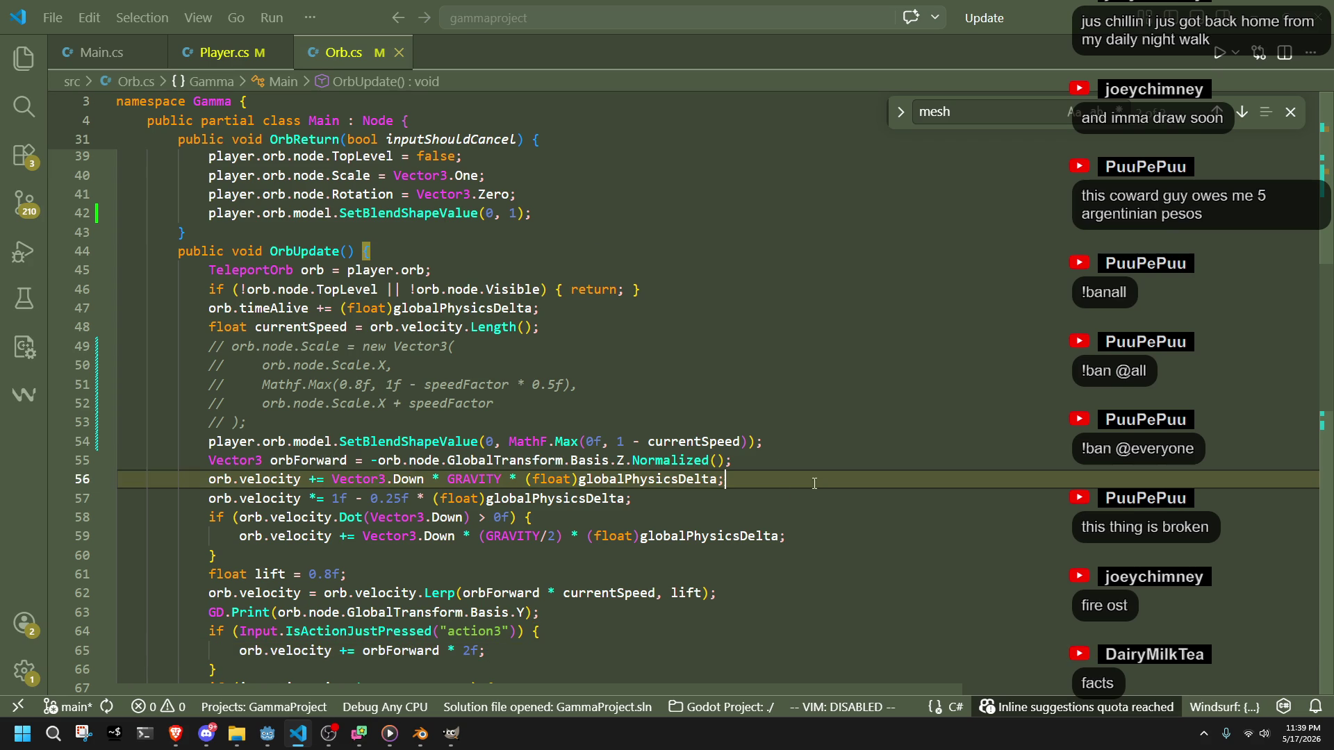
left_click(625, 443)
key("BackSpace")
type("2")
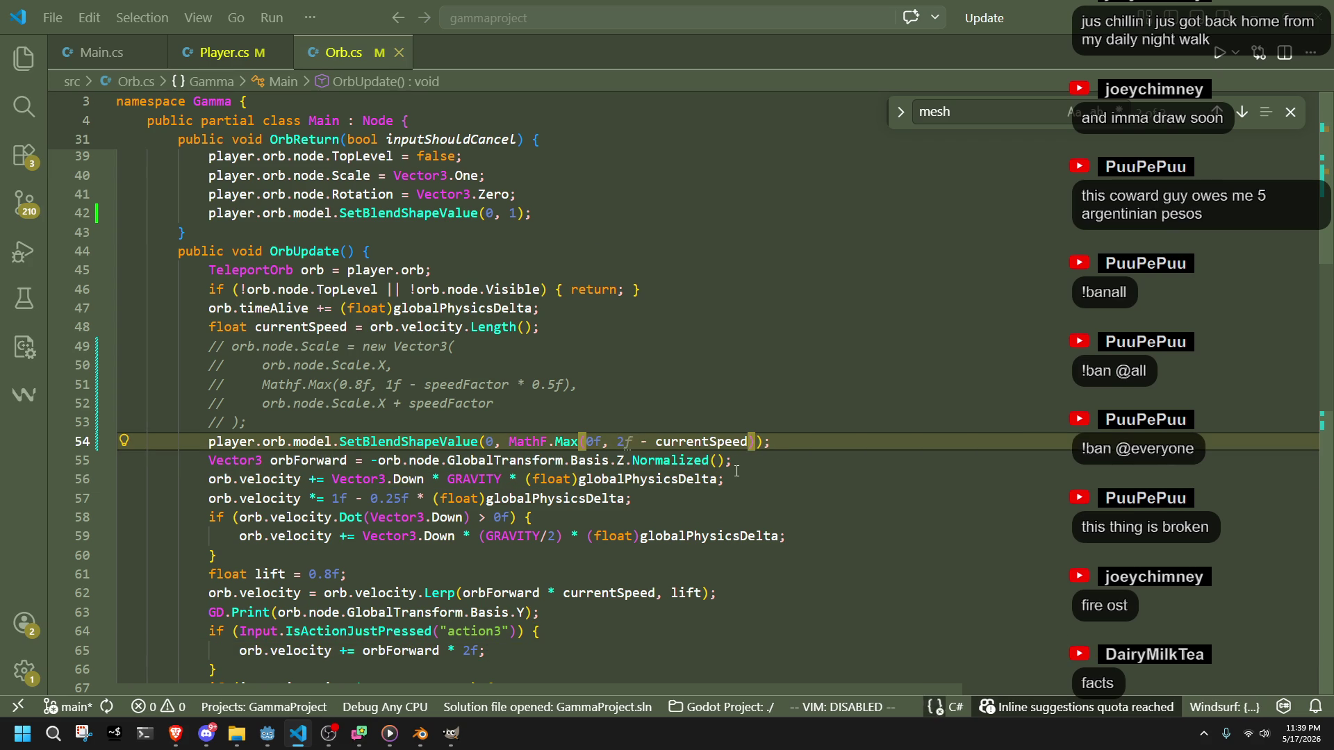
key("alt+Tab")
left_click(1241, 31)
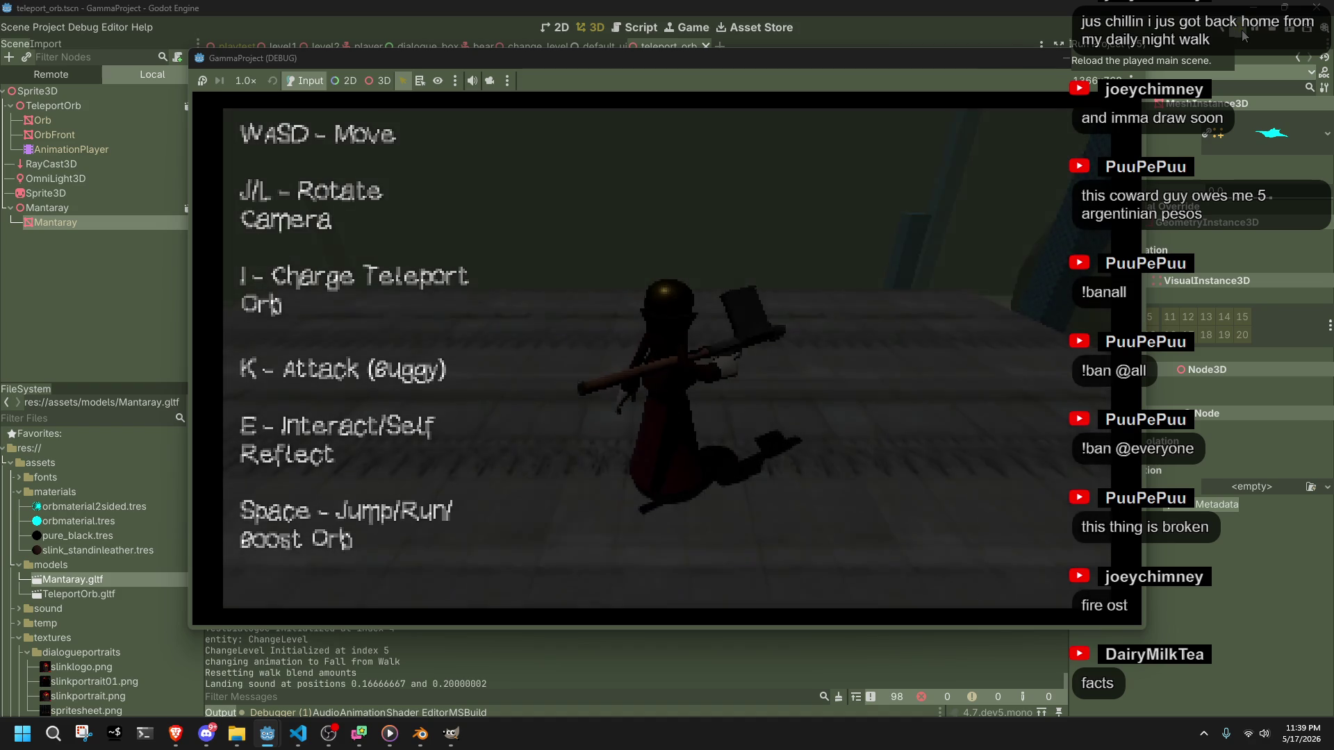
- Test-fire the orb, stop the game, and reset the wing-flex formula's constant to 1
key("i")
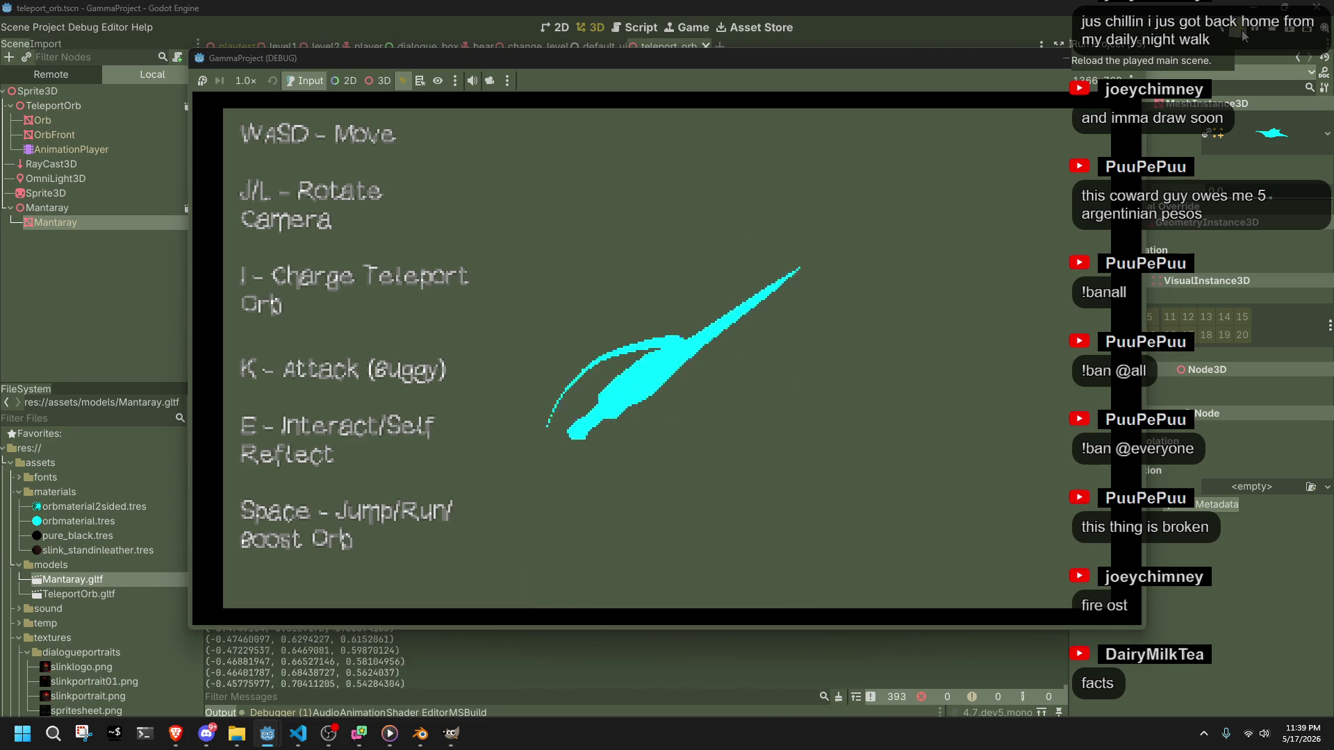
key("F8")
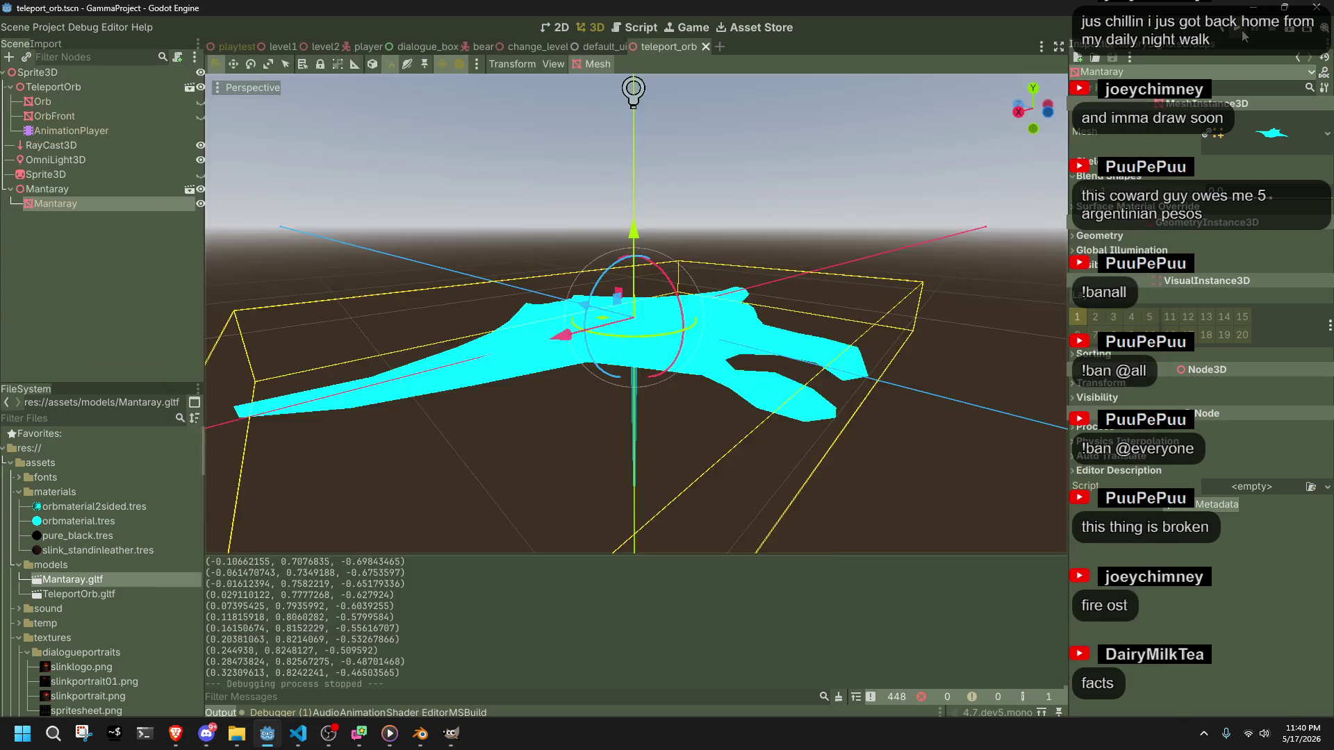
key("alt+Tab")
left_click(648, 442)
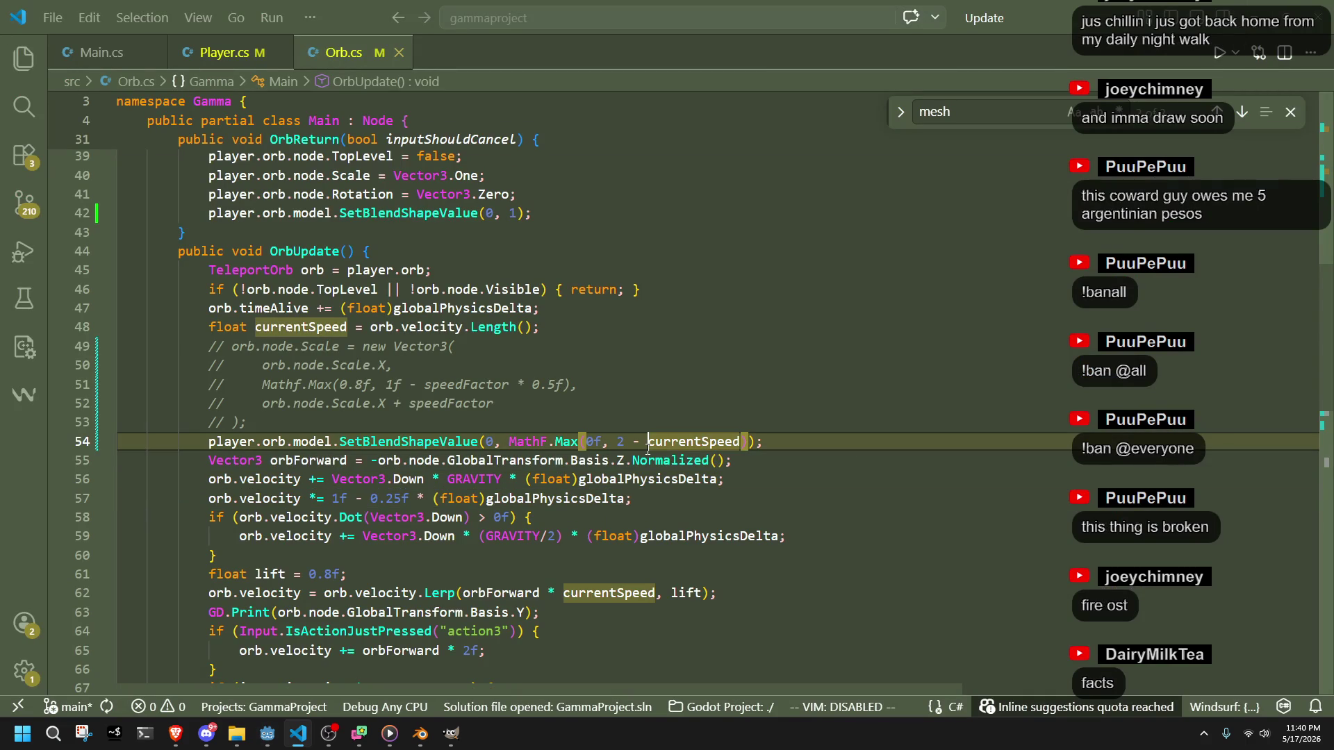
left_click(625, 448)
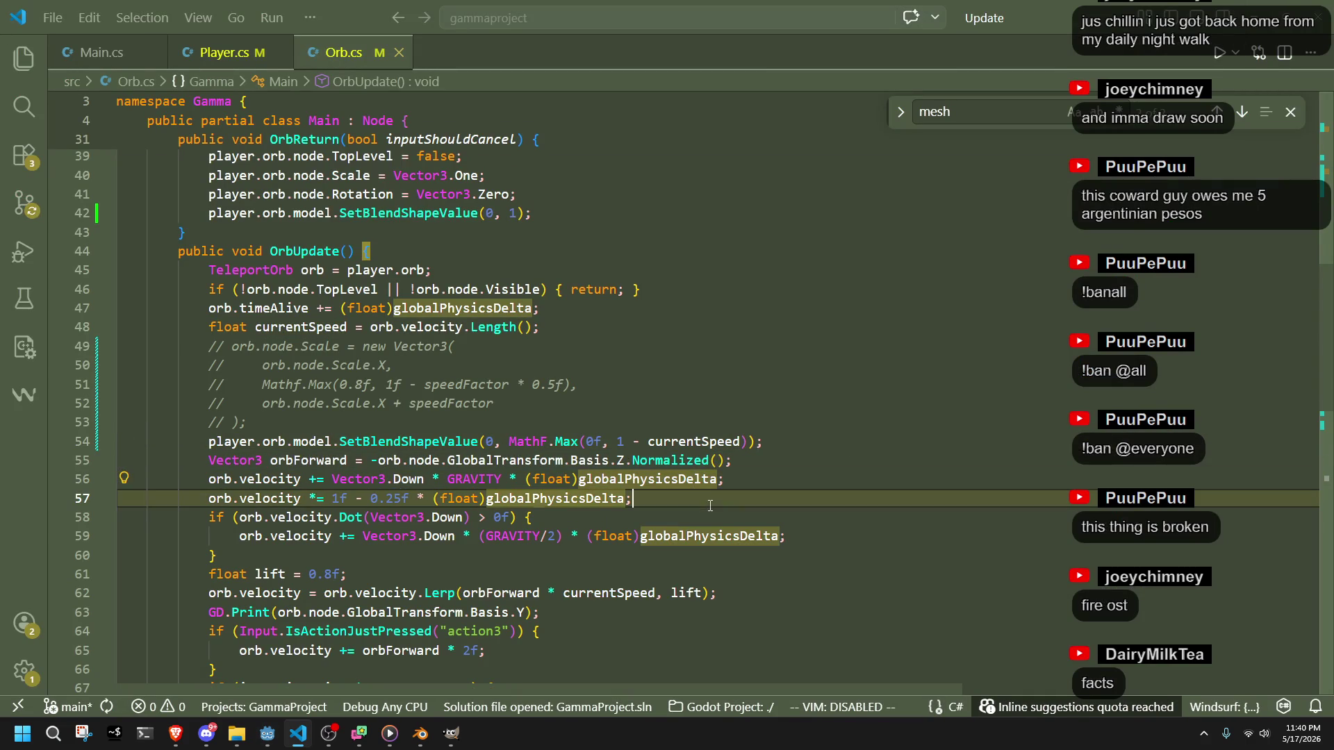
key("Escape")
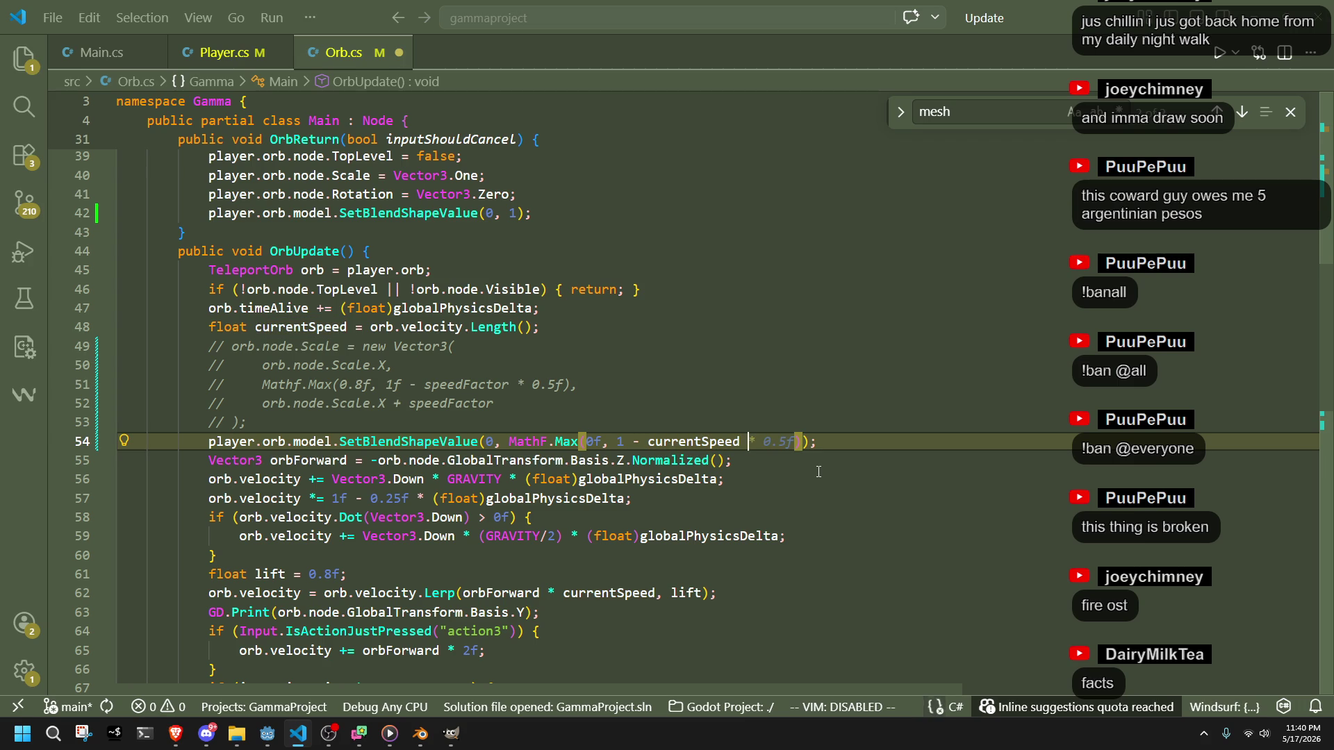
key("ctrl+s")
- Relaunch the game with F5, fly the manta orb again, then stop it
key("alt+Tab")
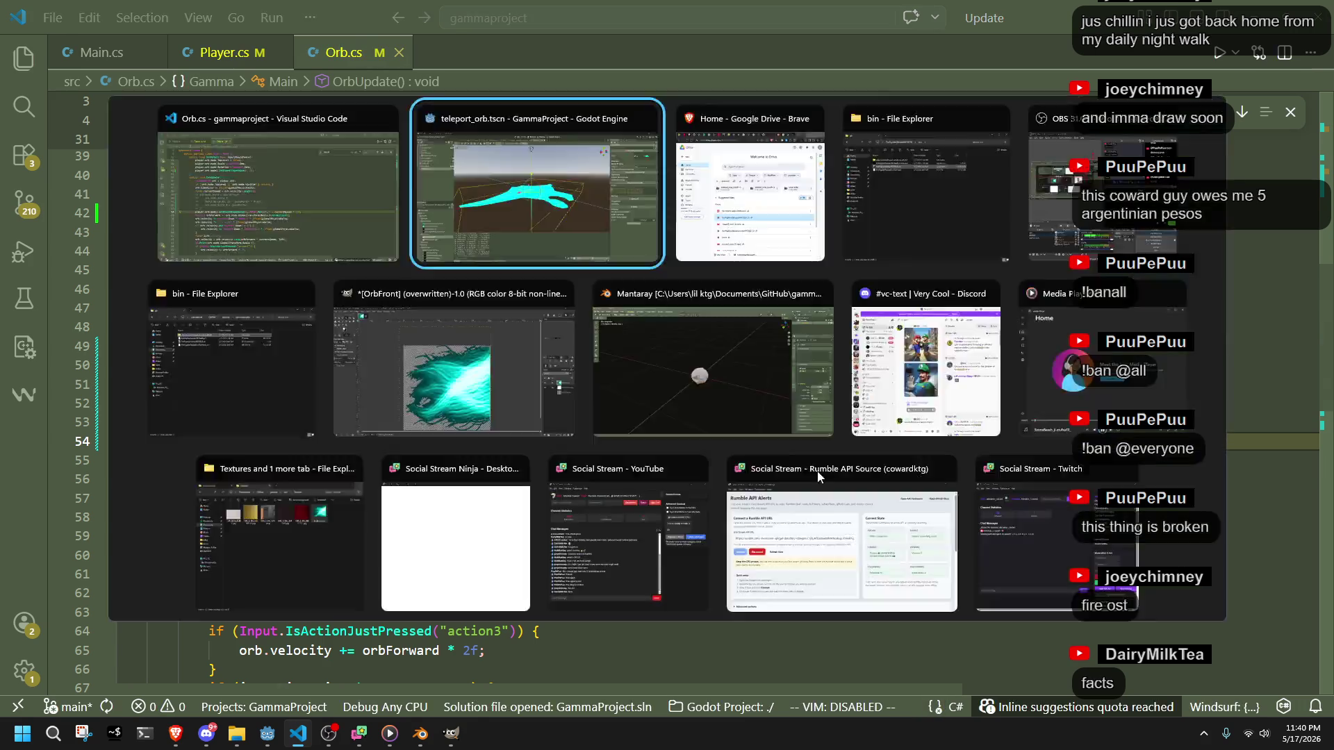
key("F5")
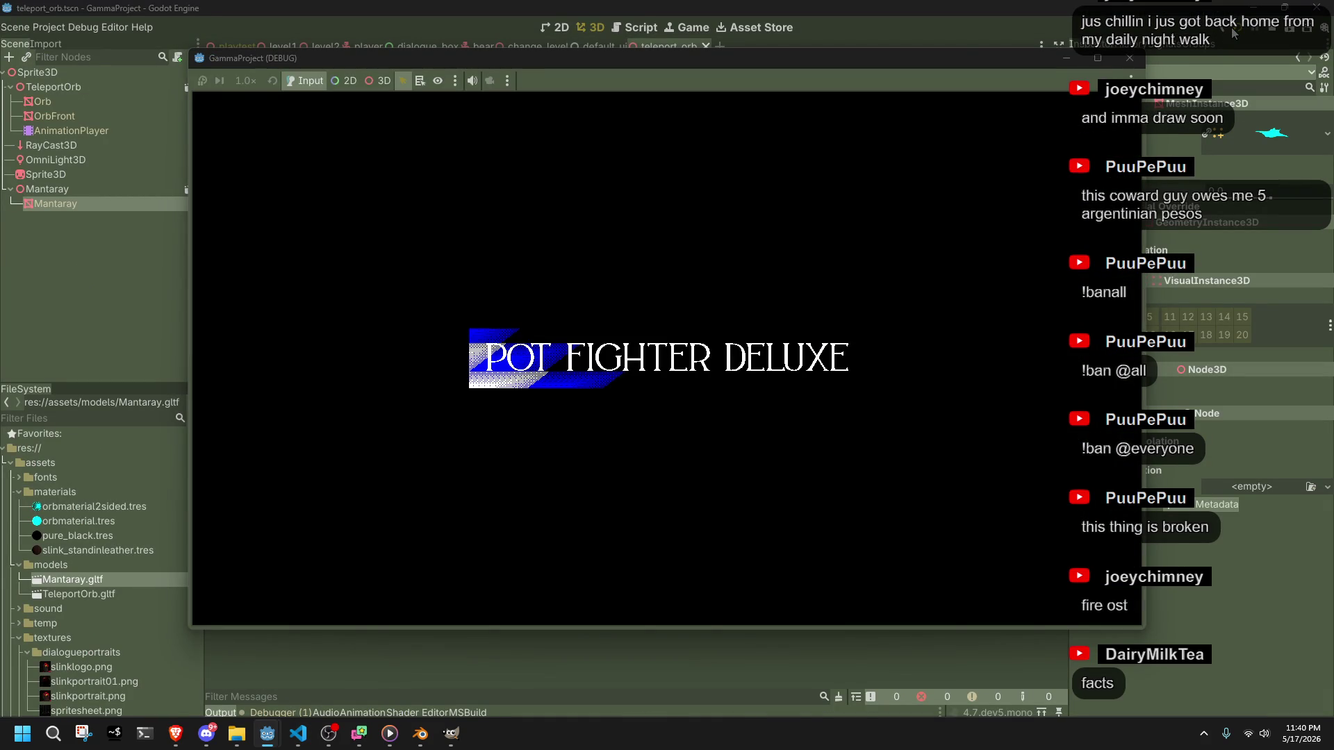
key("l")
key("i")
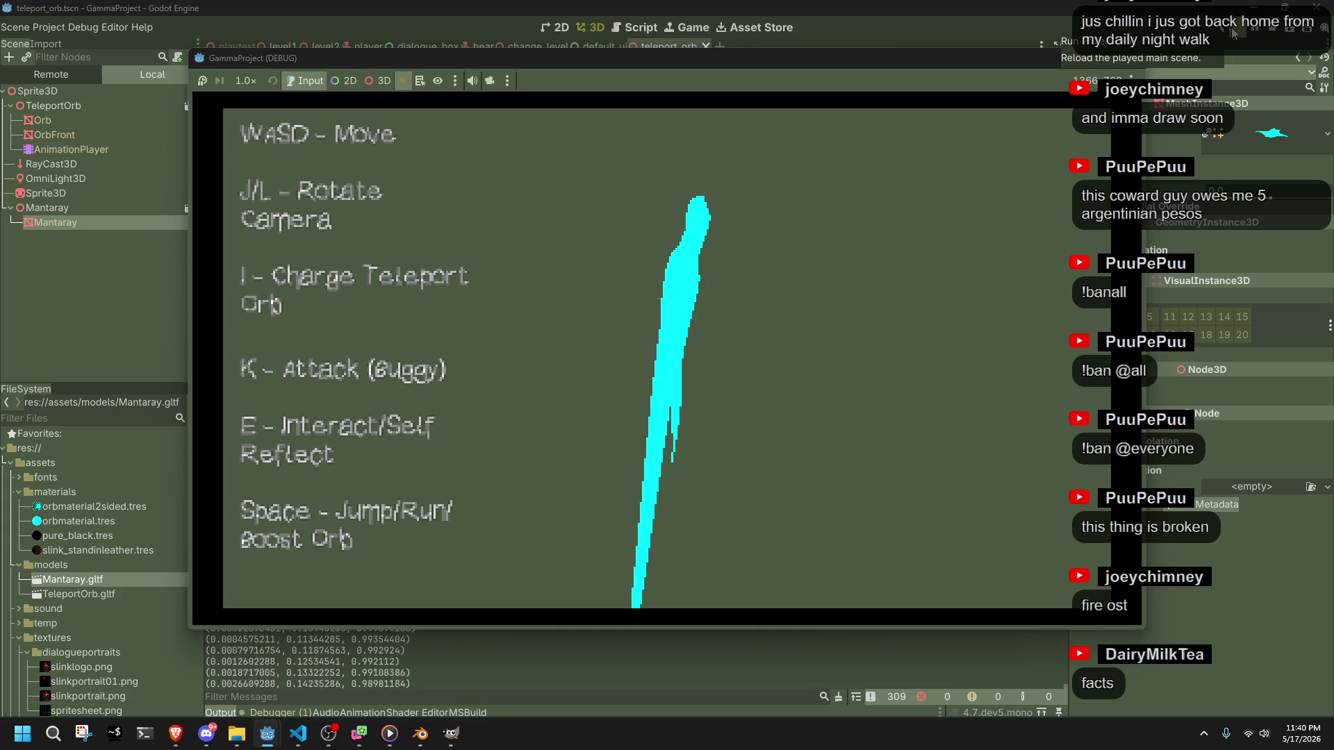
key("F8")
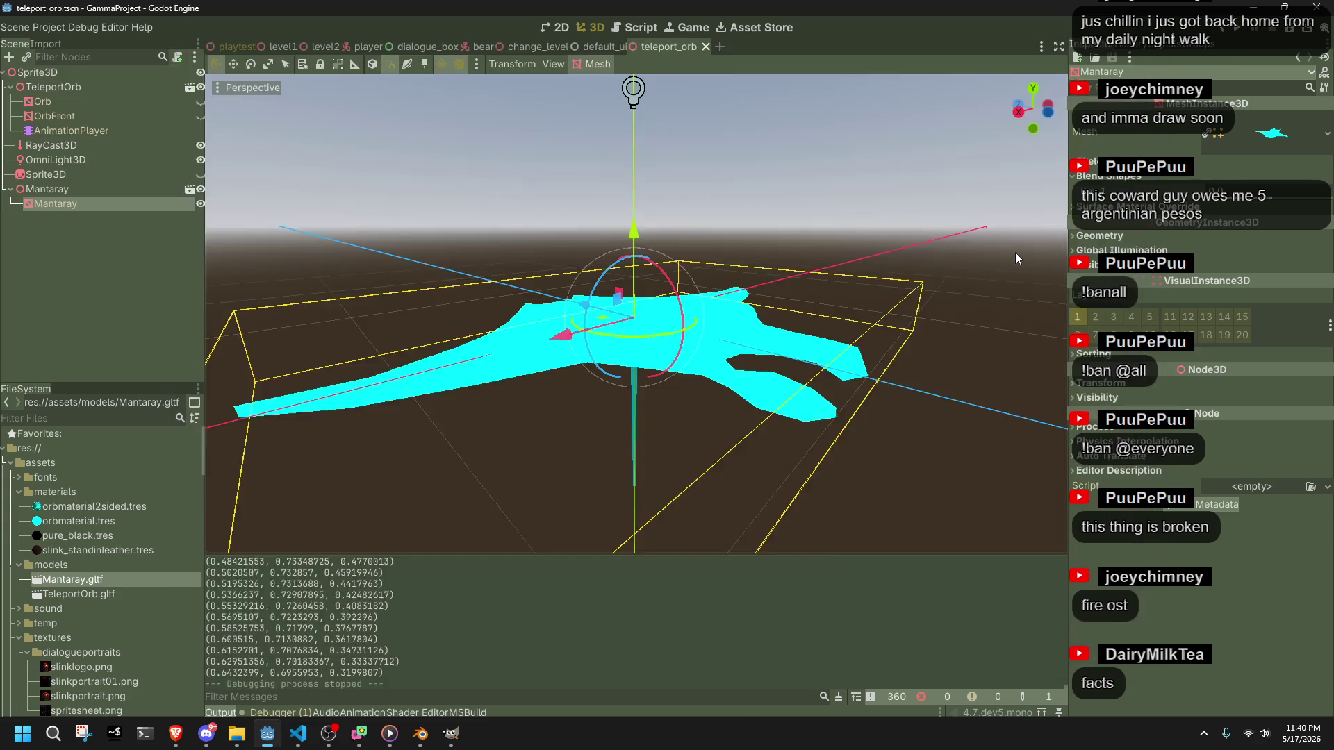
key("alt+Tab")
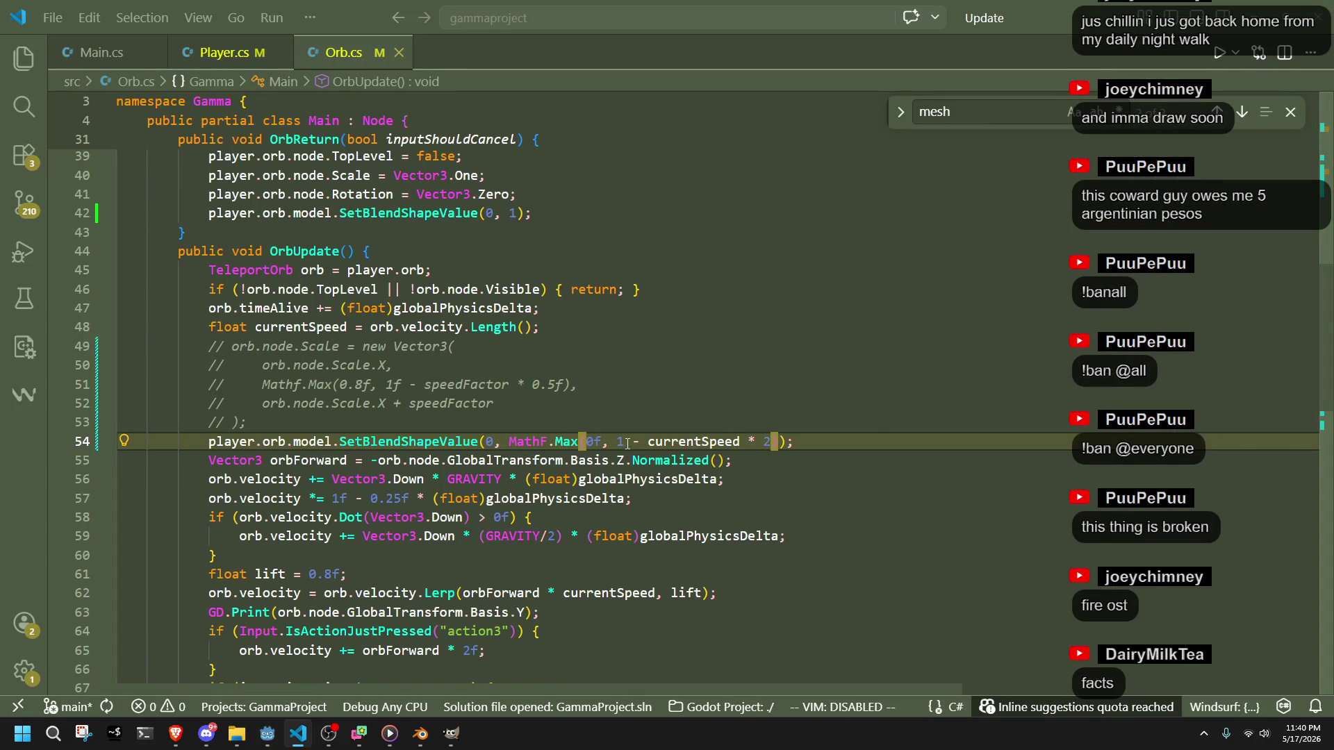
- Add the f suffix so the wing blend-shape formula reads 1 - currentSpeed * 0.4f
left_click(626, 442)
type("f")
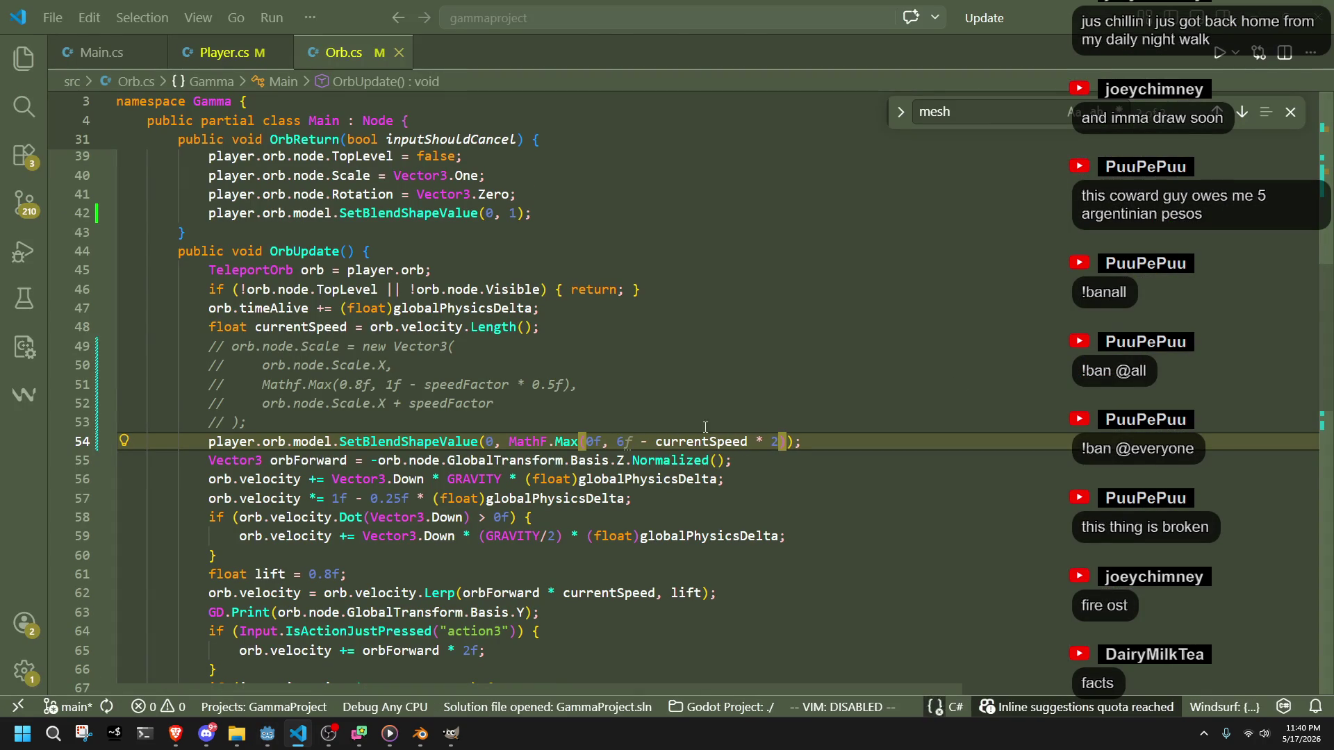
key("alt+Tab")
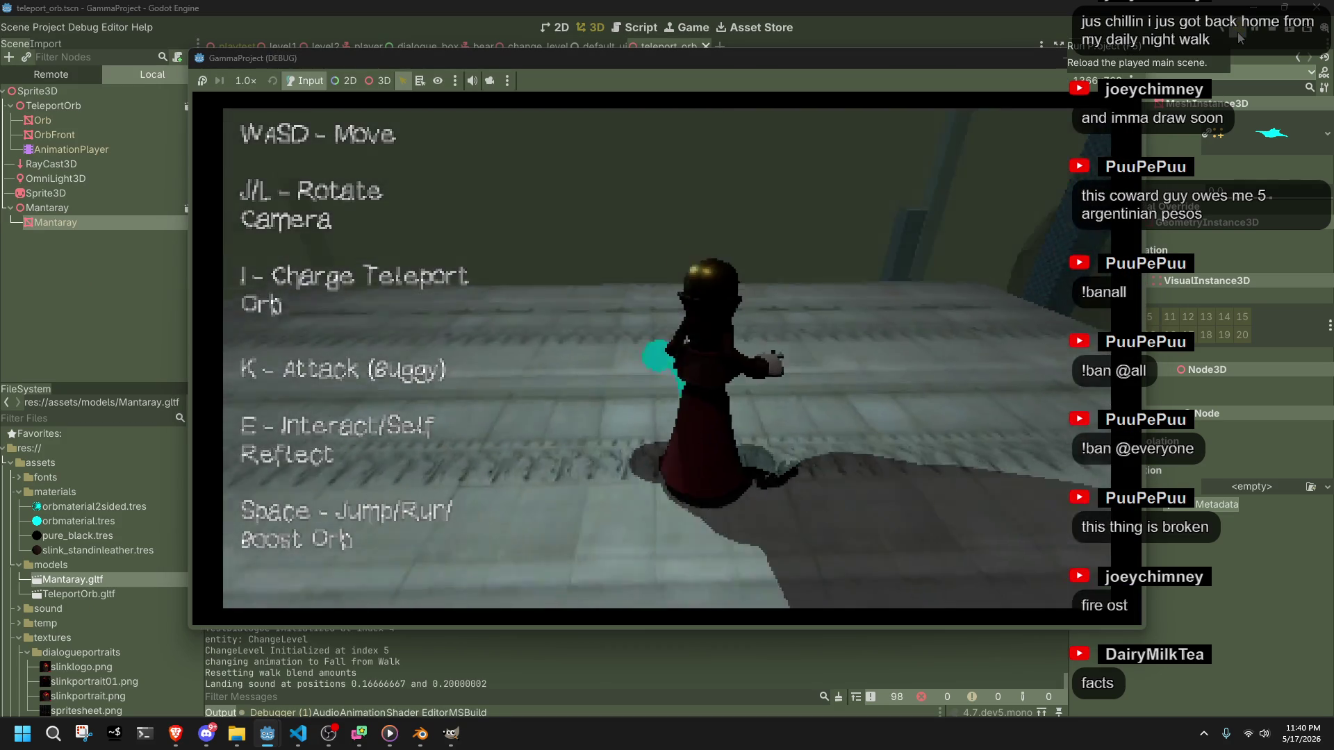
- Charge the teleport orb, fly the manta forward and bank it to the right
key("i")
key("w")
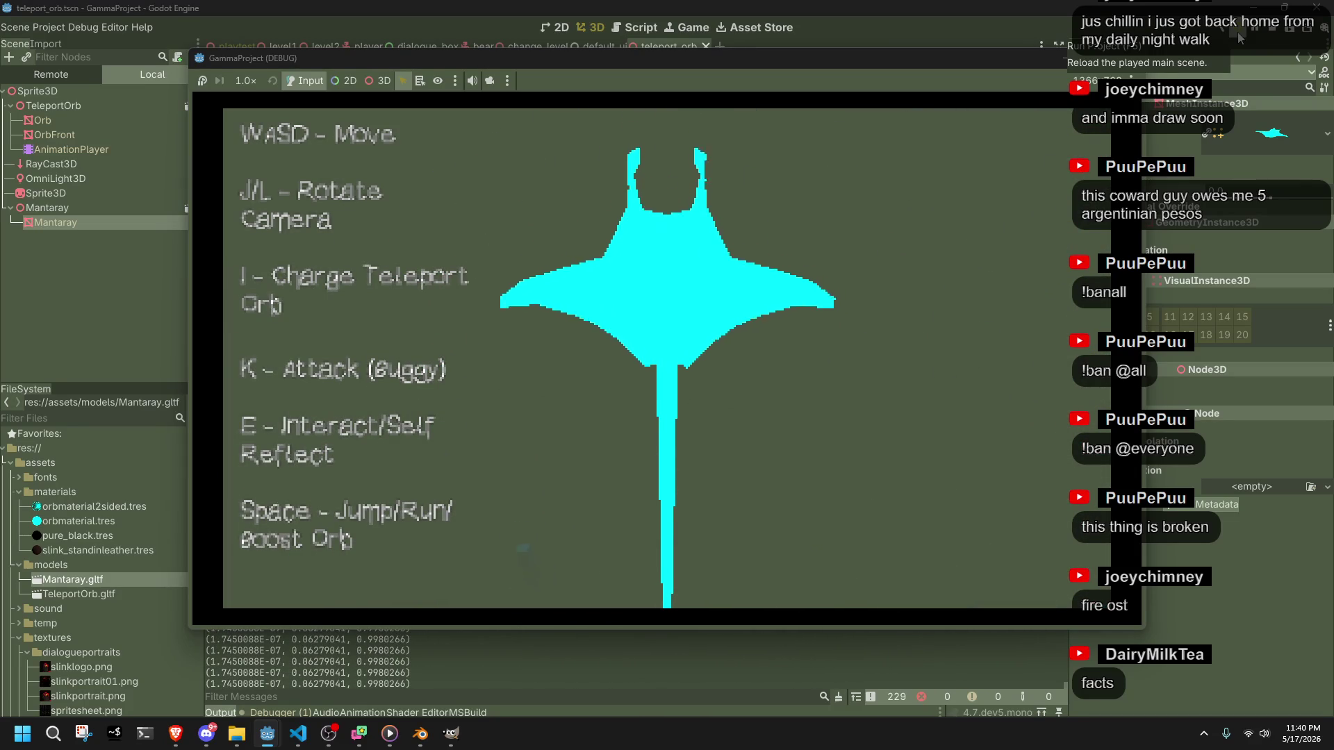
key("d")
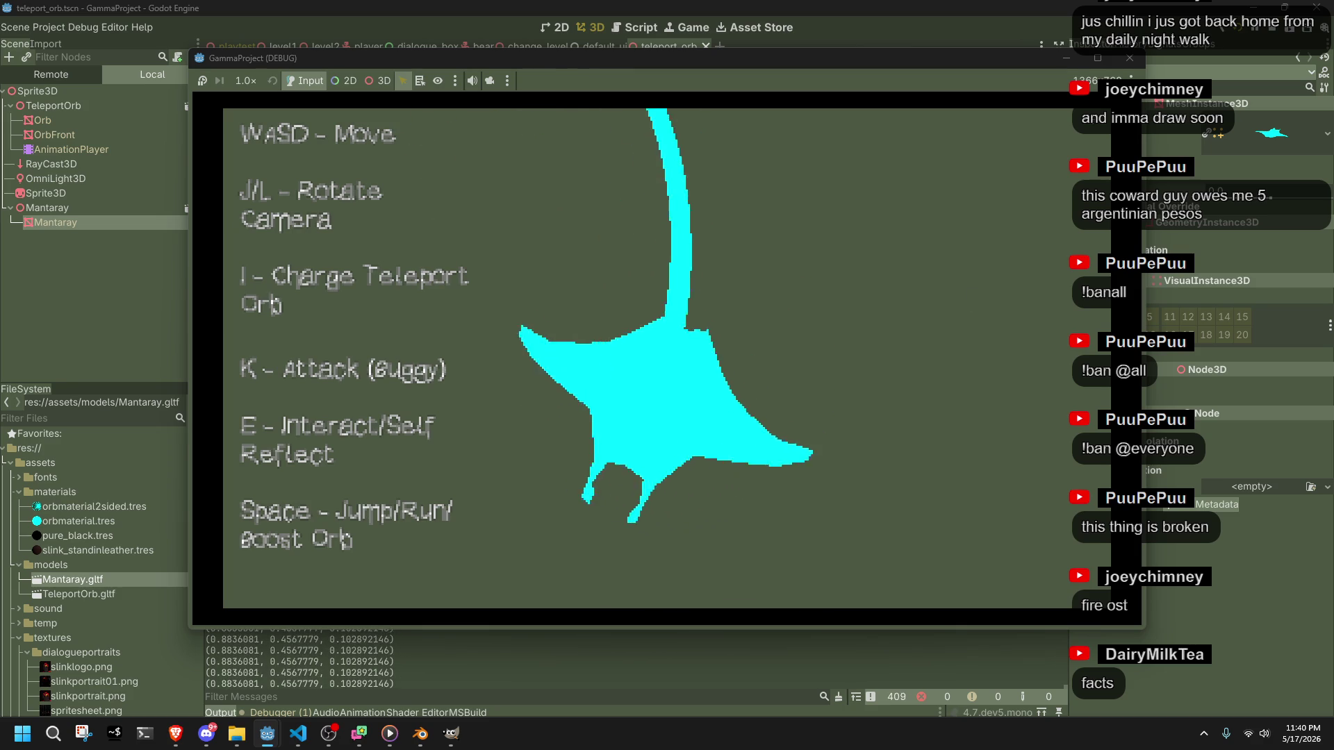
- Save Orb.cs and rebuild and run the game with the 0.4 wing scaling
key("alt+Tab")
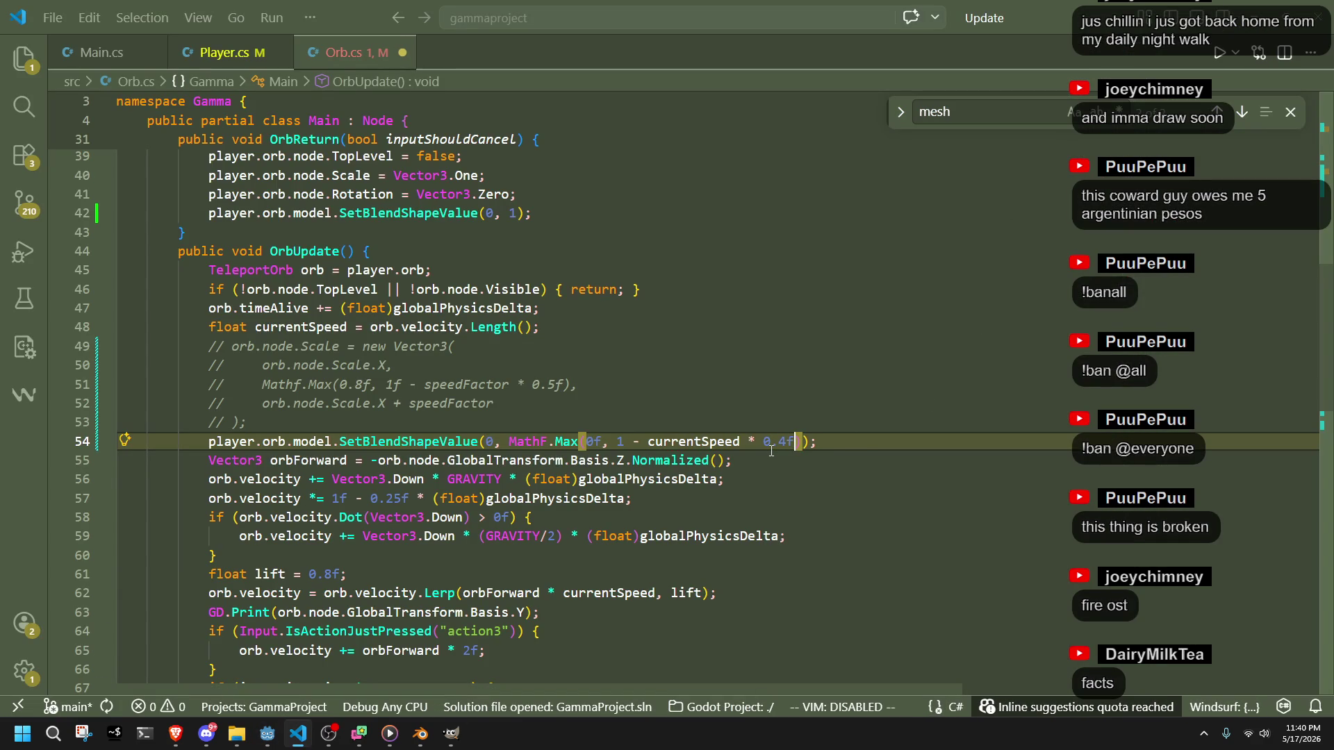
key("alt+Tab")
left_click(1248, 31)
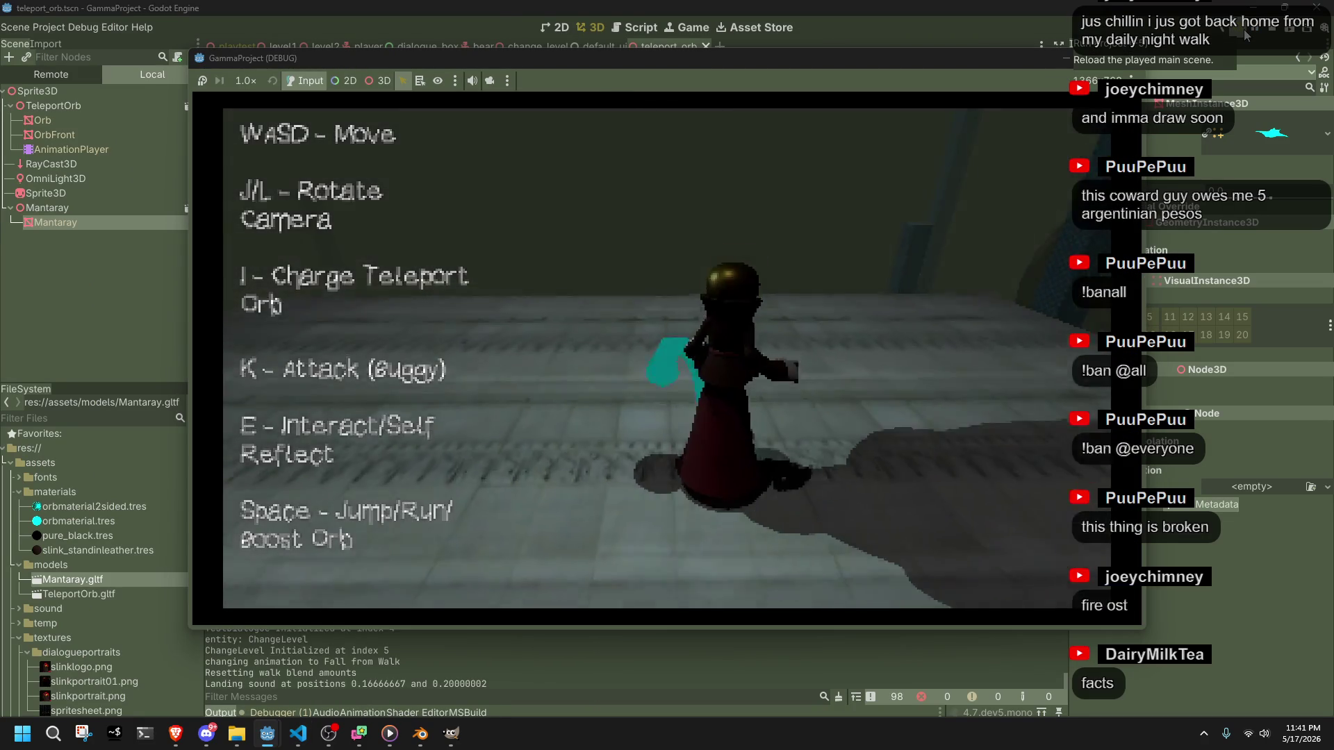
key("i")
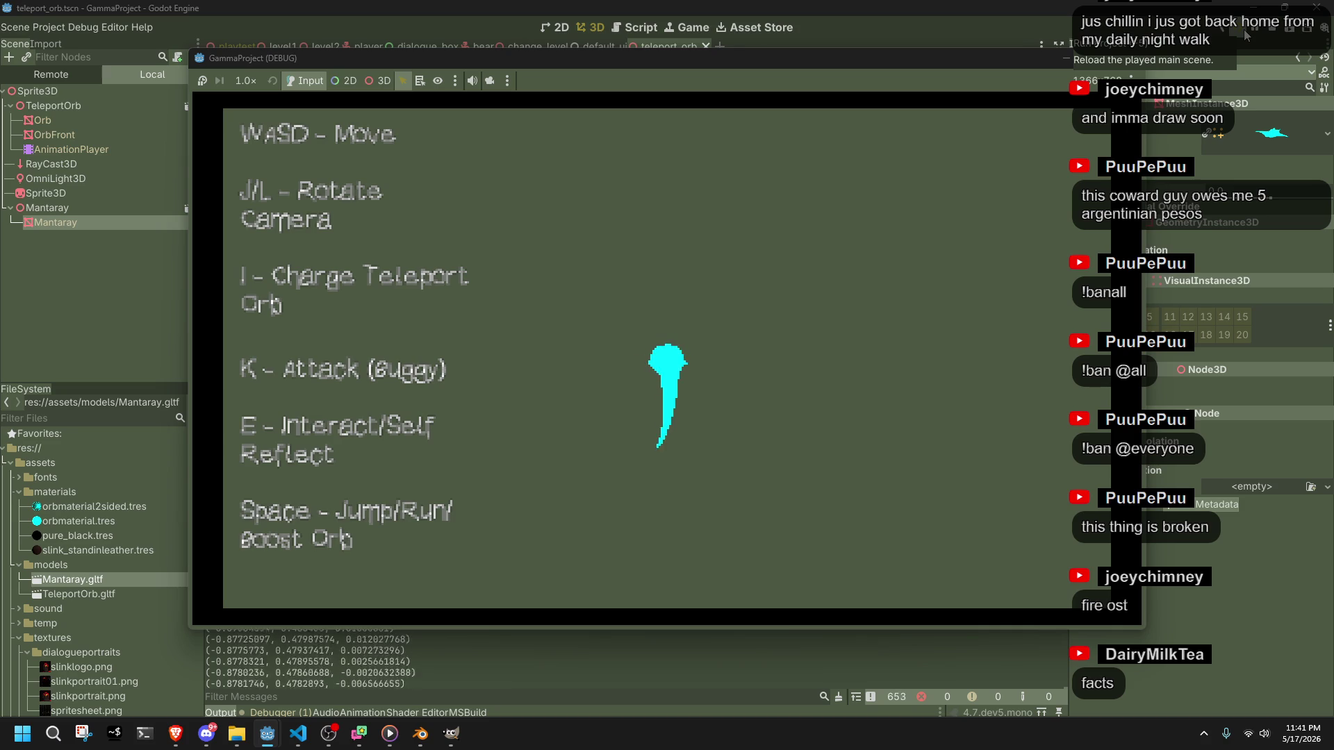
key("F8")
key("alt+Tab")
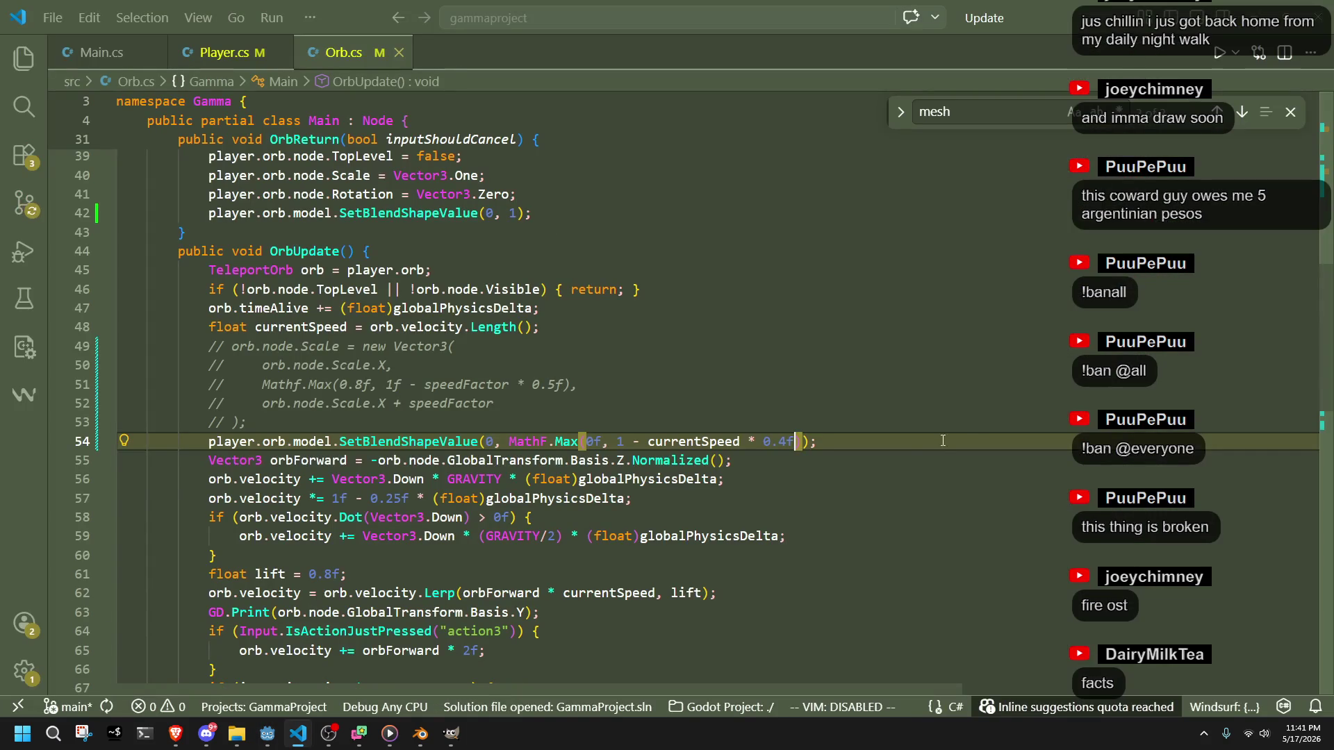
left_click(787, 442)
key("alt+Tab")
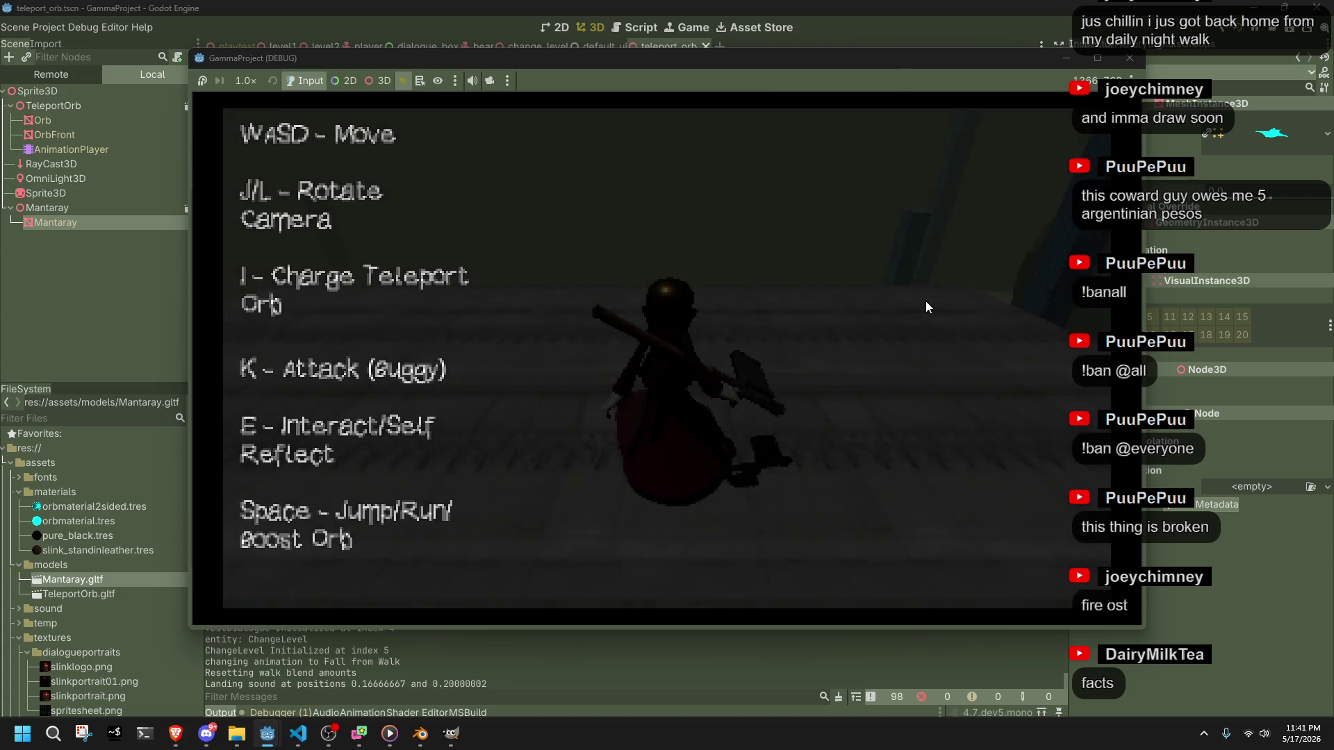
- Launch the manta orb, recall it to the character, and stop the game with F8
key("i")
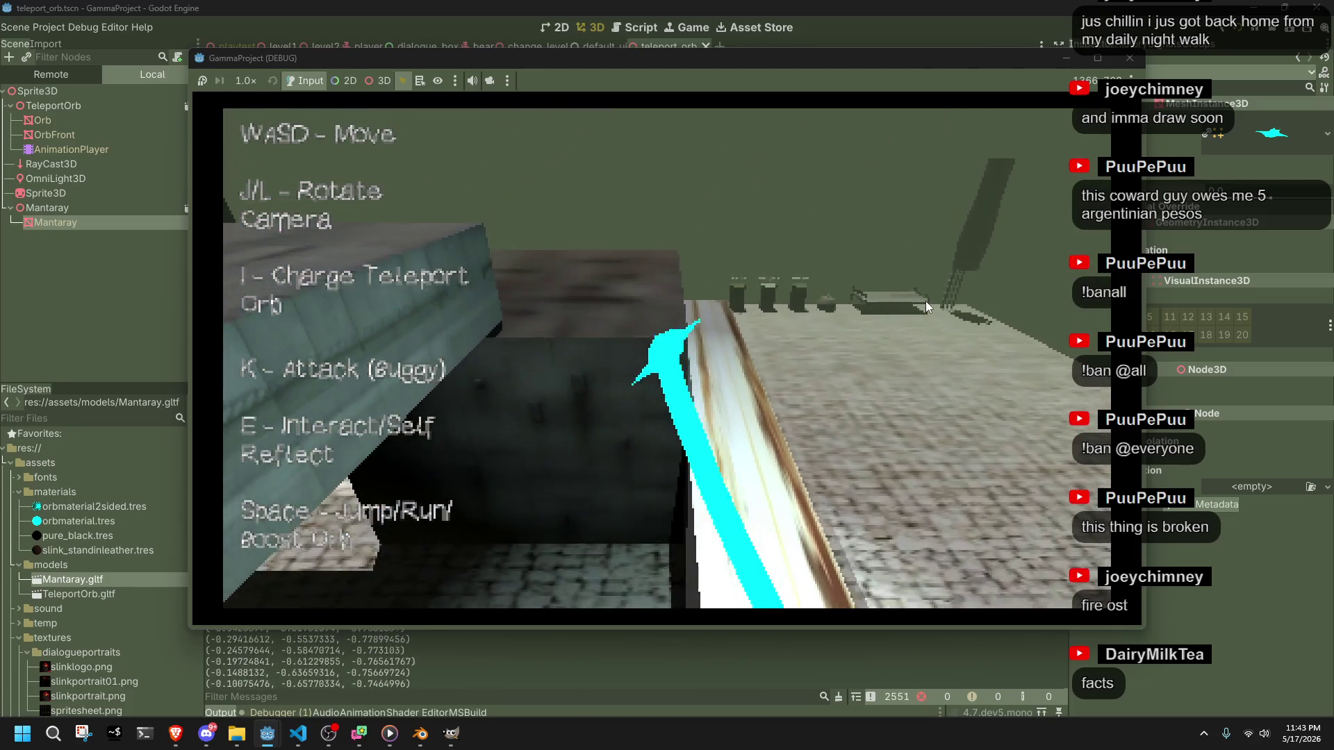
key("w")
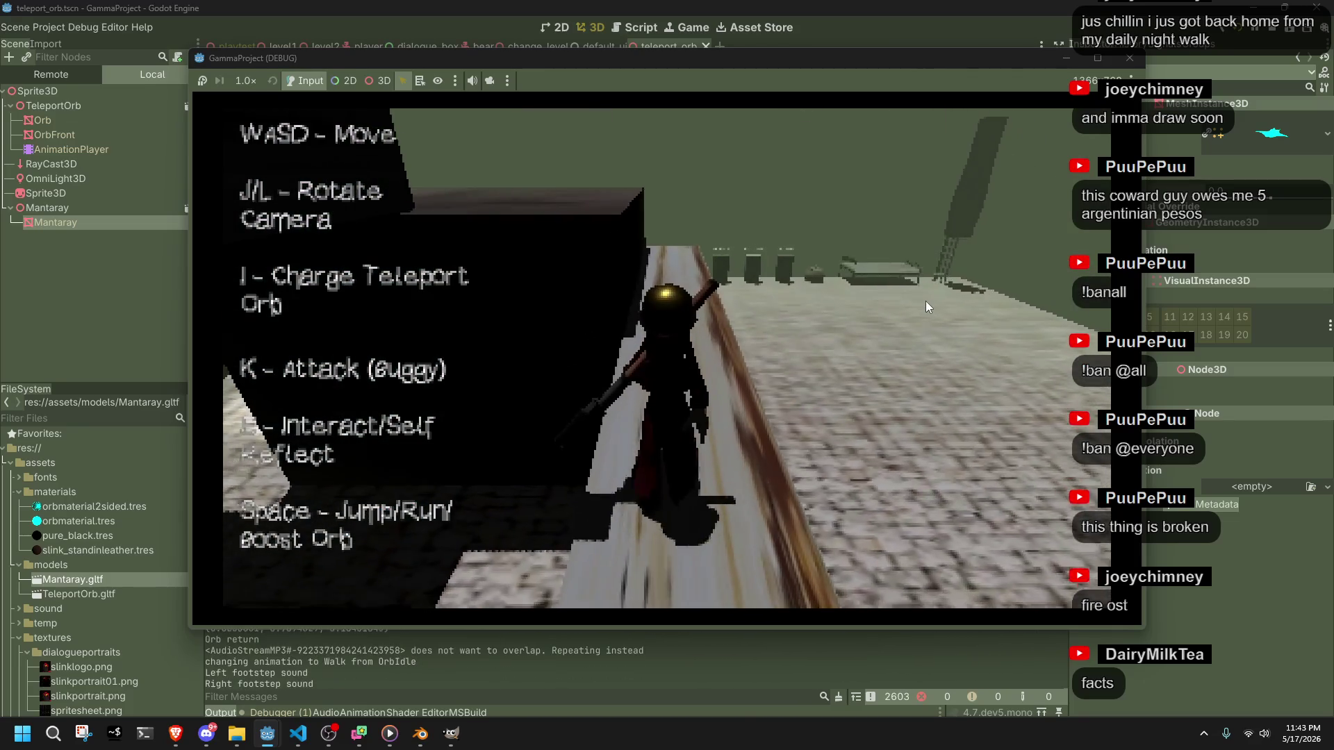
key("F8")
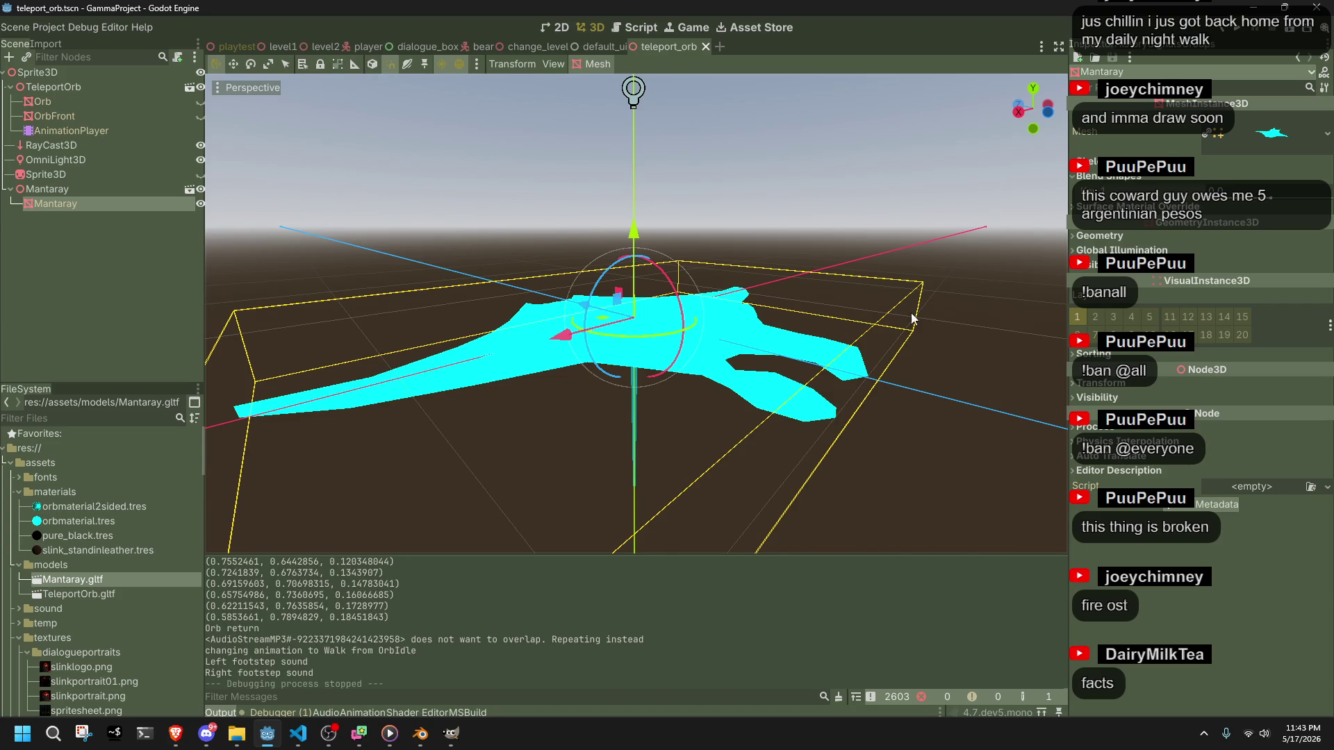
key("alt+Tab")
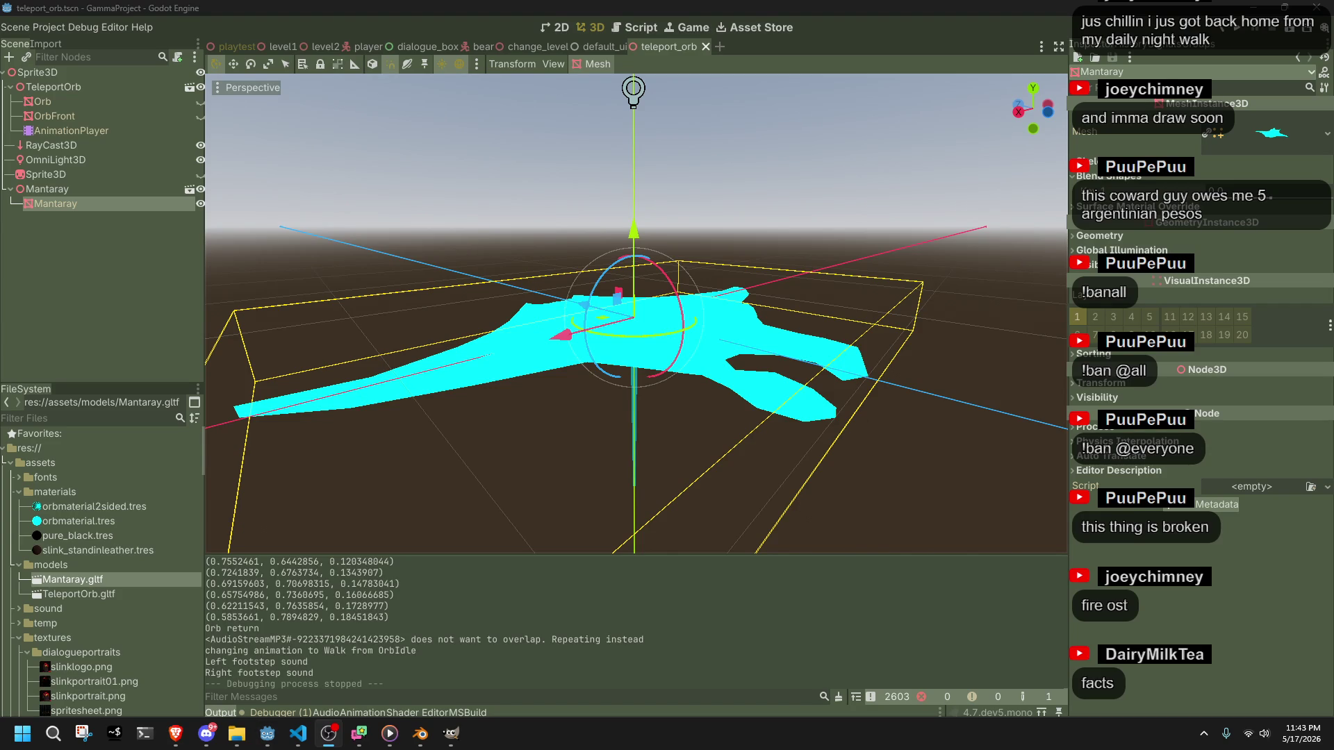
key("alt+Tab")
key("alt+Tab")
key("alt+Tab")
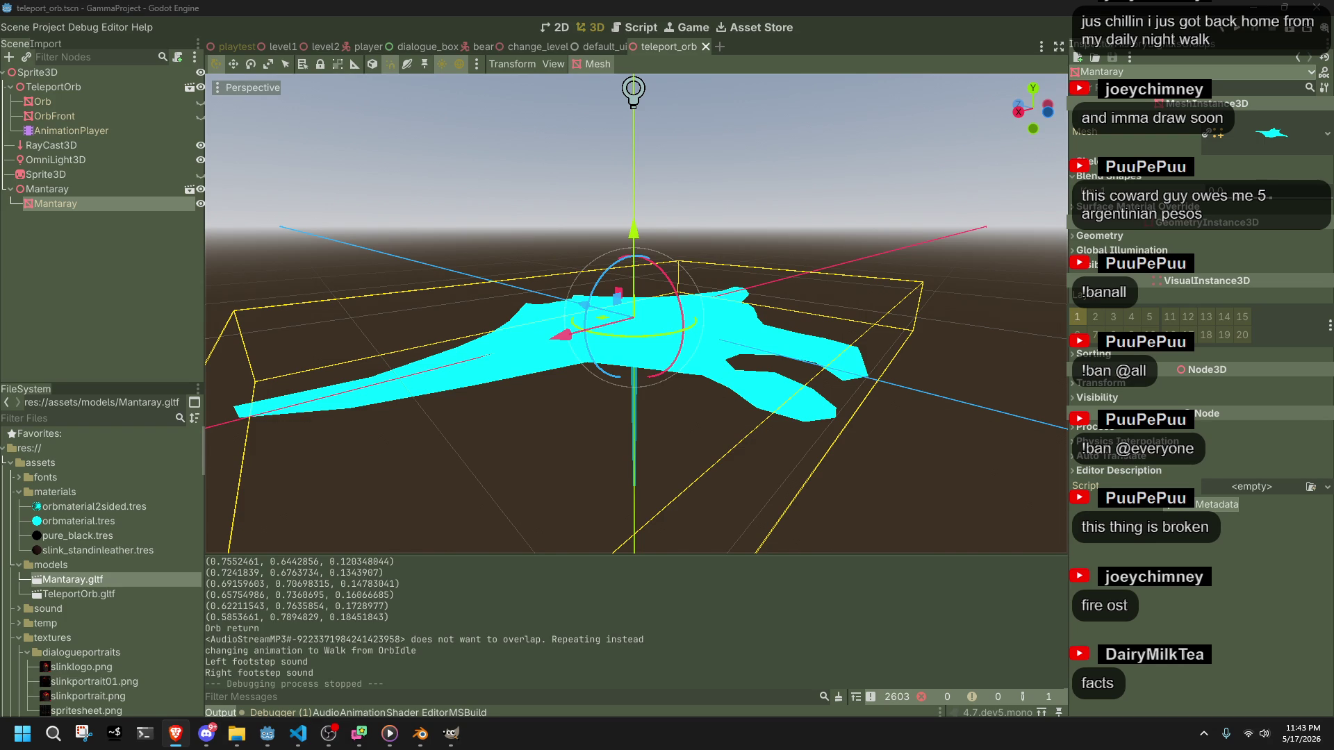
left_click_drag(903, 313, 727, 424)
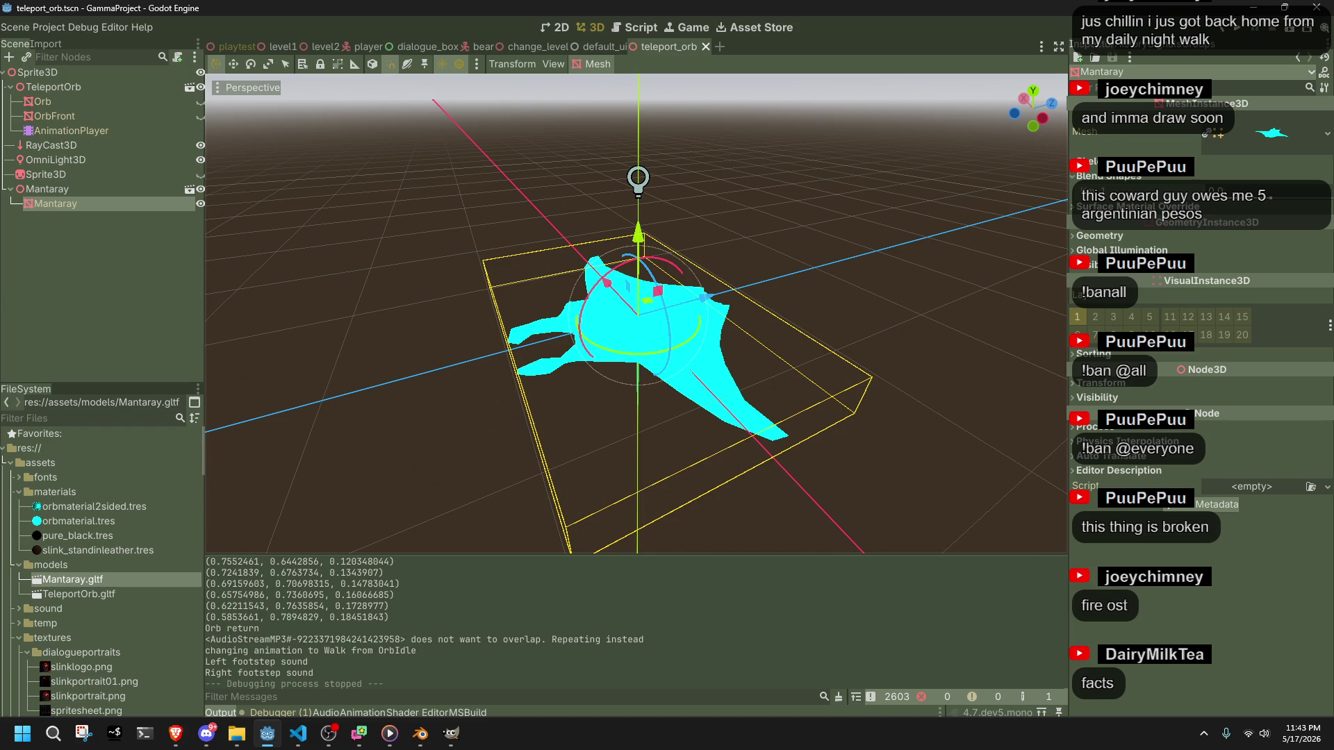
key("alt+Tab")
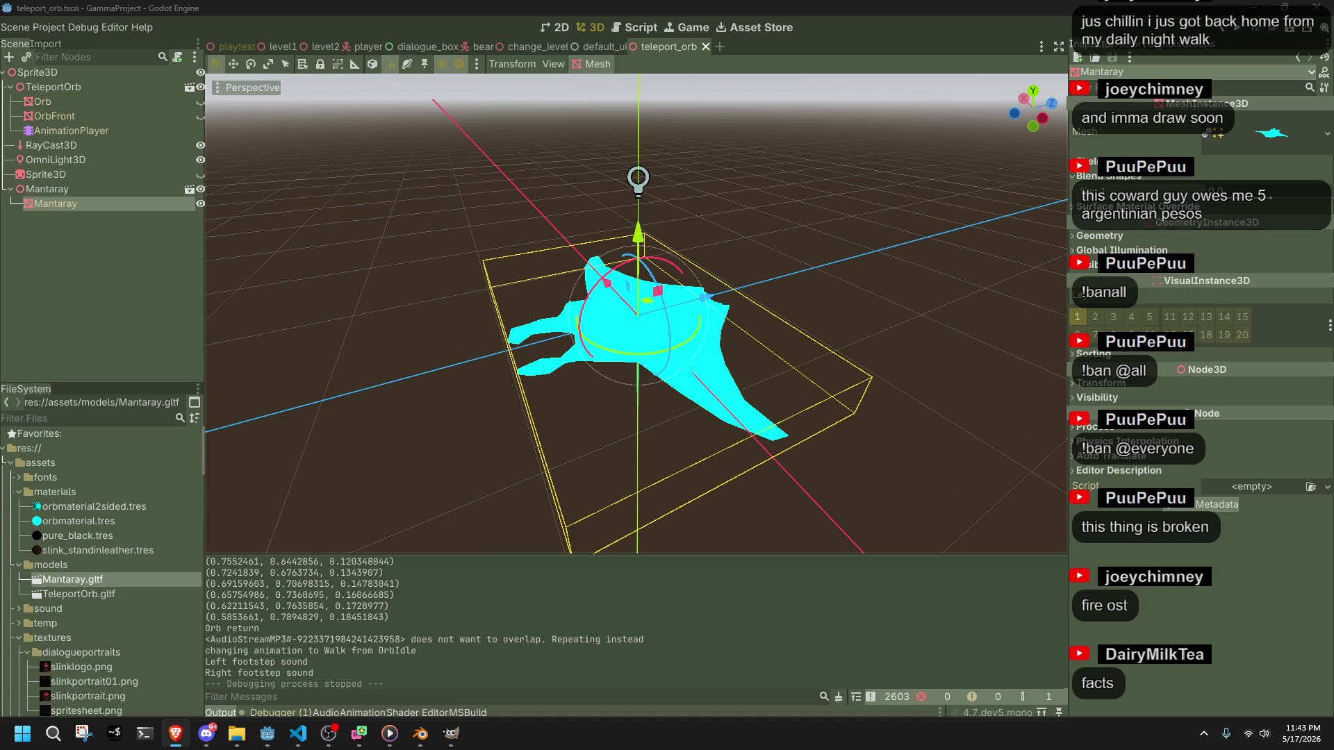
key("alt+Tab")
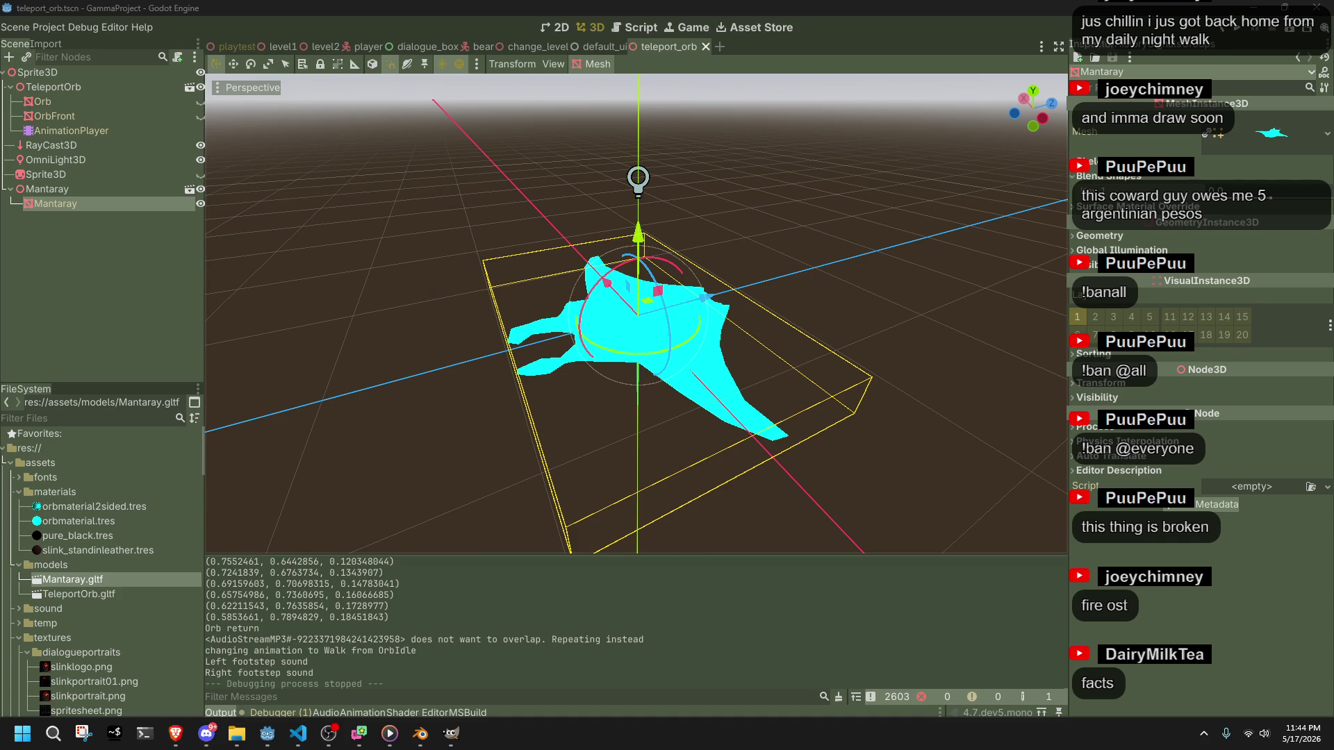